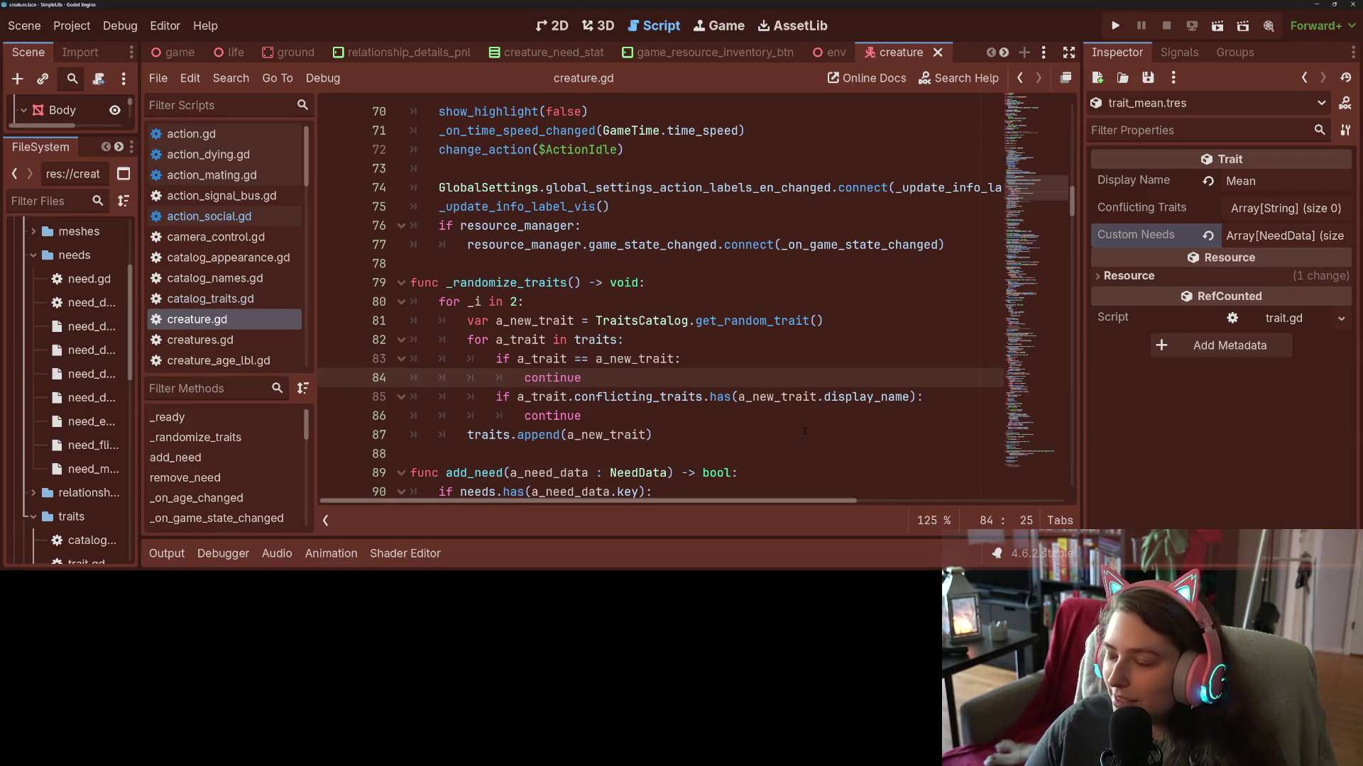
# Review the has() check on lines 84–86 of _randomize_traits, selecting display_name.
pyautogui.click(737, 396)
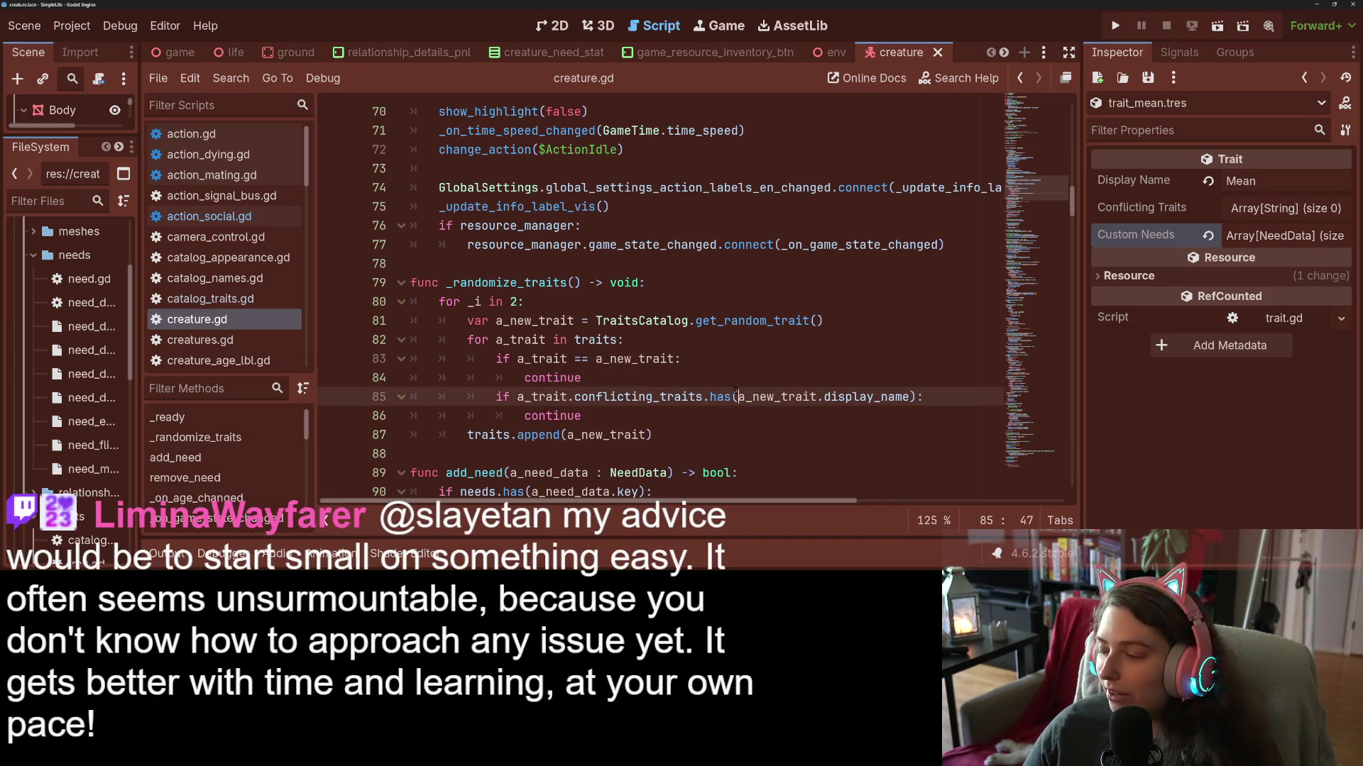
pyautogui.click(728, 371)
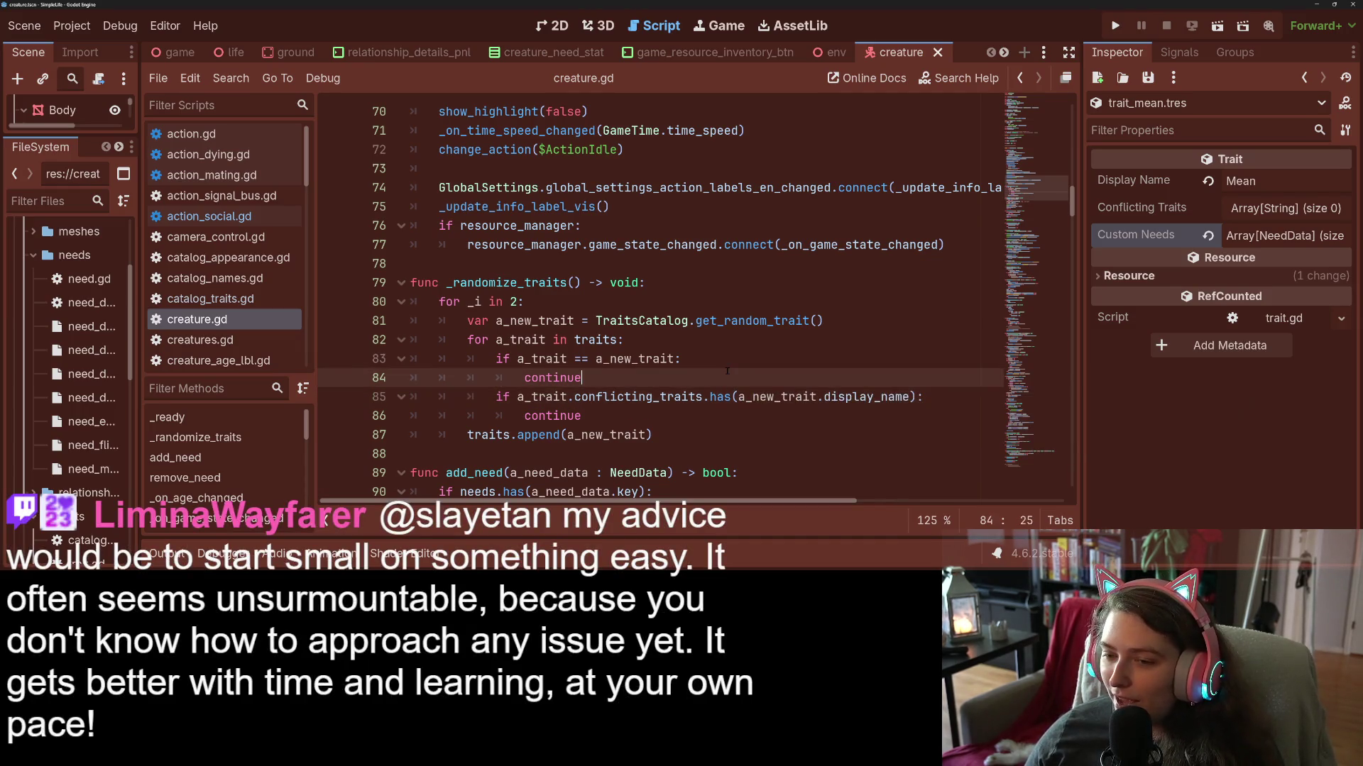
pyautogui.click(726, 416)
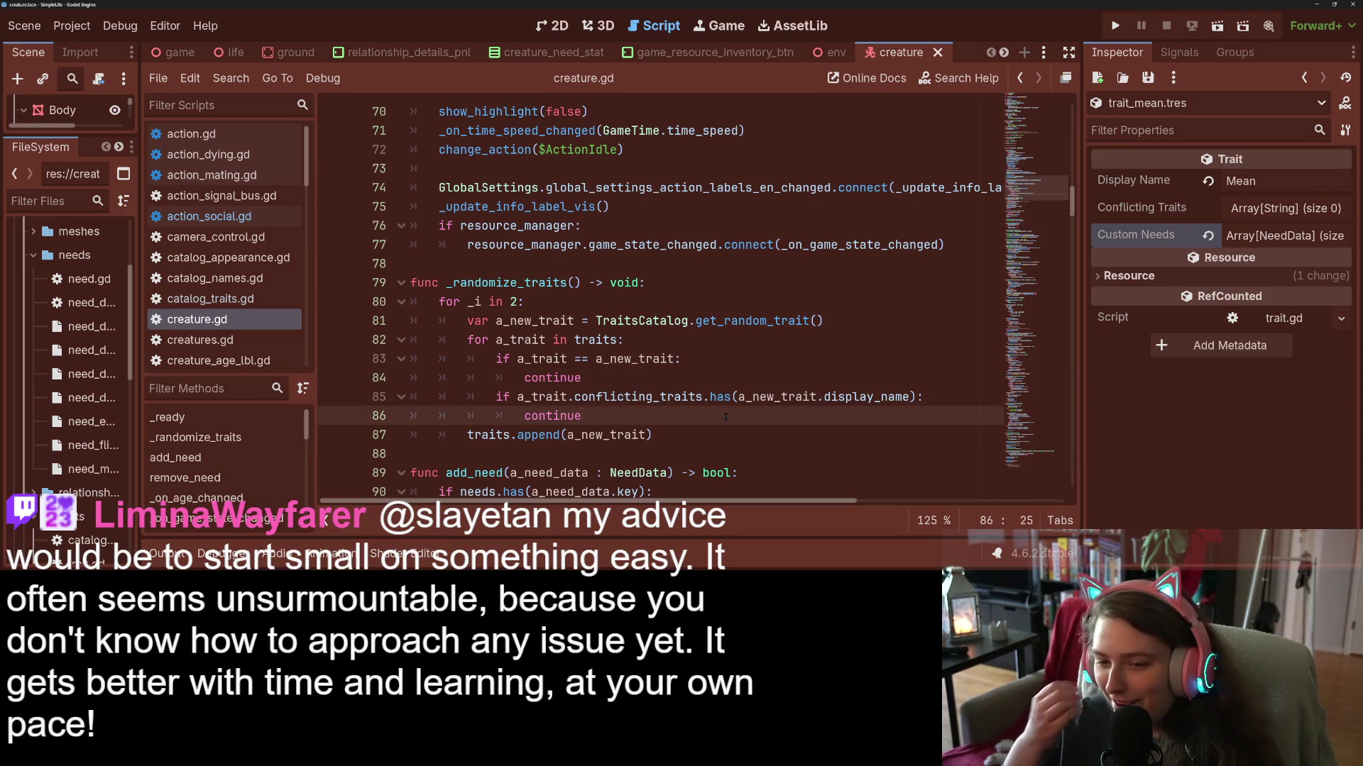
pyautogui.doubleClick(826, 398)
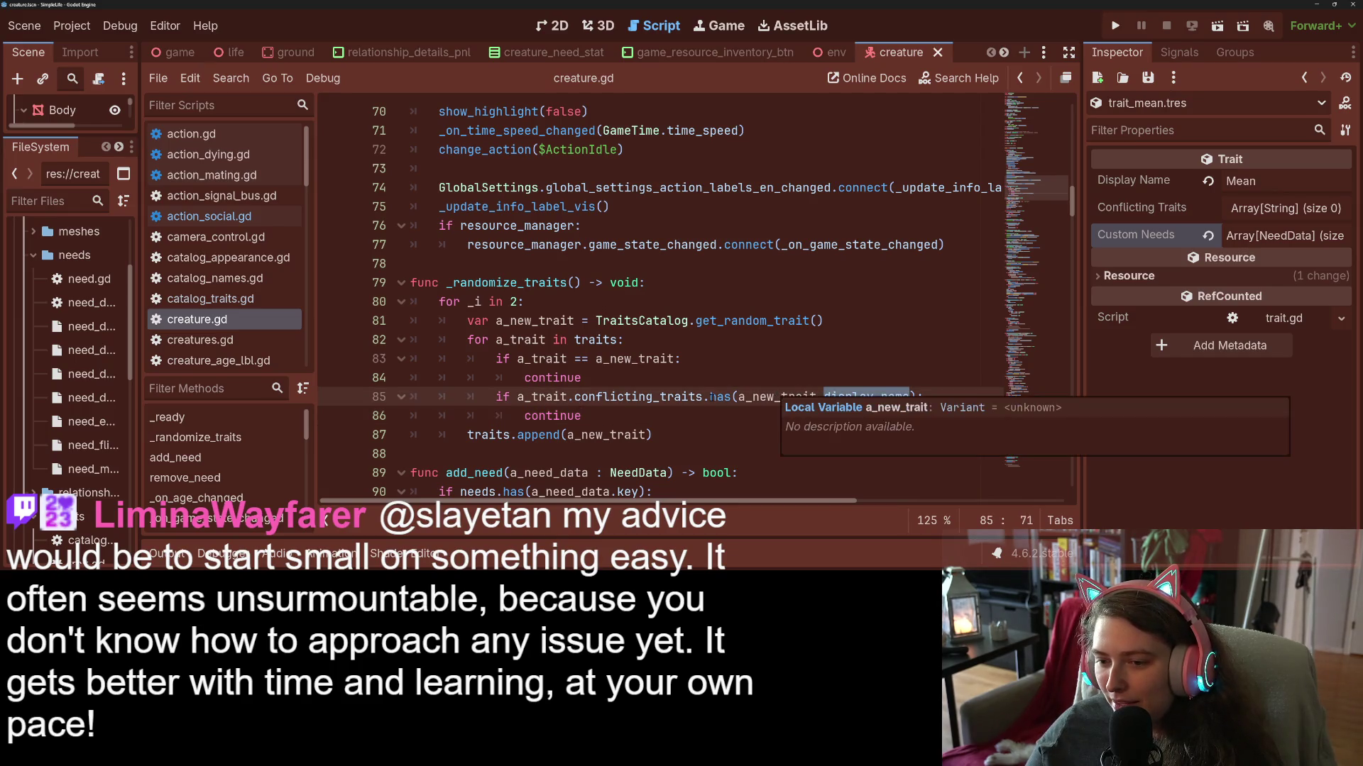
# Select a_new_trait on line 85, then run the project to test trait randomization.
pyautogui.moveTo(681, 396)
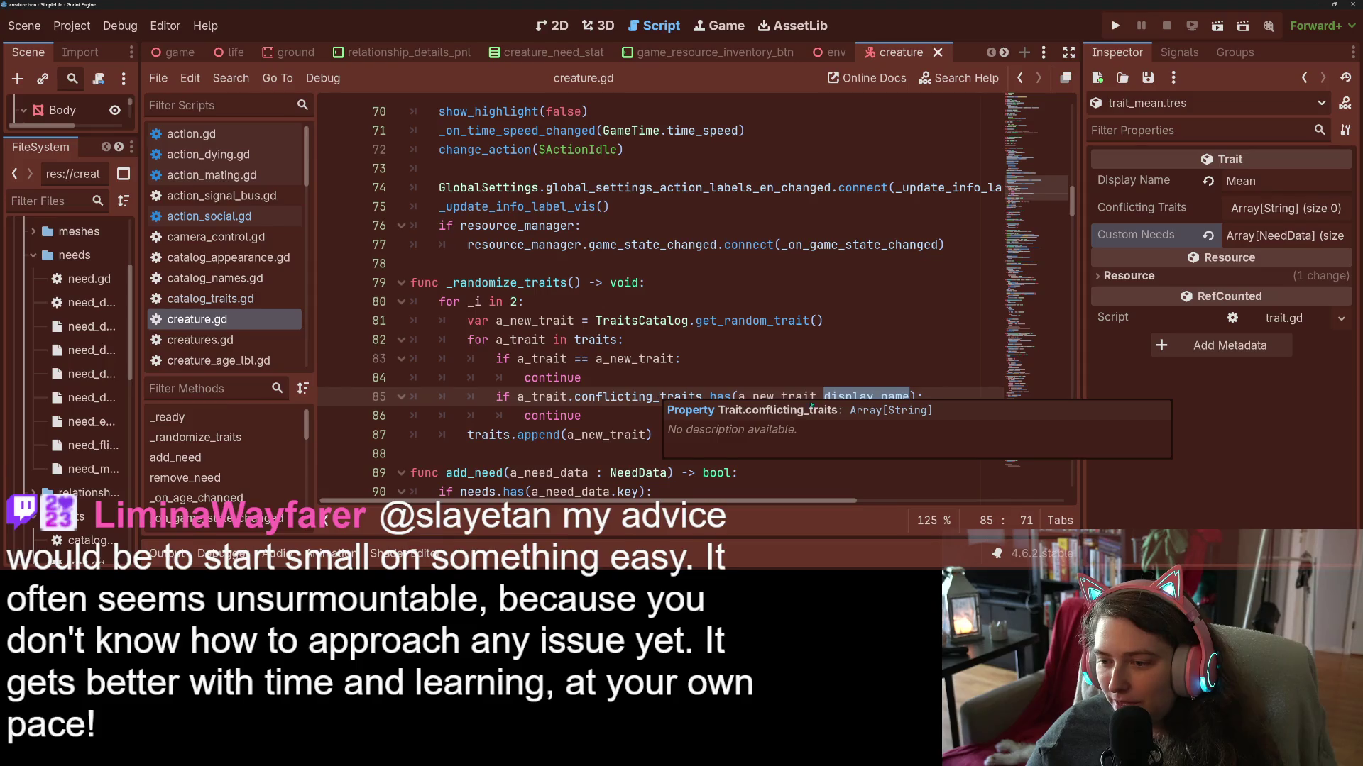
pyautogui.moveTo(857, 394)
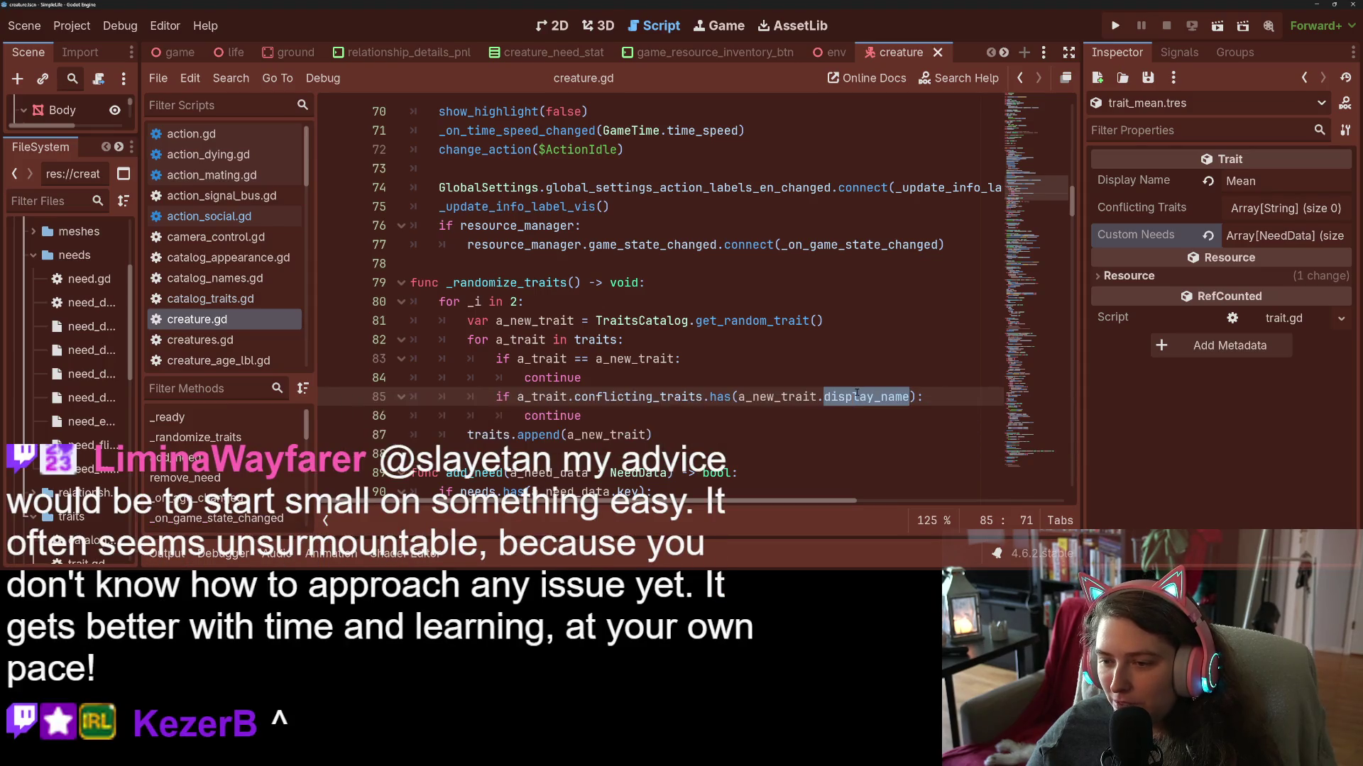
pyautogui.doubleClick(772, 394)
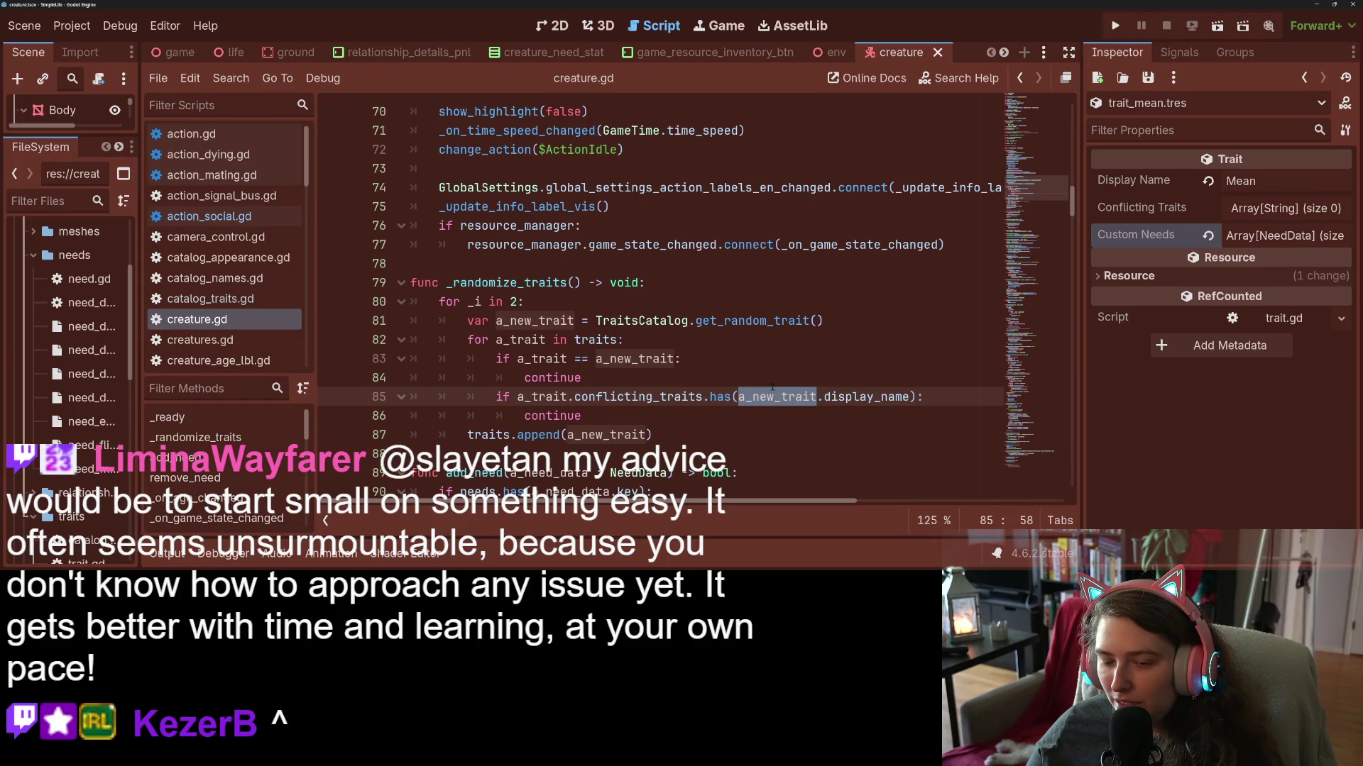
pyautogui.moveTo(773, 388)
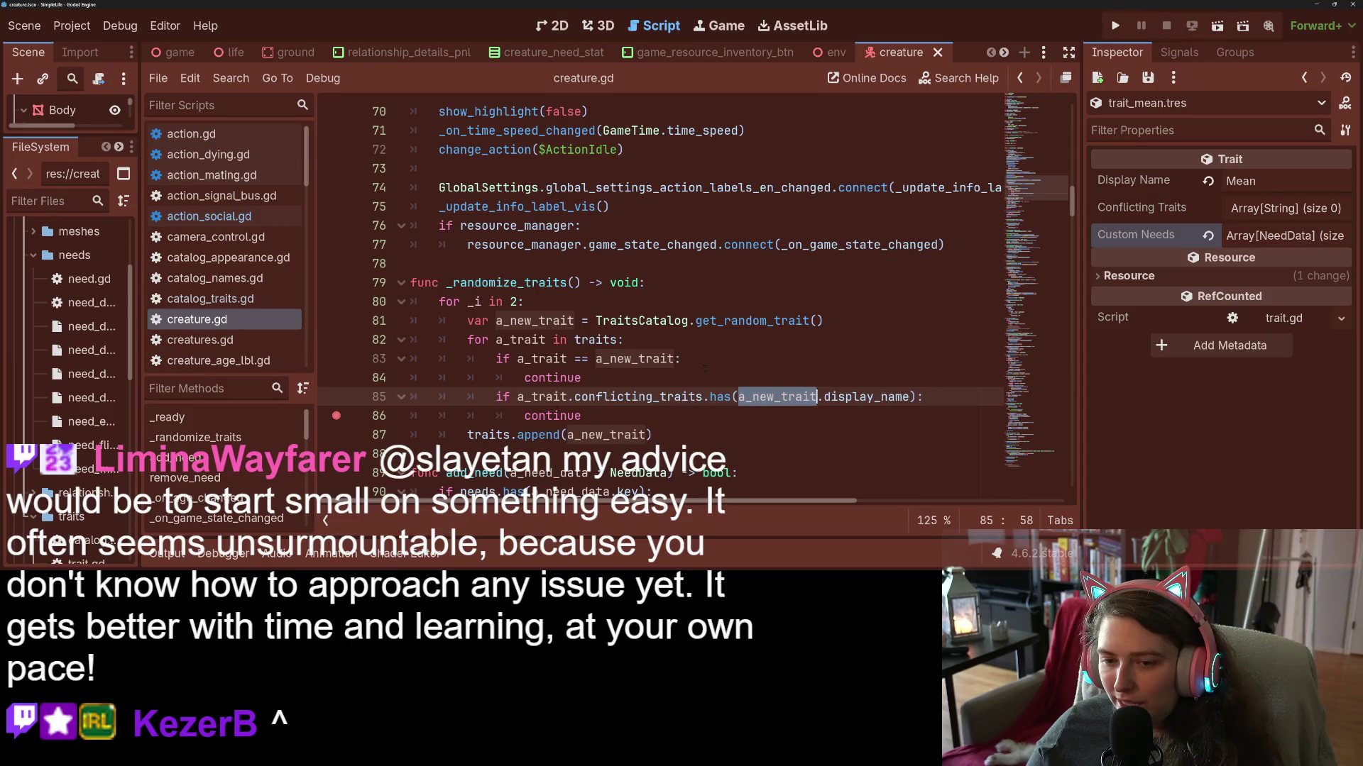
pyautogui.click(1117, 26)
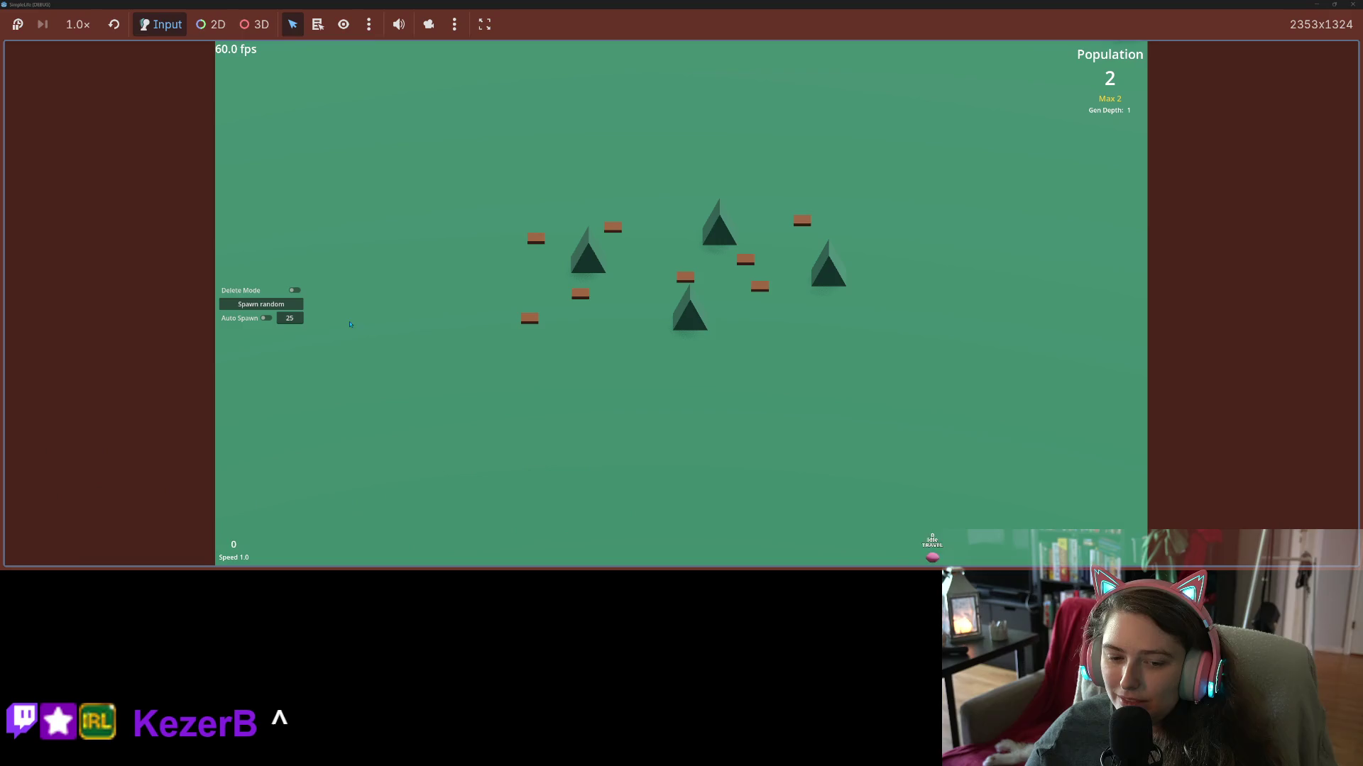
# Spawn five more random creatures with Spawn random.
pyautogui.click(279, 308)
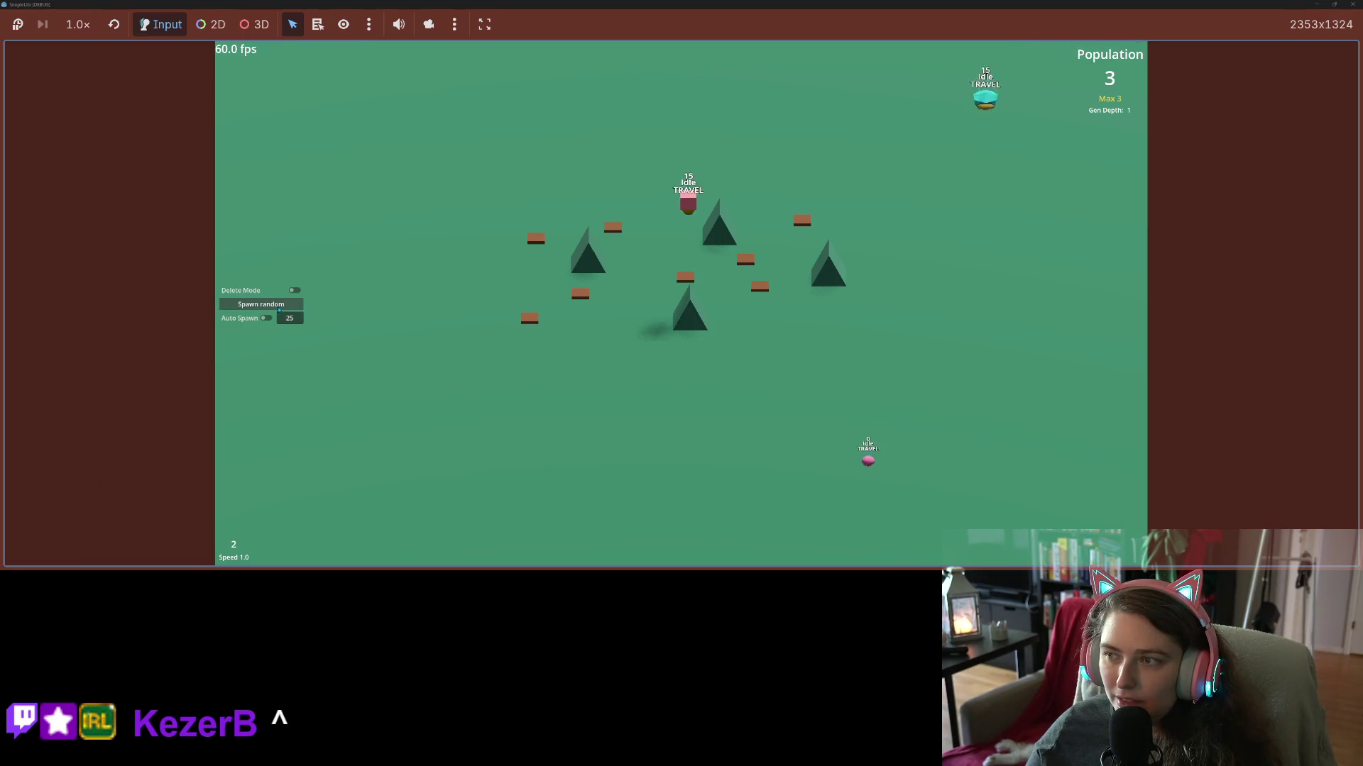
pyautogui.click(278, 308)
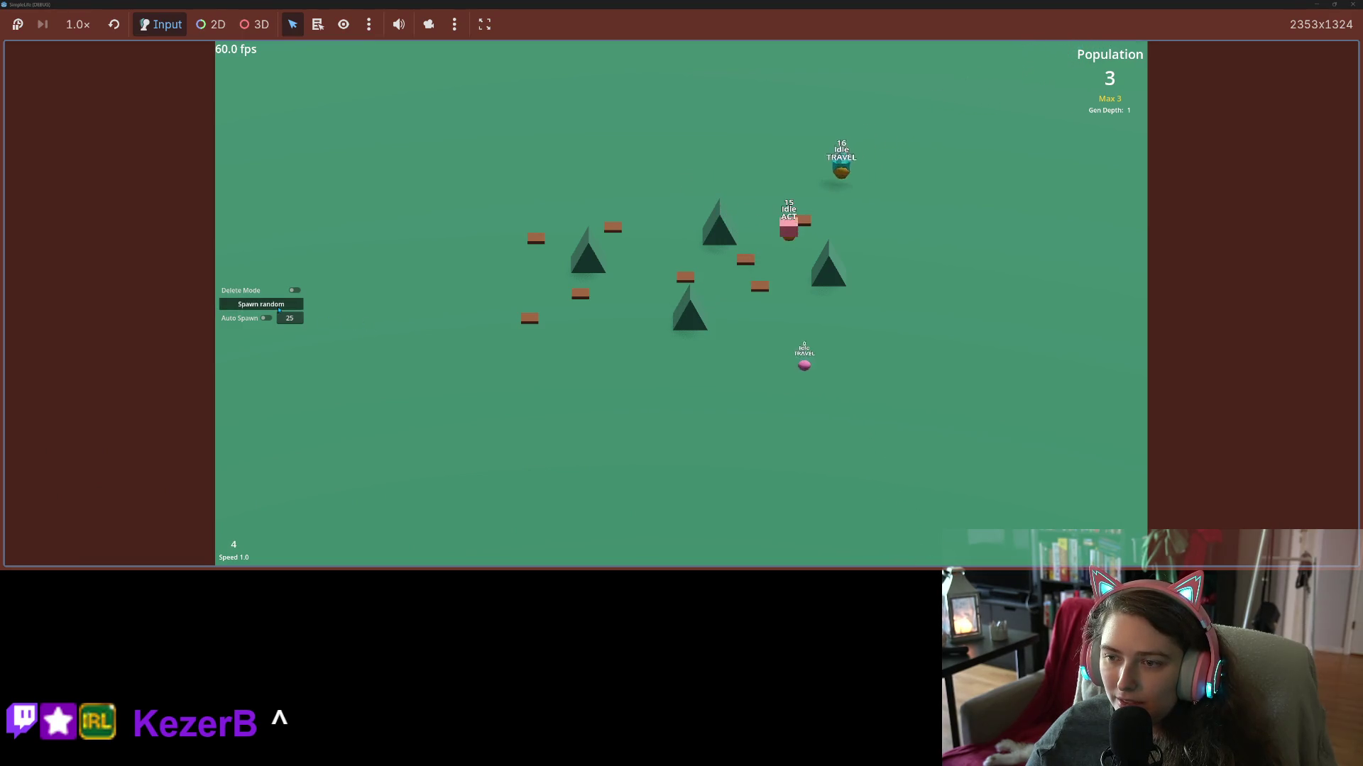
pyautogui.click(279, 309)
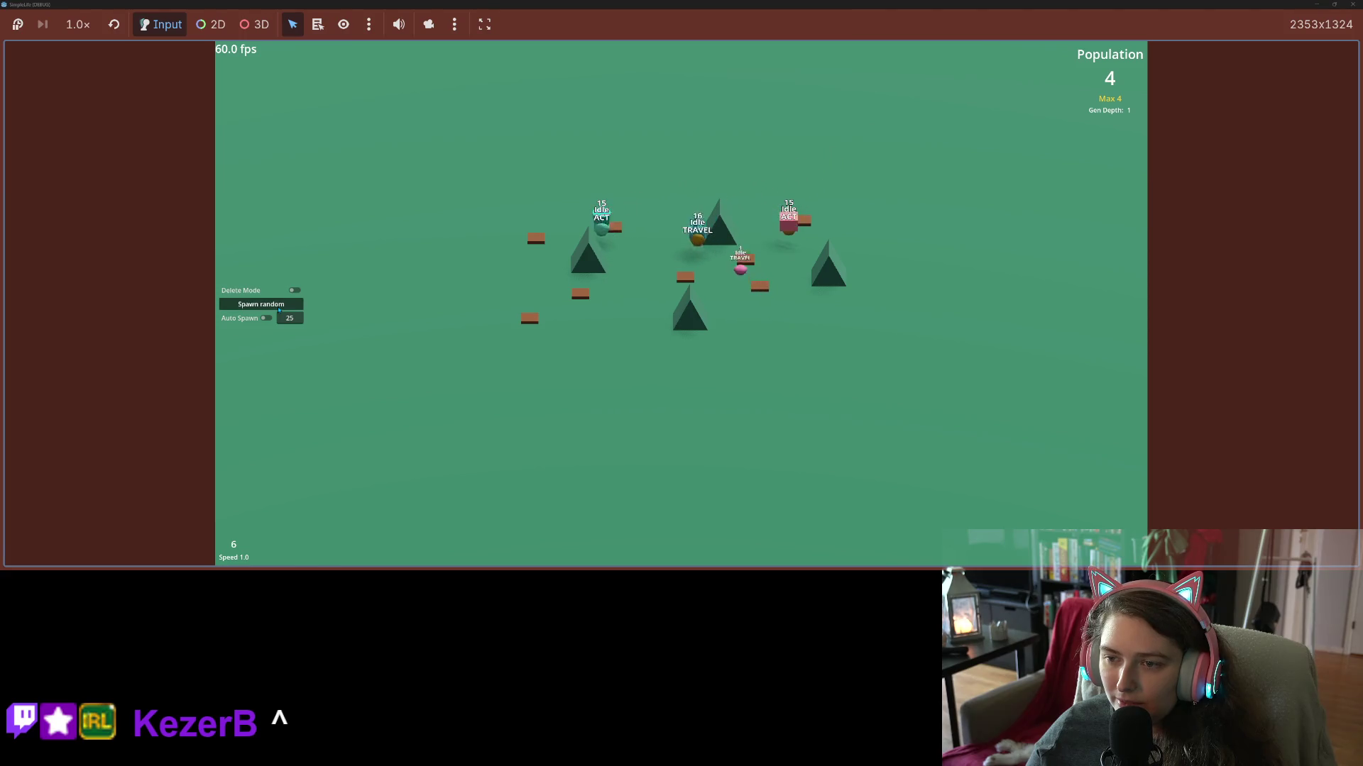
pyautogui.click(279, 309)
pyautogui.click(279, 310)
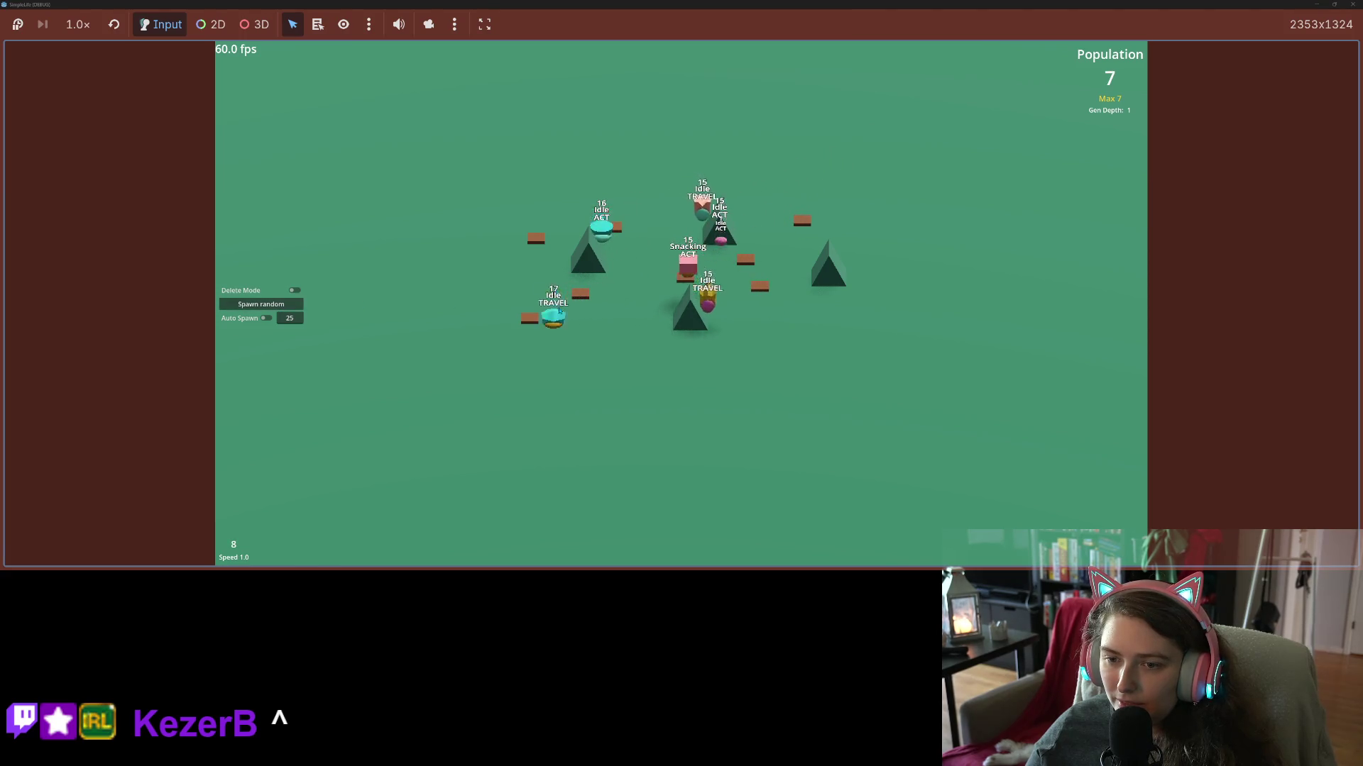
# Slow the simulation to speed 0.1 and inspect several creatures' needs and traits, including a newly spawned one.
pyautogui.click(531, 330)
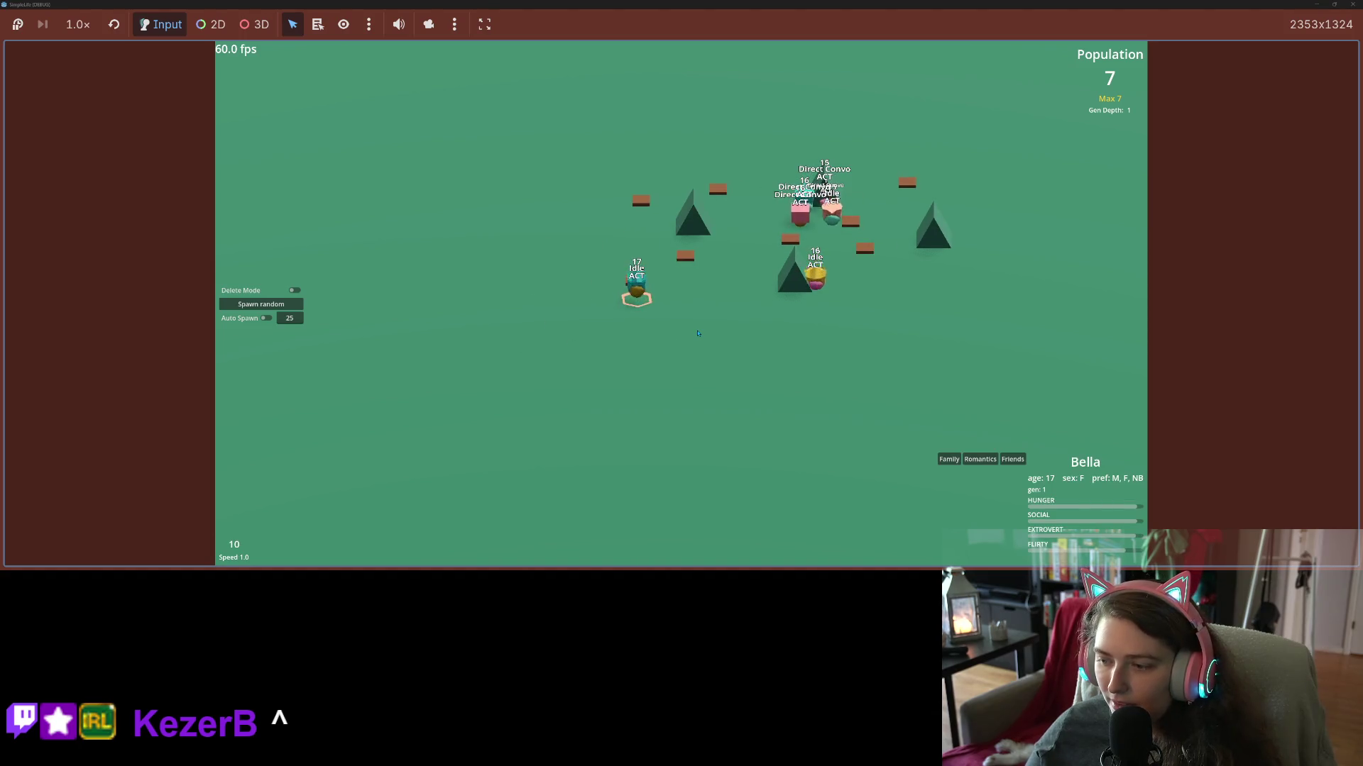
pyautogui.press('-')
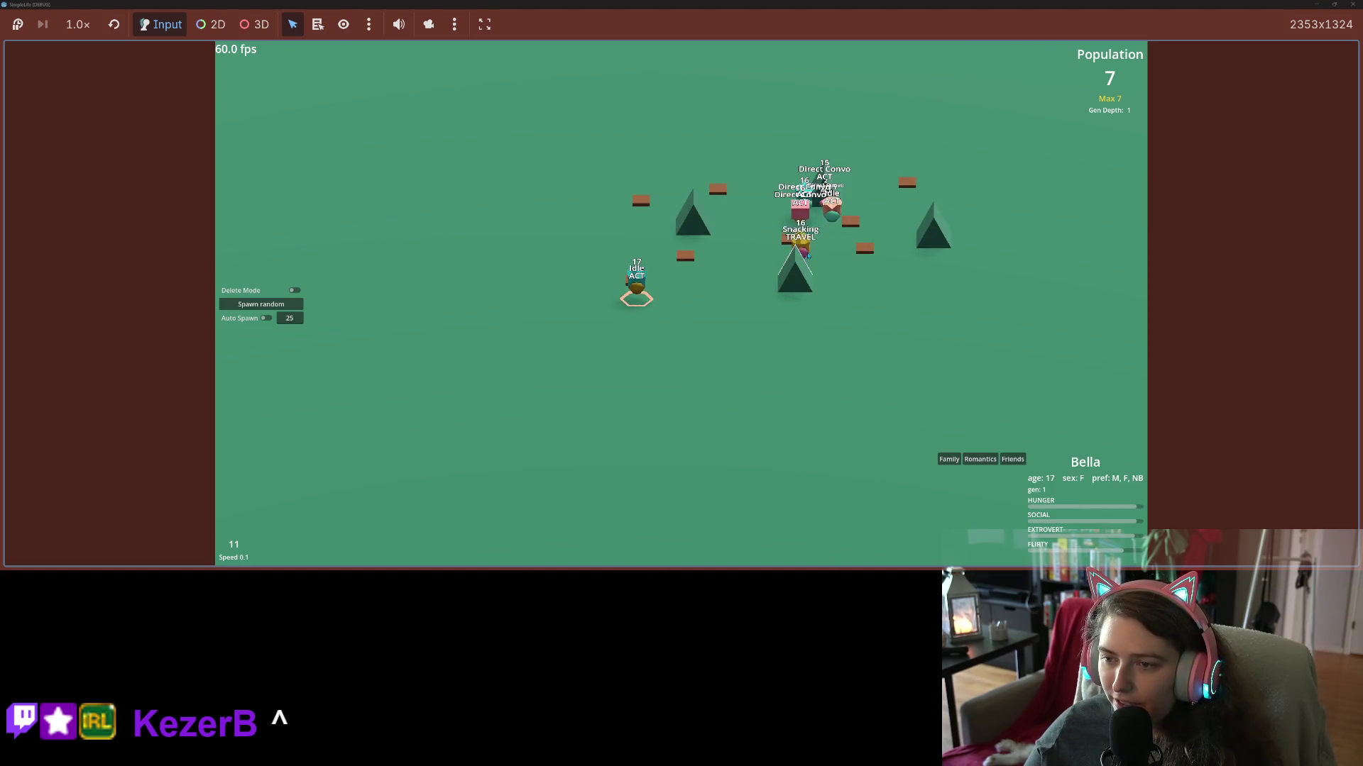
pyautogui.click(832, 211)
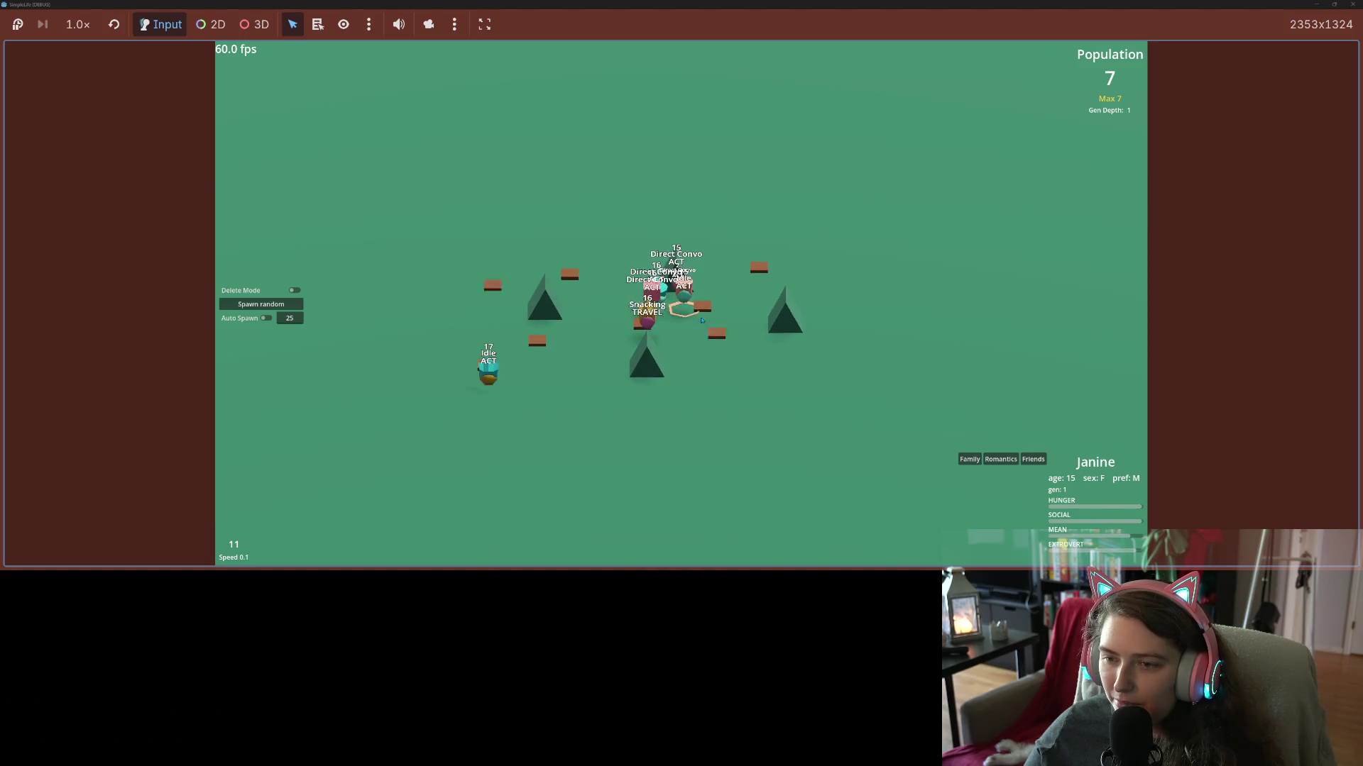
pyautogui.scroll(5, 577, 406)
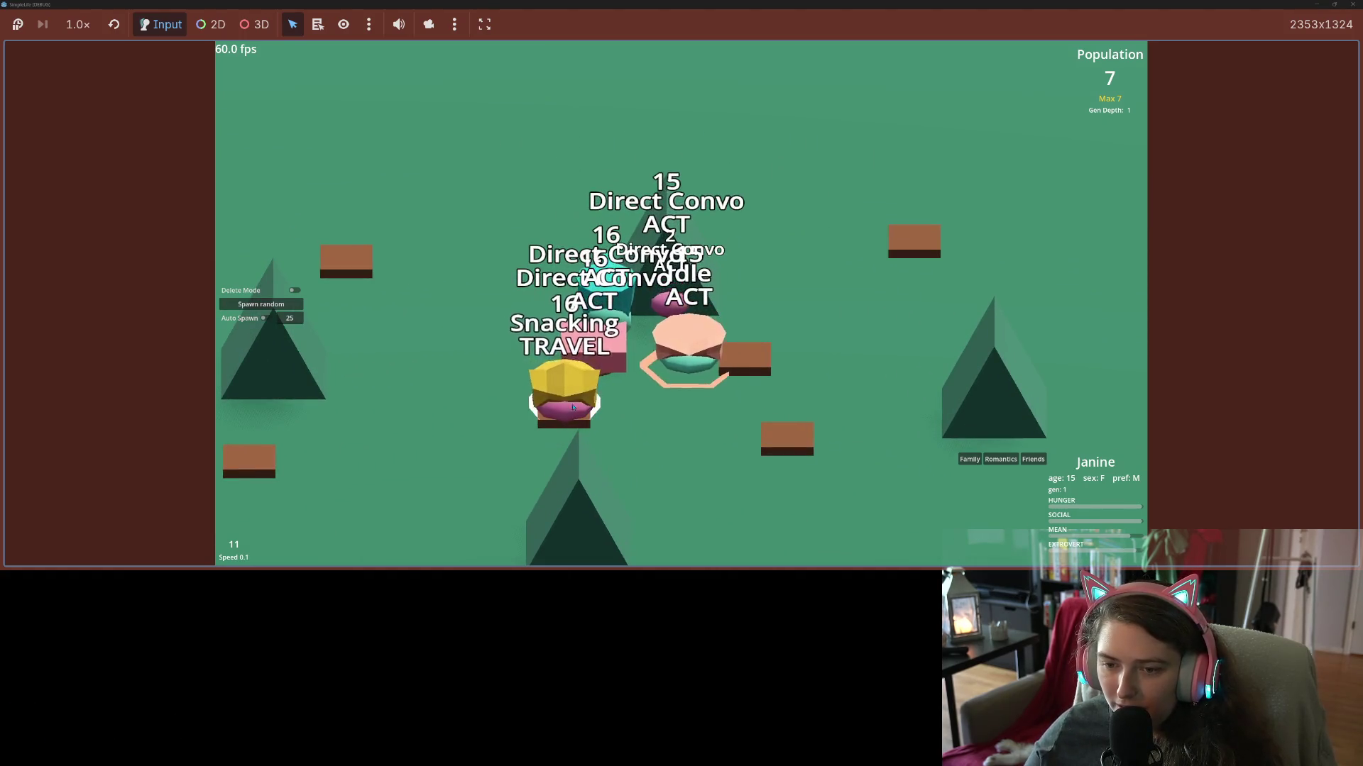
pyautogui.click(577, 406)
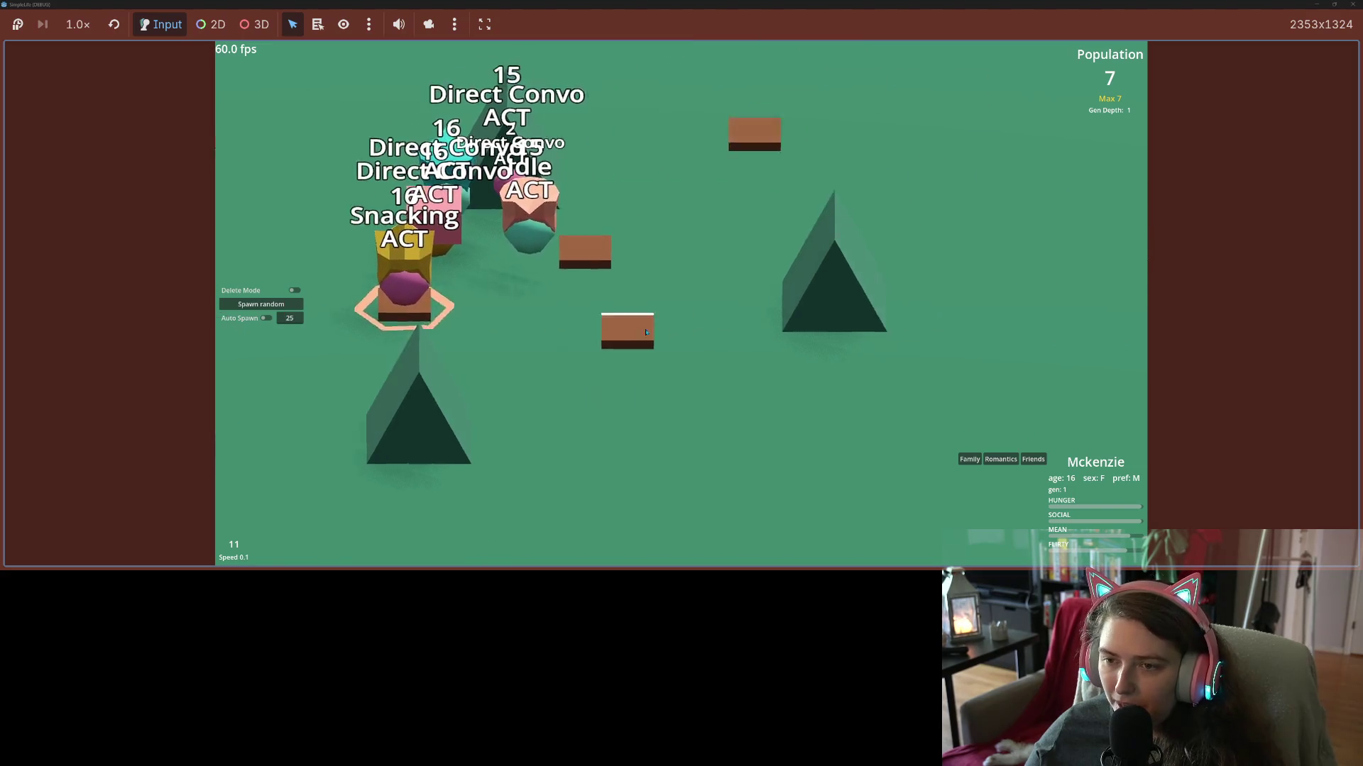
pyautogui.click(629, 324)
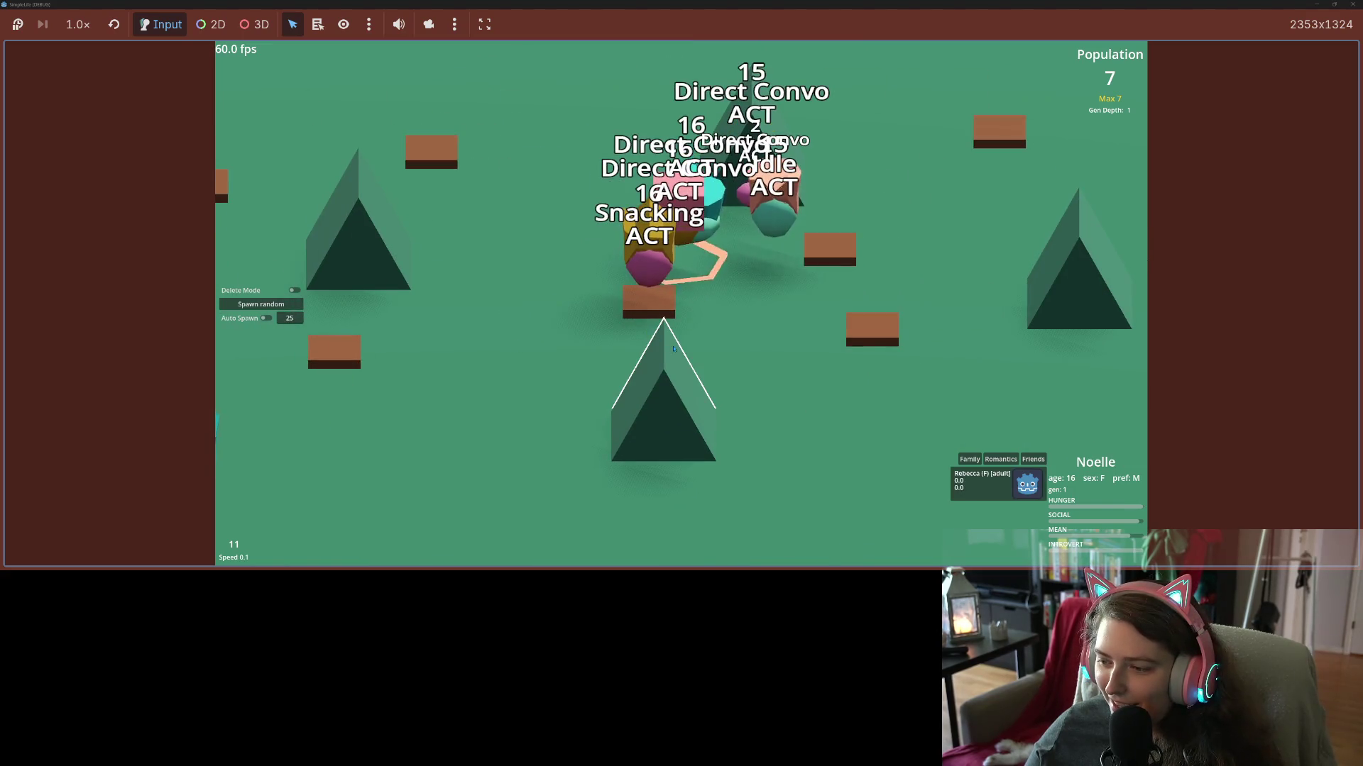
pyautogui.click(716, 217)
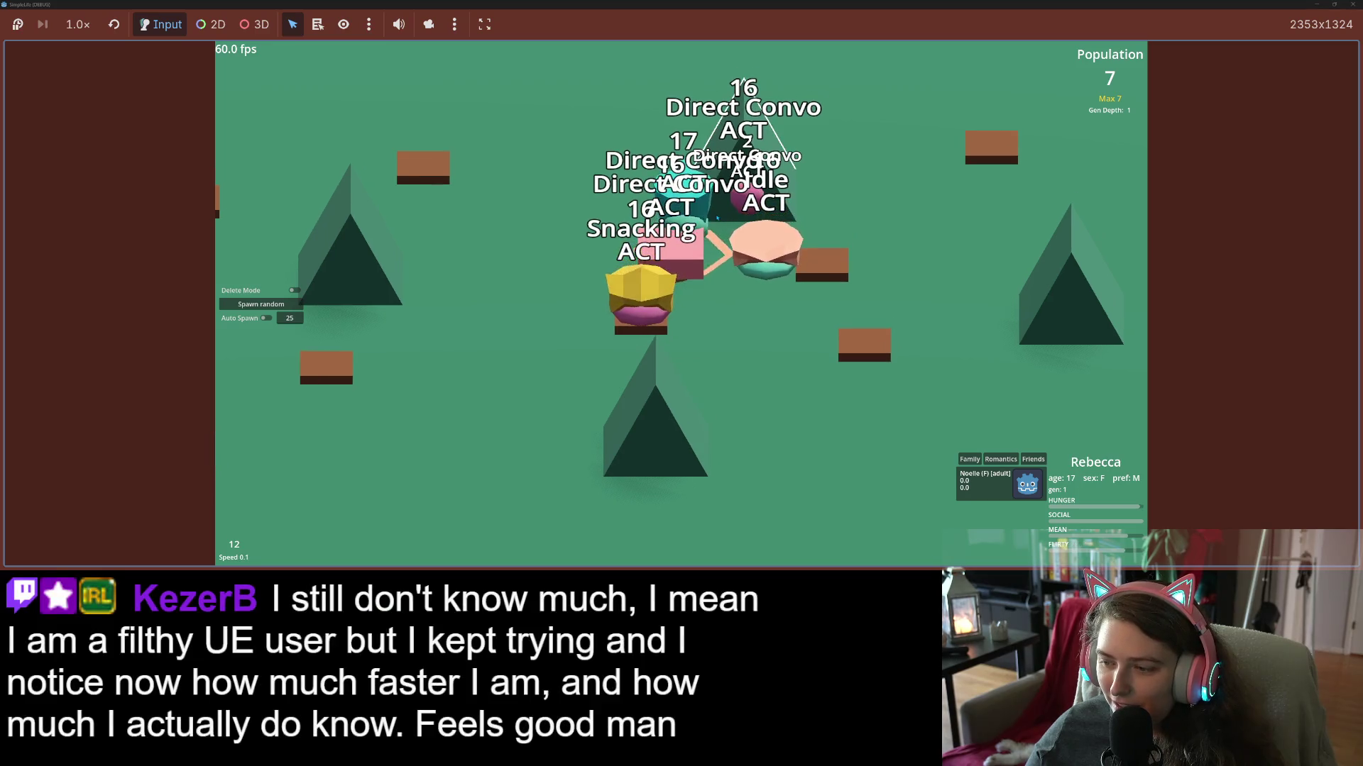
pyautogui.click(756, 197)
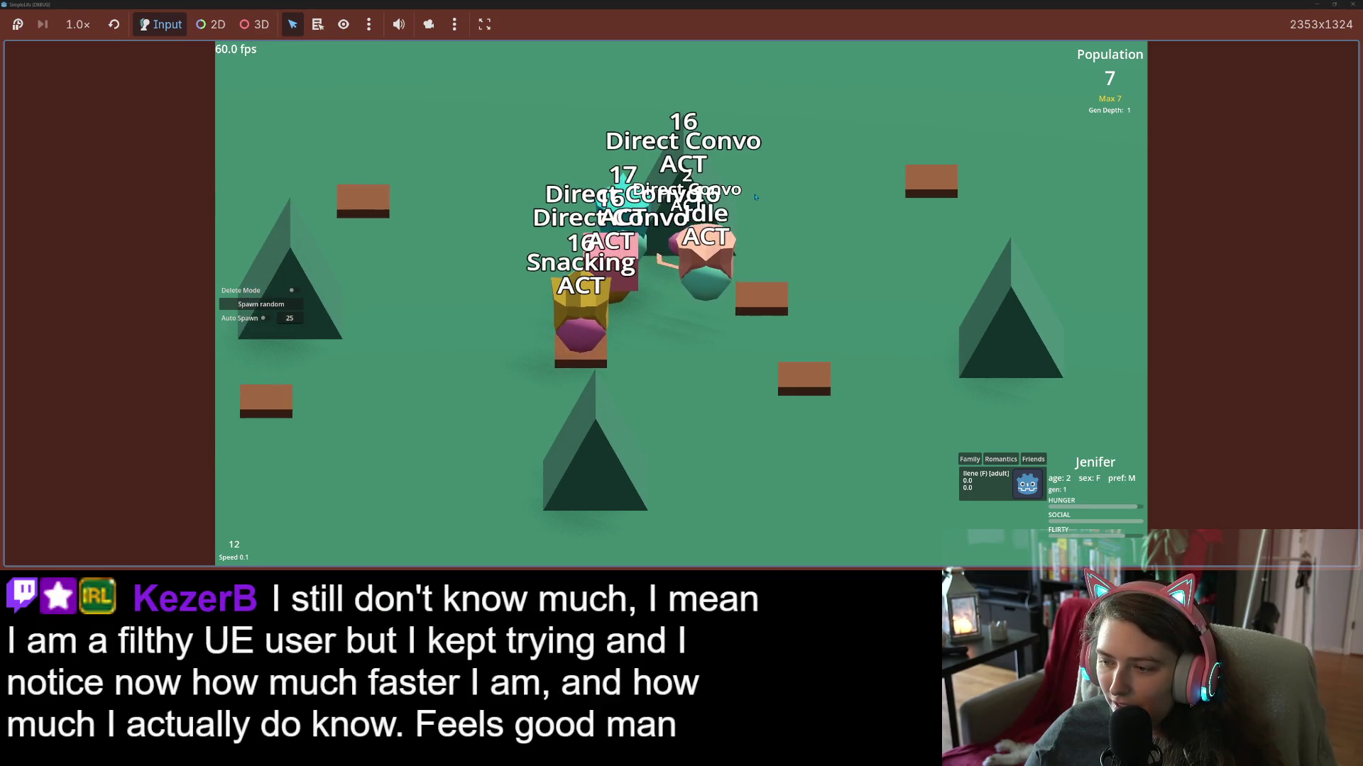
pyautogui.click(261, 304)
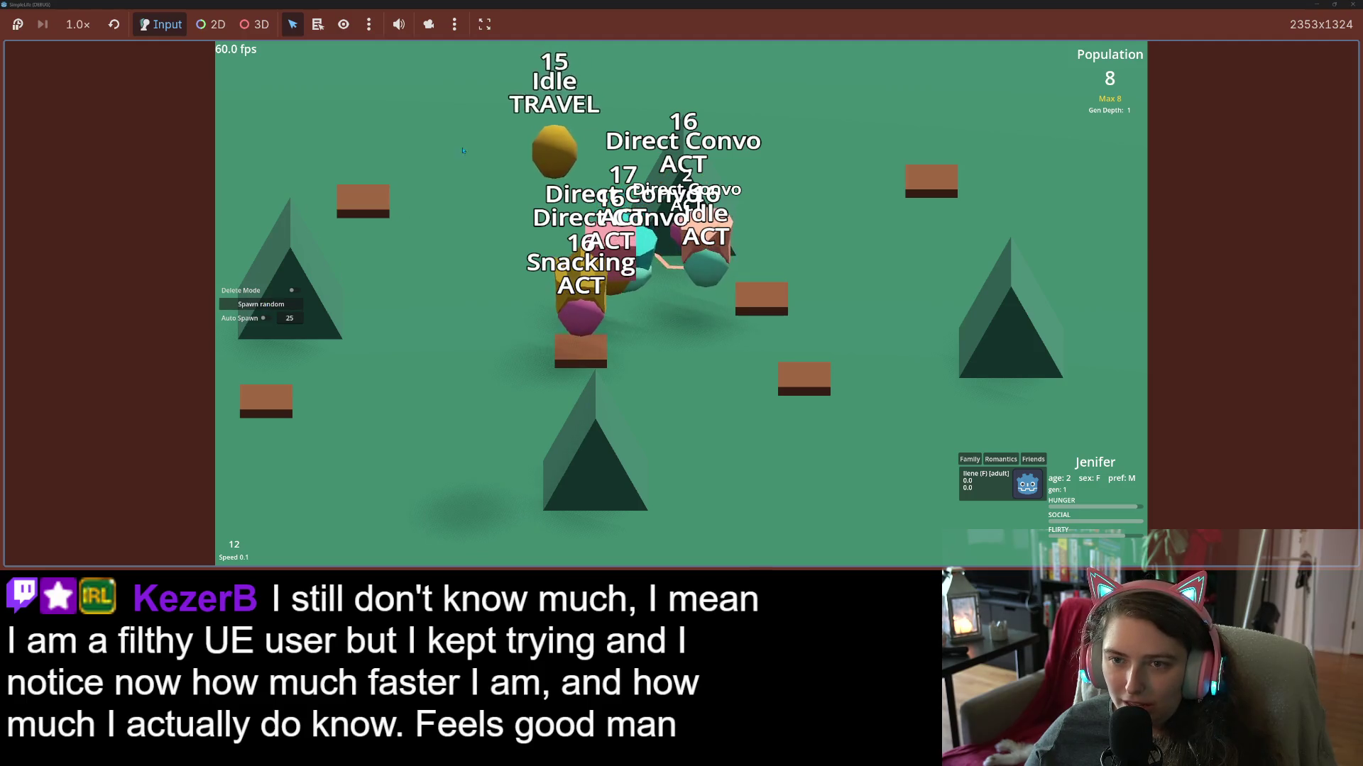
pyautogui.click(545, 155)
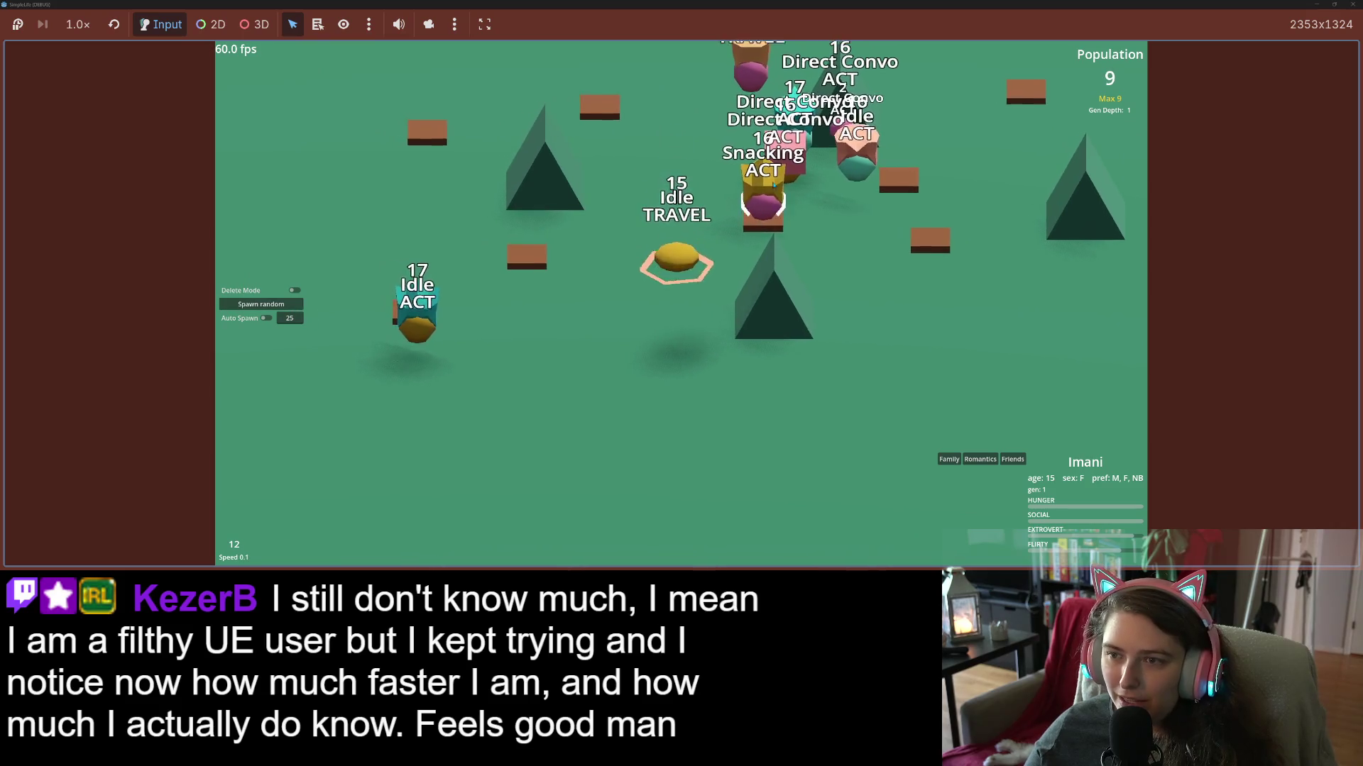
# Float the game window over the editor, spawn creatures, and inspect the age 120 and age 0 ones.
pyautogui.click(773, 192)
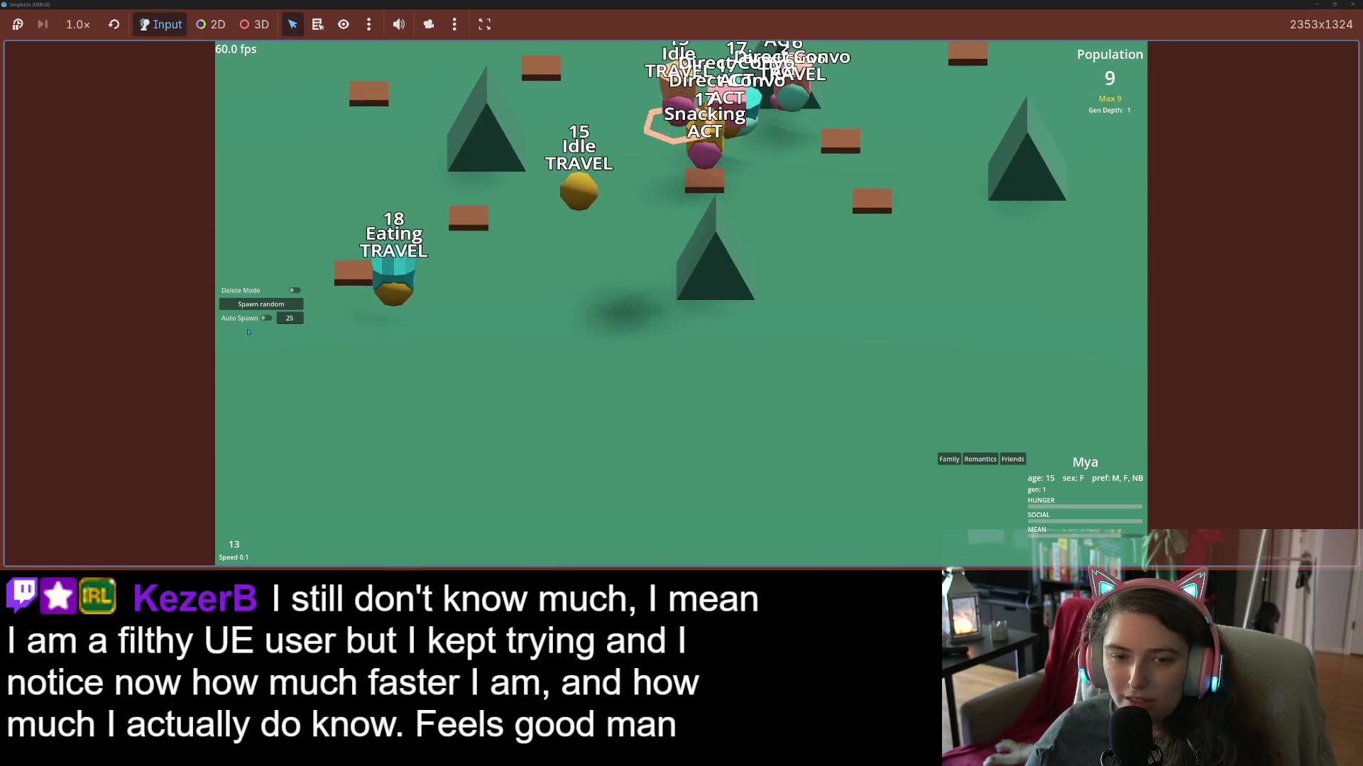
pyautogui.moveTo(753, 4)
pyautogui.mouseDown()
pyautogui.moveTo(911, 167)
pyautogui.moveTo(963, 193)
pyautogui.moveTo(697, 3)
pyautogui.mouseUp()
pyautogui.click(297, 305)
pyautogui.click(297, 305)
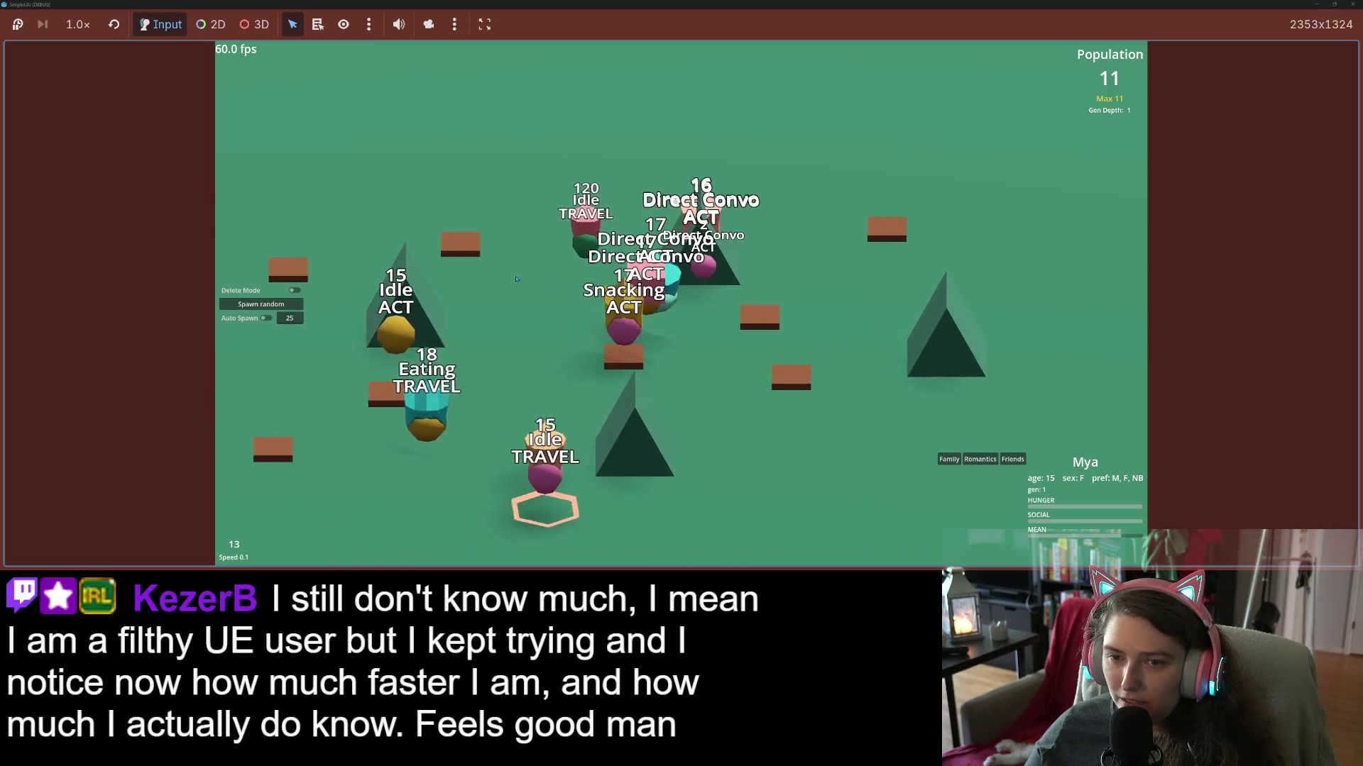
pyautogui.click(584, 226)
pyautogui.click(299, 304)
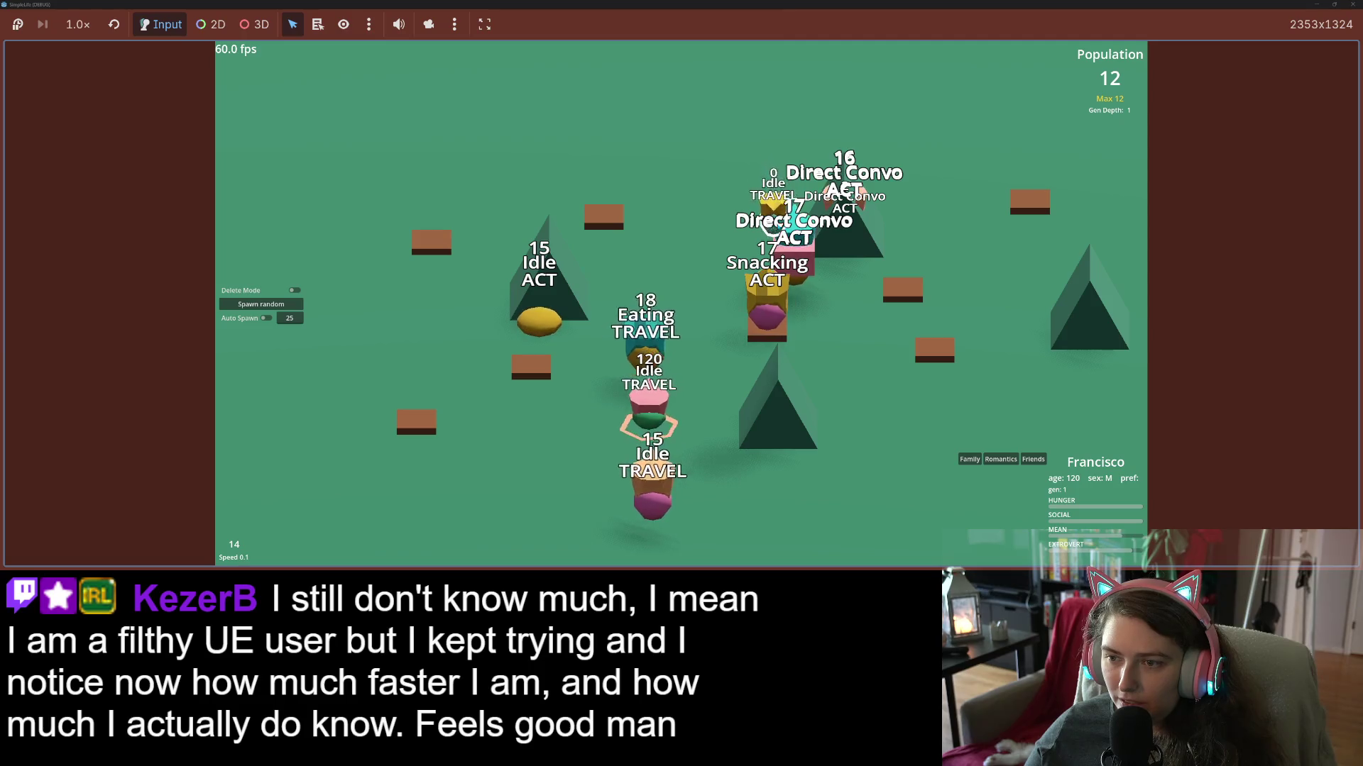
pyautogui.click(771, 213)
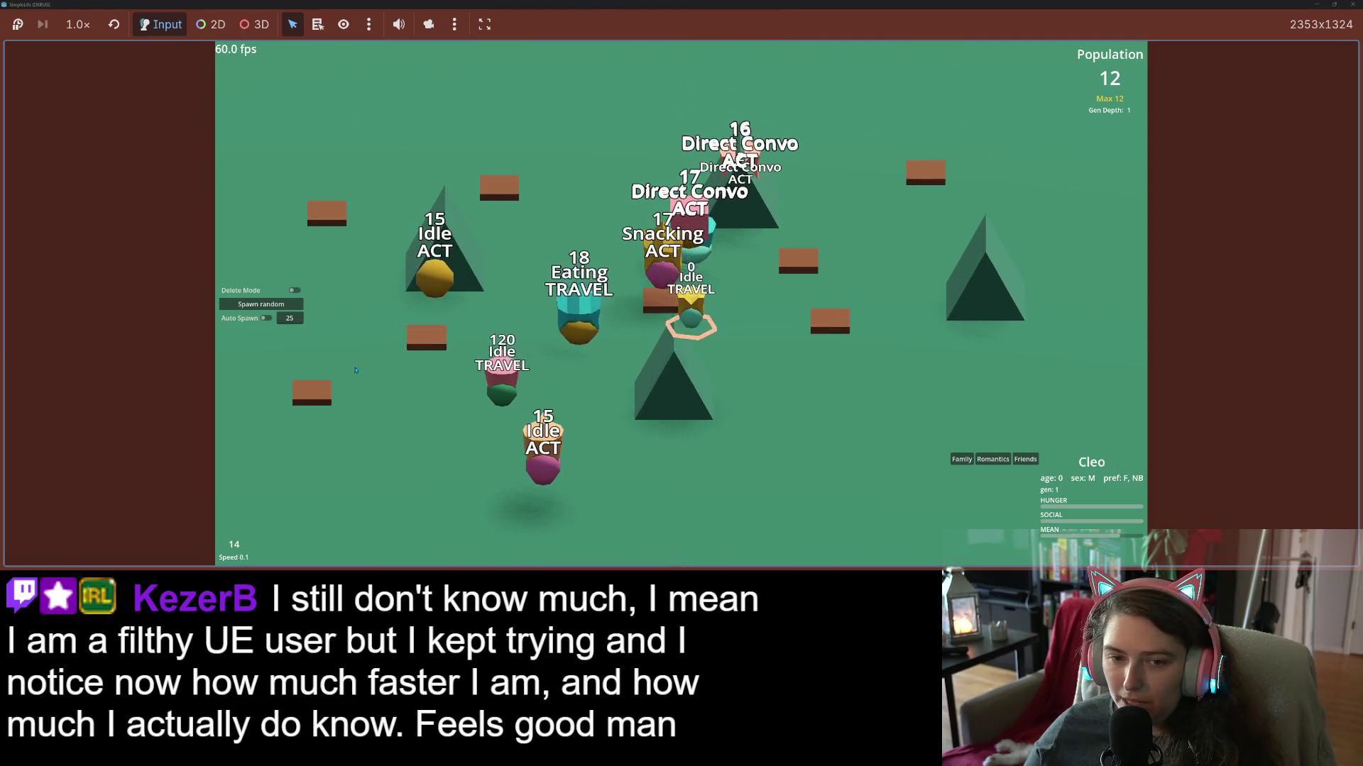
# Spawn several more random creatures, then switch Auto Spawn on.
pyautogui.click(260, 304)
pyautogui.click(822, 152)
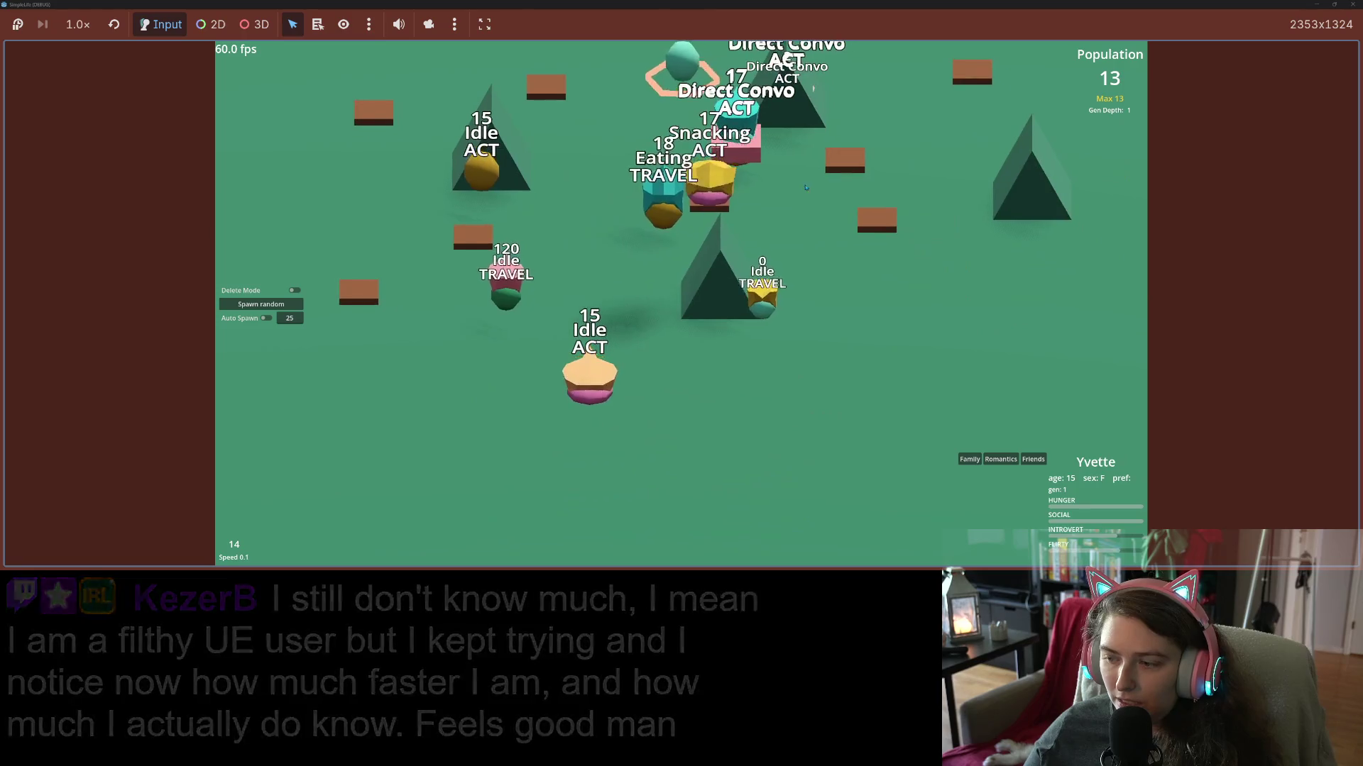
pyautogui.click(260, 304)
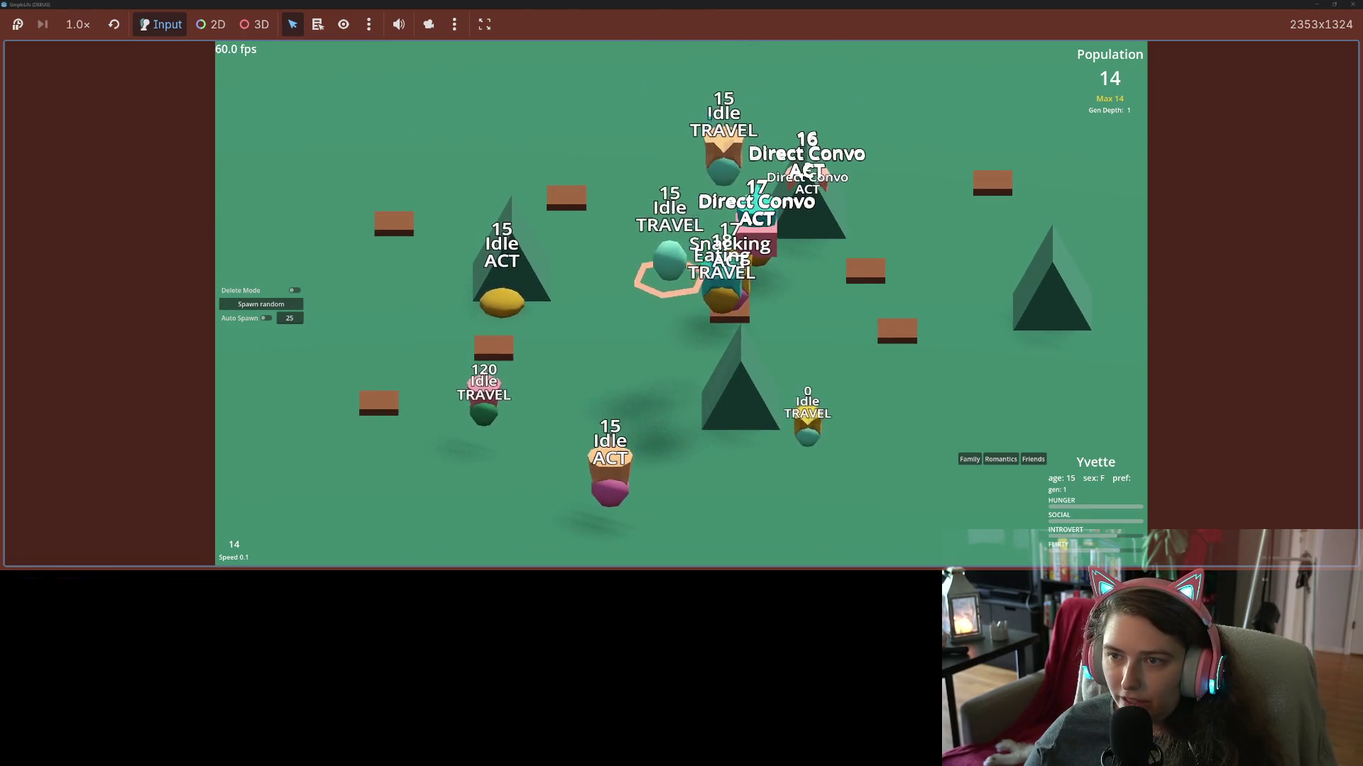
pyautogui.click(708, 117)
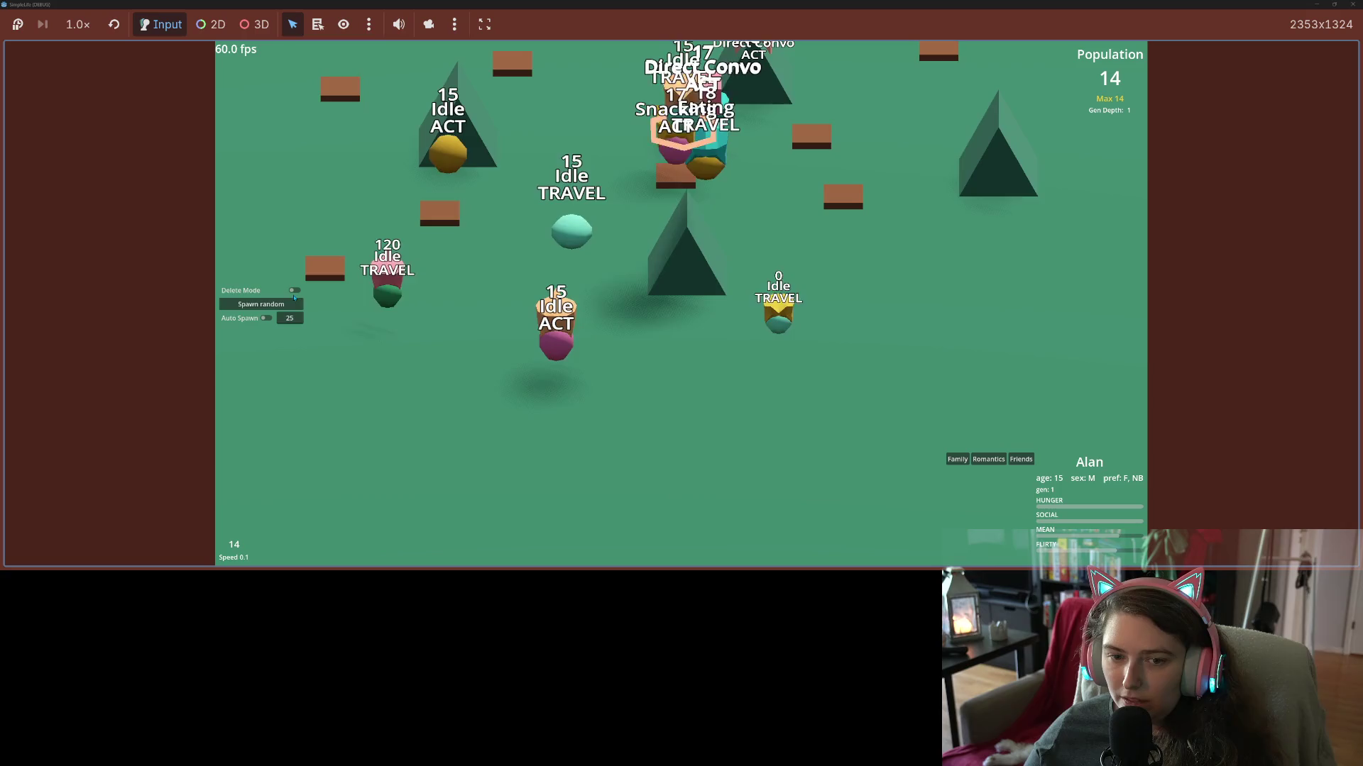
pyautogui.click(260, 304)
pyautogui.click(628, 228)
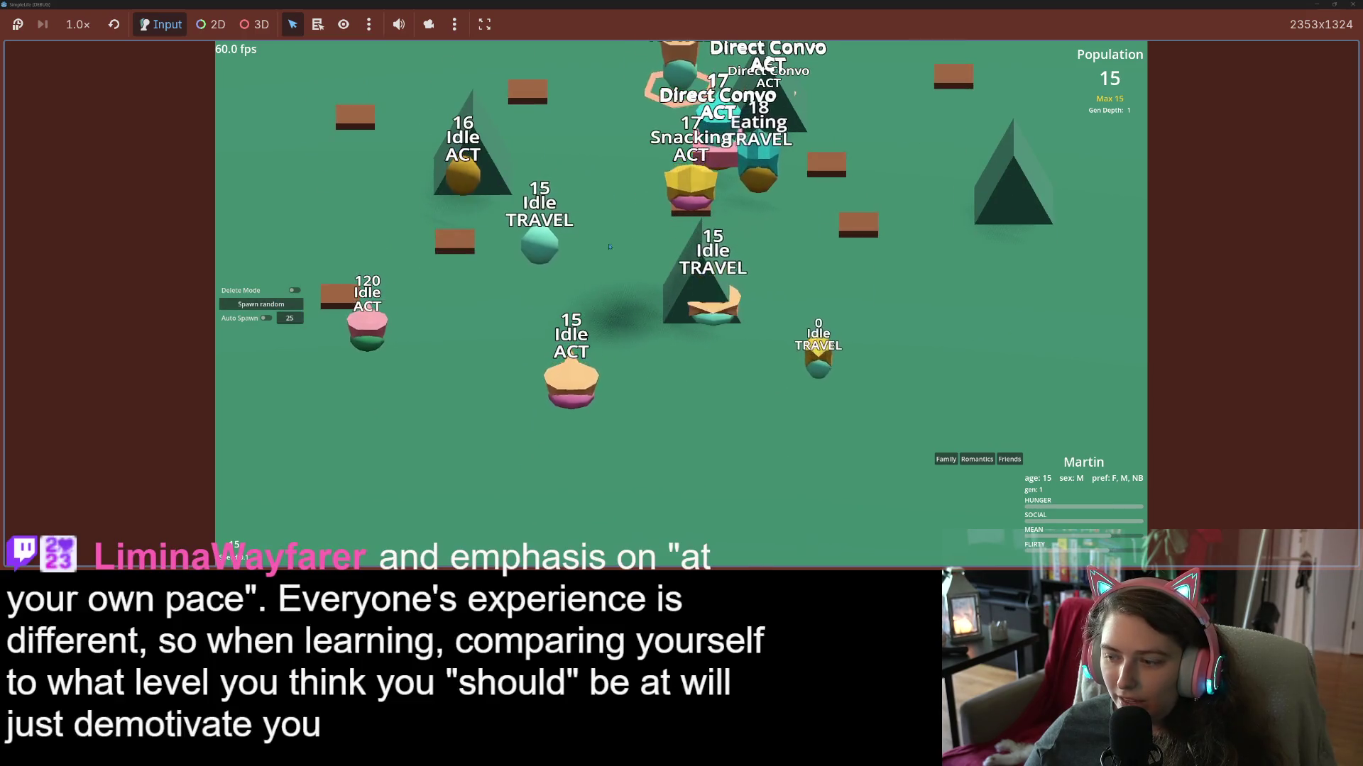
pyautogui.click(266, 318)
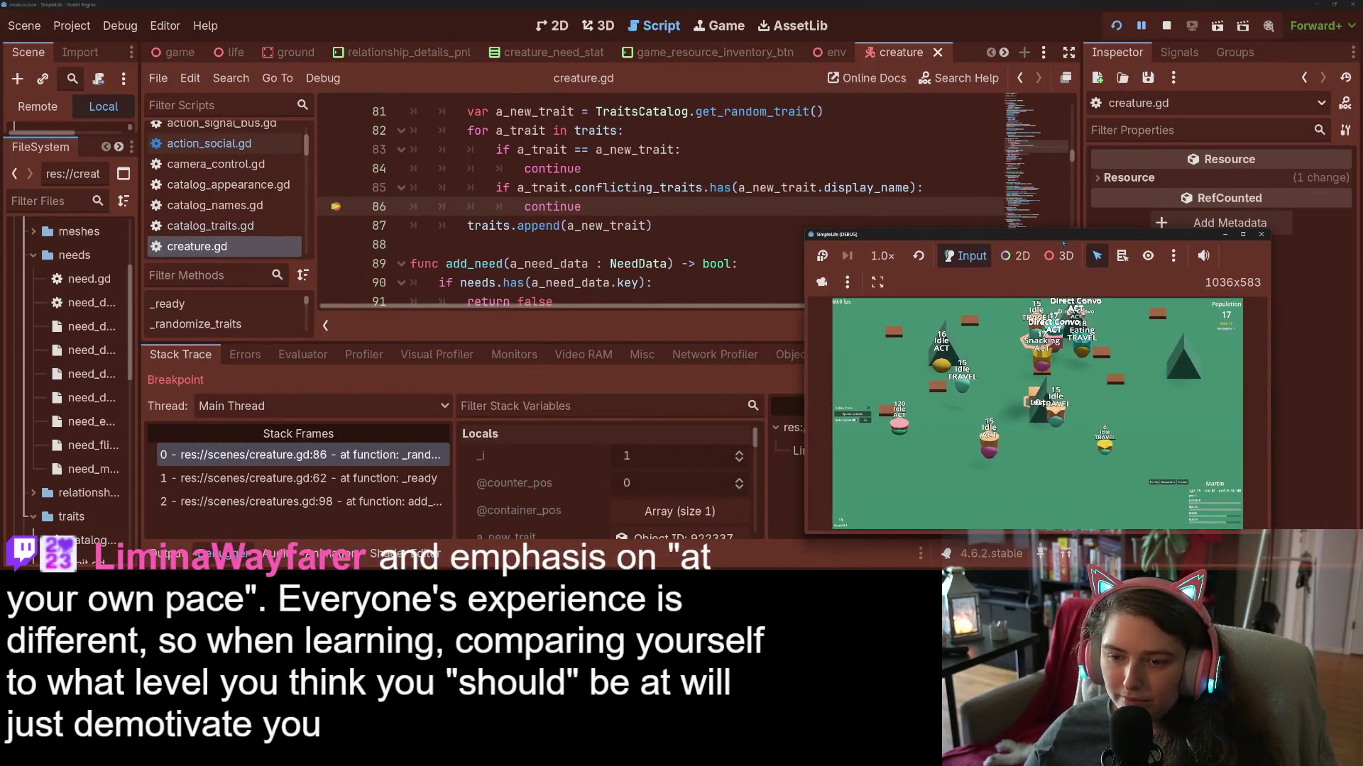
# Move the game window aside and remove the breakpoint on line 86 of creature.gd.
pyautogui.scroll(-1, 607, 483)
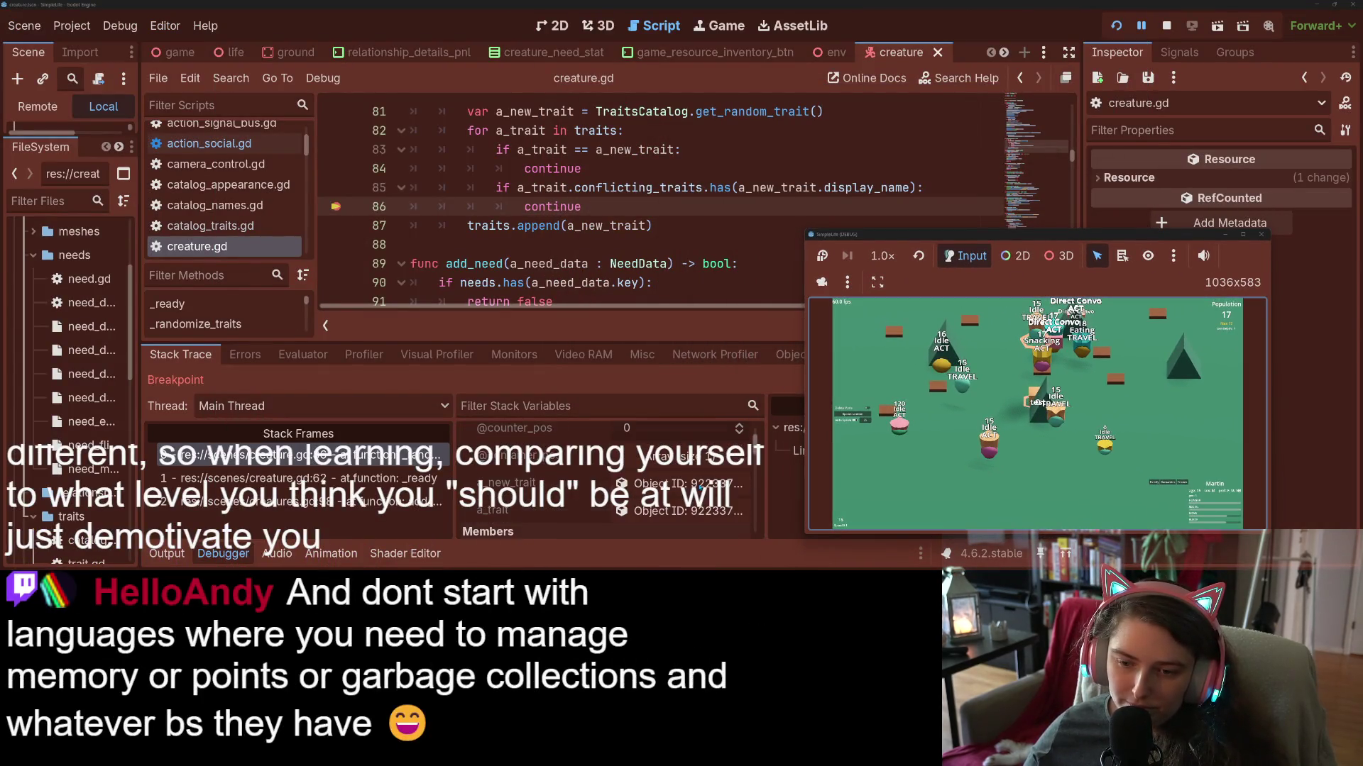
pyautogui.scroll(1, 699, 487)
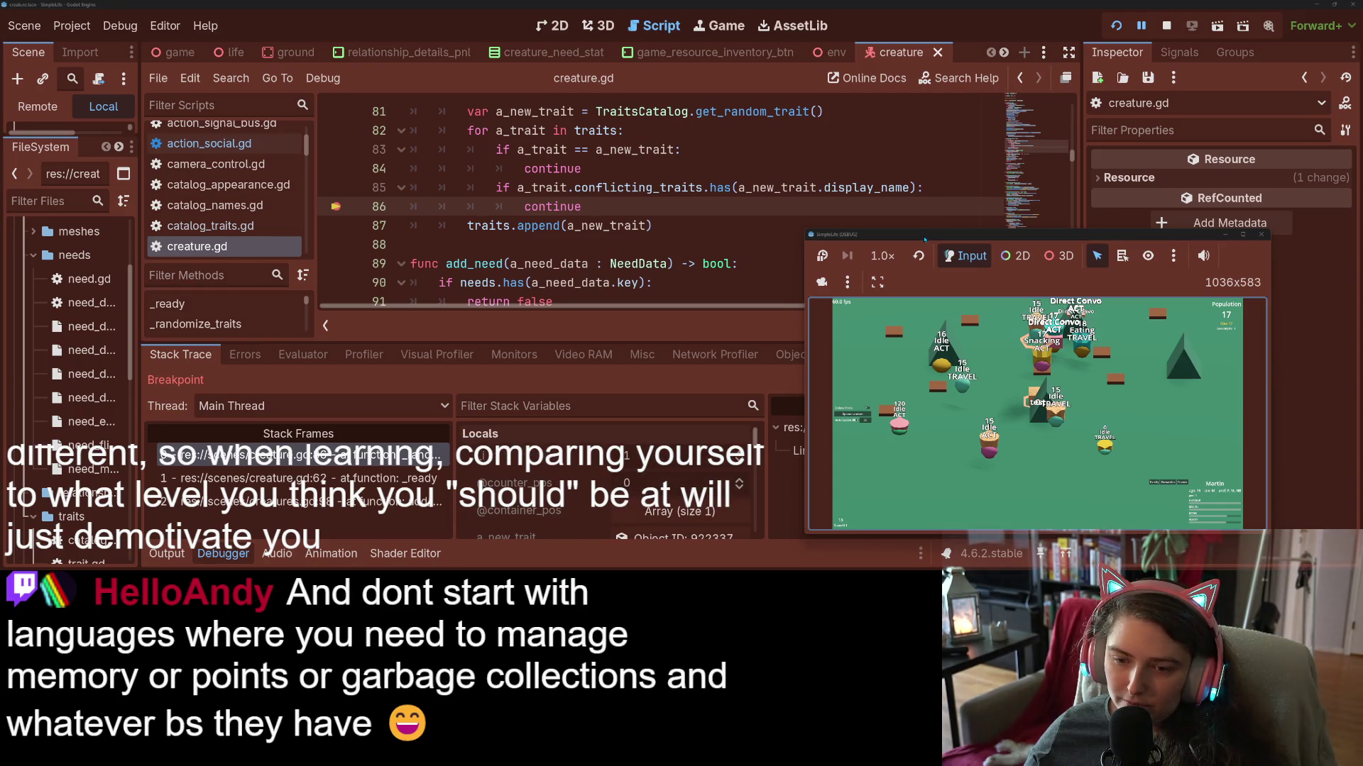
pyautogui.moveTo(925, 239)
pyautogui.mouseDown()
pyautogui.moveTo(978, 183)
pyautogui.moveTo(1001, 99)
pyautogui.moveTo(897, 145)
pyautogui.moveTo(890, 237)
pyautogui.moveTo(990, 124)
pyautogui.moveTo(994, 134)
pyautogui.mouseUp()
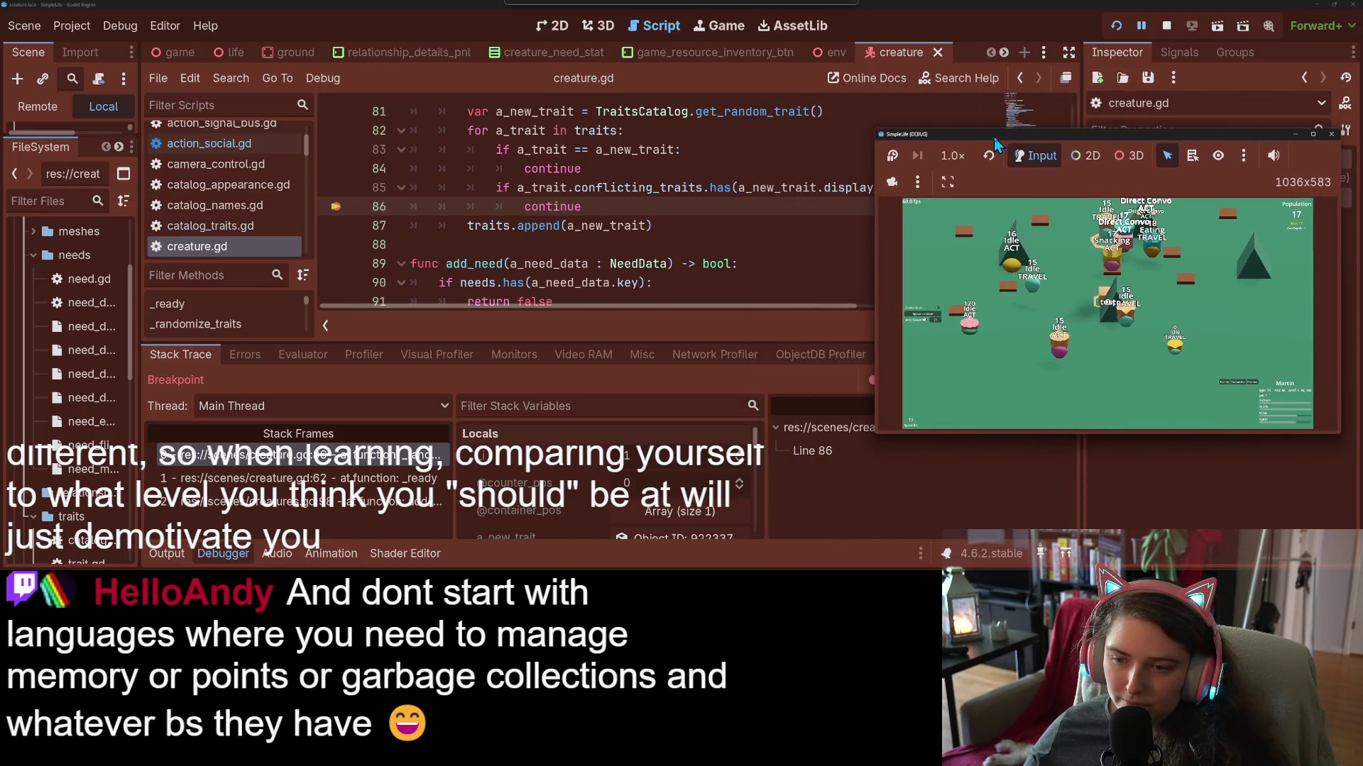
pyautogui.click(339, 208)
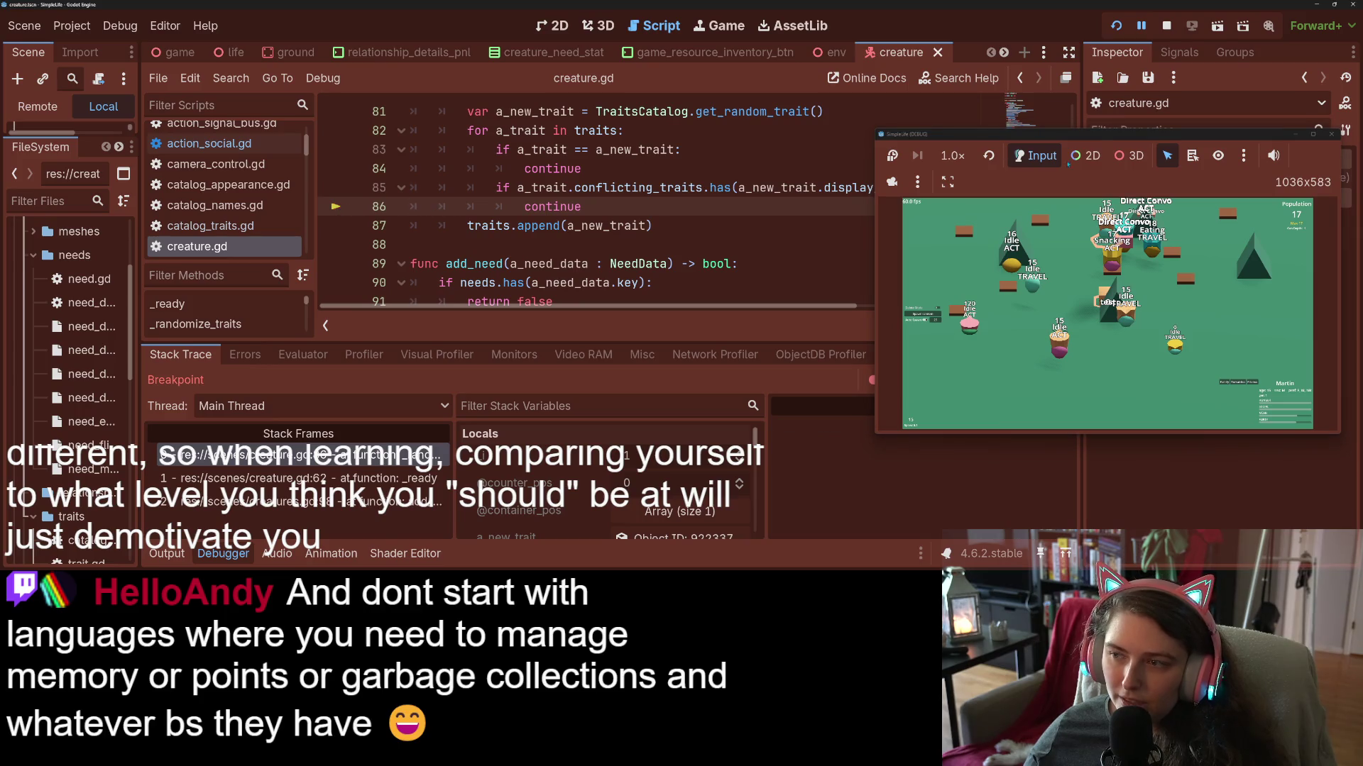
# Resume the paused game from the Debugger and maximize the game window.
pyautogui.moveTo(1091, 137); pyautogui.dragTo(518, 95)
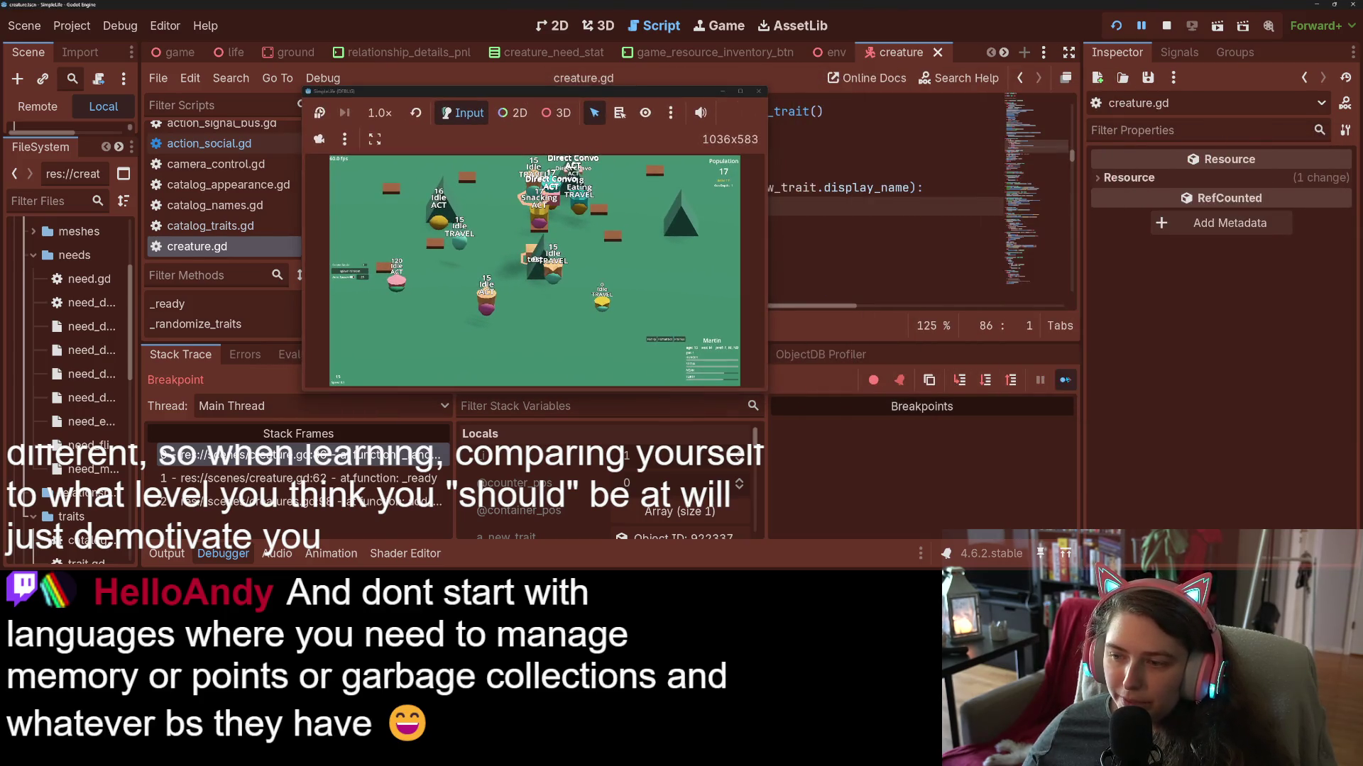
pyautogui.click(1065, 379)
pyautogui.moveTo(623, 92); pyautogui.dragTo(1208, 264)
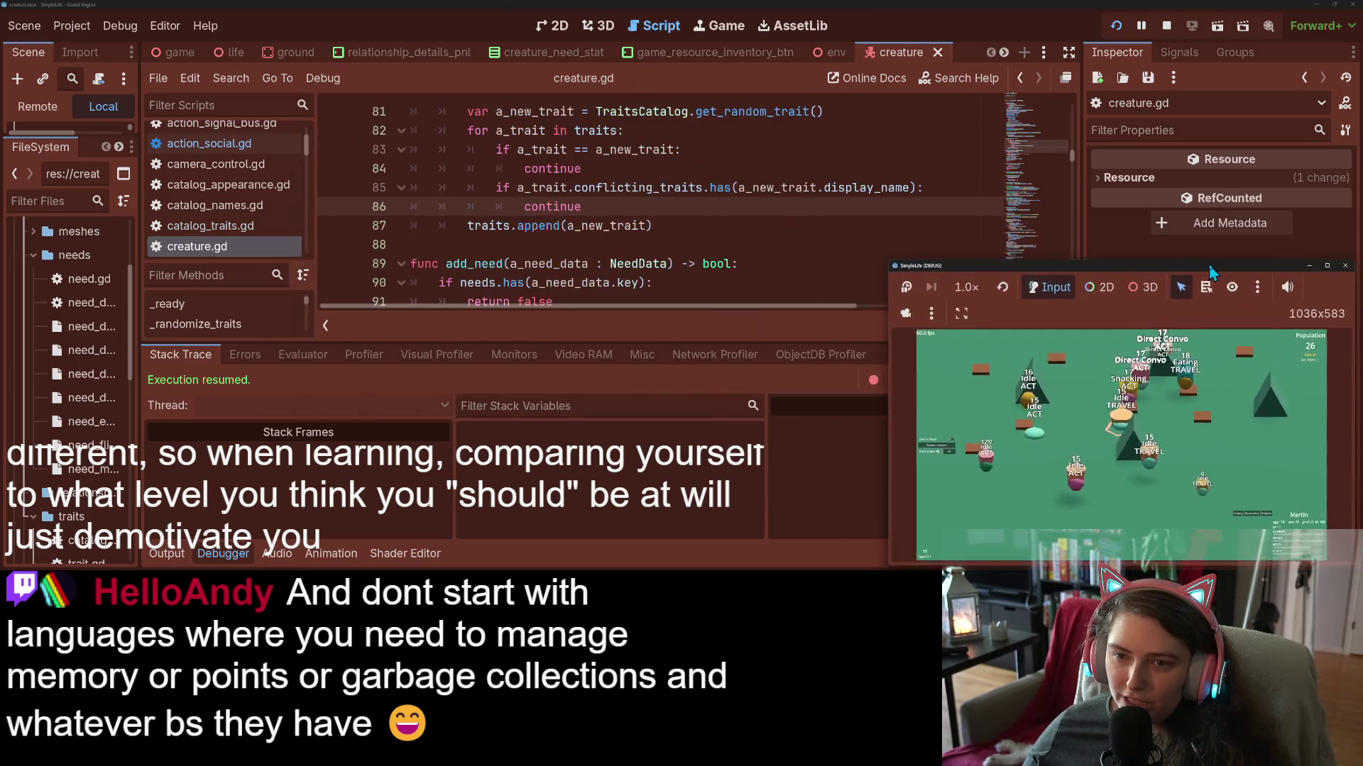
pyautogui.press('super+Up')
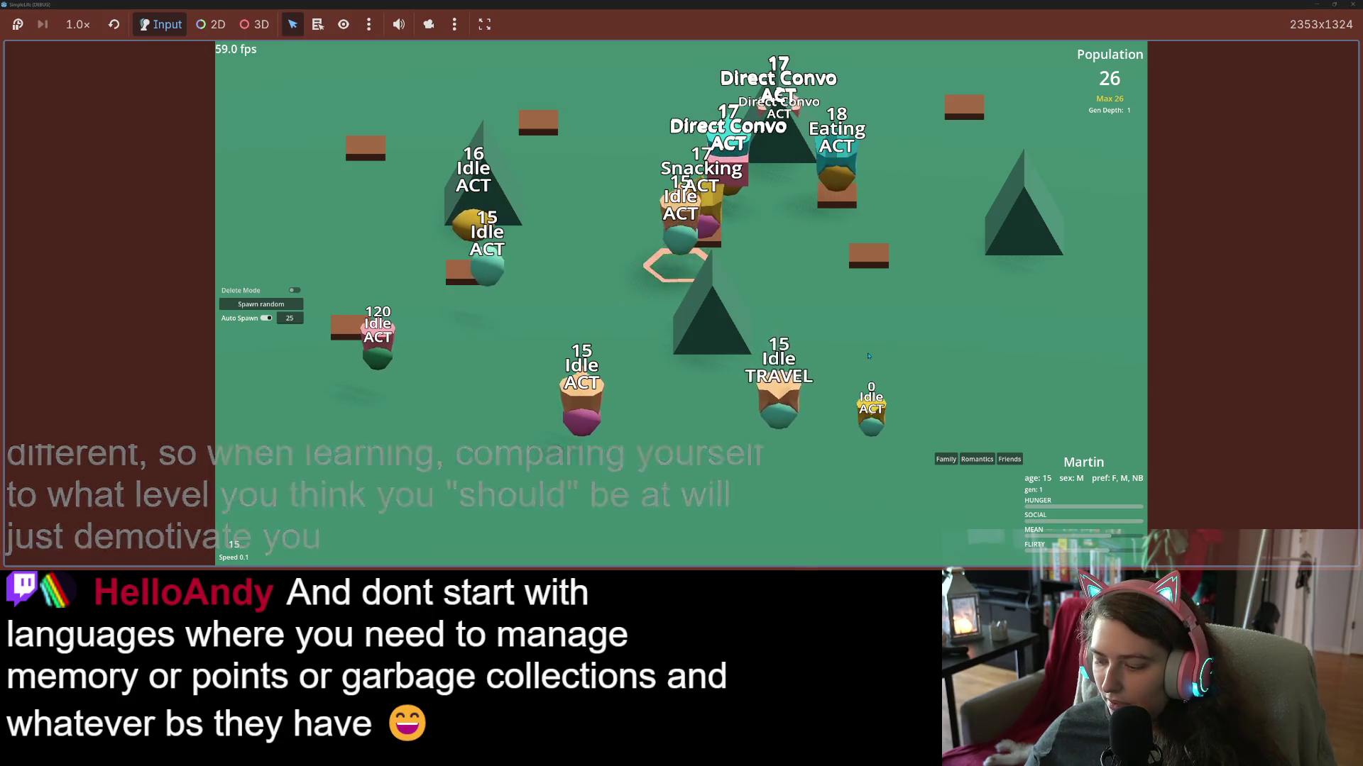
# Run the simulation at speed 1.0 briefly, zoom out and pan left, then slow back to 0.1.
pyautogui.press('1')
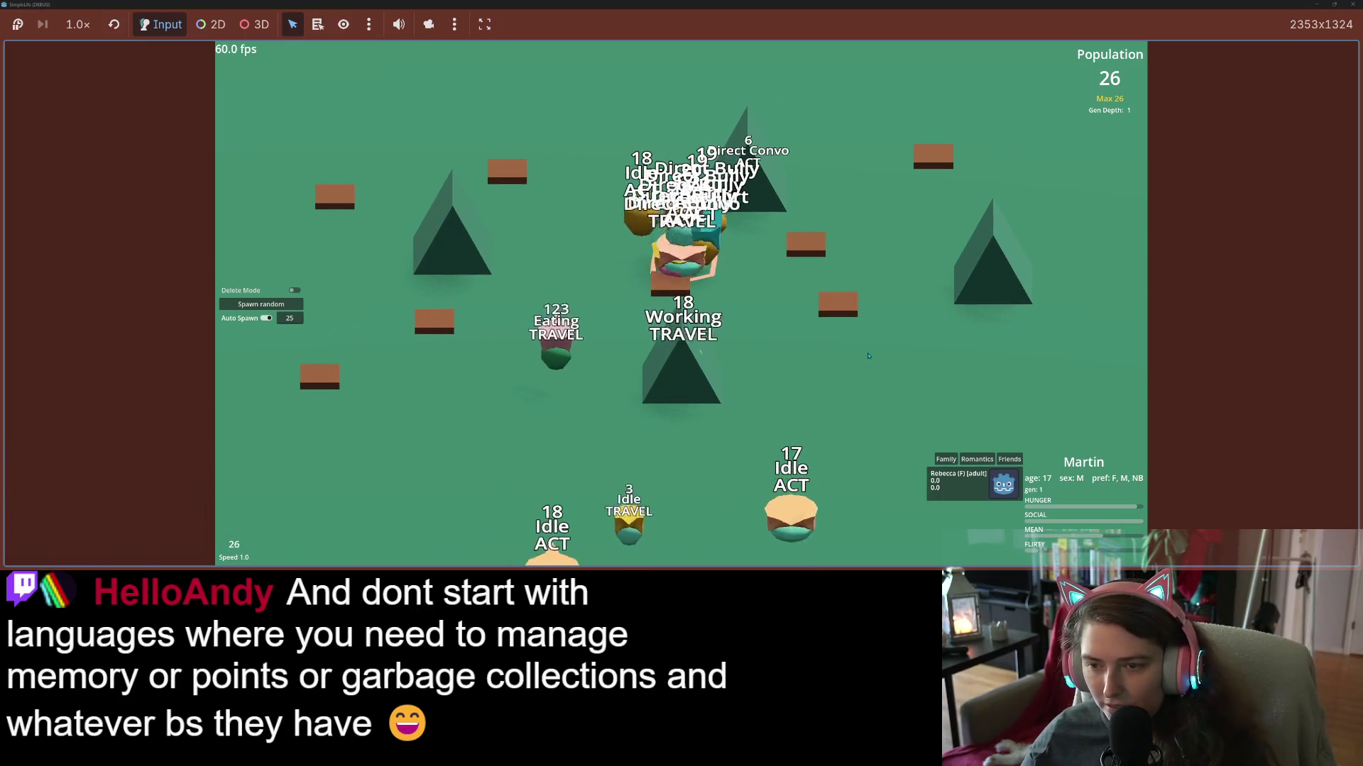
pyautogui.scroll(-5, 579, 380)
pyautogui.press('a')
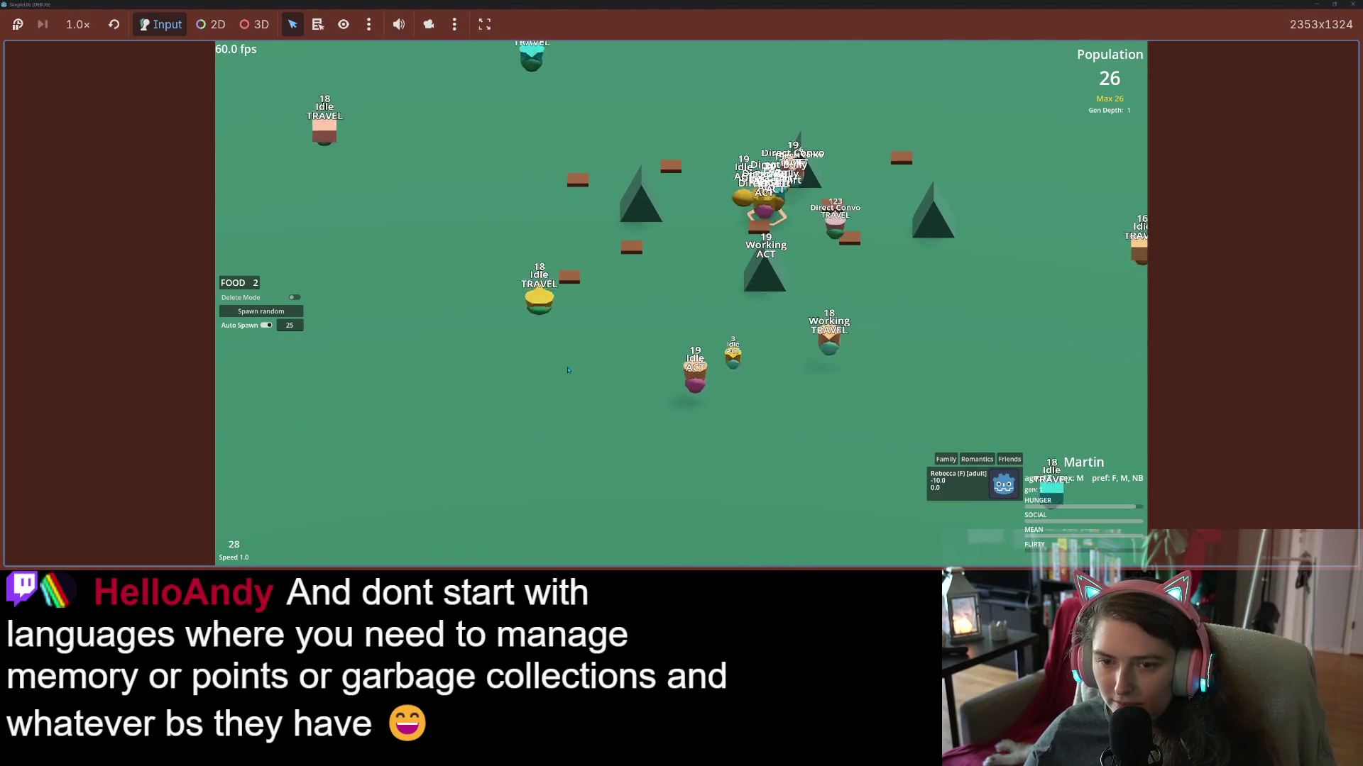
pyautogui.press('1')
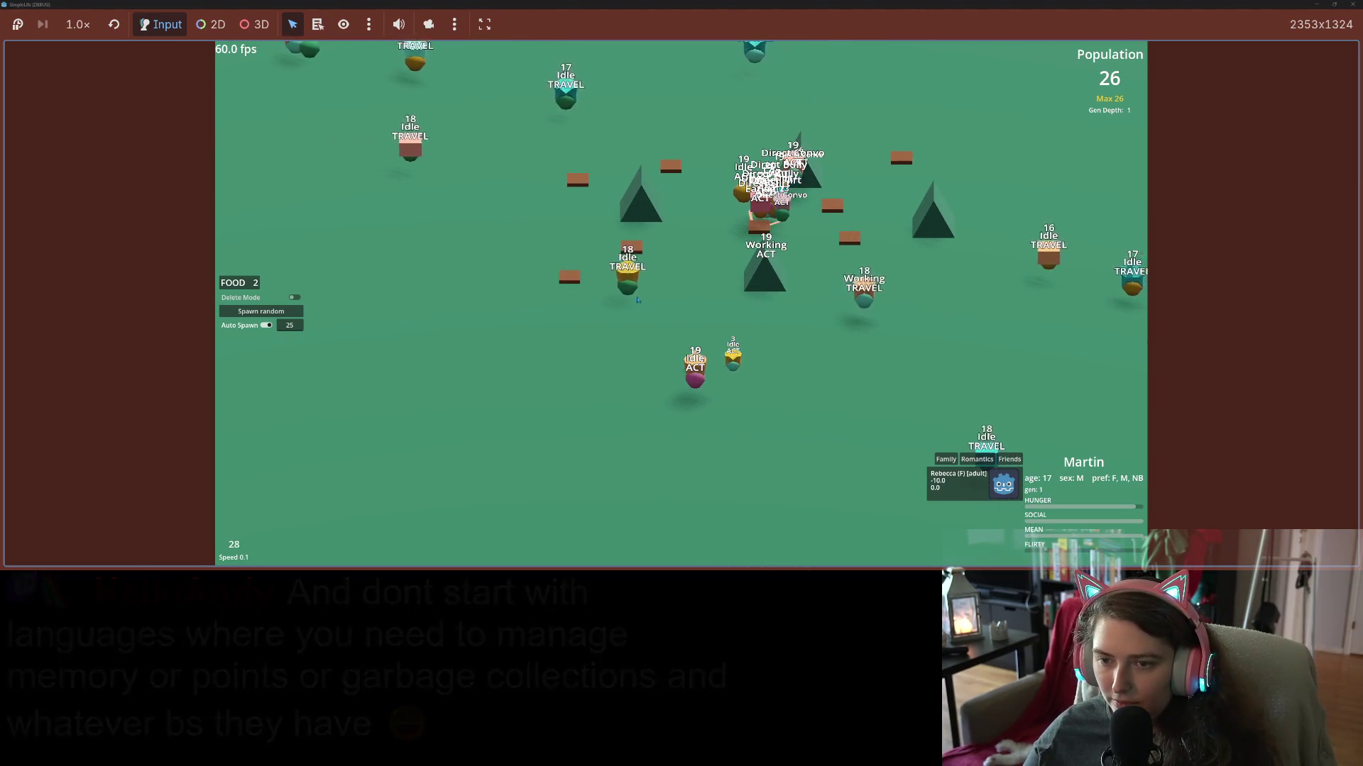
# Inspect the creatures Ernest, Yolanda, Irma, Quinton and Janine.
pyautogui.click(636, 298)
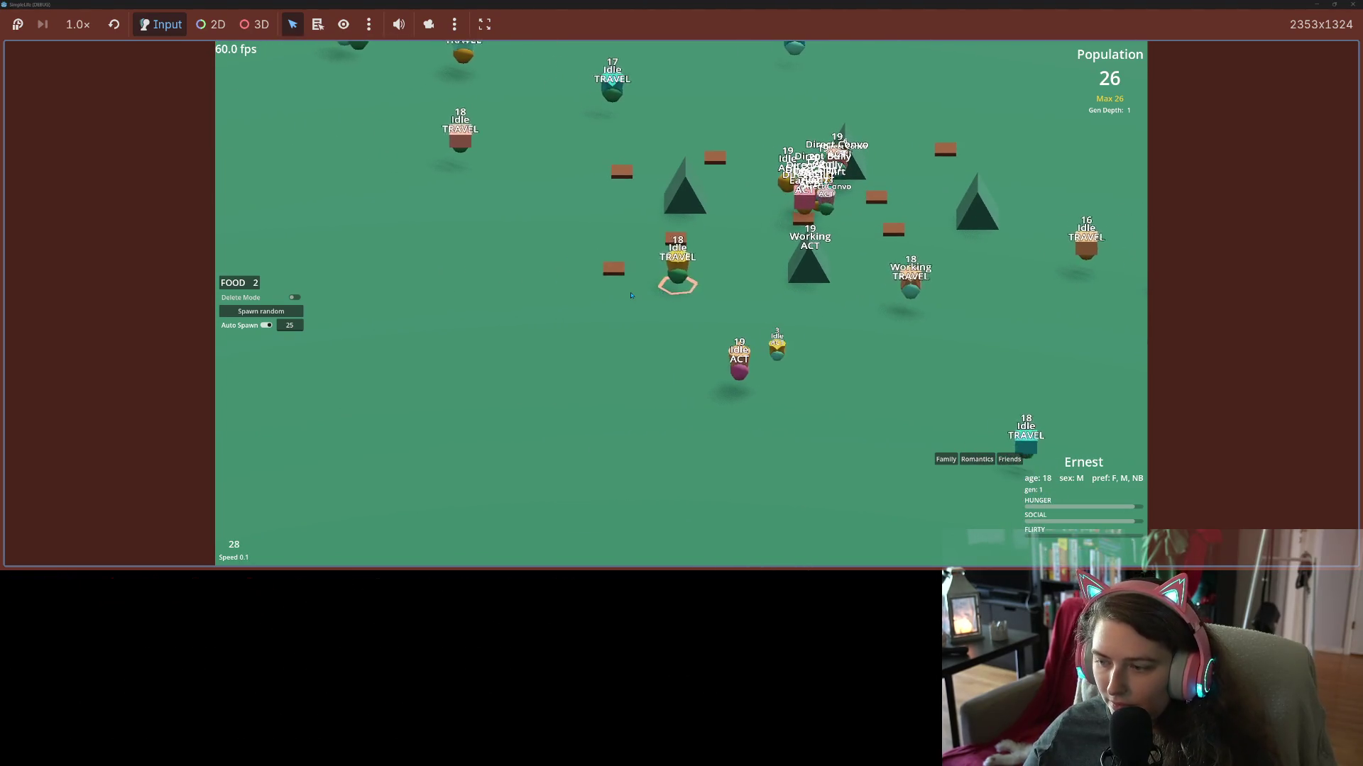
pyautogui.click(1054, 255)
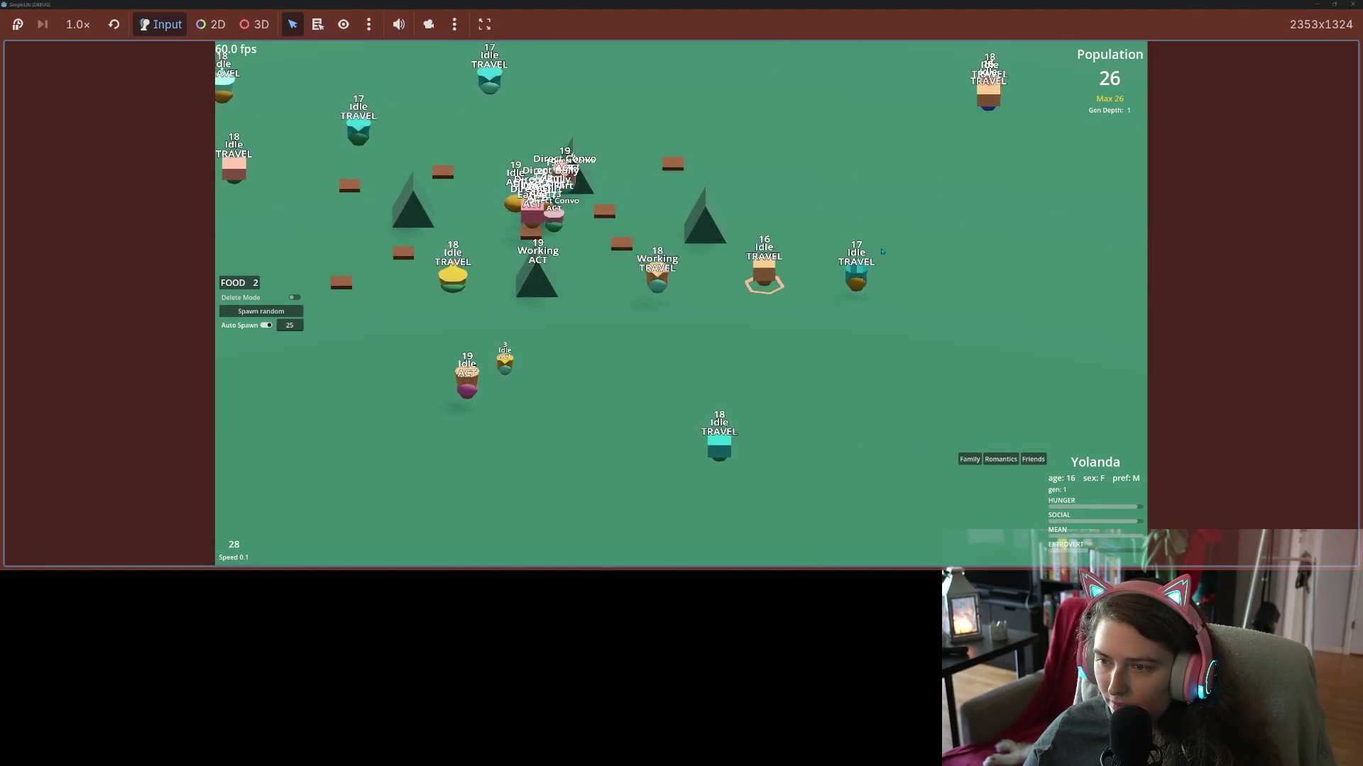
pyautogui.click(847, 273)
pyautogui.click(983, 101)
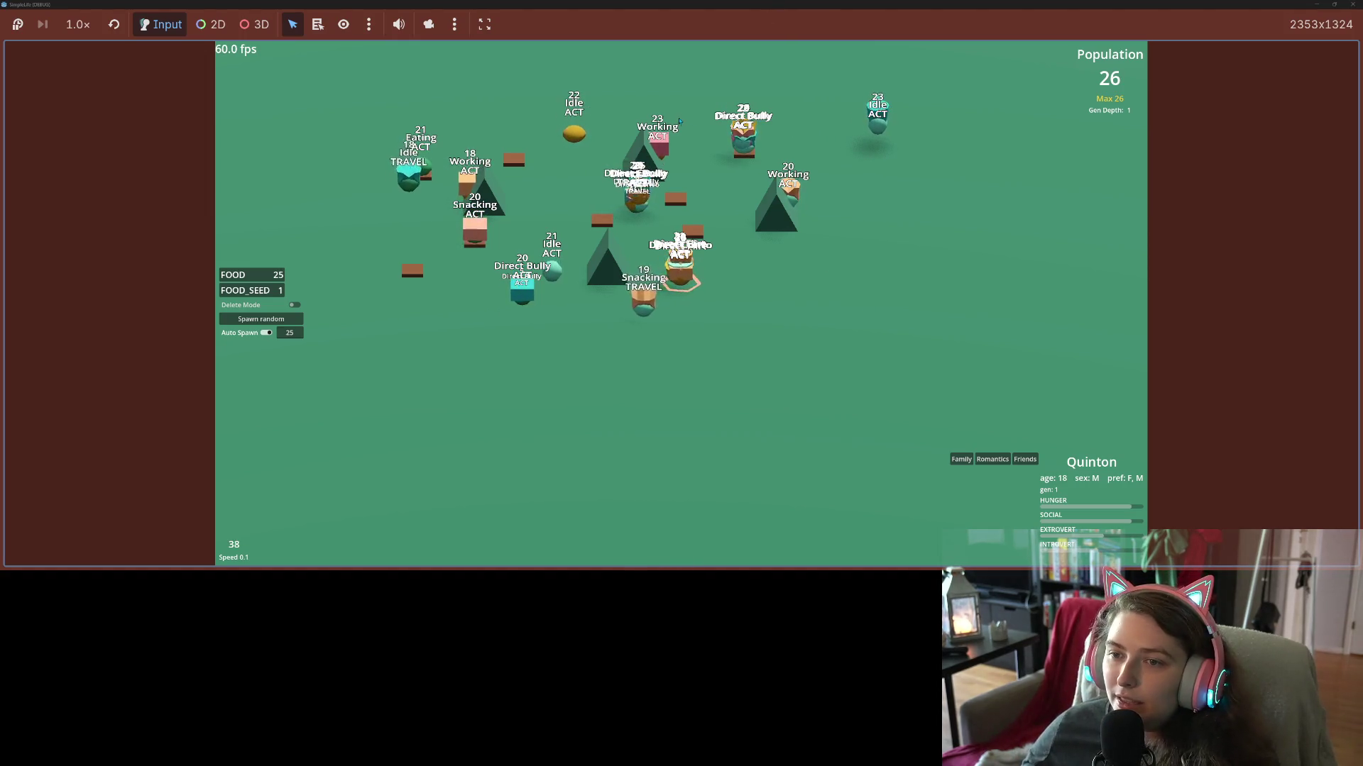
pyautogui.click(745, 138)
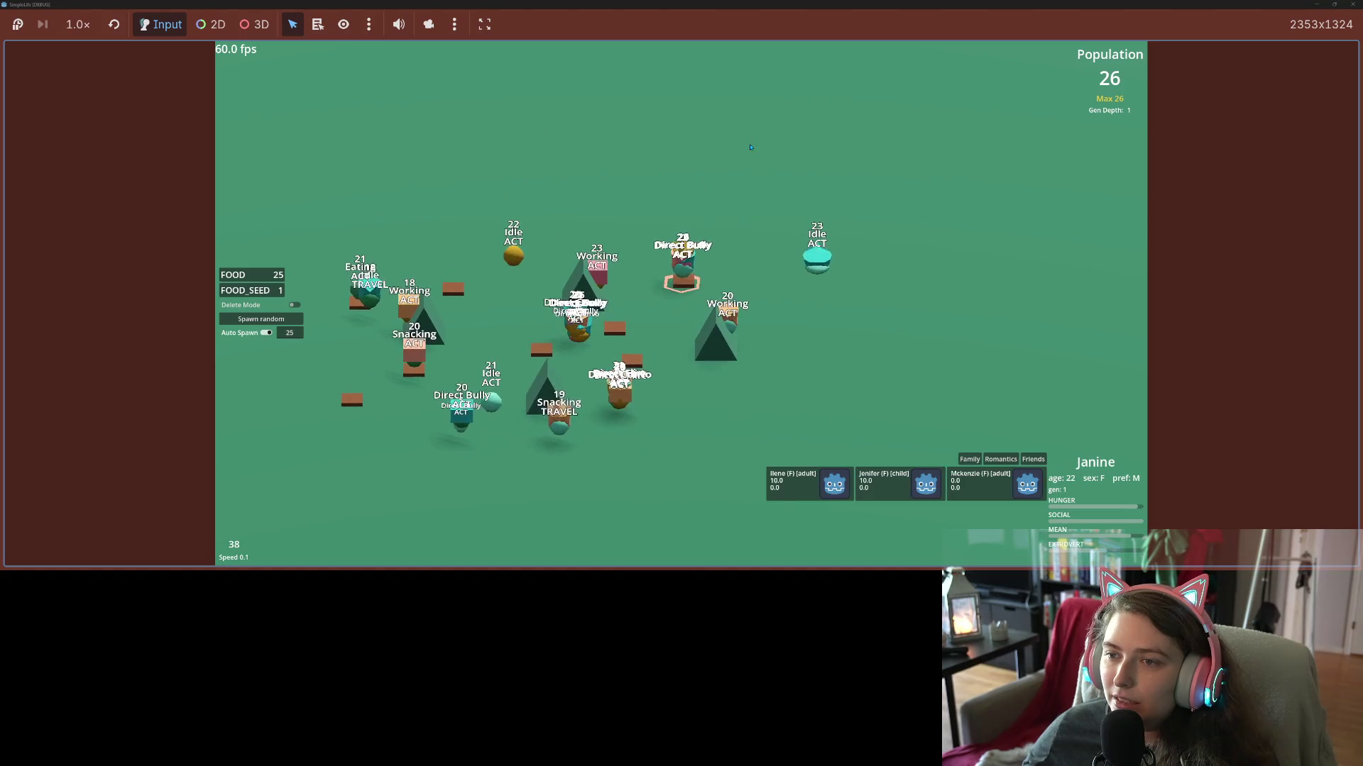
# Set the simulation to speed 1.0 and inspect Noelle, Skylar, Alan and Jenifer.
pyautogui.press('space')
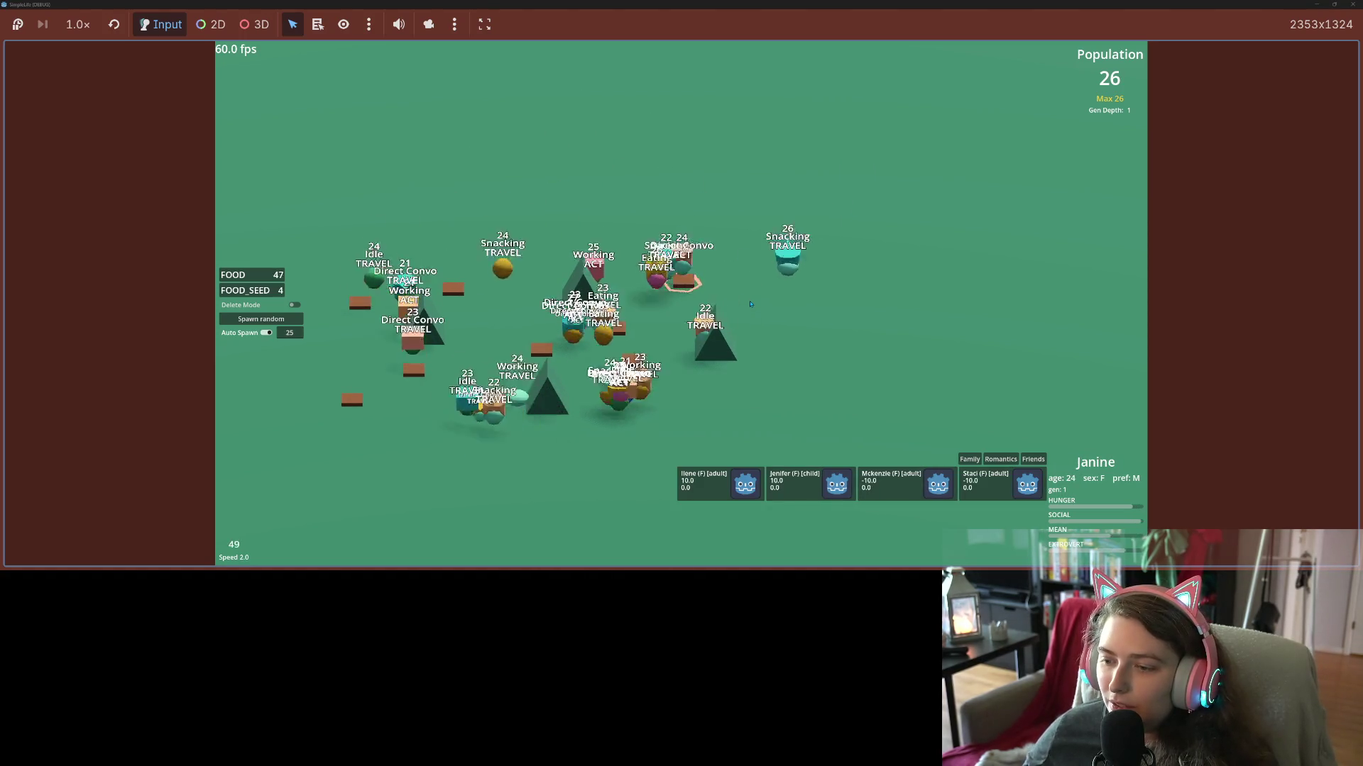
pyautogui.press('space')
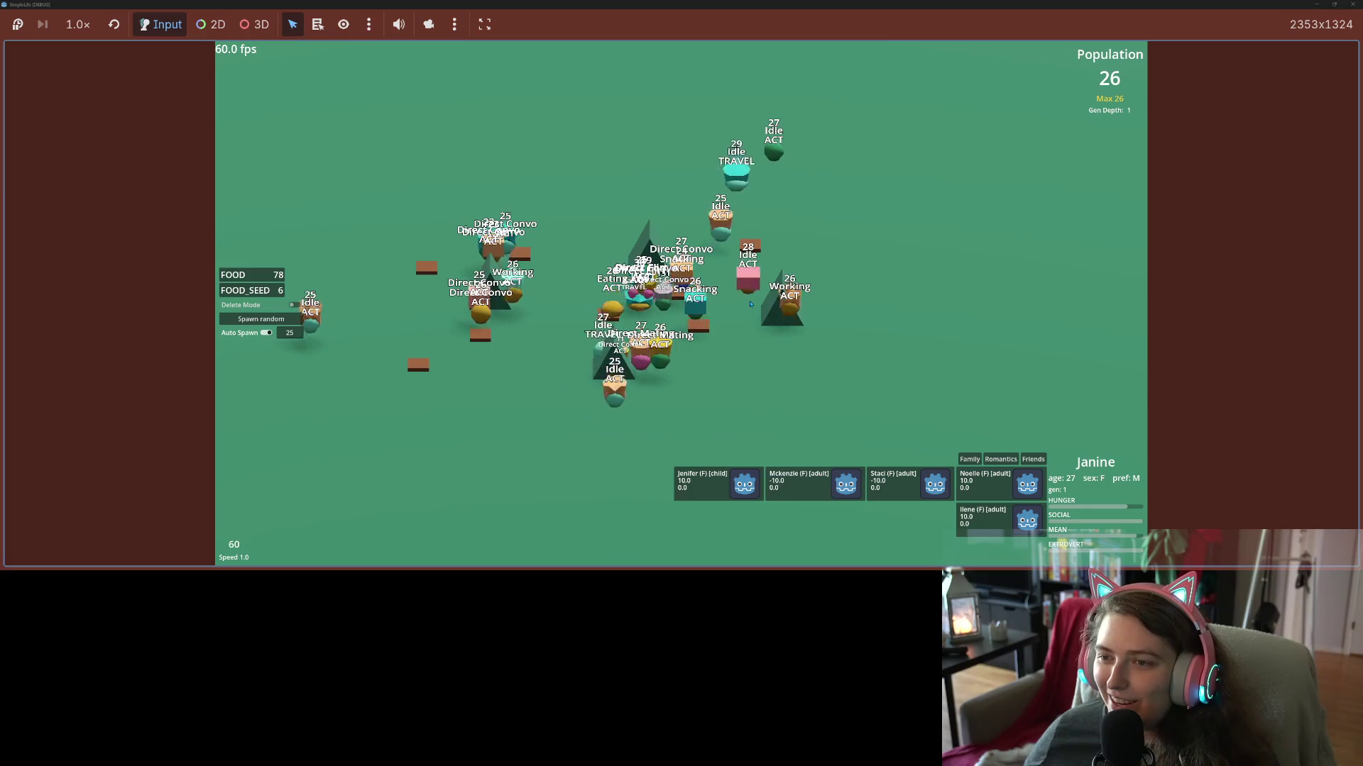
pyautogui.click(748, 284)
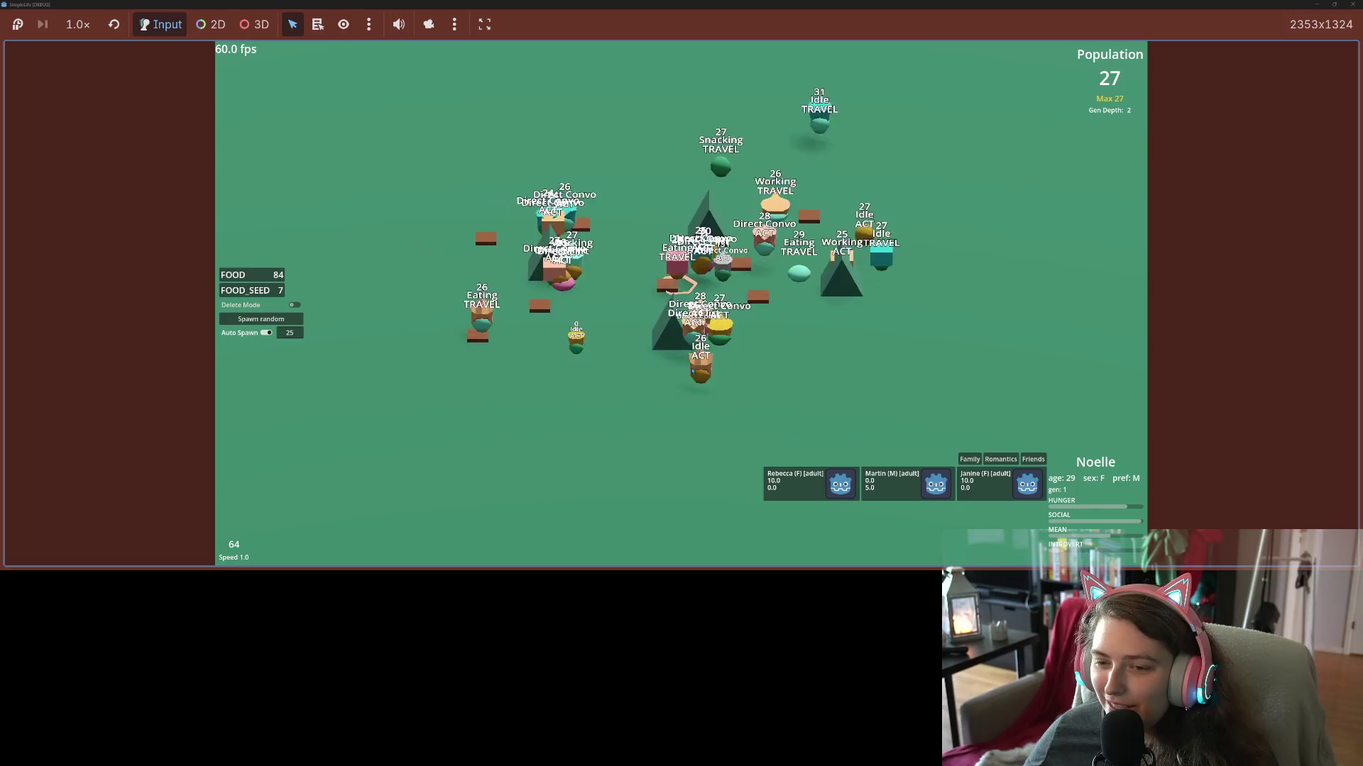
pyautogui.click(708, 363)
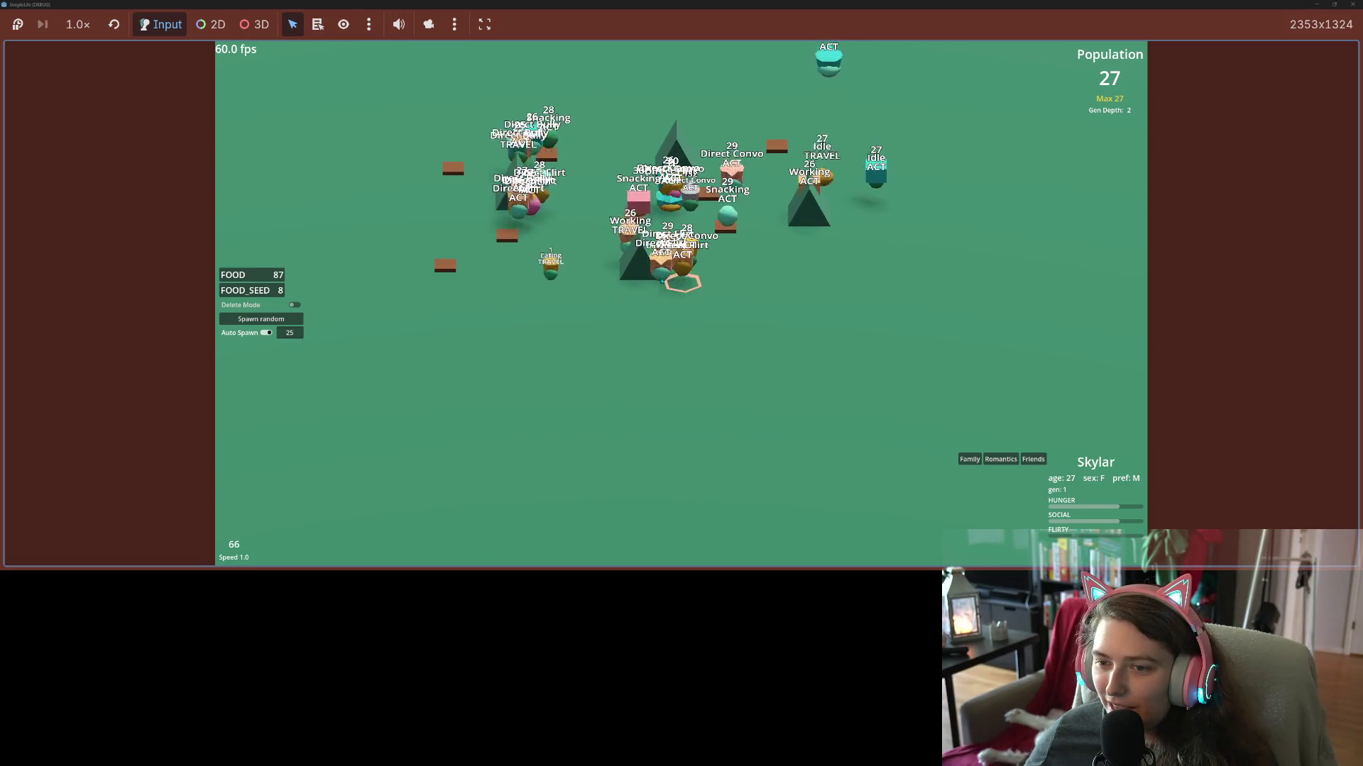
pyautogui.click(662, 276)
pyautogui.click(543, 213)
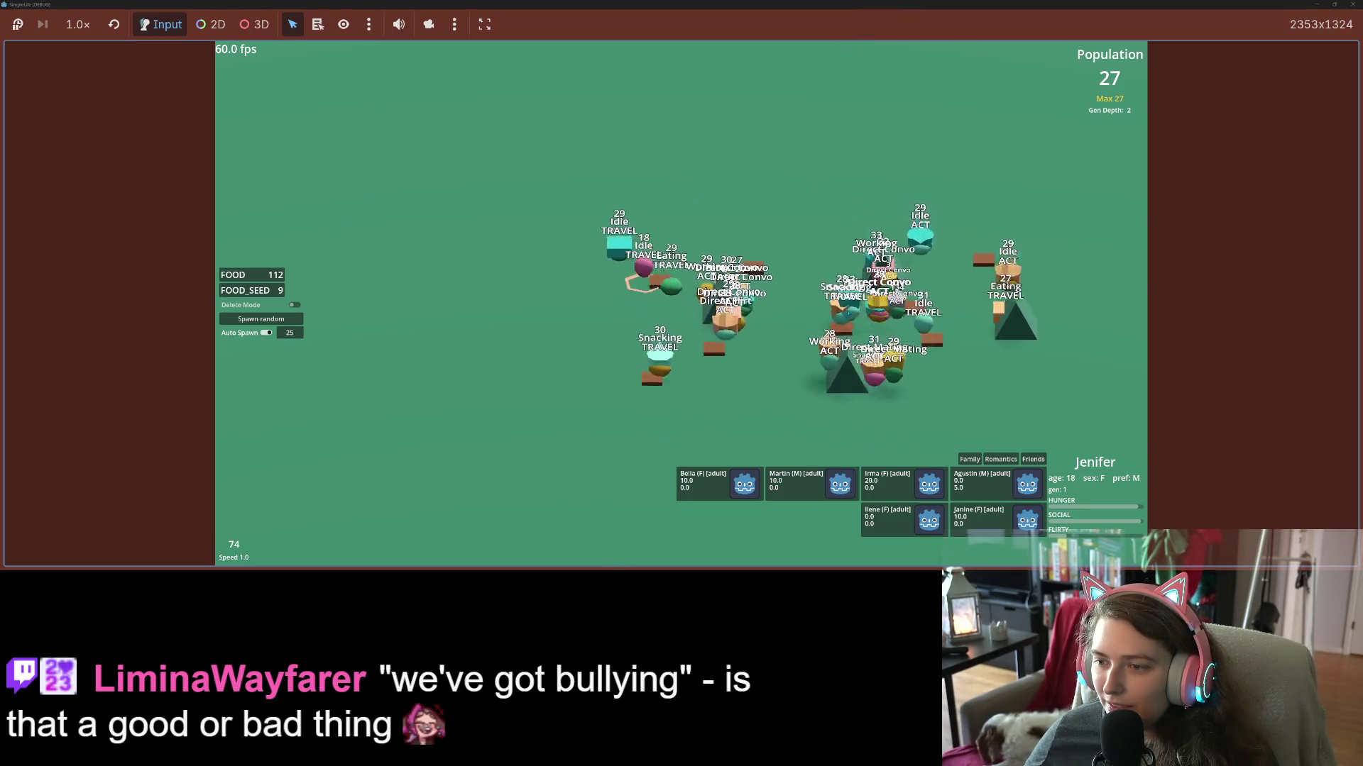
# Inspect Irma and follow relationship cards to Mckenzie, Jenifer, Janine, Mya and Agustin.
pyautogui.click(724, 298)
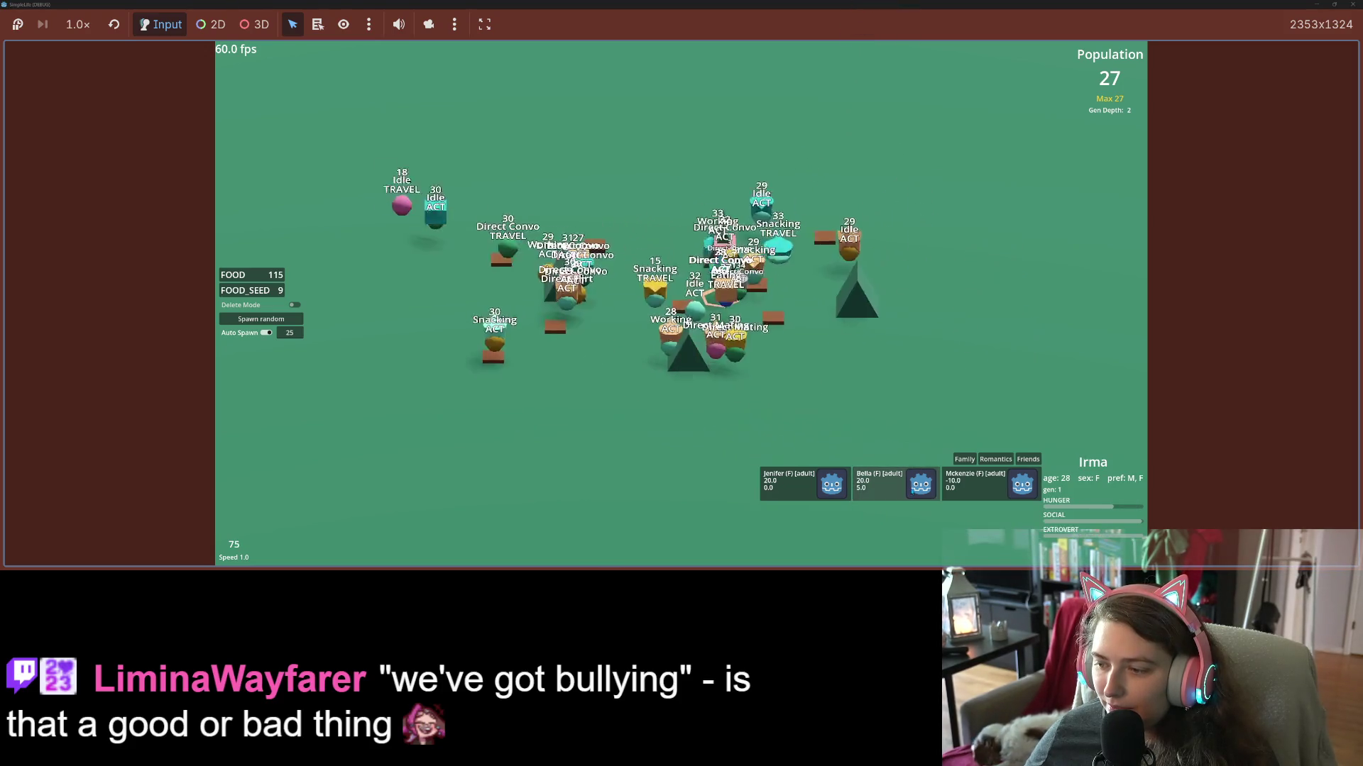
pyautogui.click(966, 488)
pyautogui.click(353, 177)
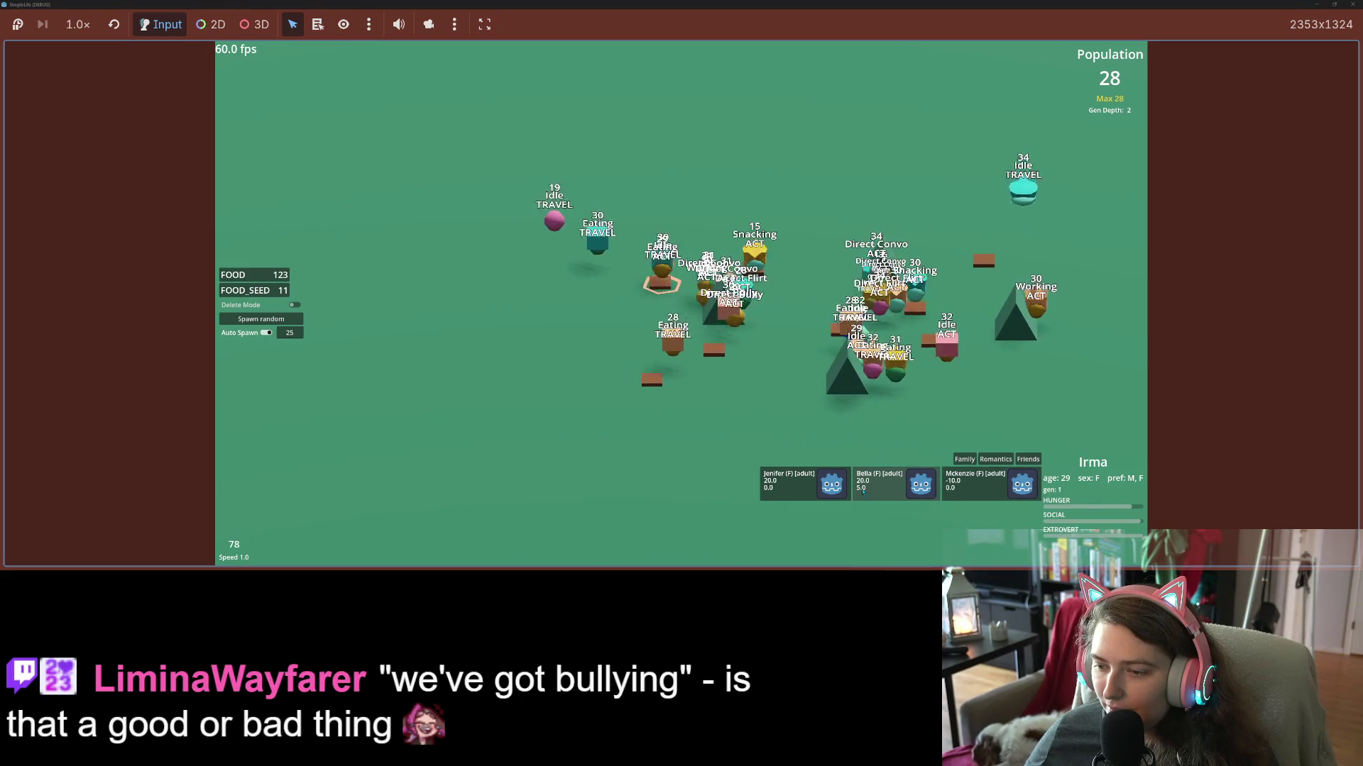
pyautogui.click(902, 488)
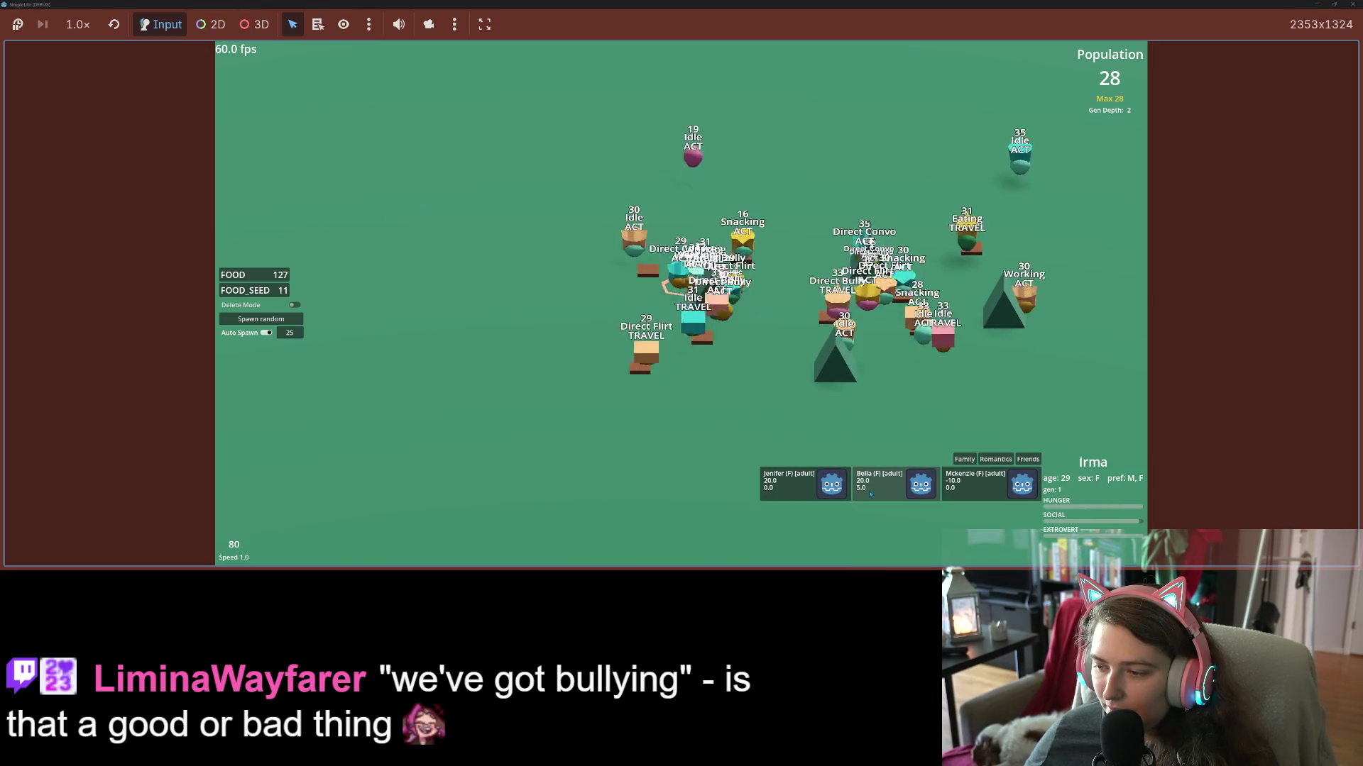
pyautogui.click(966, 488)
pyautogui.click(972, 524)
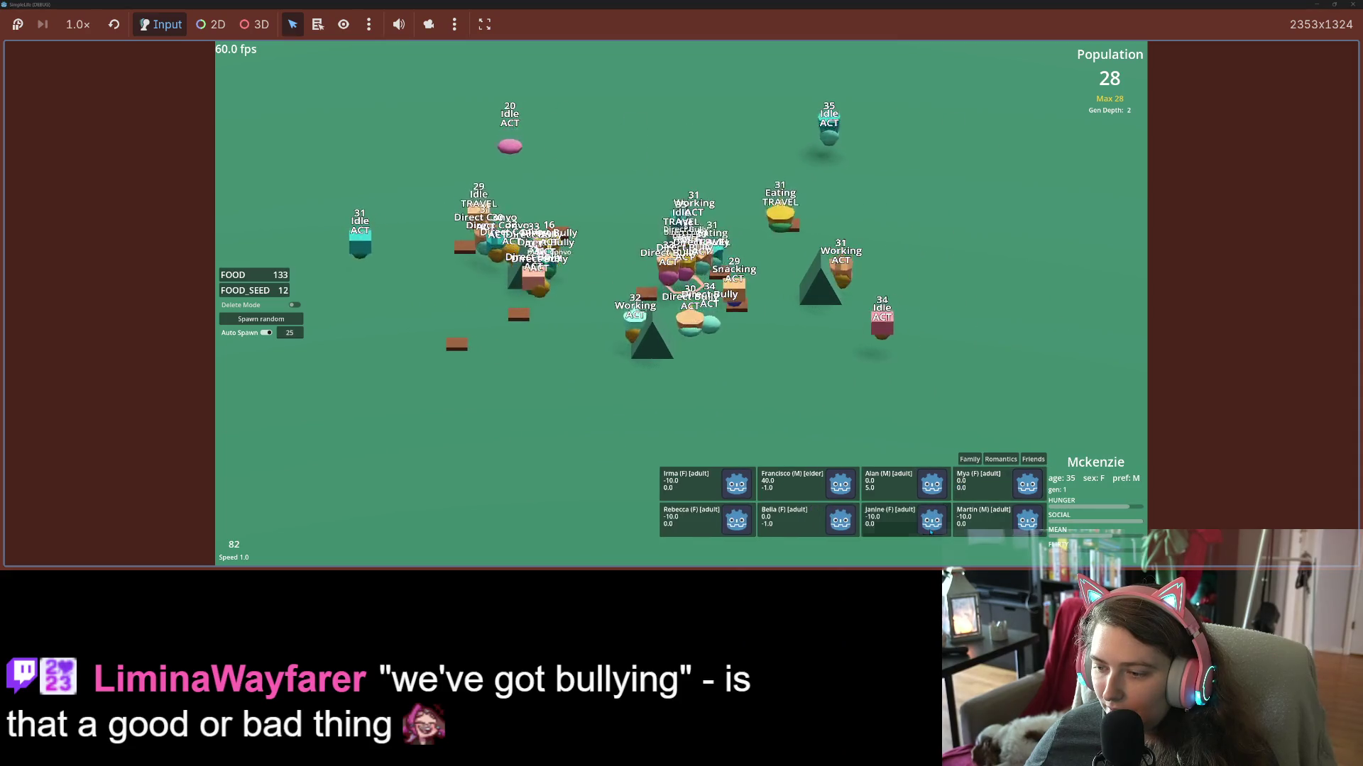
pyautogui.click(973, 526)
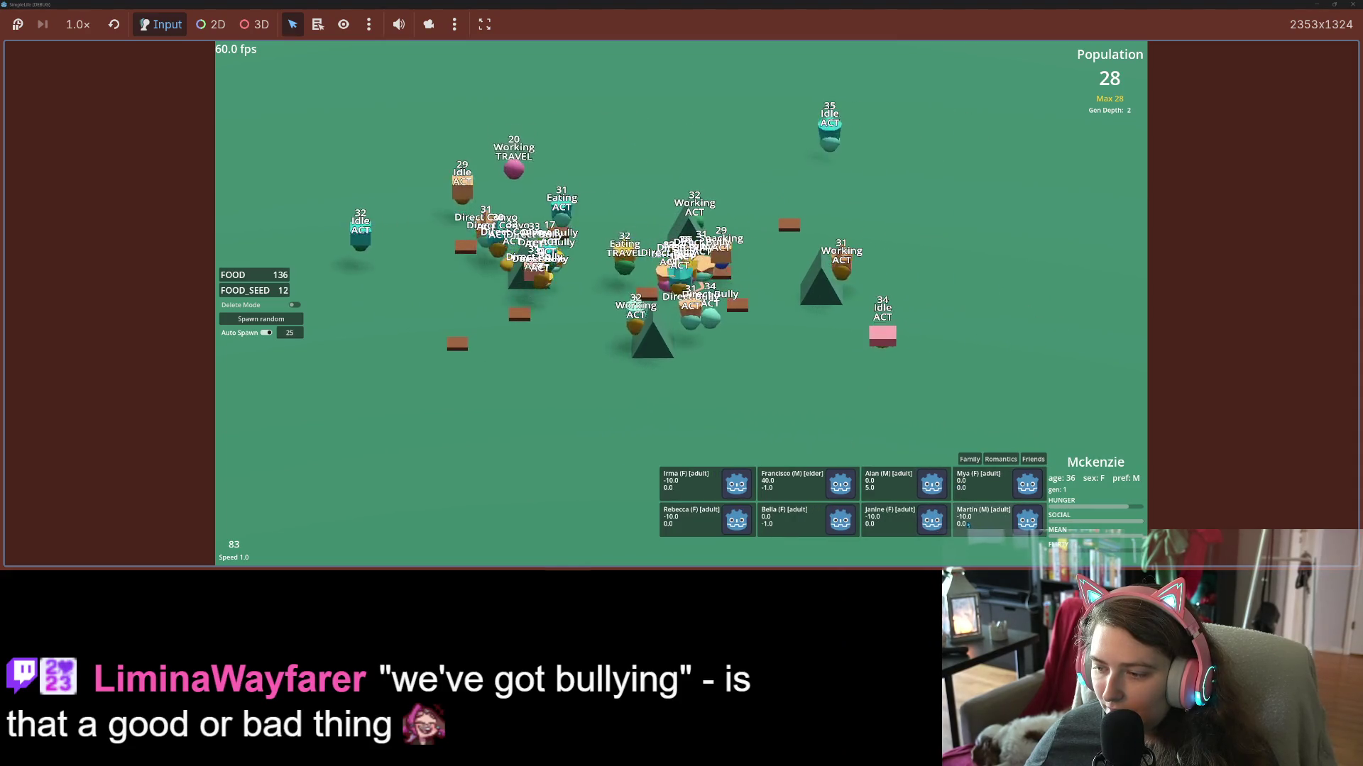
pyautogui.click(943, 481)
pyautogui.click(859, 518)
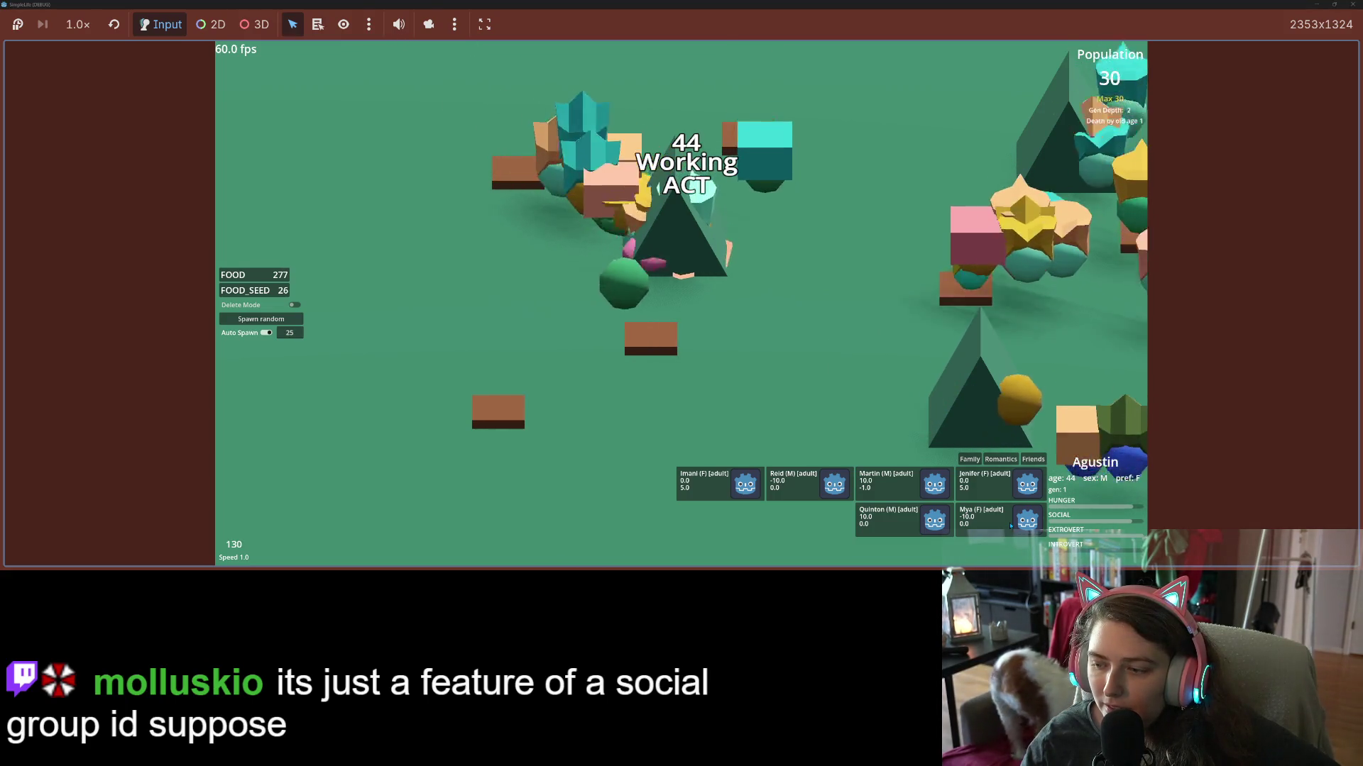
# Switch the simulation speed between 4.0 and 1.0 several times, ending at 1.0.
pyautogui.press('4')
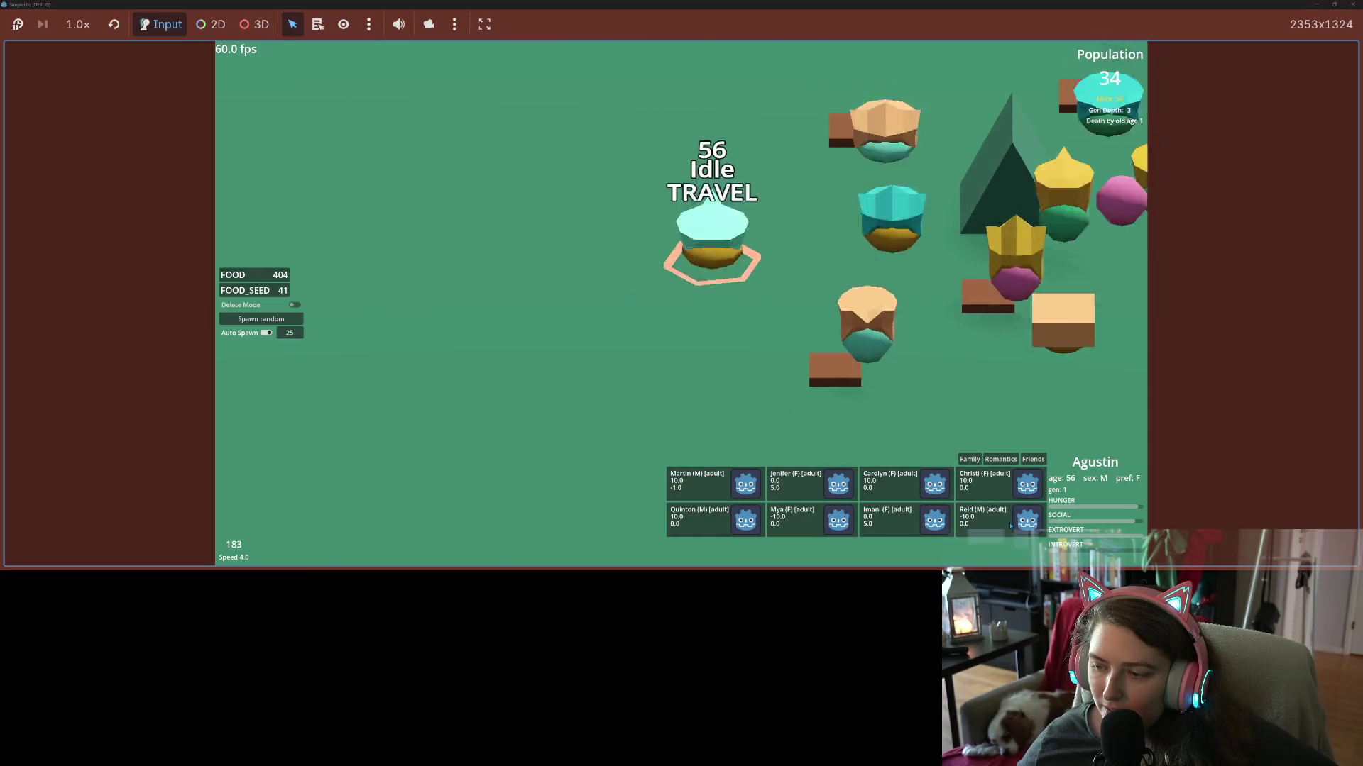
pyautogui.press('1')
pyautogui.press('4')
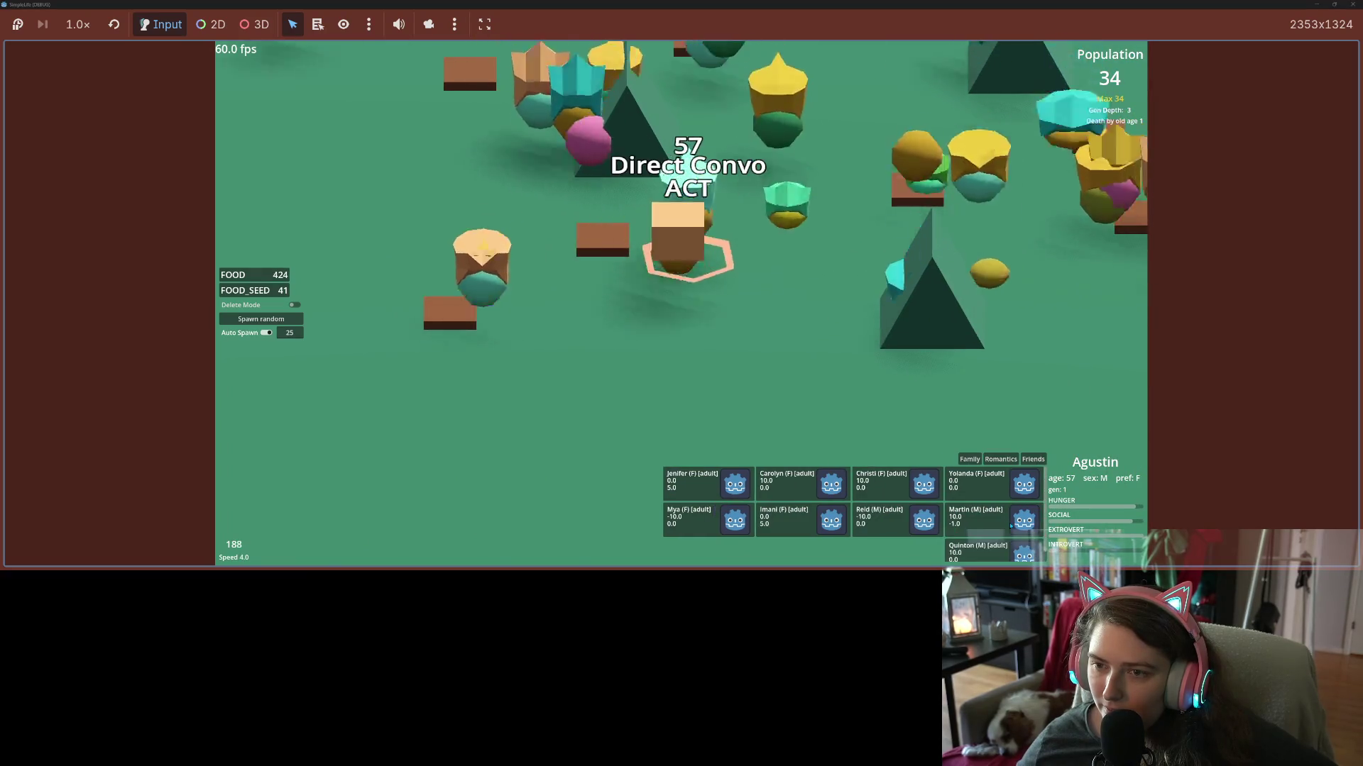
pyautogui.press('4')
pyautogui.press('1')
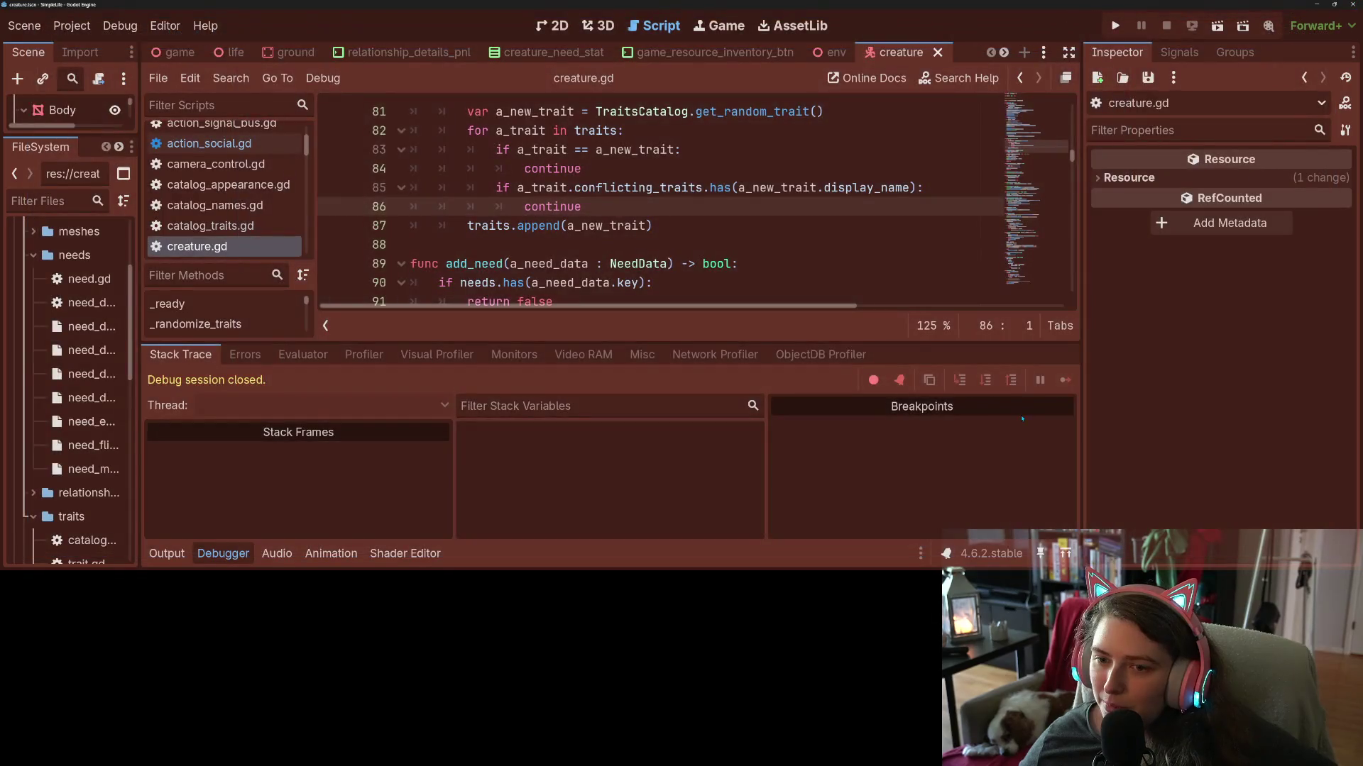
# Collapse the Debugger, enlarge and widen the Scene dock, and select the ActionMeanChat node.
pyautogui.click(223, 554)
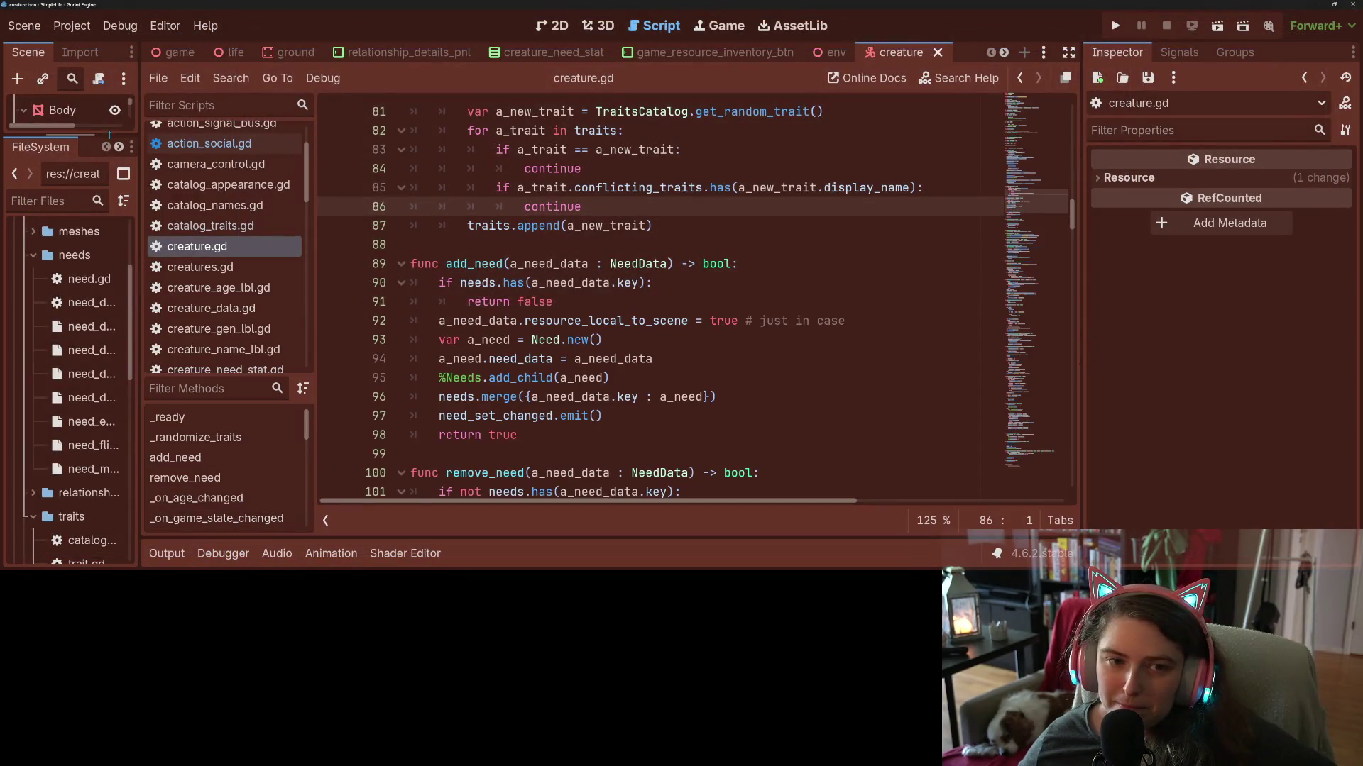
pyautogui.moveTo(108, 134); pyautogui.dragTo(109, 436)
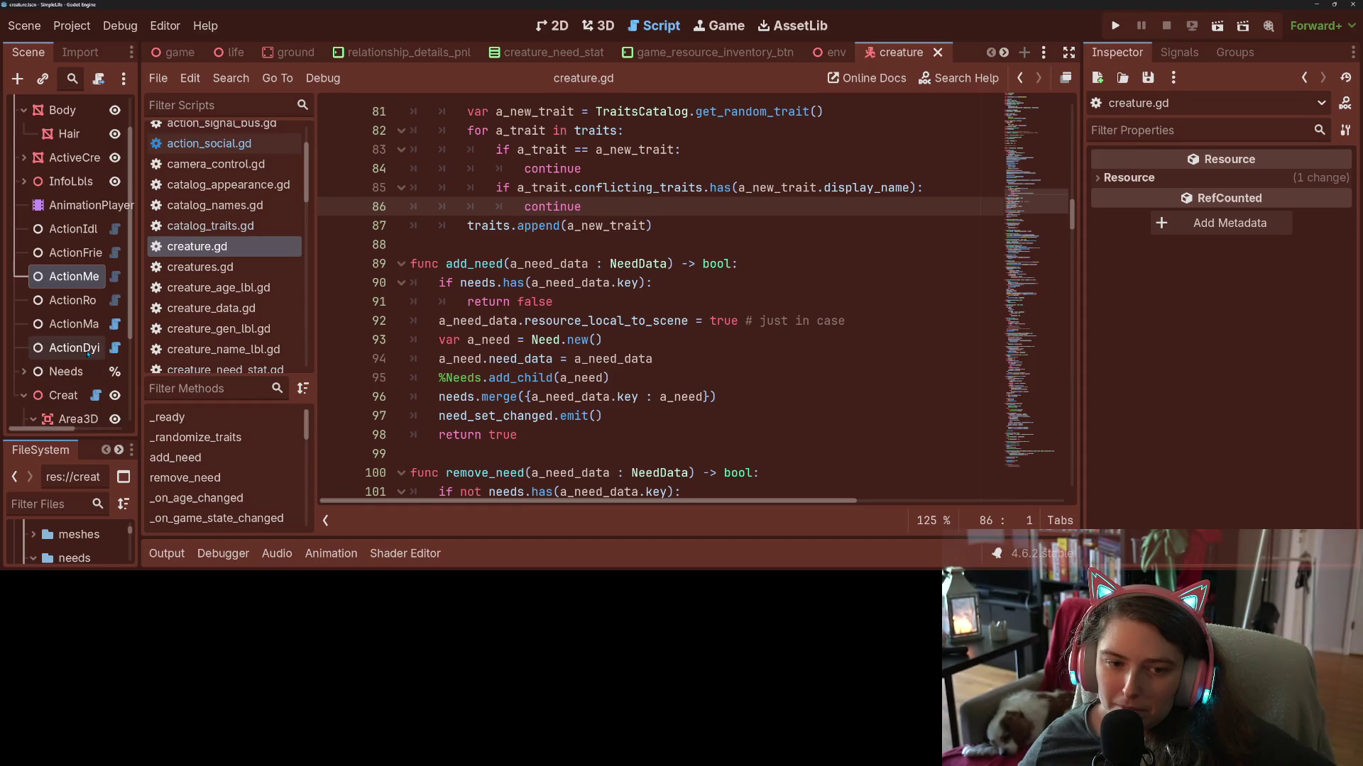
pyautogui.moveTo(137, 321); pyautogui.dragTo(233, 327)
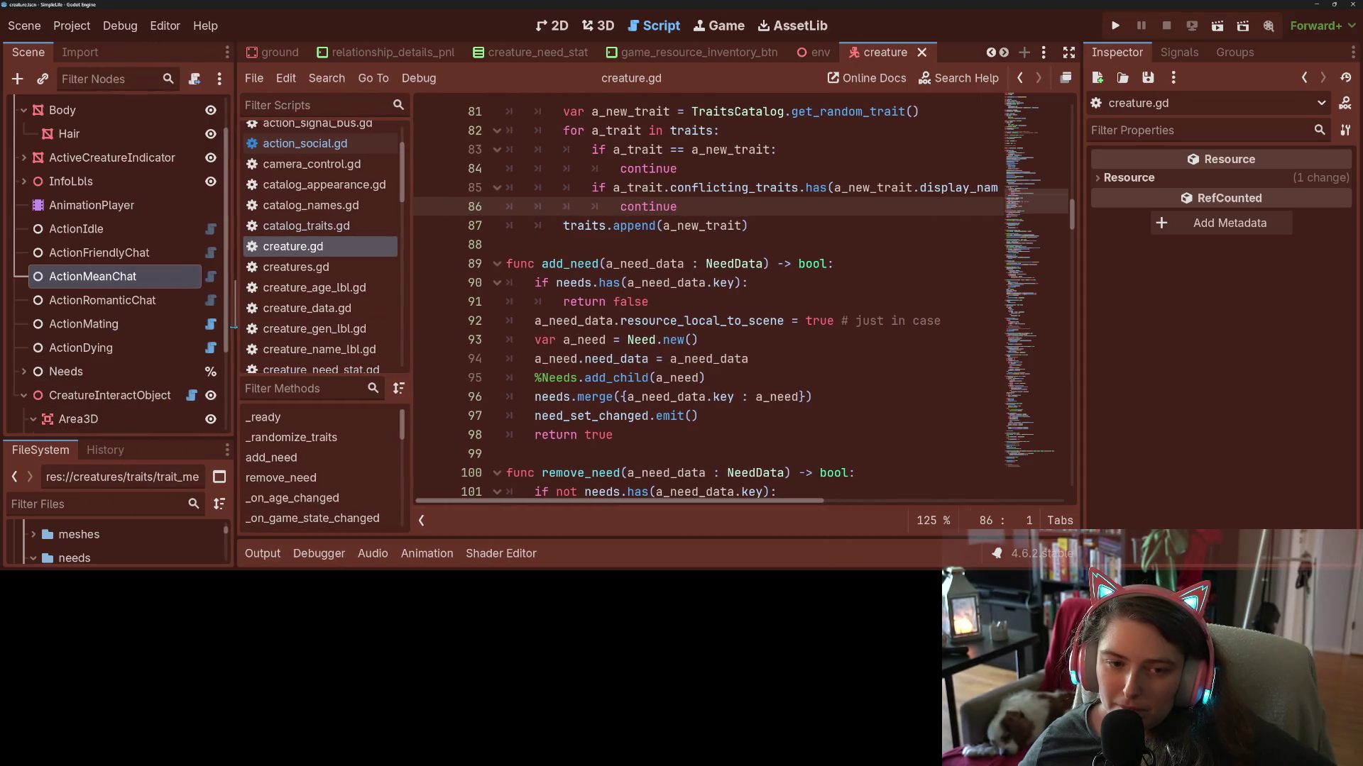
pyautogui.scroll(-5, 128, 298)
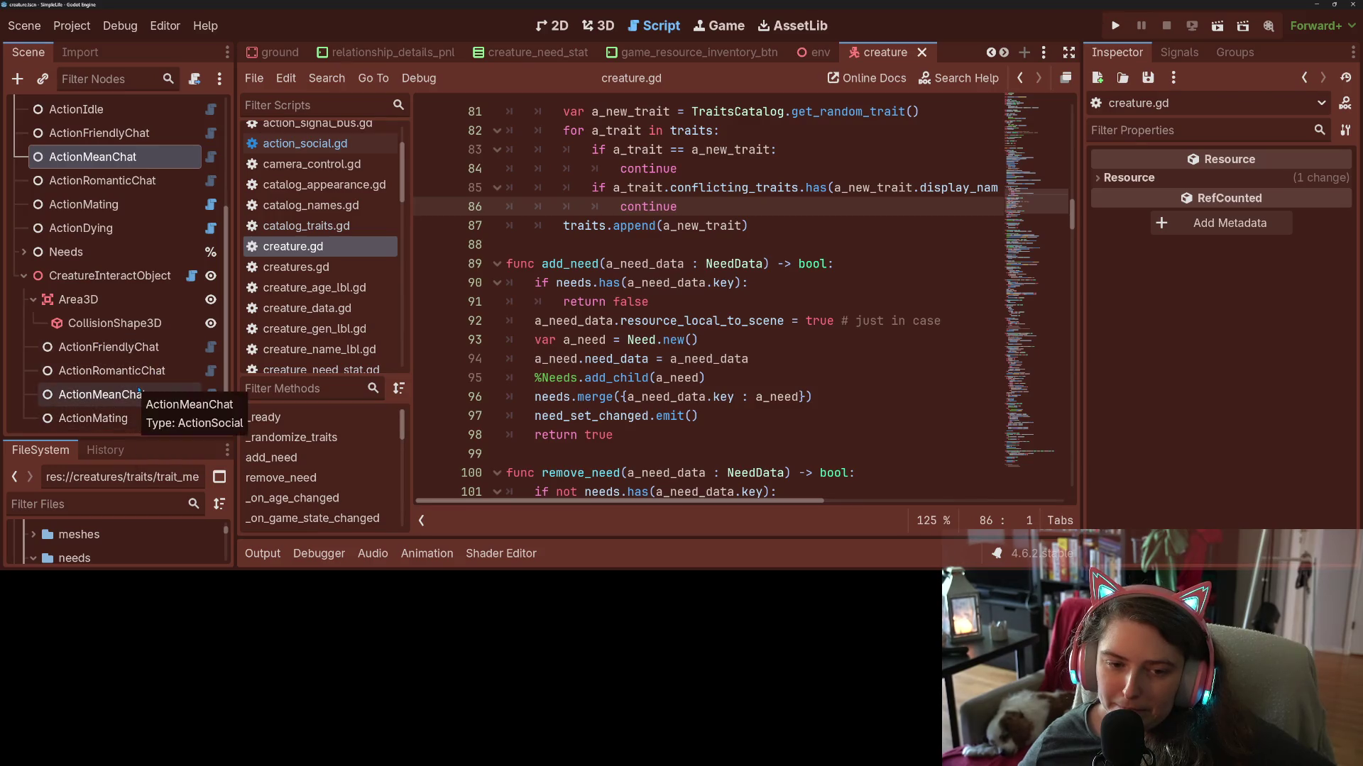
pyautogui.click(107, 395)
pyautogui.scroll(-10, 1136, 412)
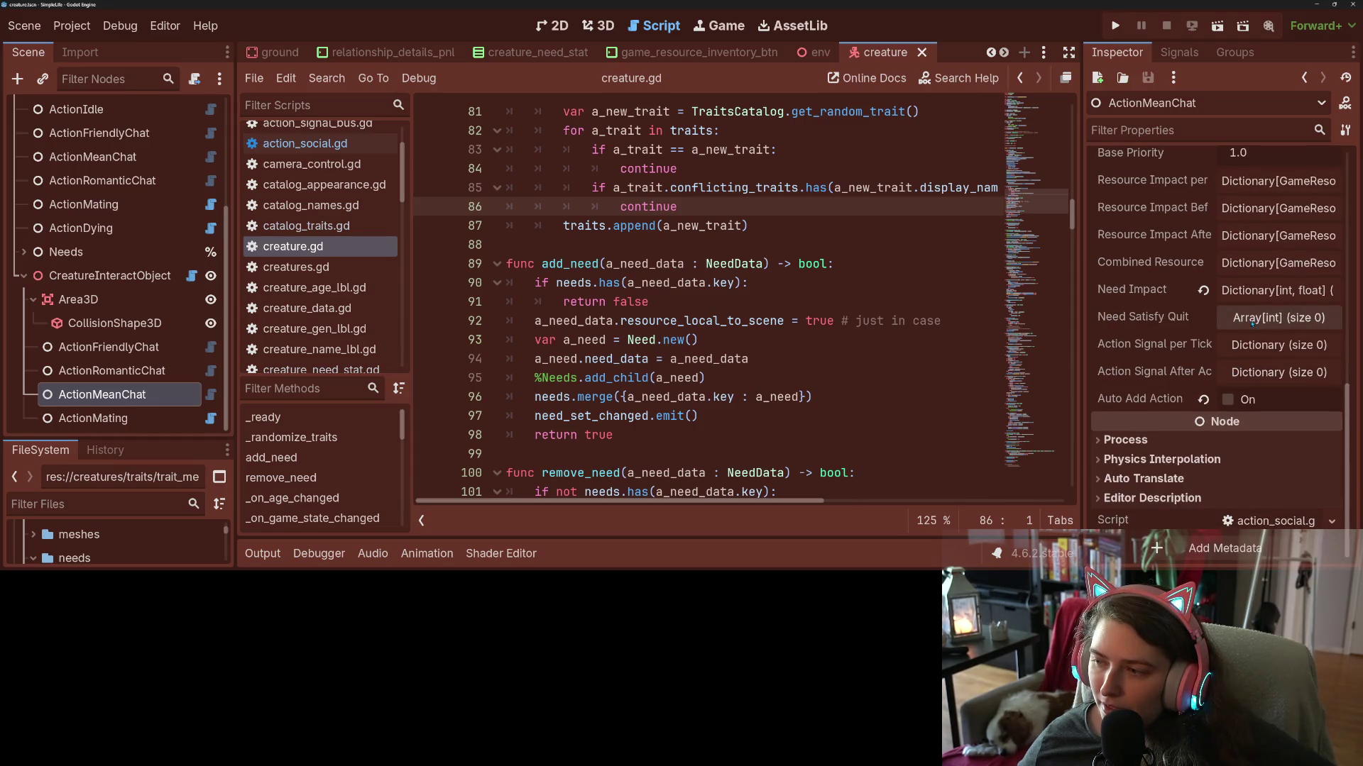
# Compare Need Impact entries of ActionMeanChat, ActionRomanticChat and ActionFriendlyChat in the Inspector.
pyautogui.click(1253, 291)
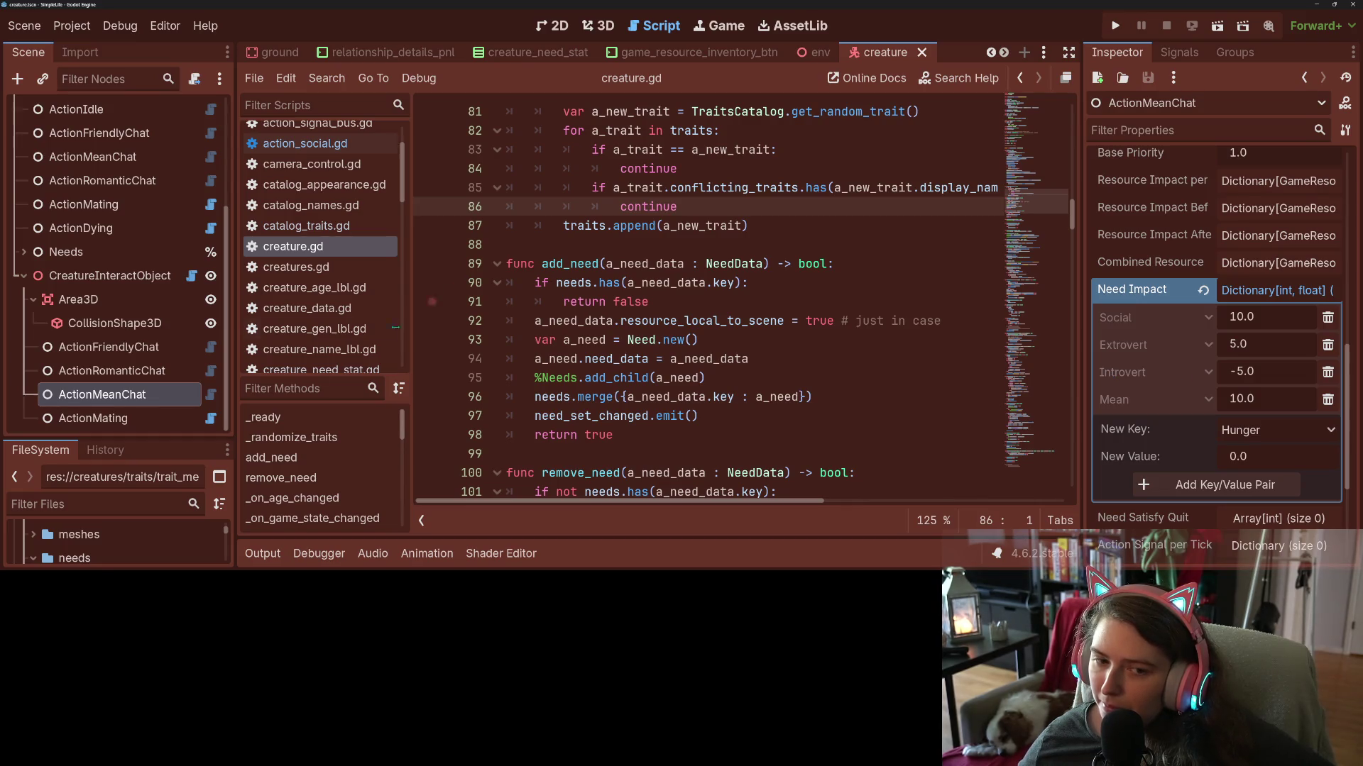
pyautogui.doubleClick(124, 372)
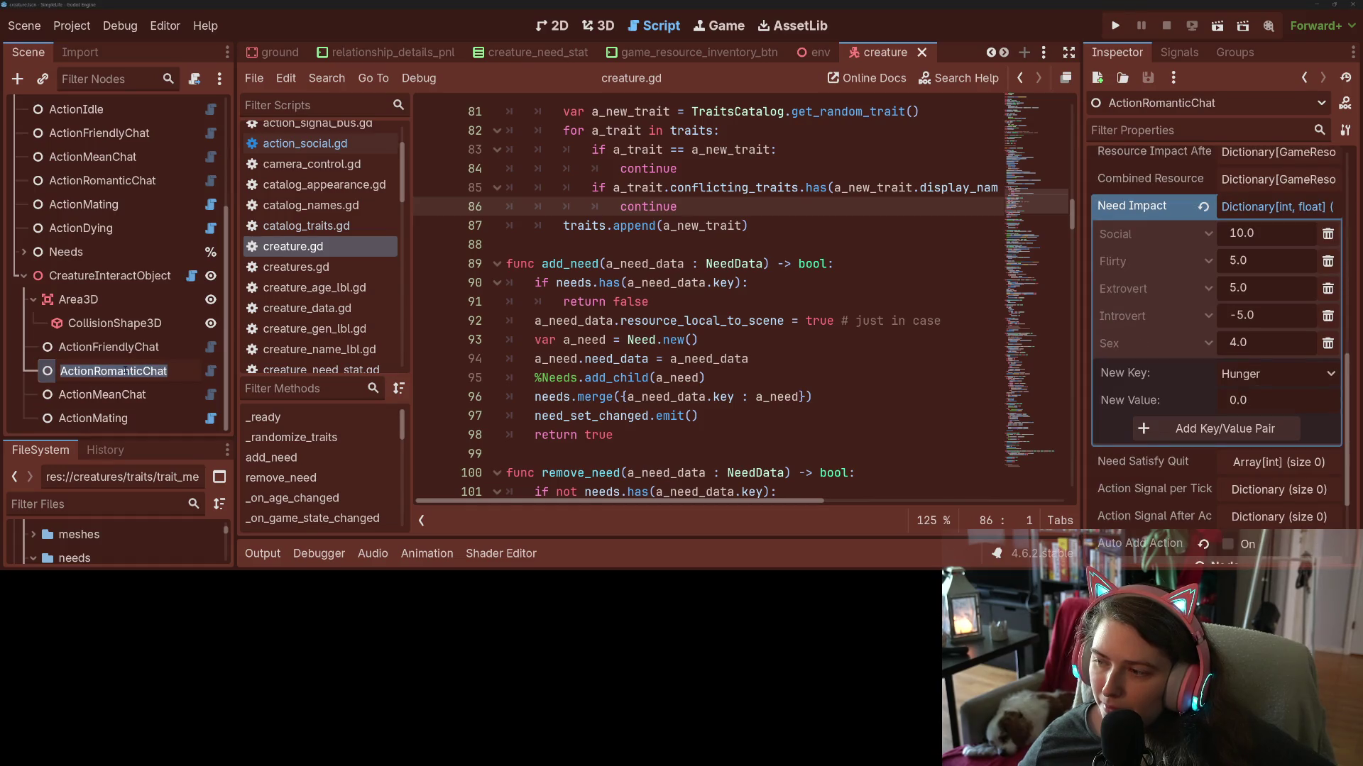
pyautogui.click(109, 347)
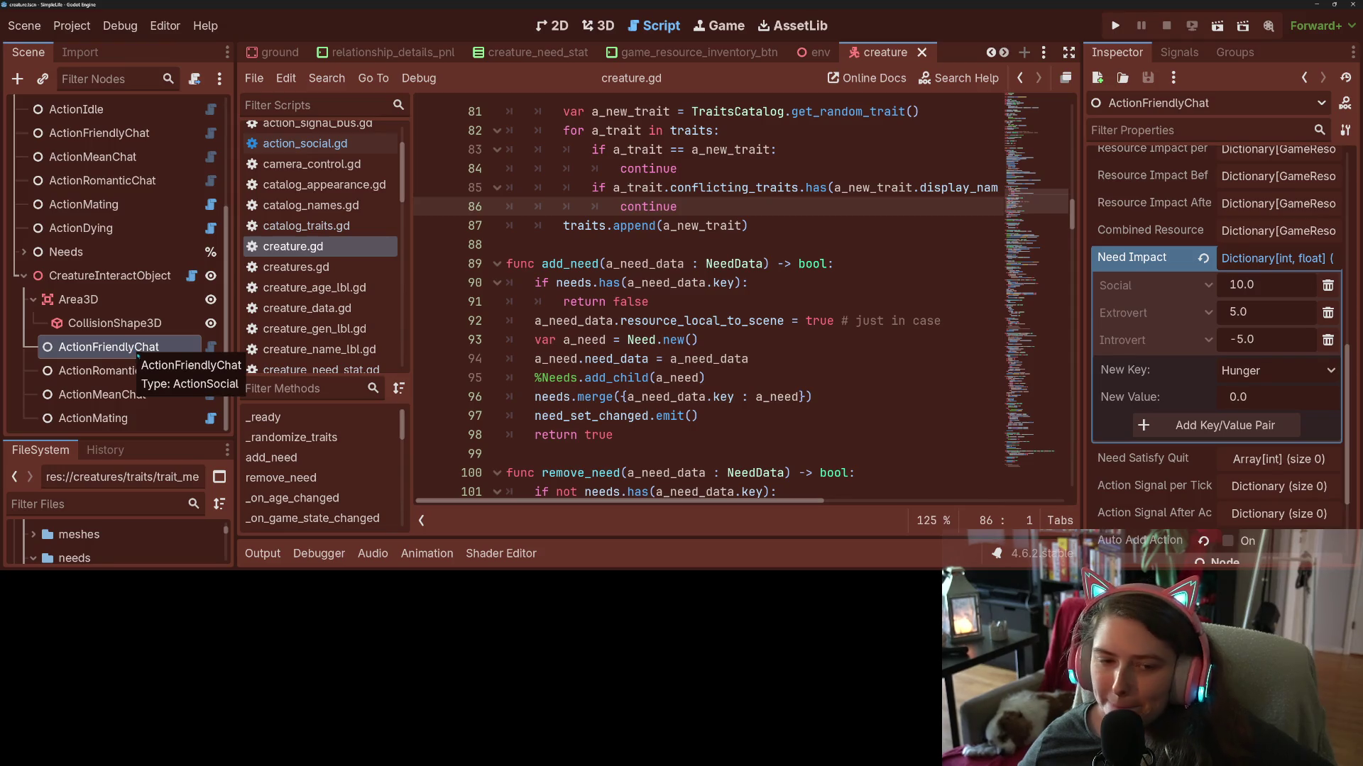
pyautogui.click(141, 375)
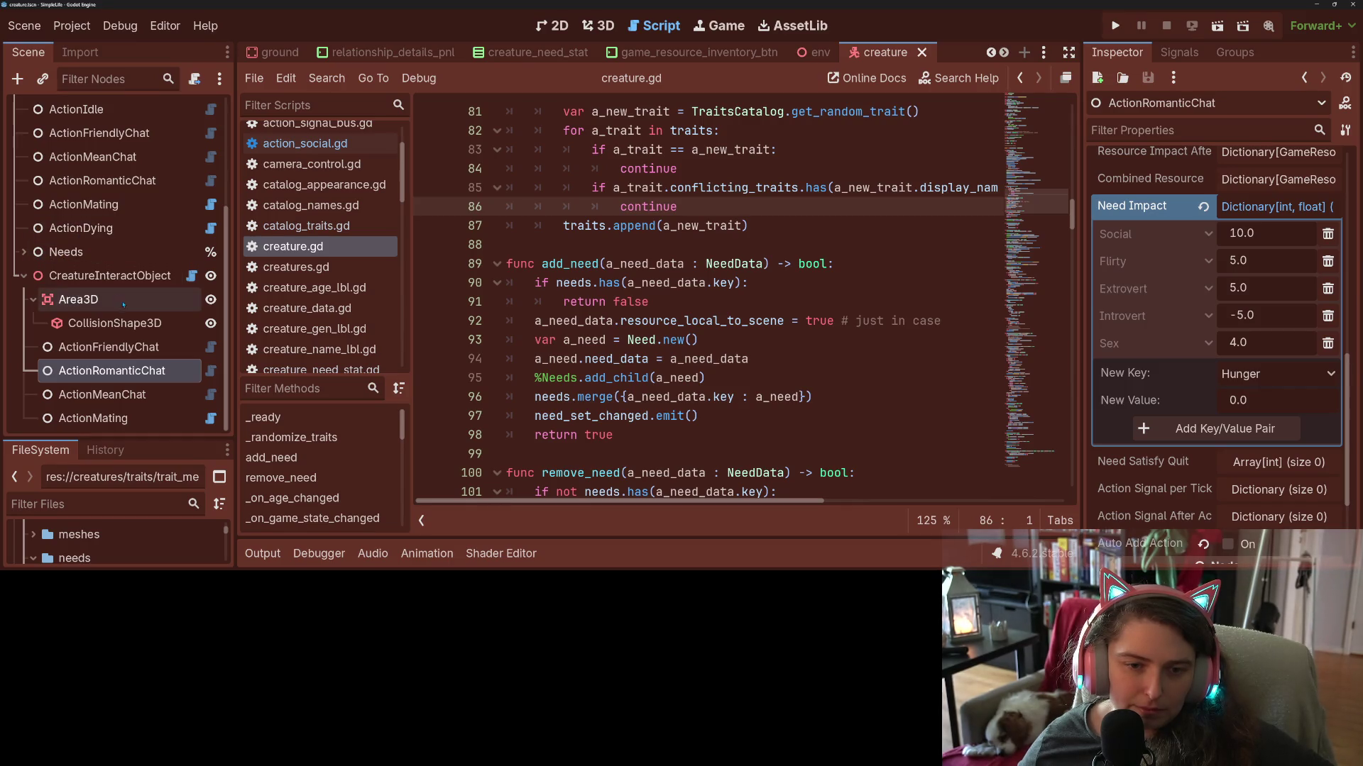
# Expand the Needs nodes, open need.gd, and select the need_decay function name.
pyautogui.click(23, 251)
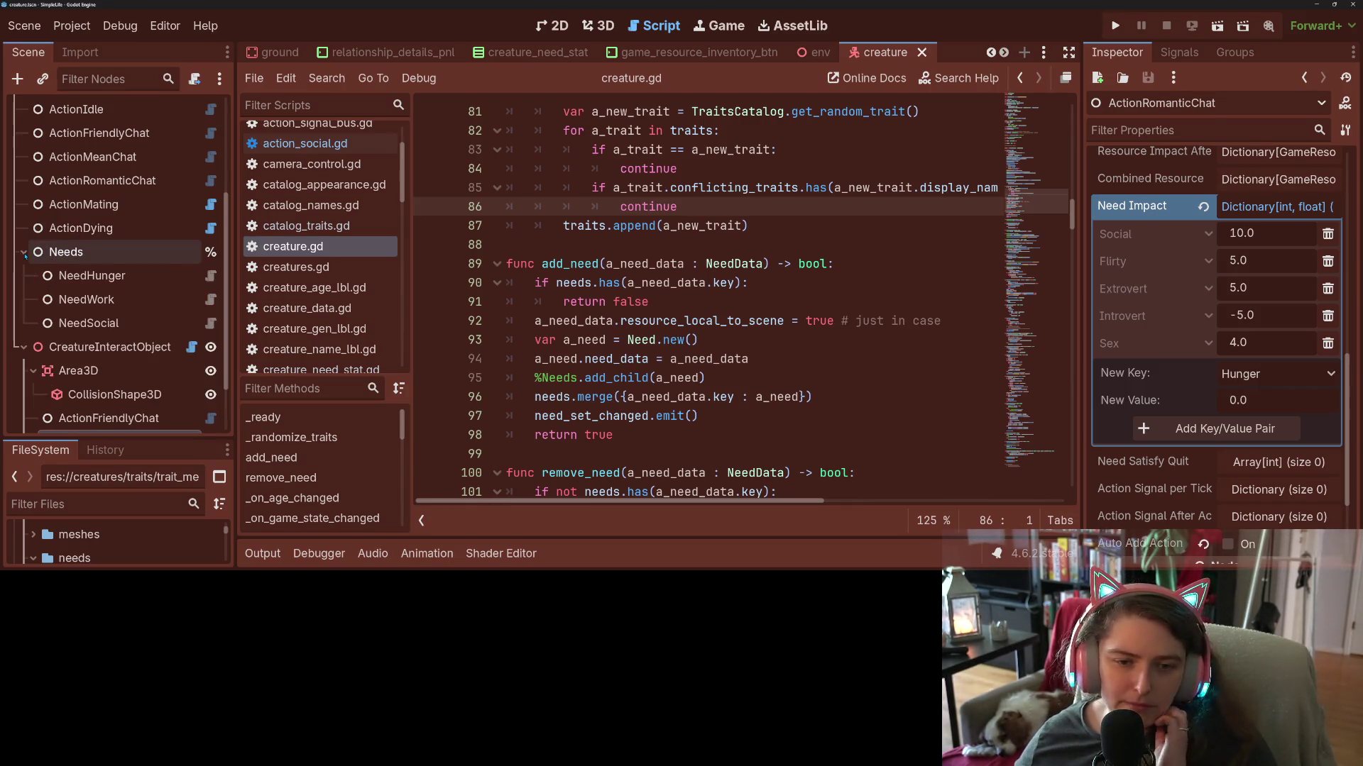
pyautogui.click(210, 323)
pyautogui.click(596, 320)
pyautogui.doubleClick(596, 320)
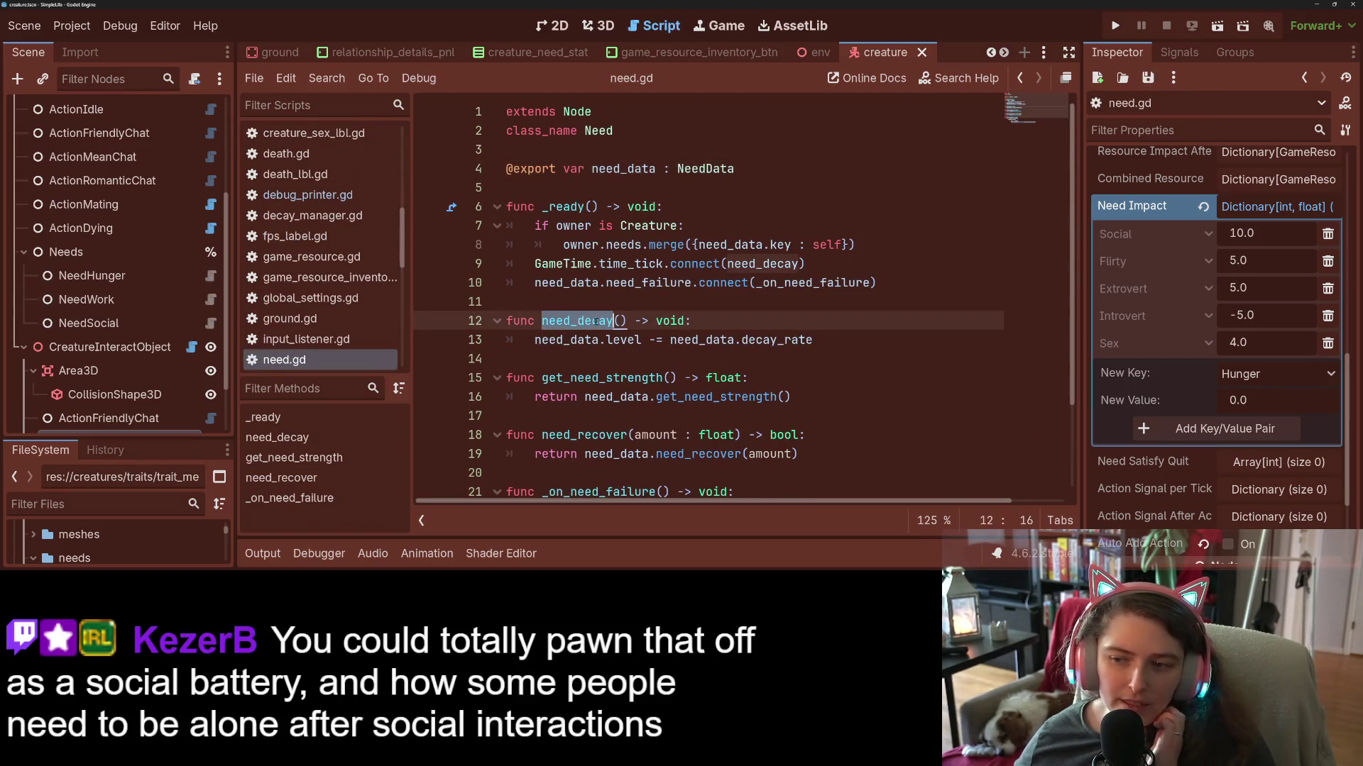
# Examine the decay_rate reference on line 13 of need.gd, then enlarge the FileSystem dock.
pyautogui.doubleClick(762, 340)
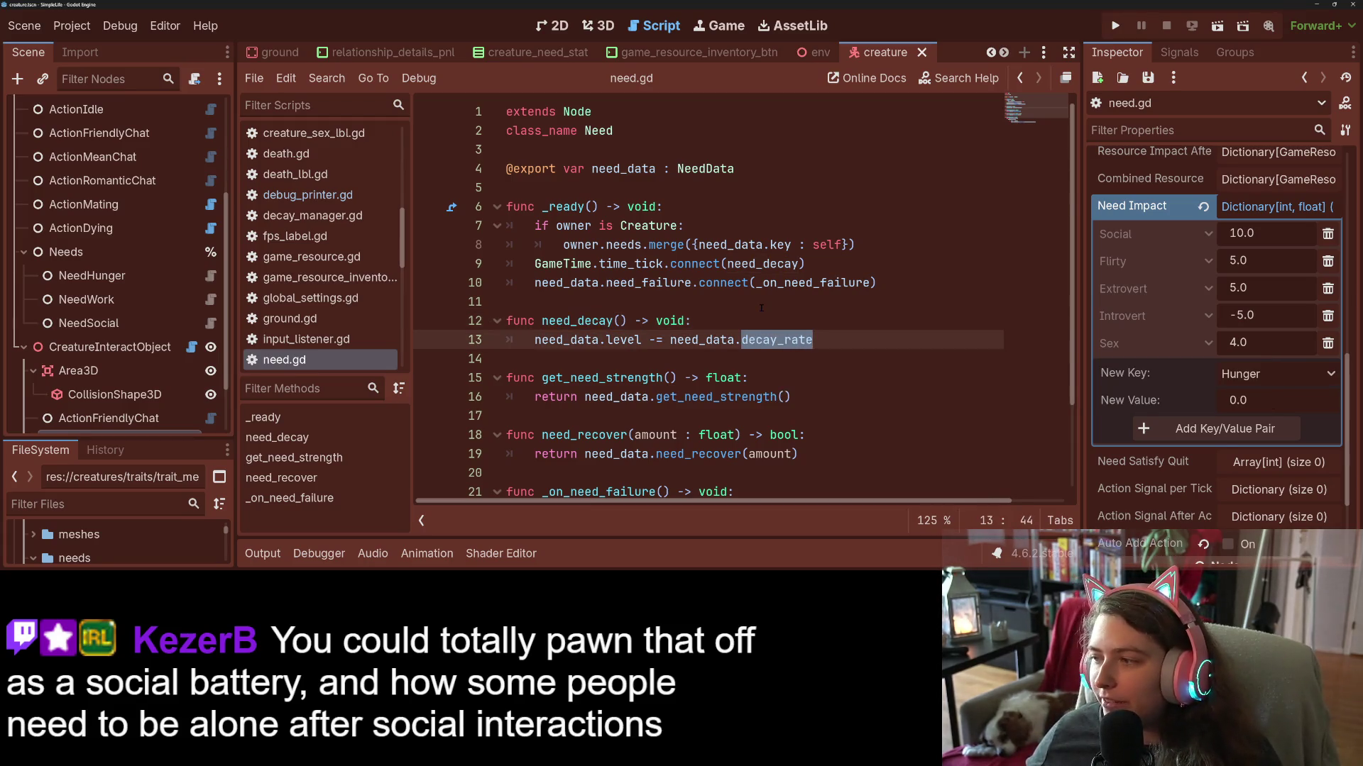
pyautogui.press('Down')
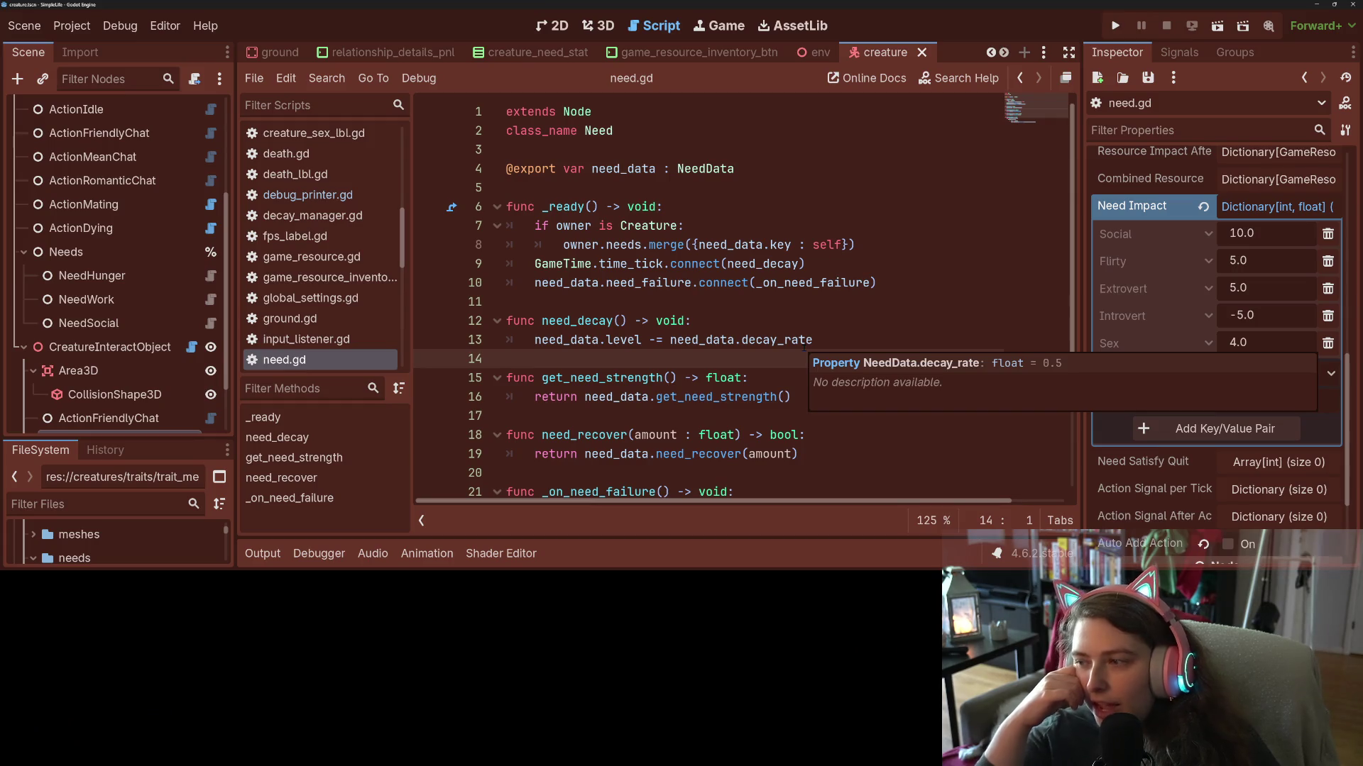
pyautogui.click(746, 340)
pyautogui.doubleClick(754, 340)
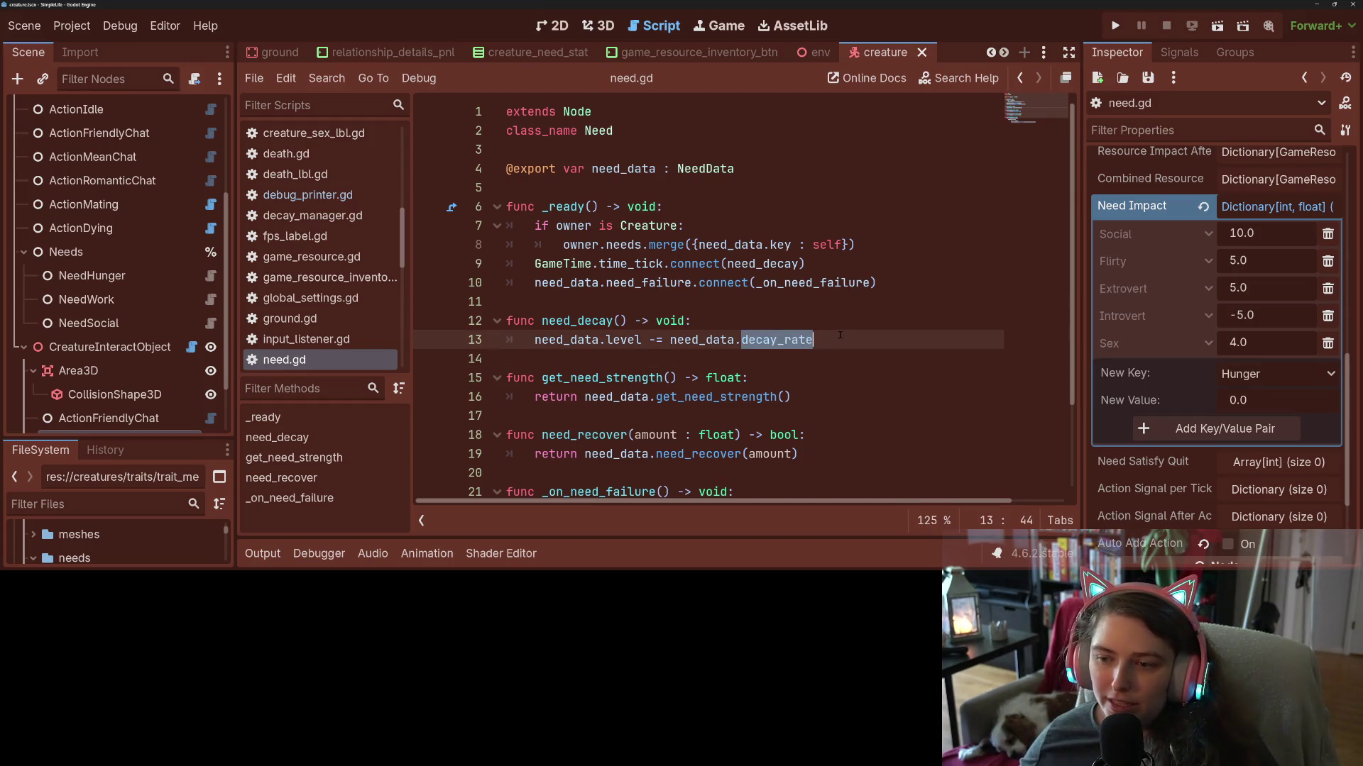
pyautogui.moveTo(194, 441); pyautogui.dragTo(191, 180)
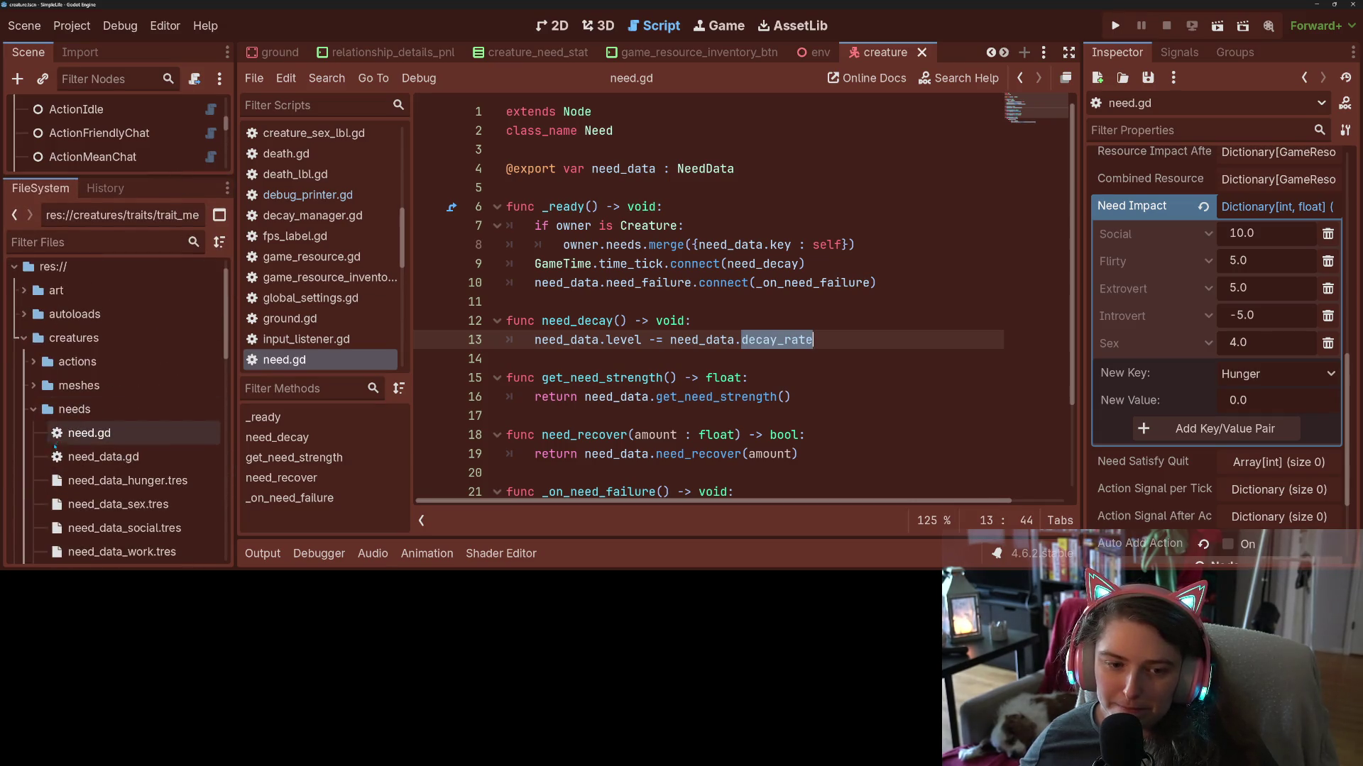
# Save the Introvert trait's custom need resource as need_introvert.tres.
pyautogui.scroll(-3, 124, 501)
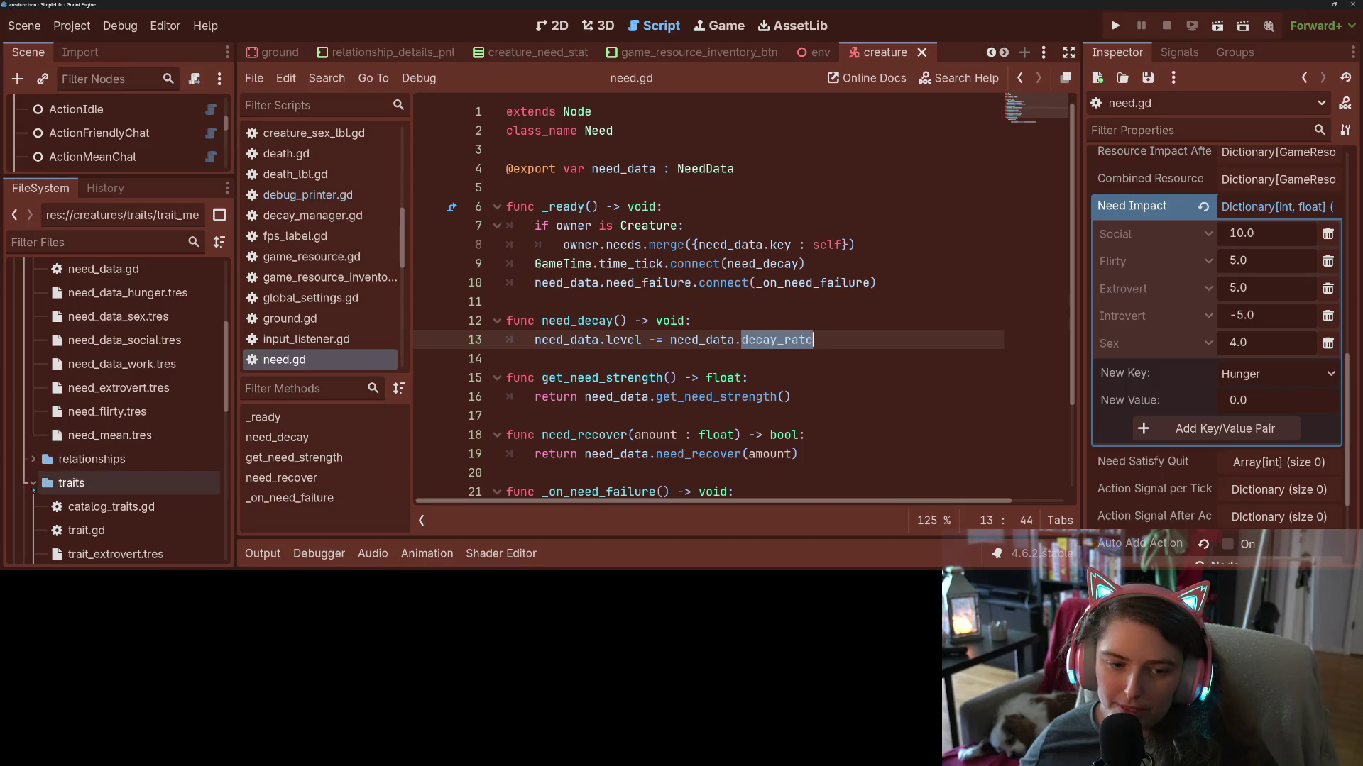
pyautogui.scroll(-6, 121, 483)
pyautogui.click(113, 474)
pyautogui.click(118, 455)
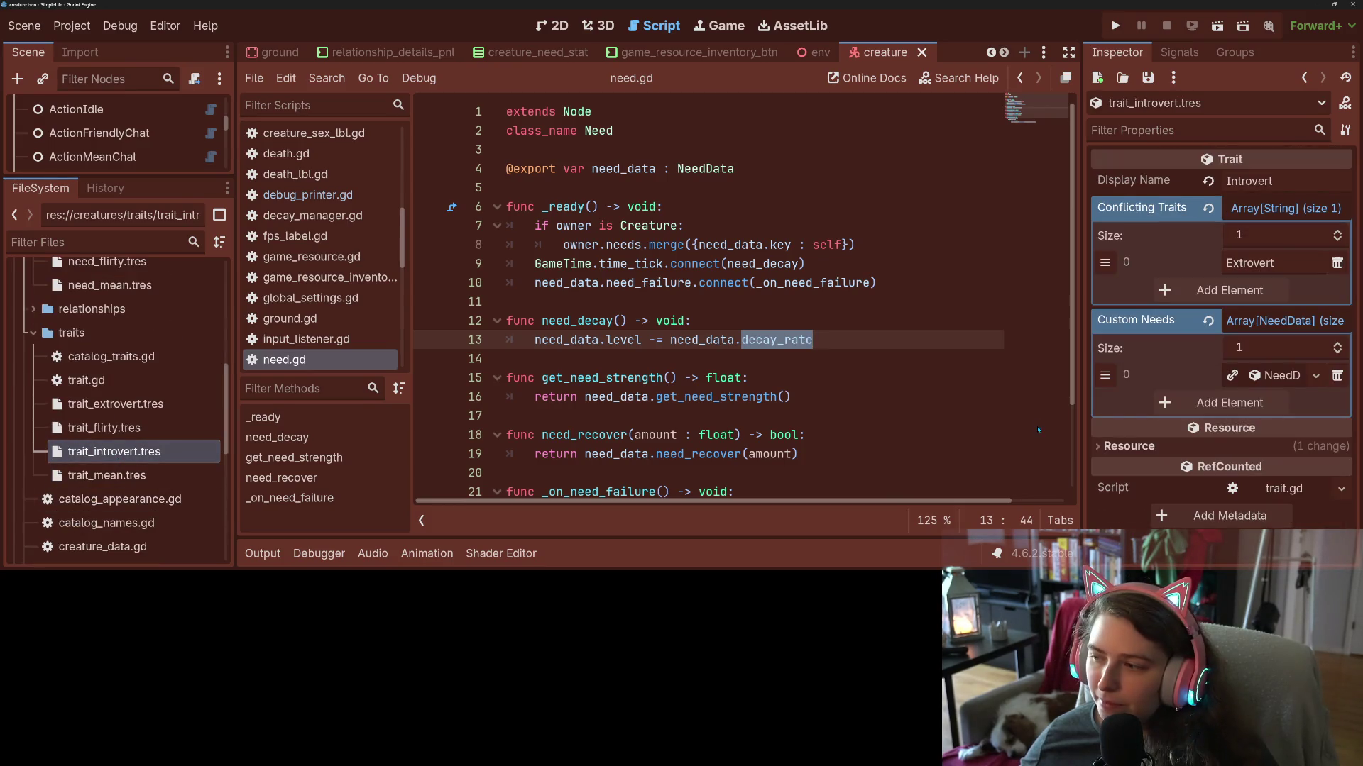
pyautogui.click(1303, 377)
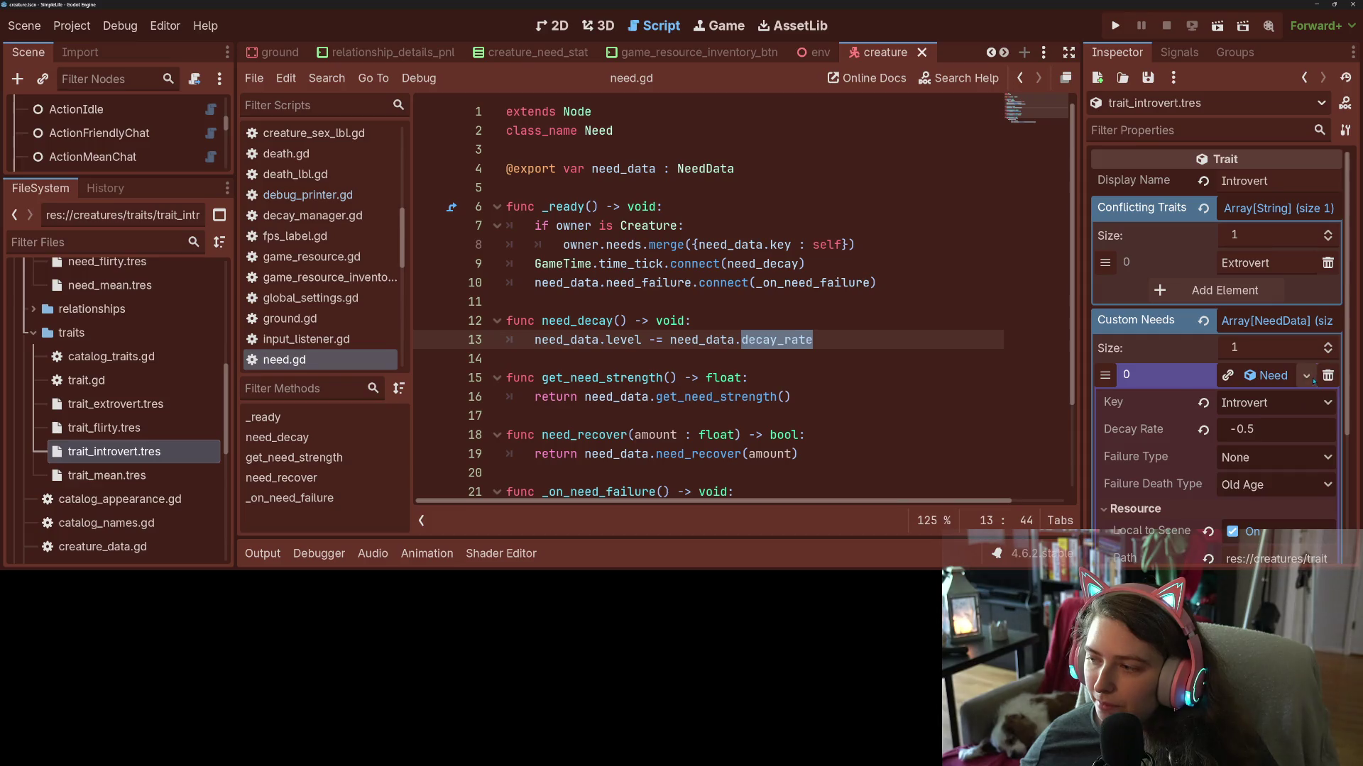
pyautogui.click(1313, 380)
pyautogui.click(1260, 530)
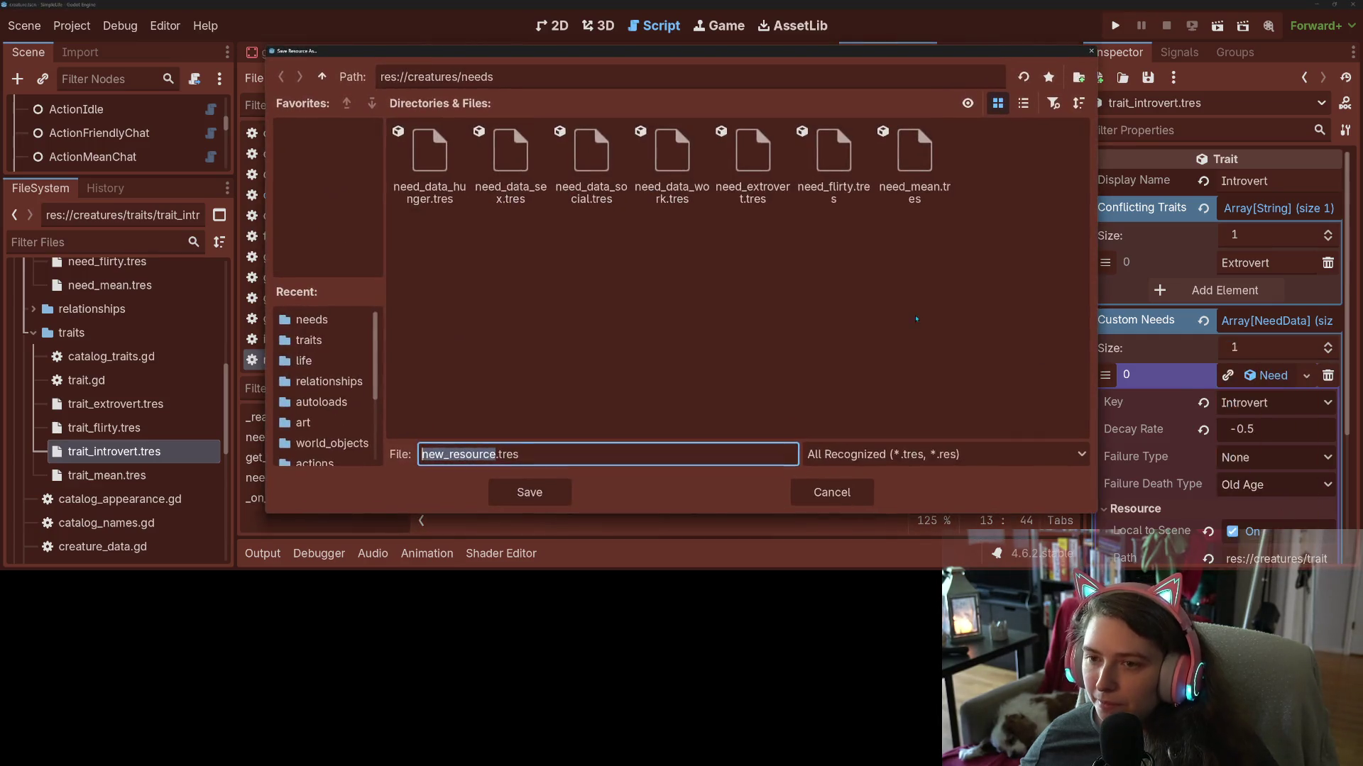
pyautogui.write('need_')
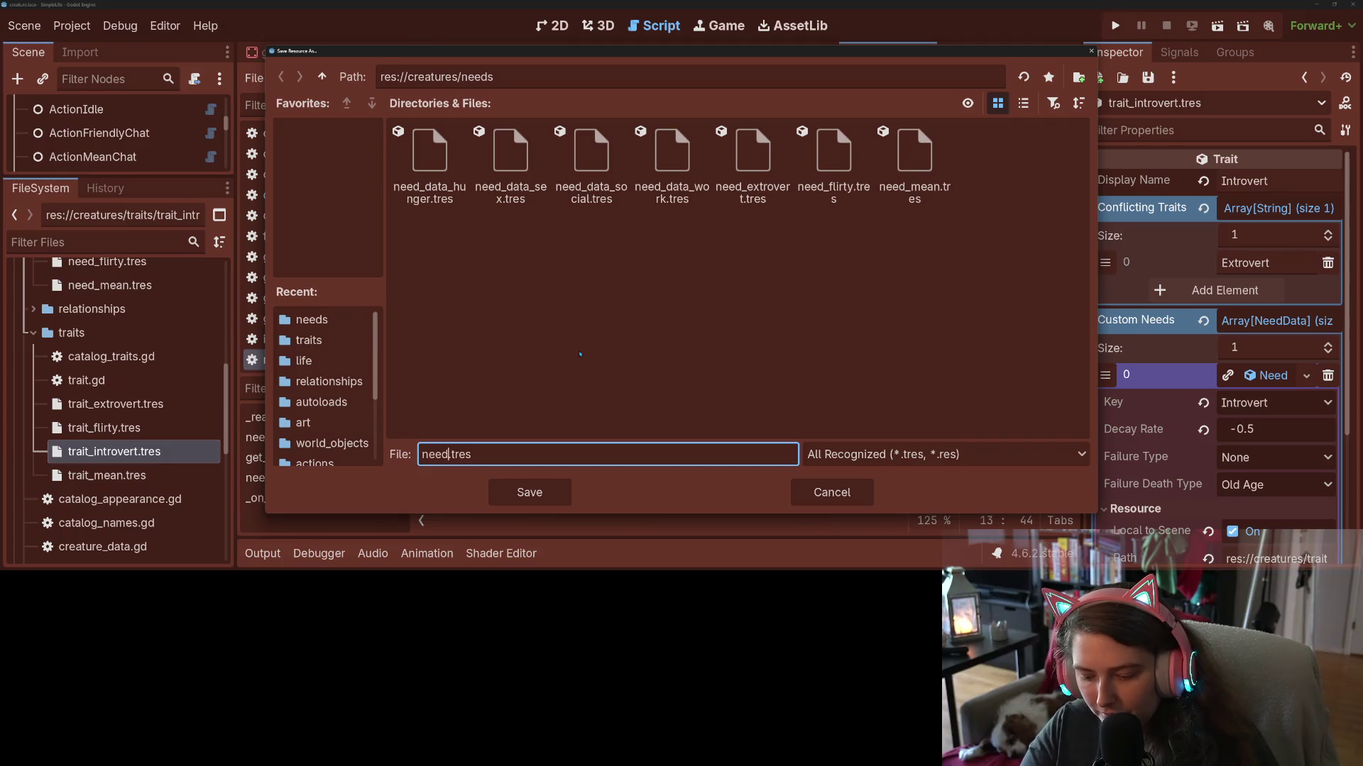
pyautogui.write('introvert')
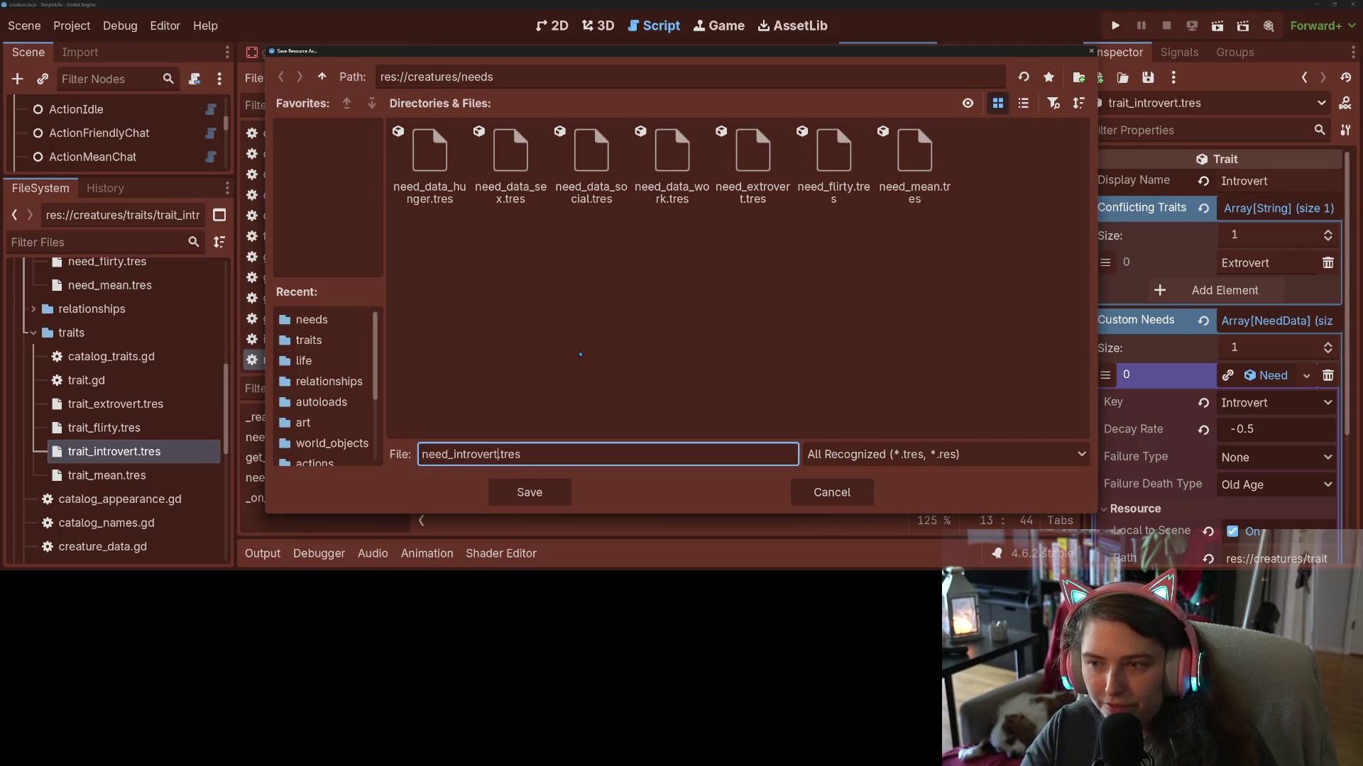
pyautogui.press('Return')
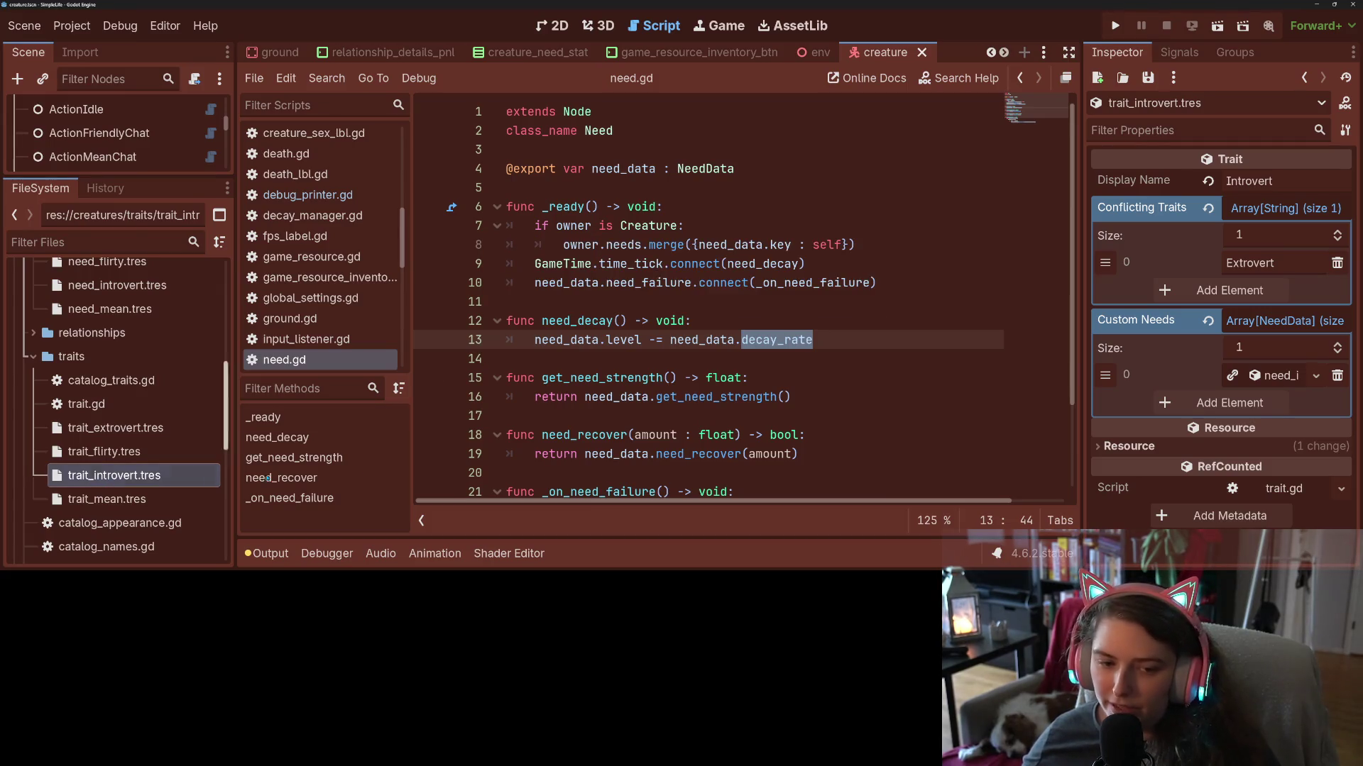
# Check the Flirty trait's custom need, then inspect the NeedHunger node's need data.
pyautogui.click(1276, 376)
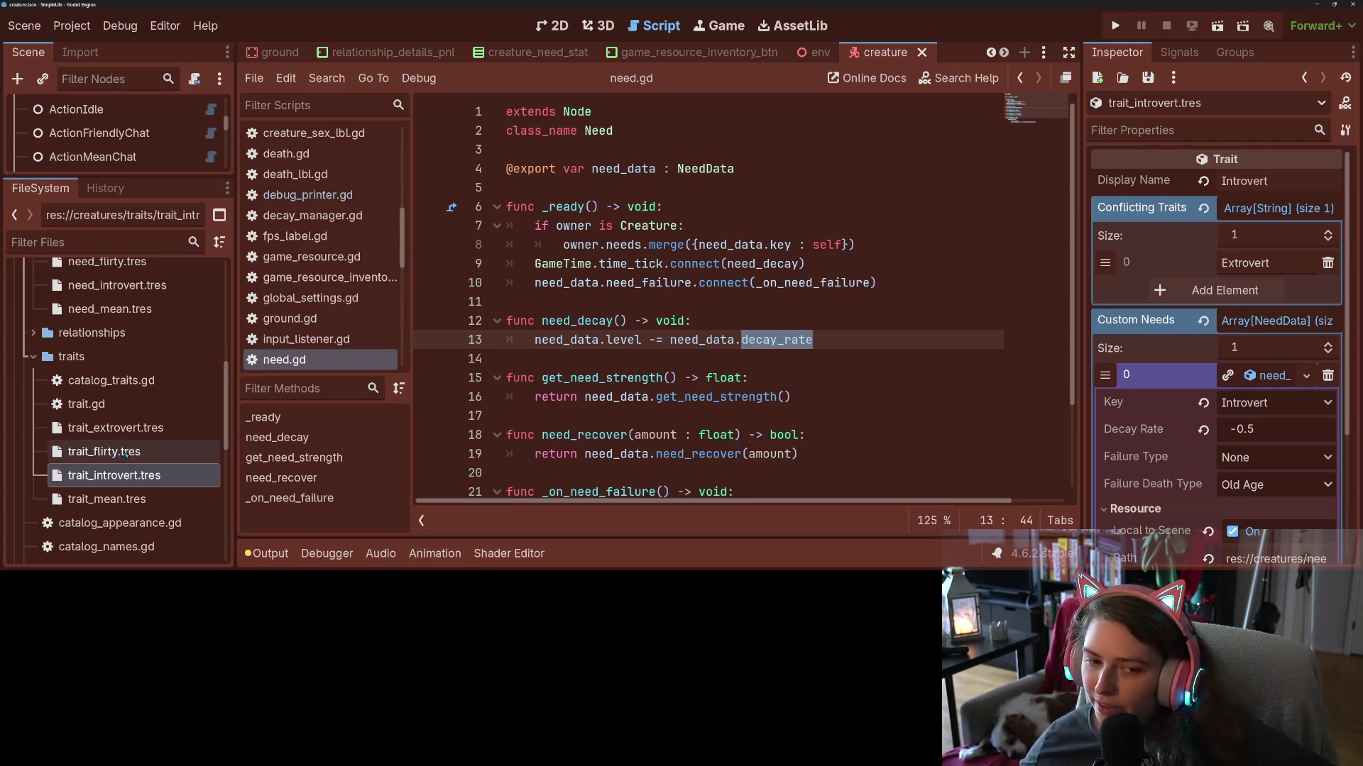
pyautogui.click(126, 452)
pyautogui.click(1276, 290)
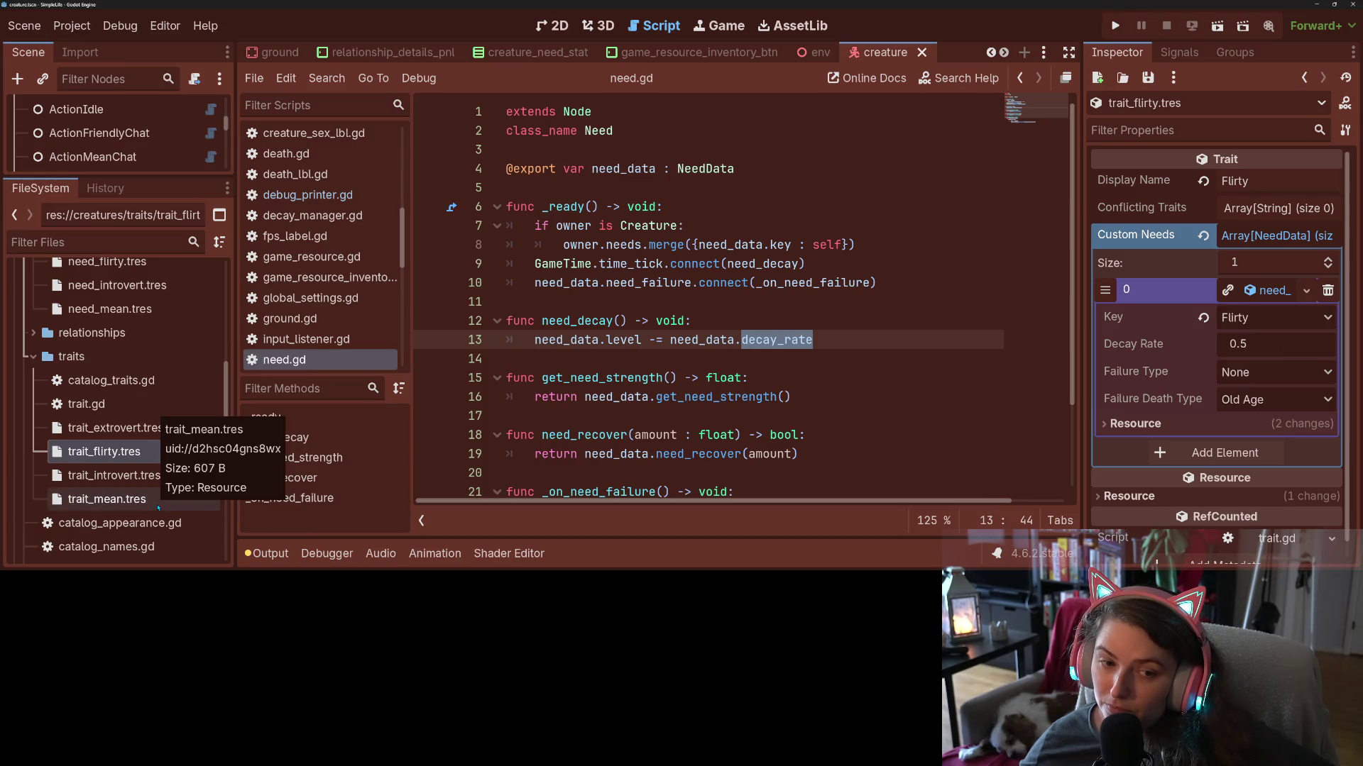
pyautogui.scroll(-3, 158, 507)
pyautogui.scroll(4, 158, 462)
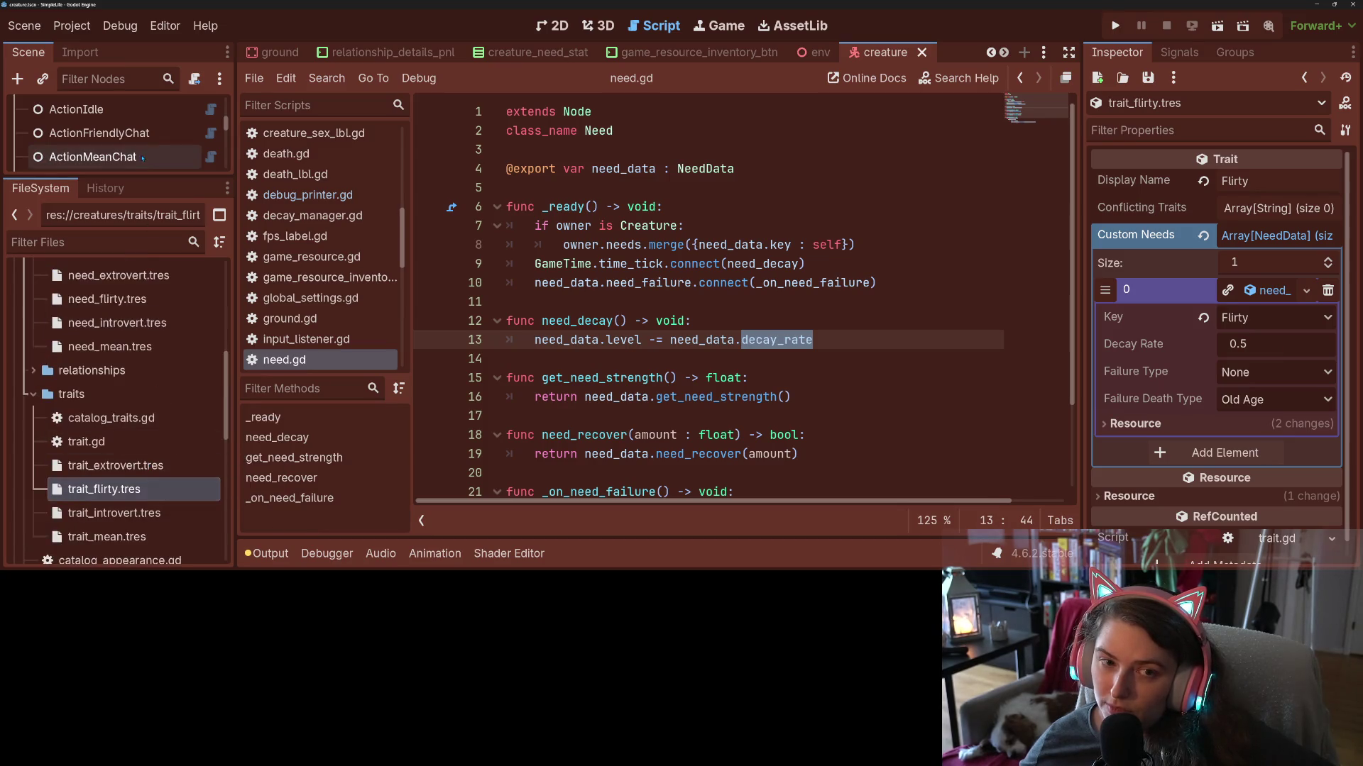
pyautogui.moveTo(128, 178); pyautogui.dragTo(118, 415)
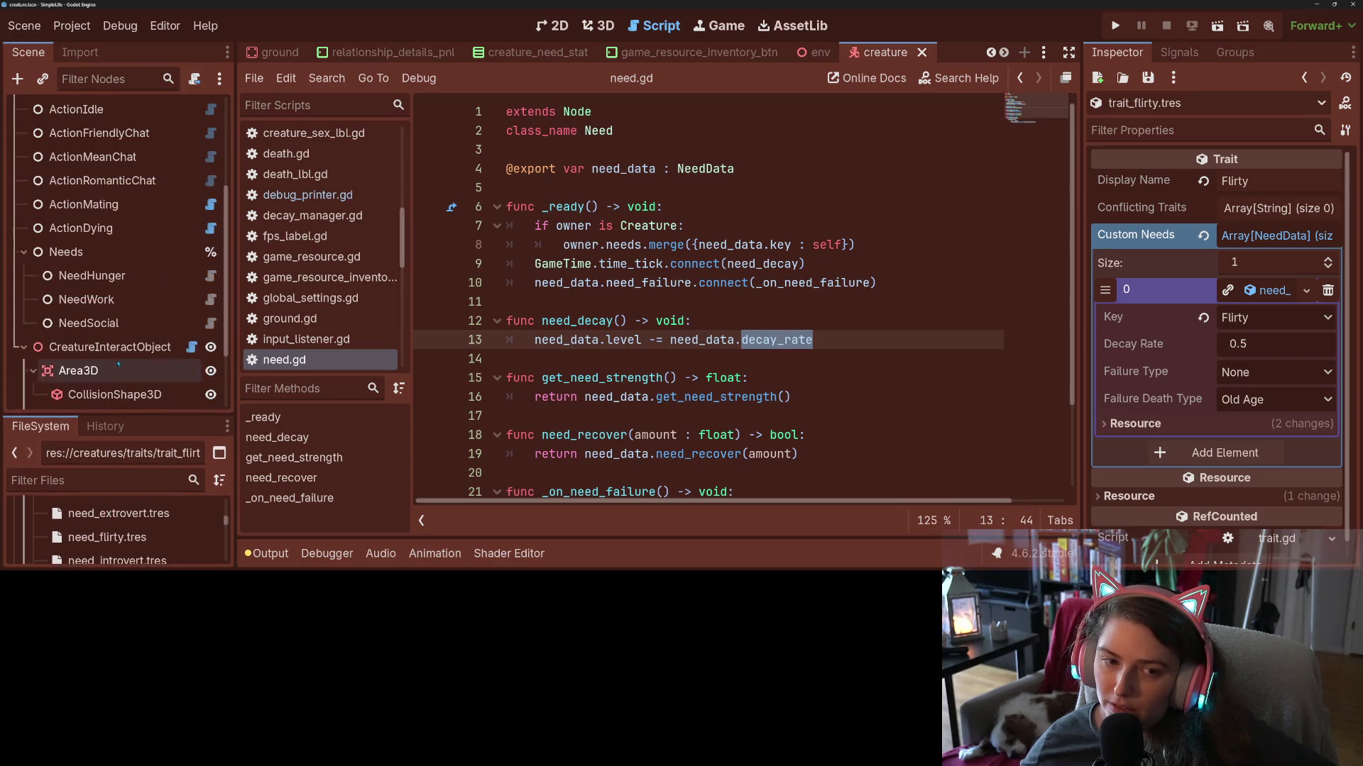
pyautogui.click(93, 276)
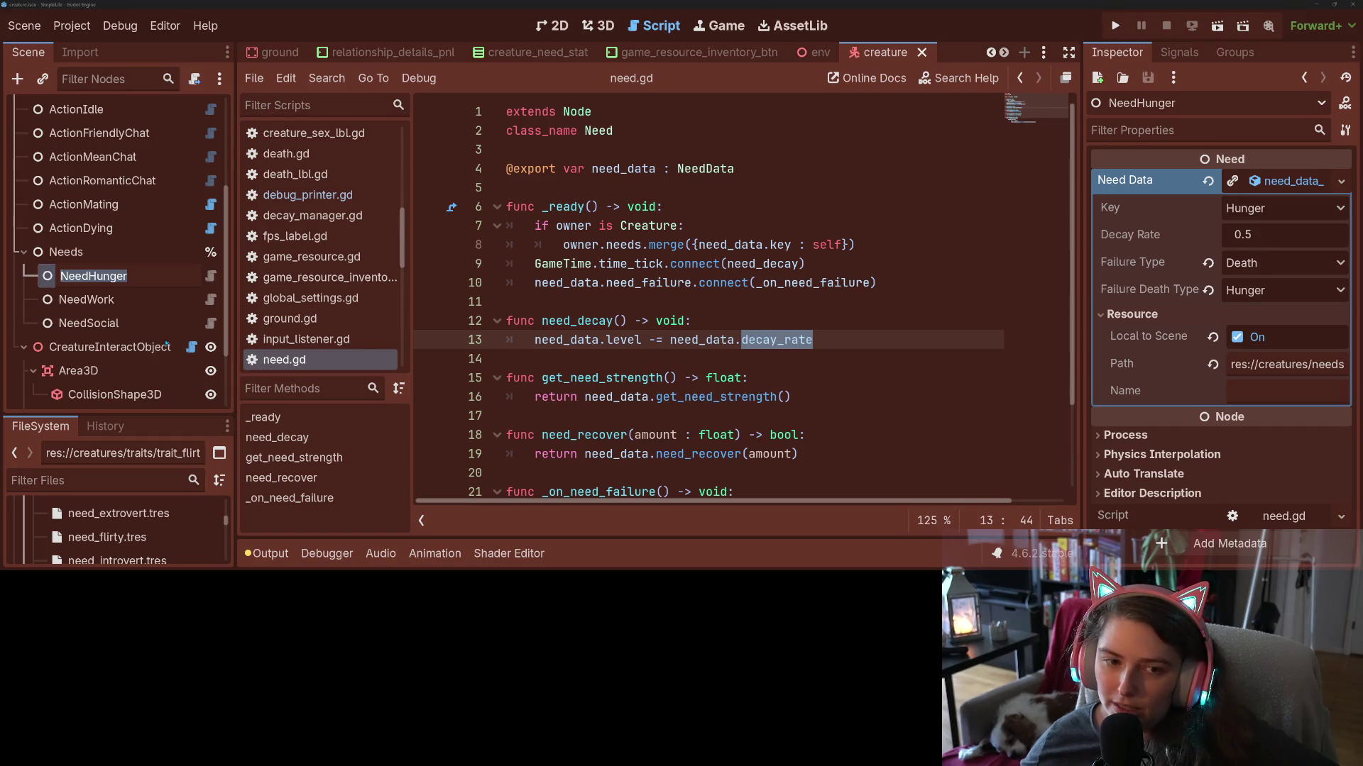
# Inspect NeedWork, then show need_introvert.tres: key Introvert, decay rate -0.5.
pyautogui.press('Escape')
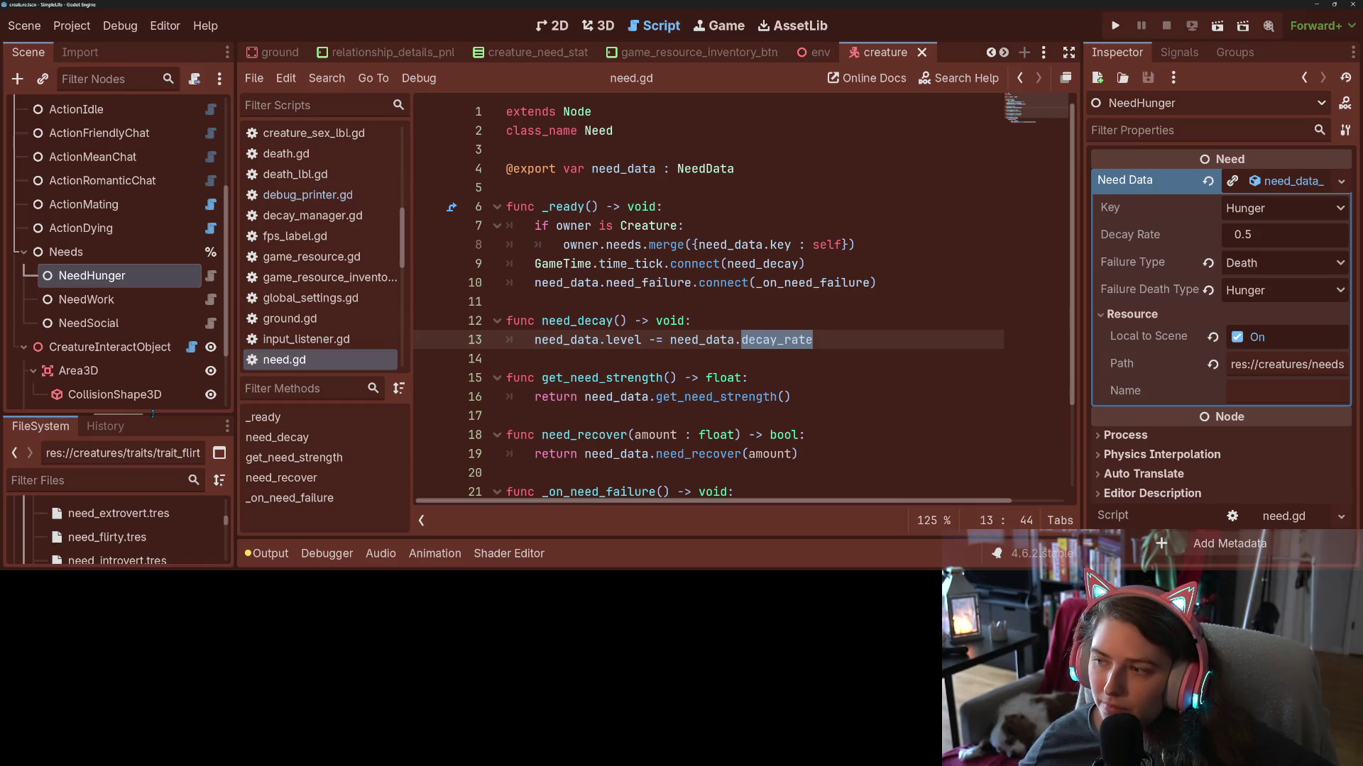
pyautogui.click(106, 301)
pyautogui.click(107, 300)
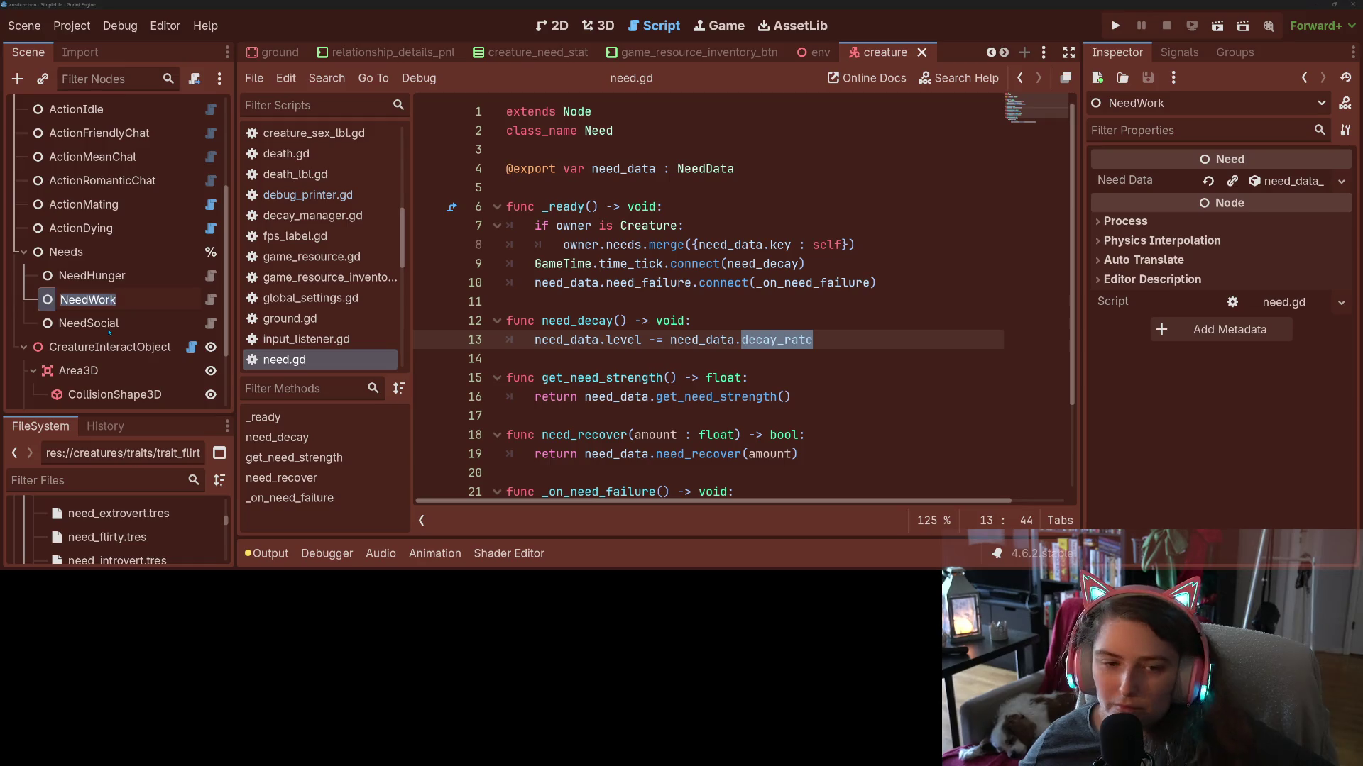
pyautogui.moveTo(136, 415); pyautogui.dragTo(152, 146)
pyautogui.click(150, 417)
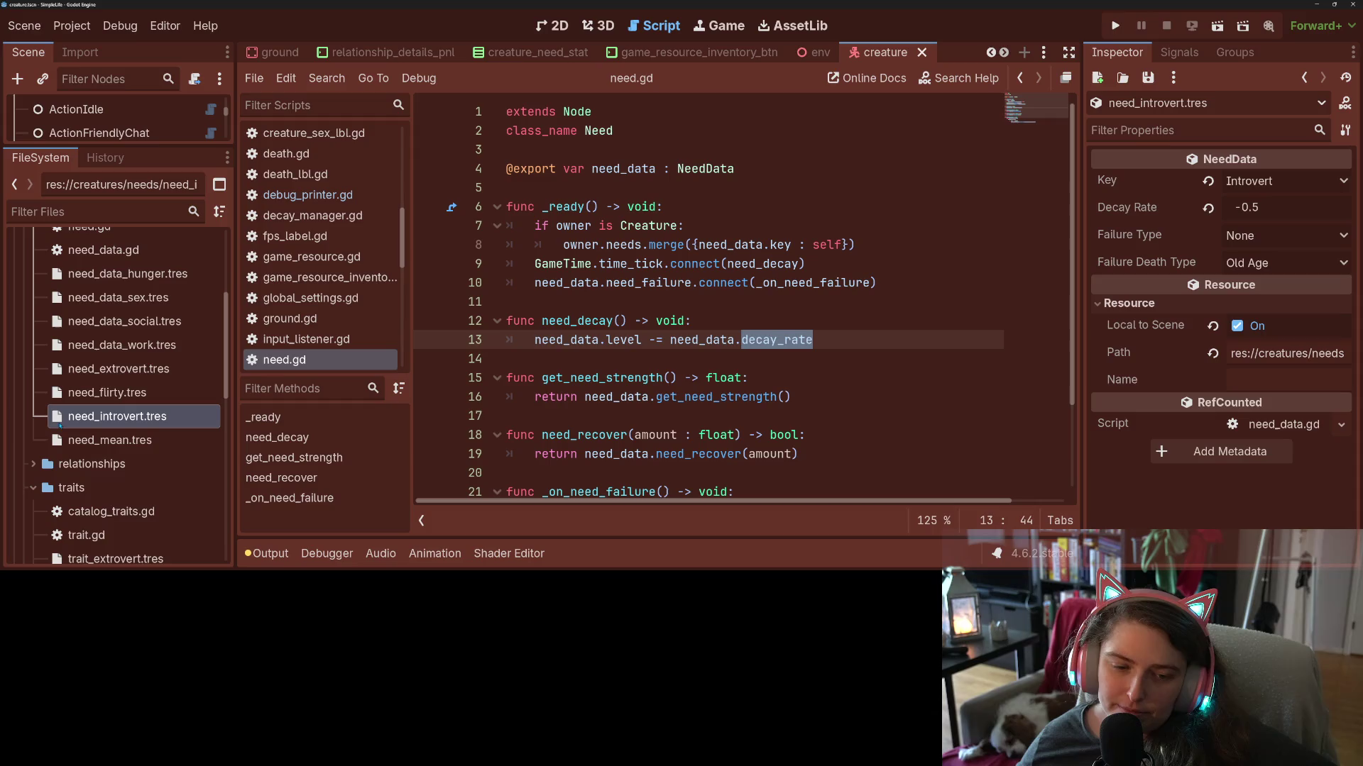
# Review need_mean and need_introvert resources and highlight need_data uses in need.gd.
pyautogui.click(97, 440)
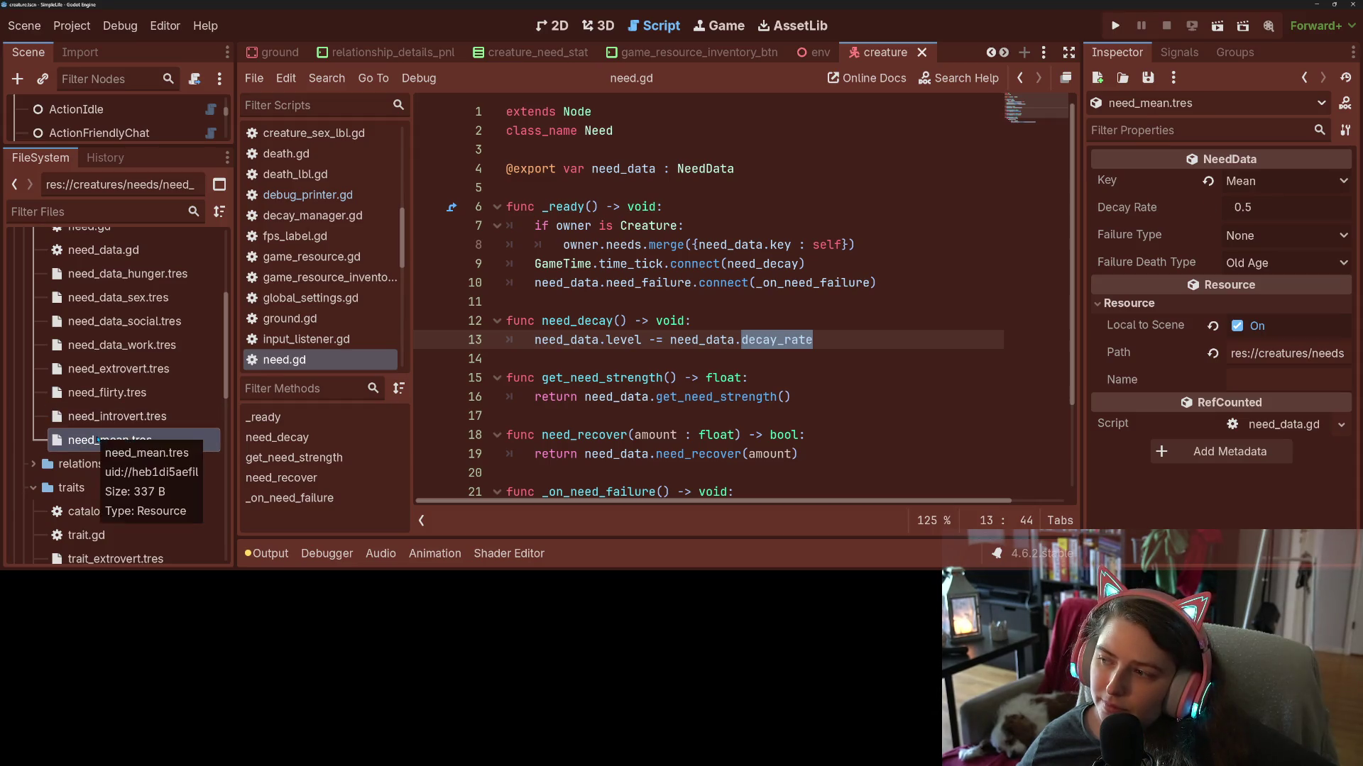
pyautogui.click(114, 417)
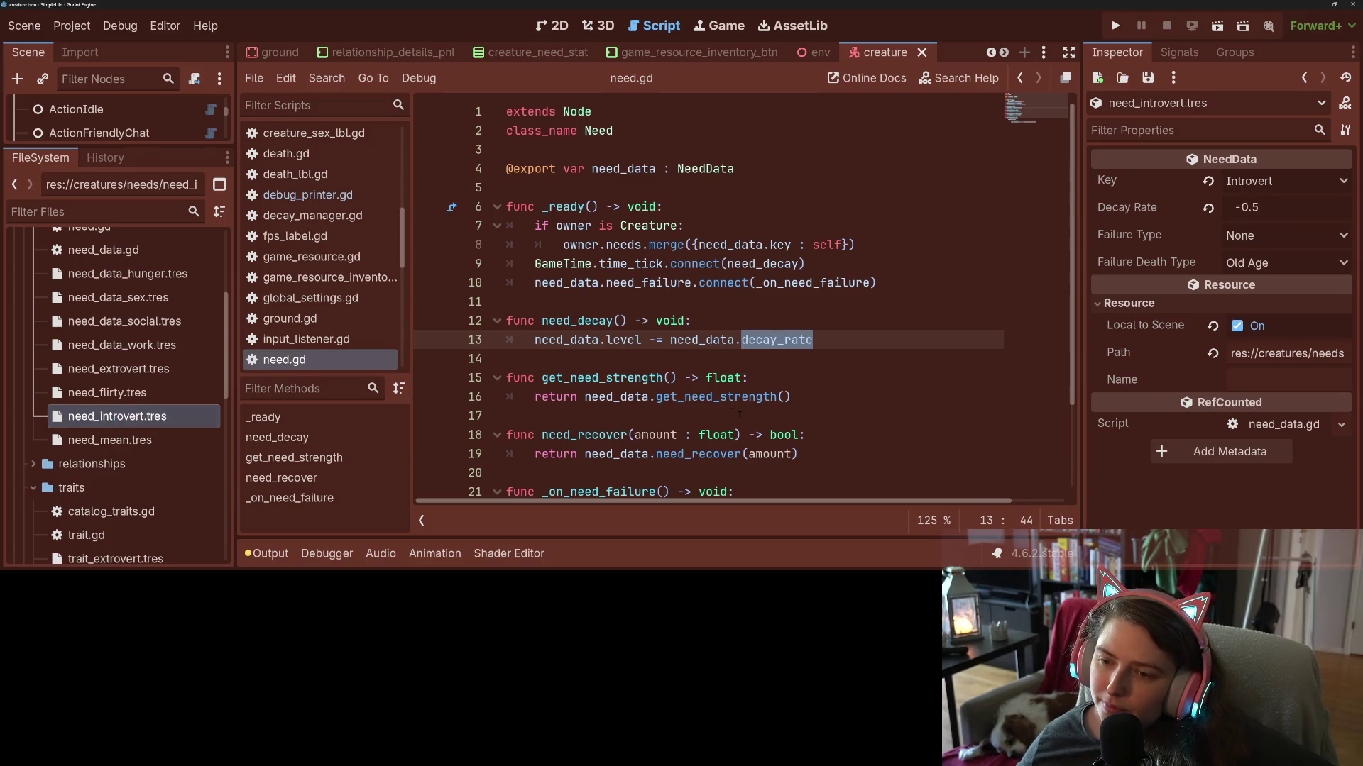
pyautogui.doubleClick(593, 342)
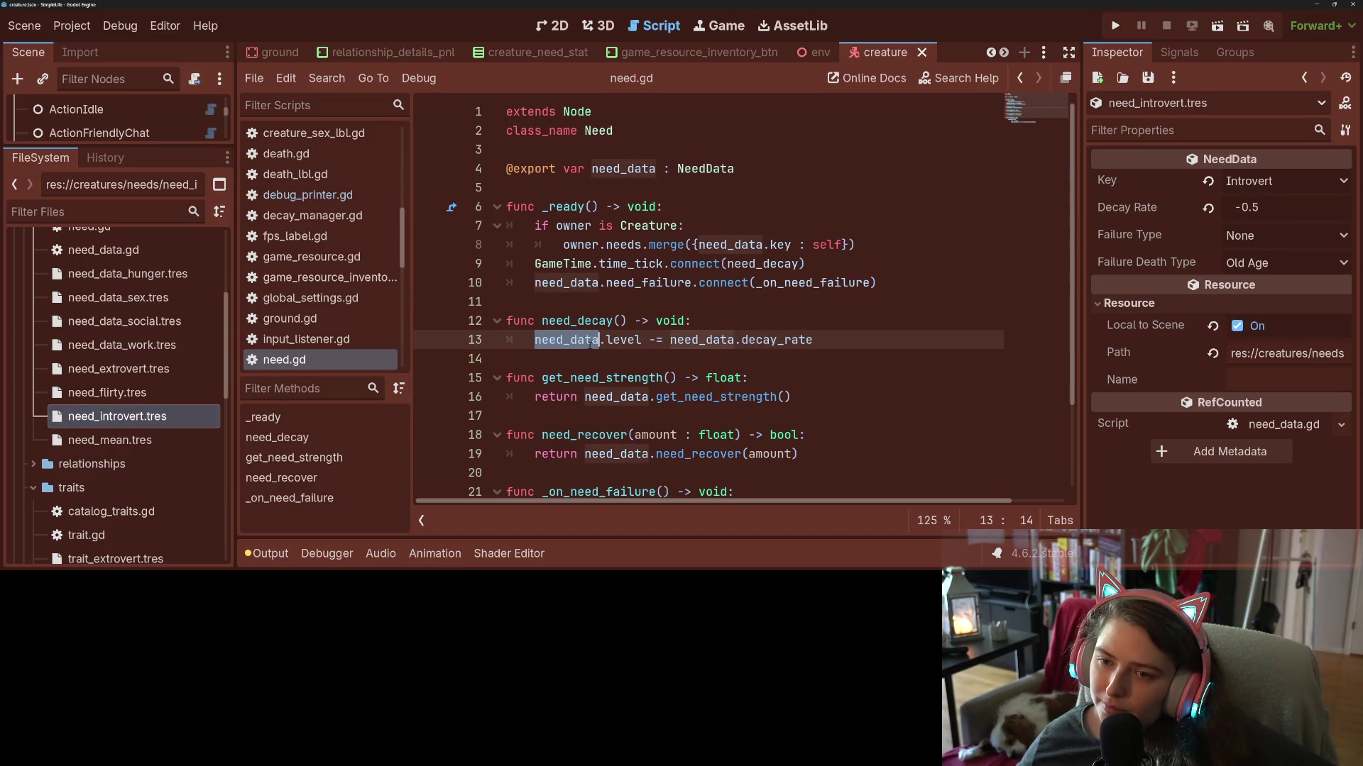
pyautogui.click(674, 343)
pyautogui.click(726, 349)
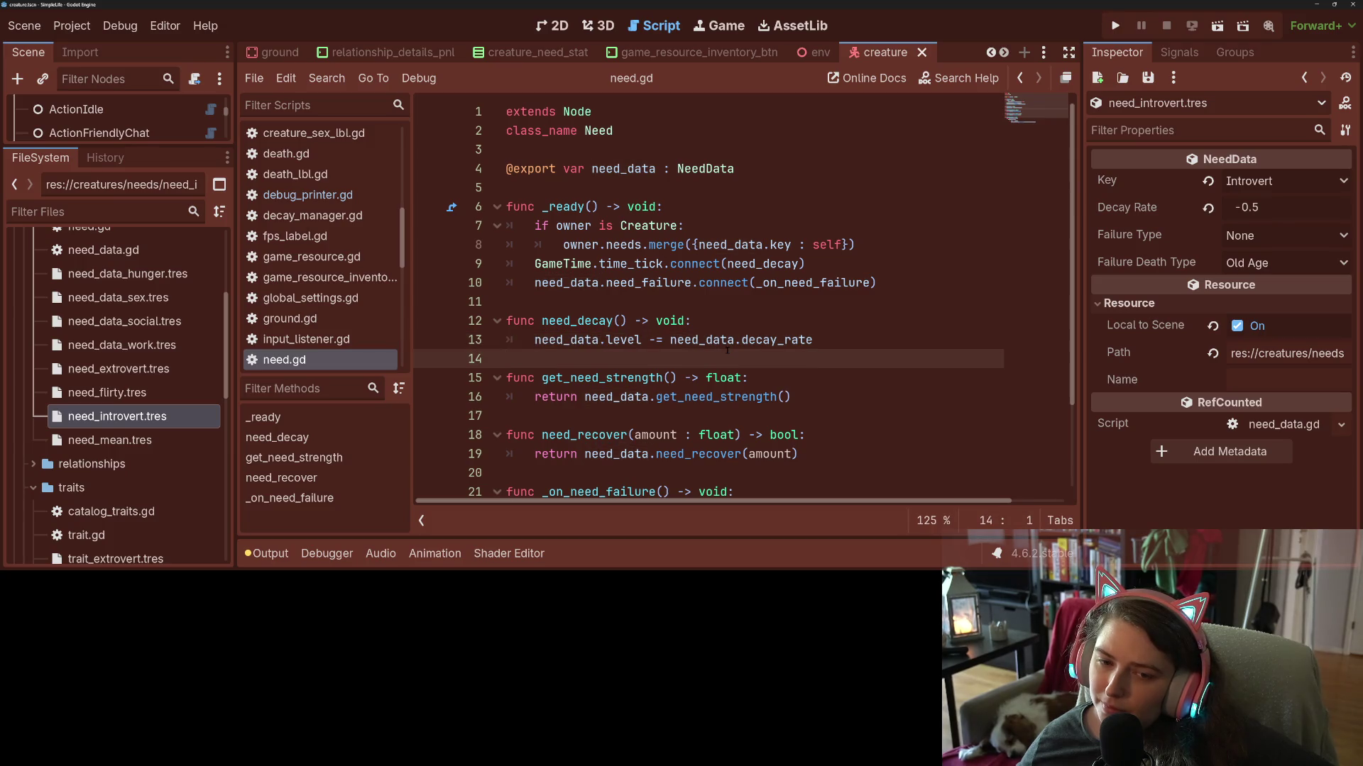
pyautogui.scroll(-2, 726, 349)
pyautogui.click(641, 232)
pyautogui.scroll(-3, 332, 289)
# Compare need_decay in need_data.gd with the wrapper in need.gd.
pyautogui.click(318, 289)
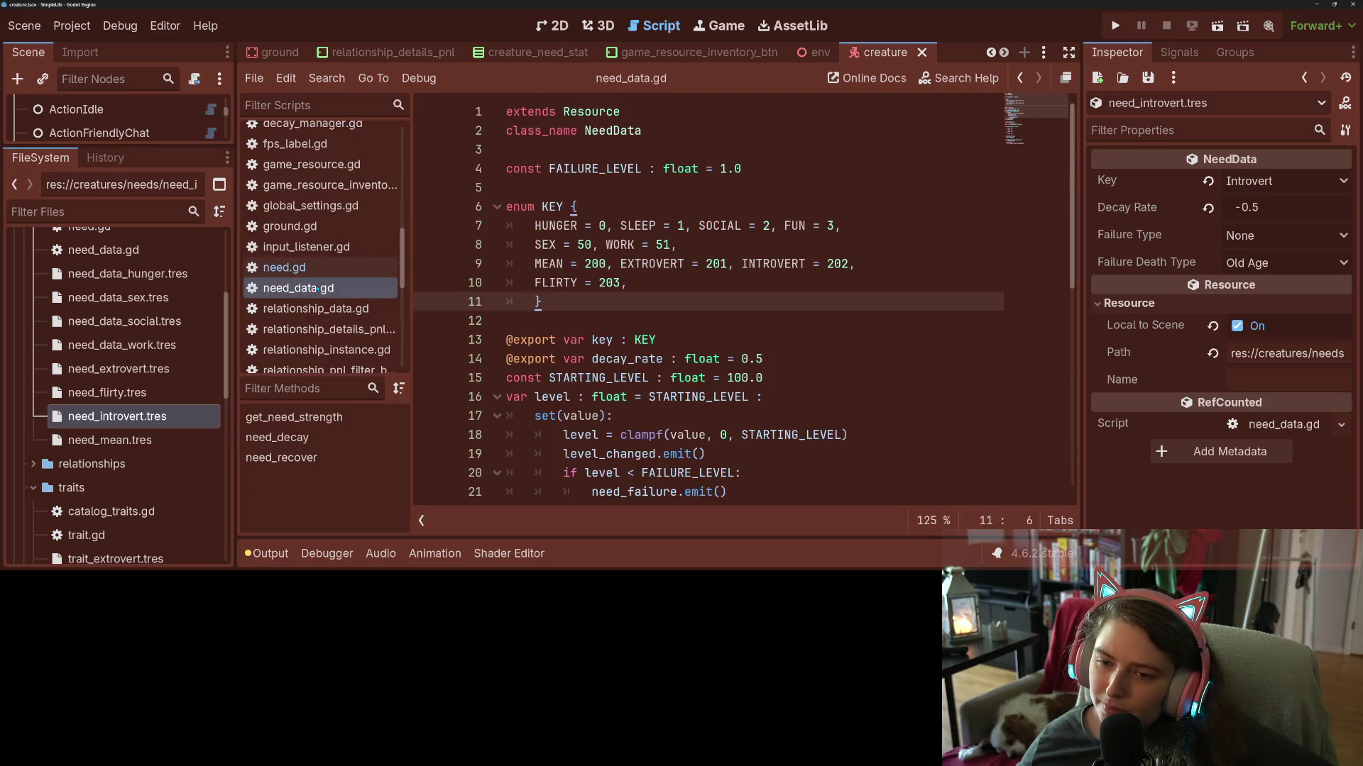
pyautogui.scroll(-8, 631, 401)
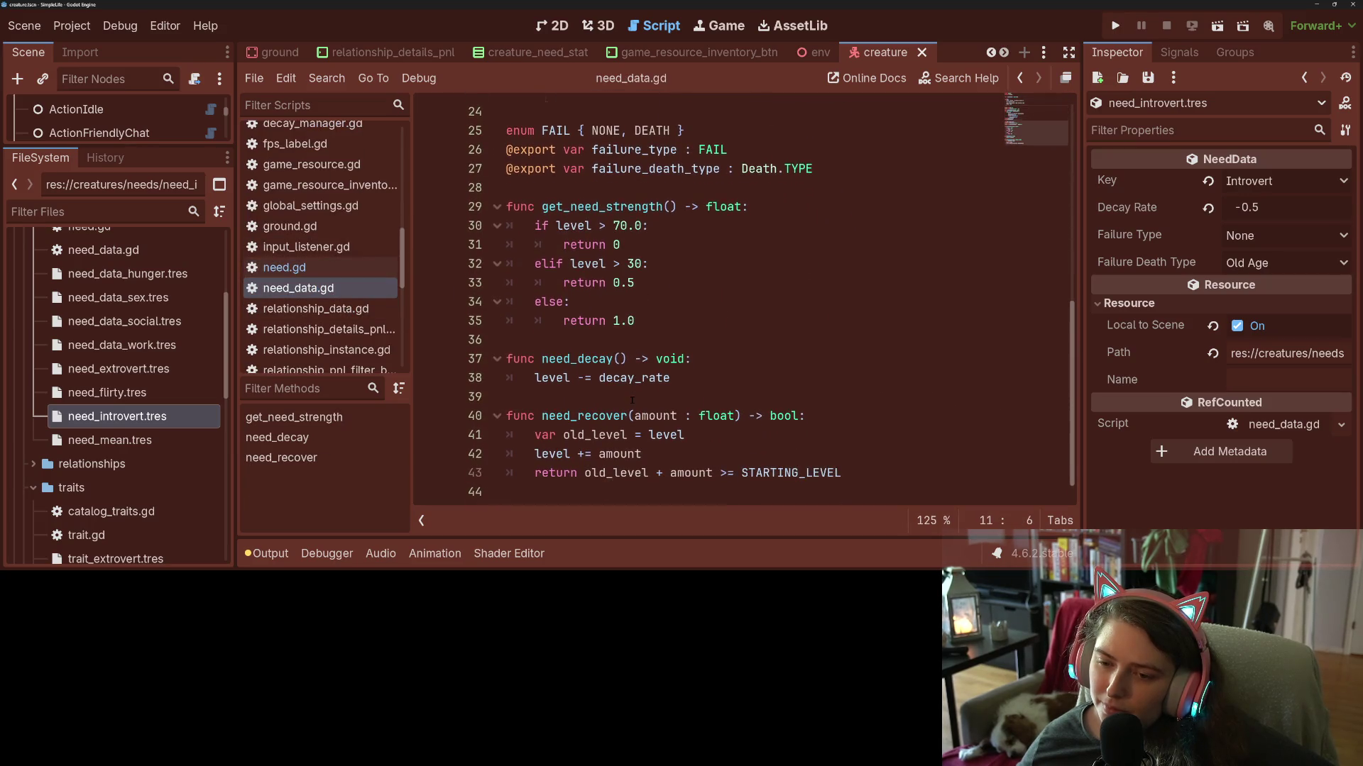
pyautogui.doubleClick(574, 359)
pyautogui.click(284, 266)
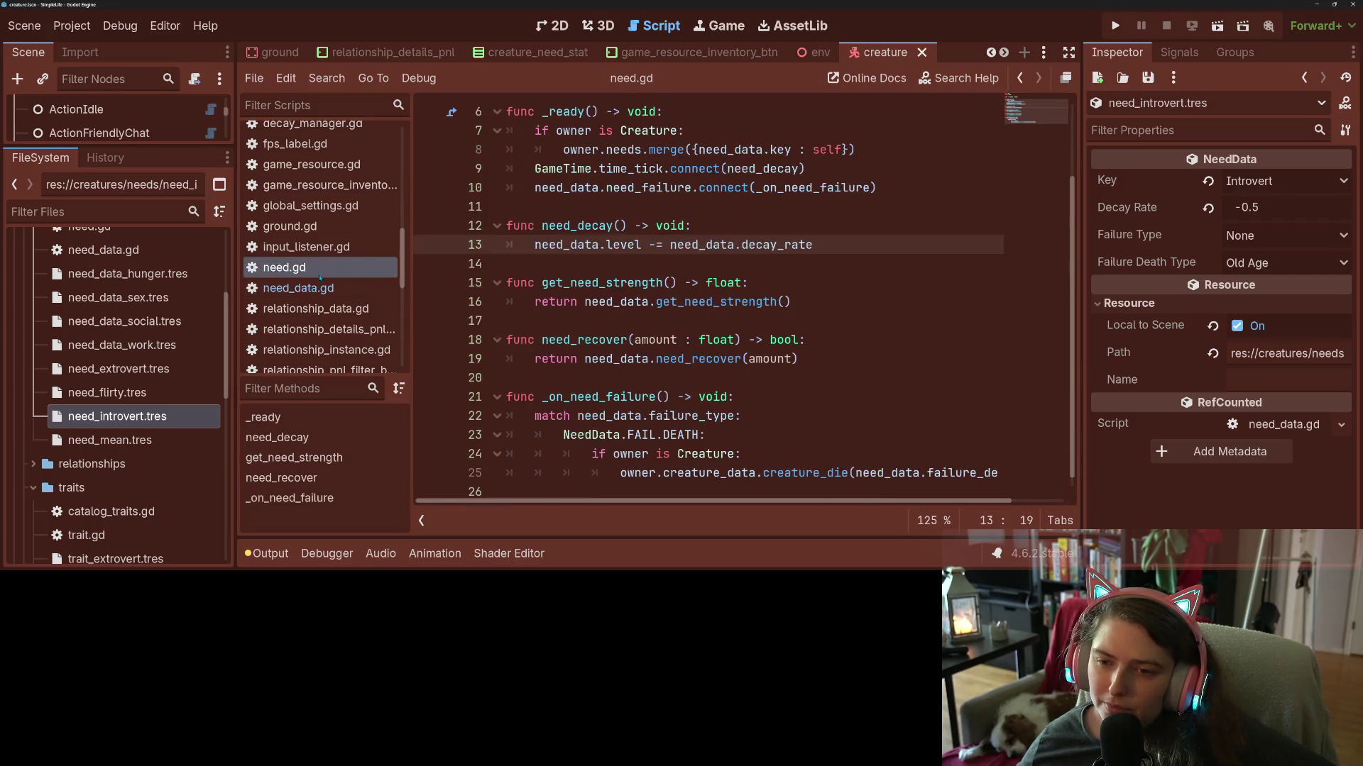
pyautogui.click(699, 302)
# Delete the need_decay wrapper function from lines 12–13 of need.gd.
pyautogui.doubleClick(576, 226)
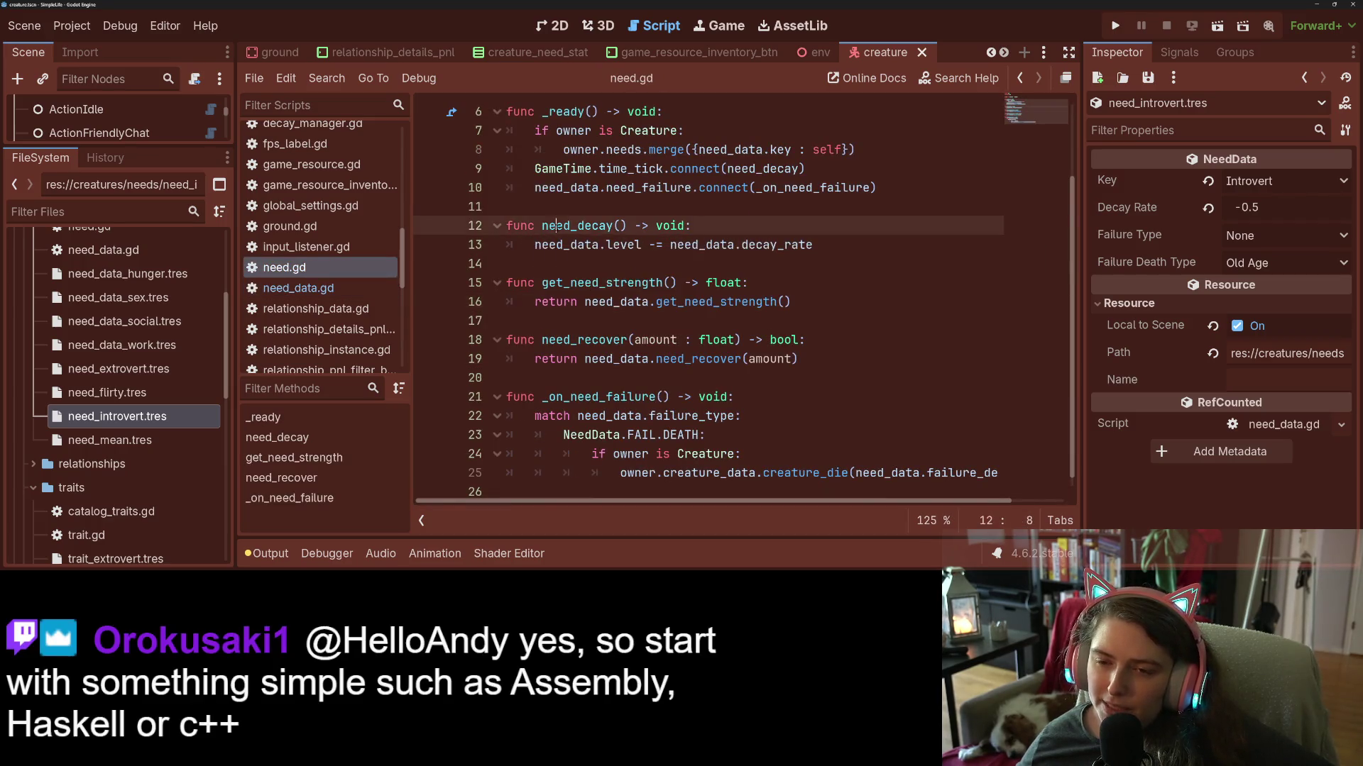
pyautogui.scroll(1, 738, 226)
pyautogui.click(738, 226)
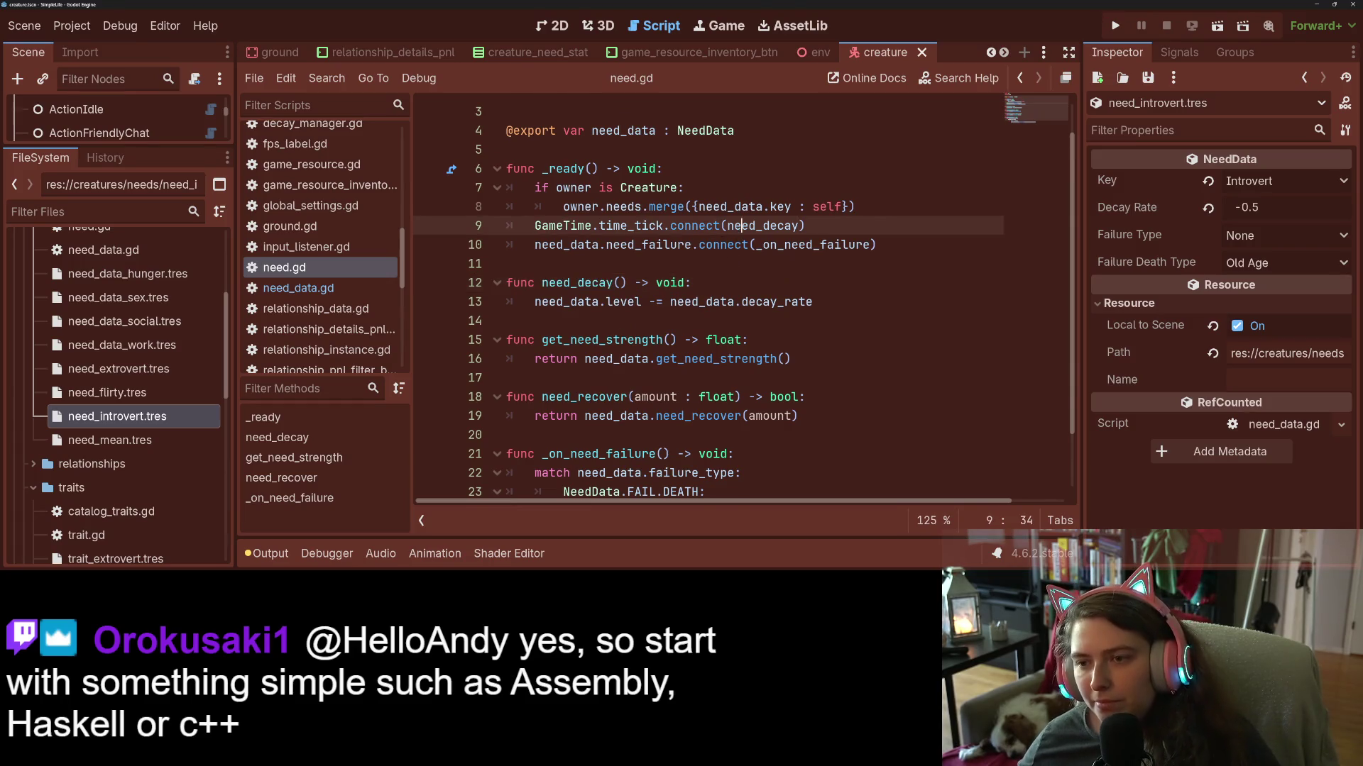
pyautogui.scroll(1, 737, 225)
pyautogui.moveTo(813, 340); pyautogui.dragTo(467, 307)
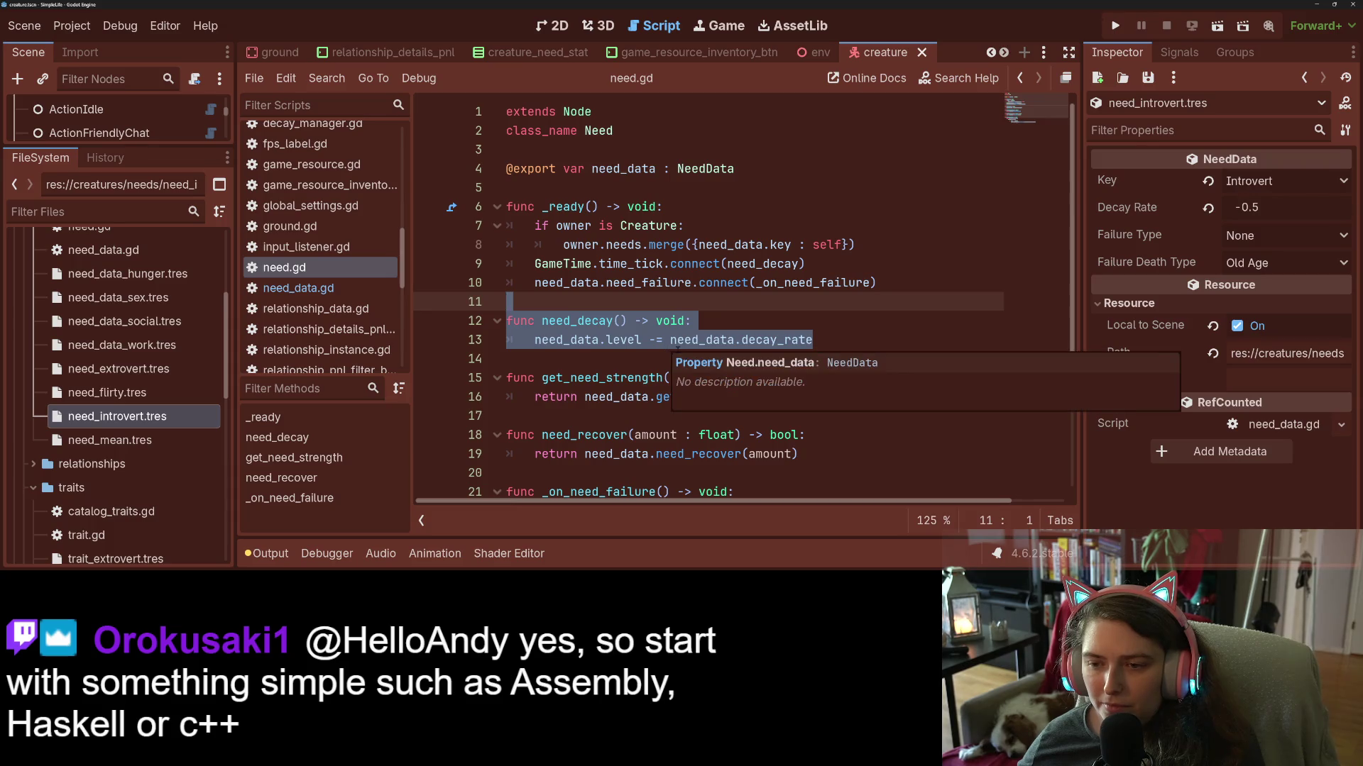
pyautogui.click(846, 340)
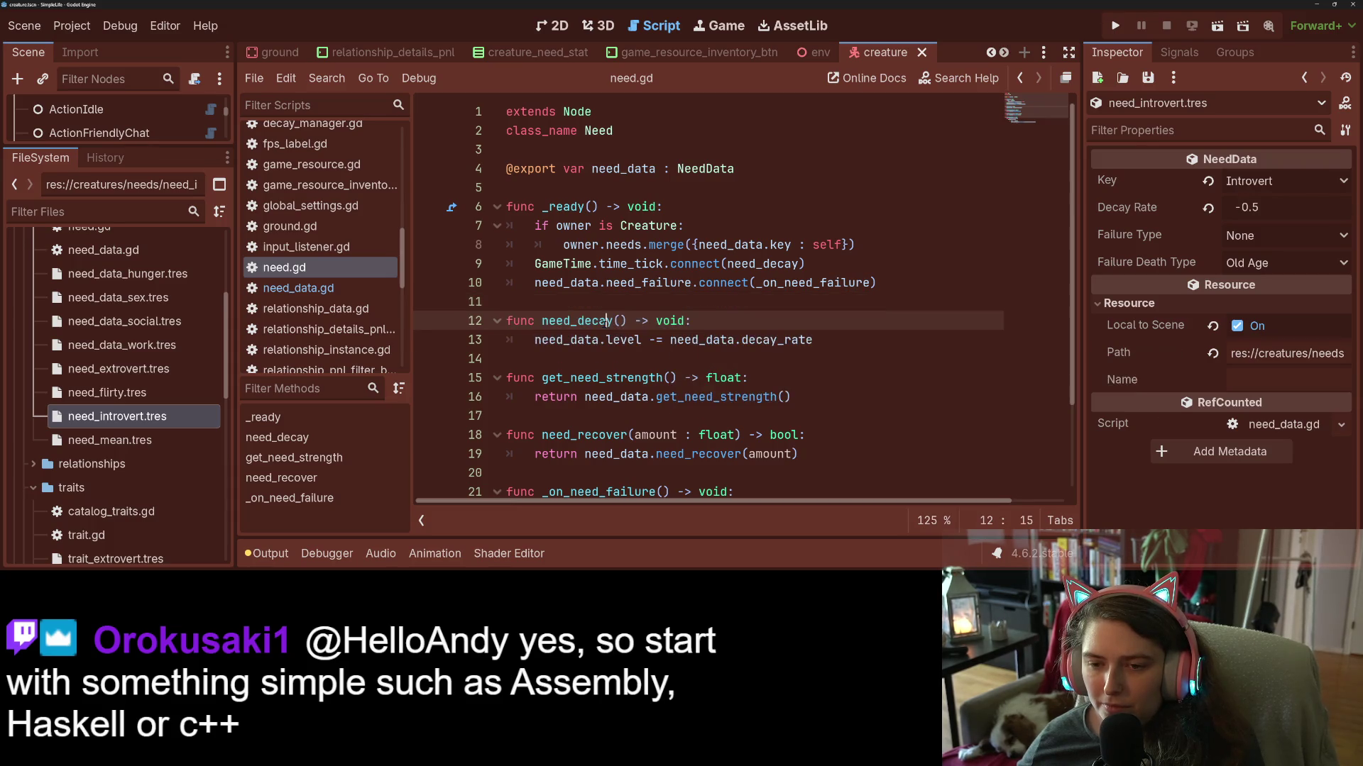
pyautogui.hotkey('shift', 'Up')
pyautogui.hotkey('shift', 'Up')
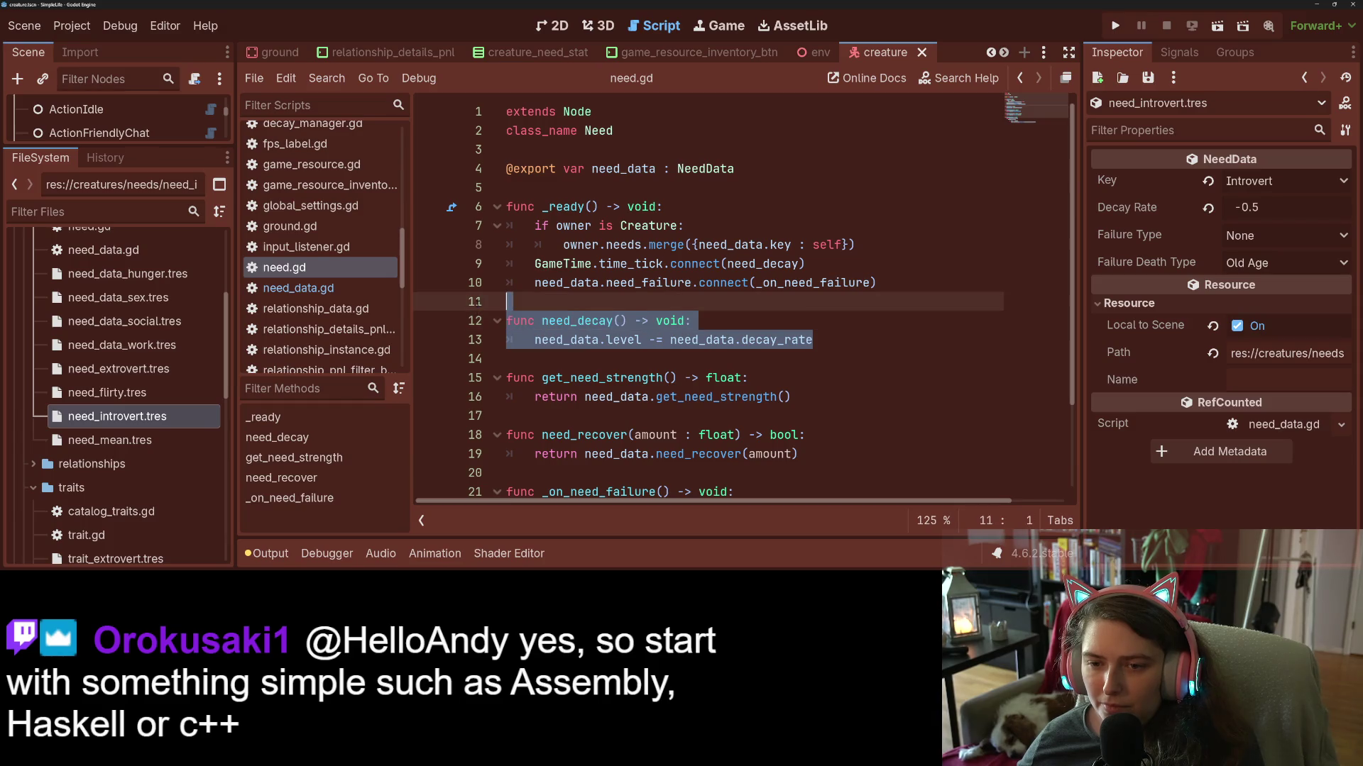
pyautogui.press('BackSpace')
pyautogui.press('BackSpace')
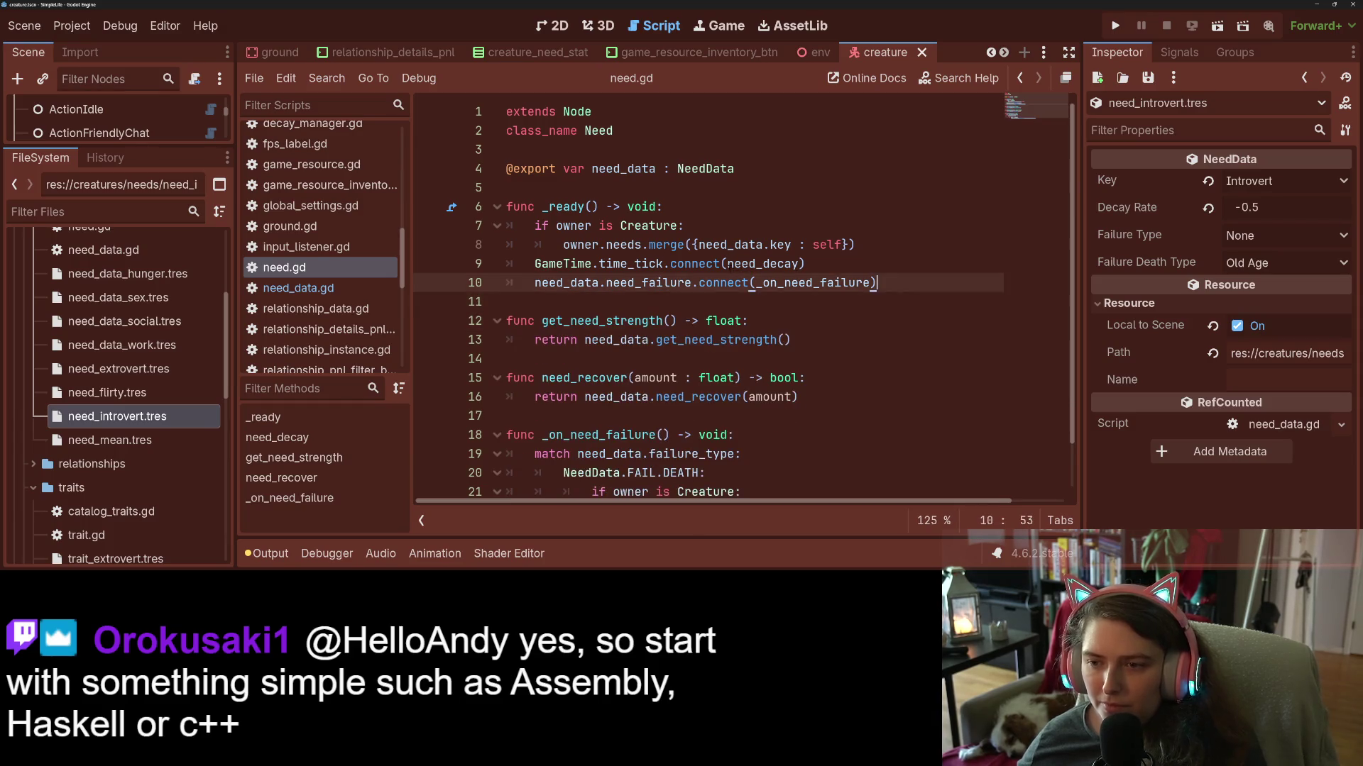
# Change line 9 to connect(need_data.need_decay) and save need.gd.
pyautogui.click(733, 263)
pyautogui.write('eed')
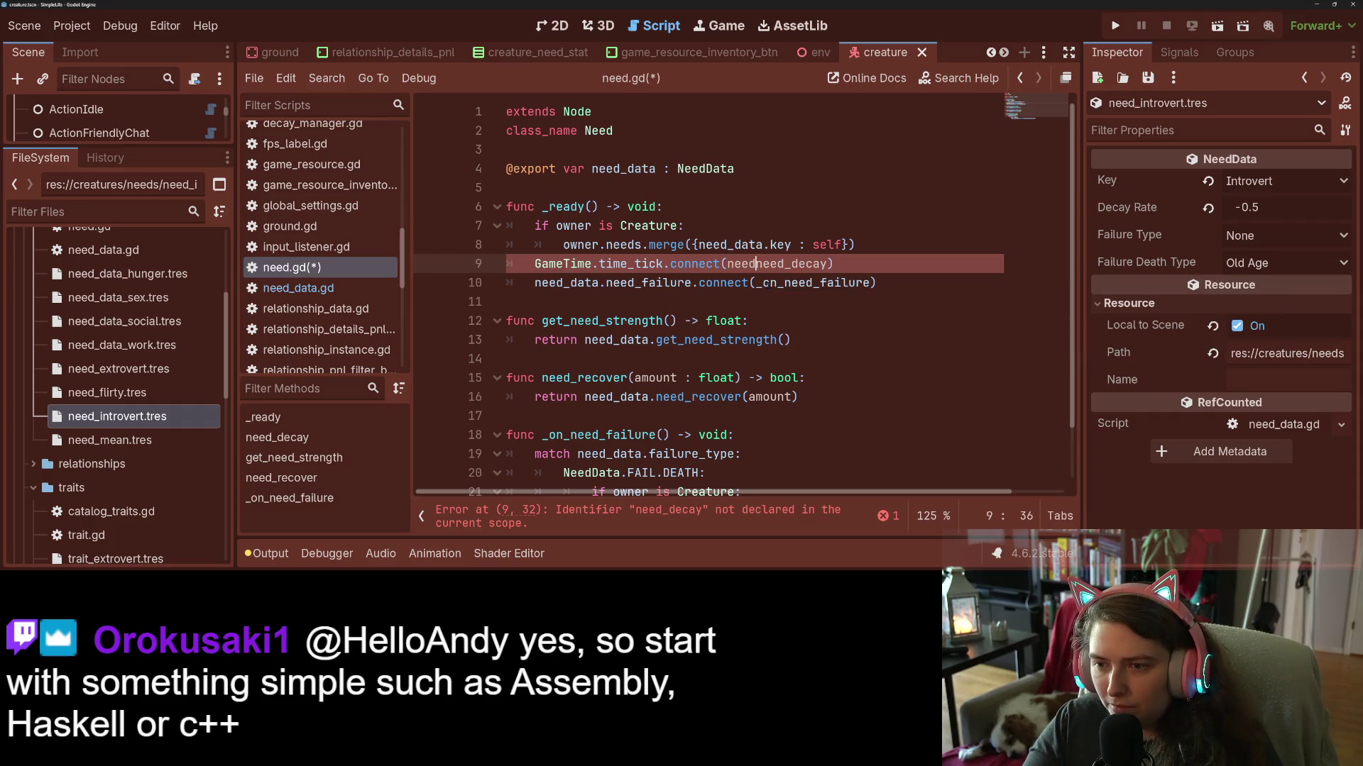
pyautogui.write('_data ')
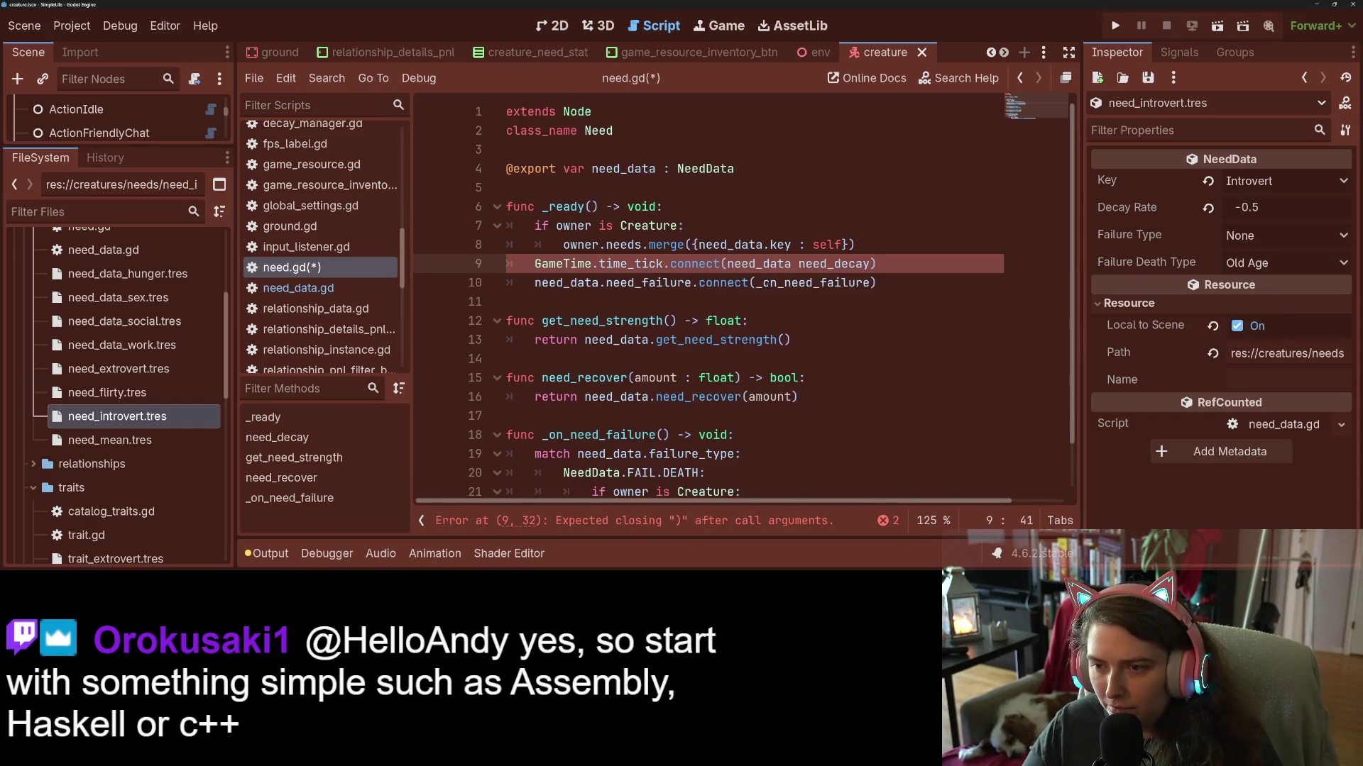
pyautogui.write('.')
pyautogui.hotkey('ctrl', 's')
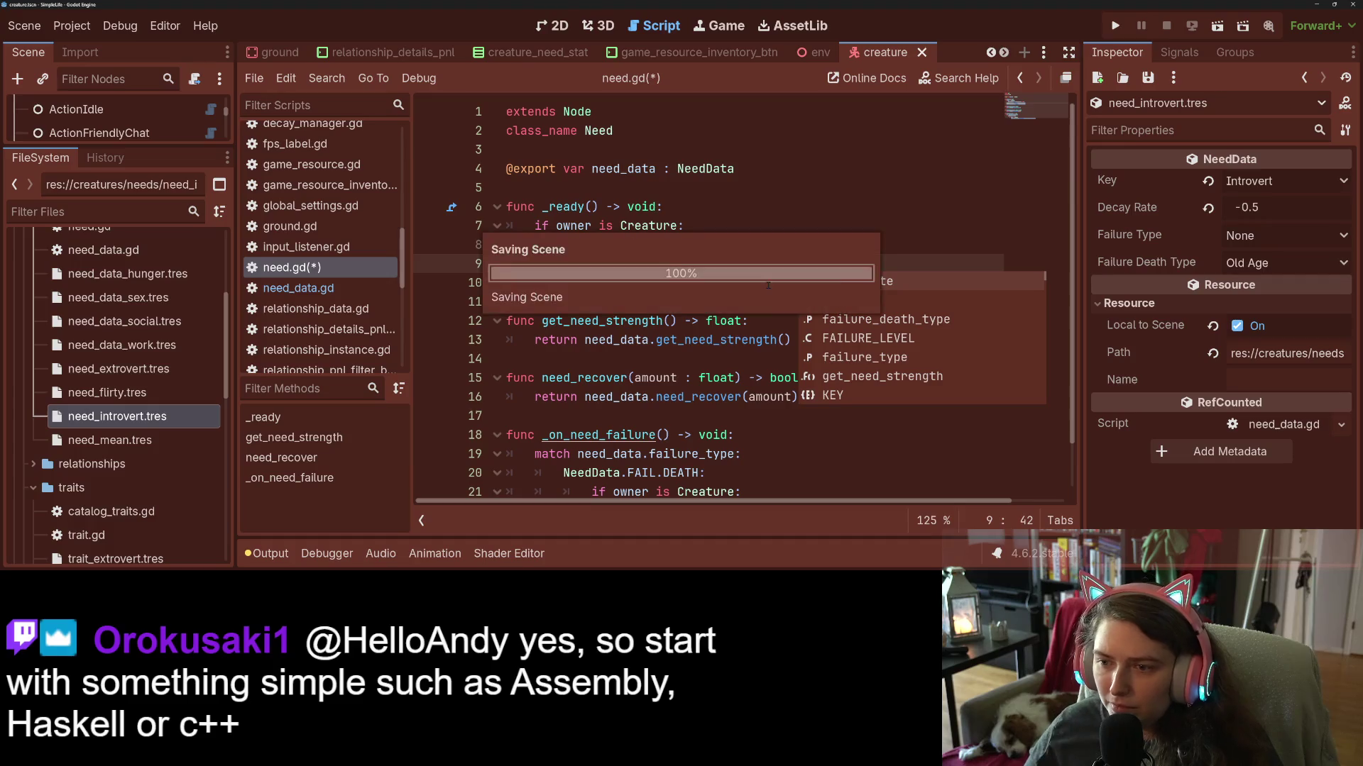
# Review the failure callback and need_data usage in the line 8 needs merge call.
pyautogui.doubleClick(768, 283)
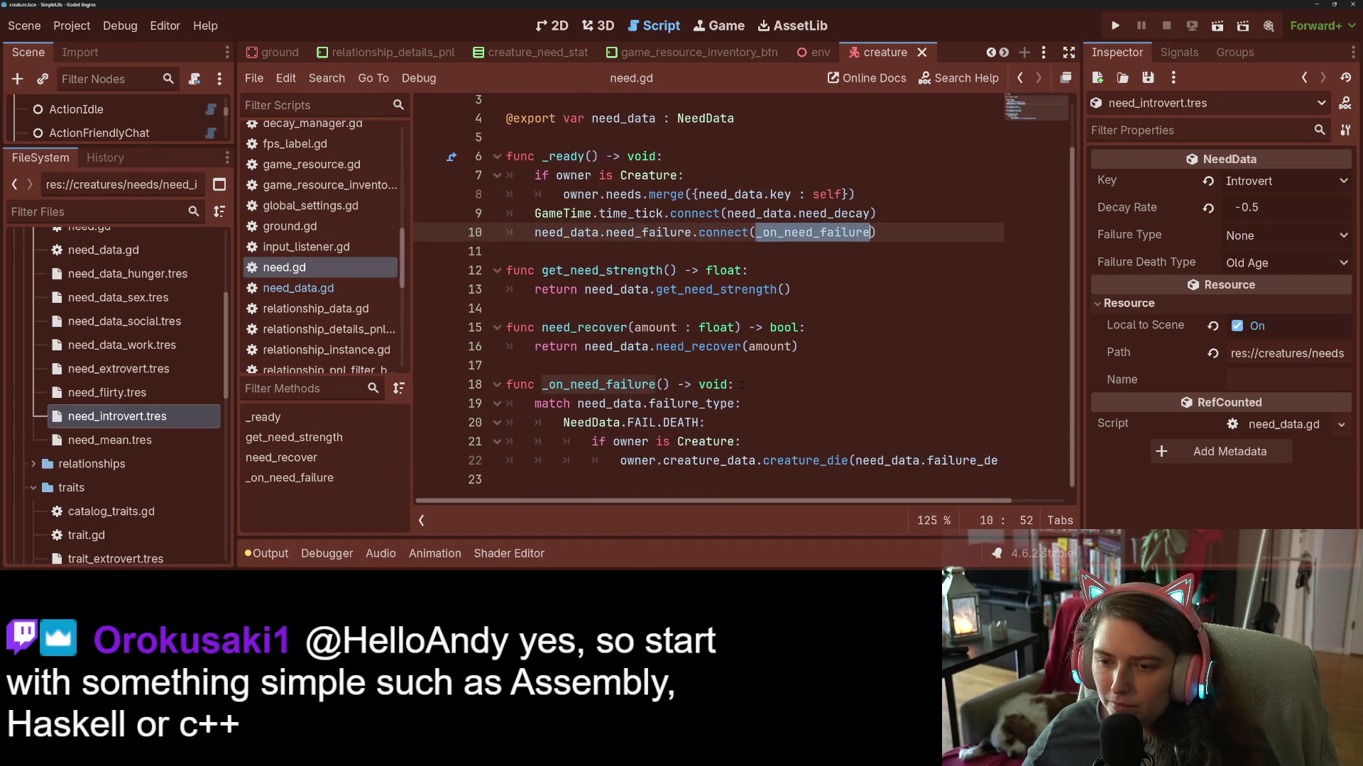
pyautogui.click(648, 282)
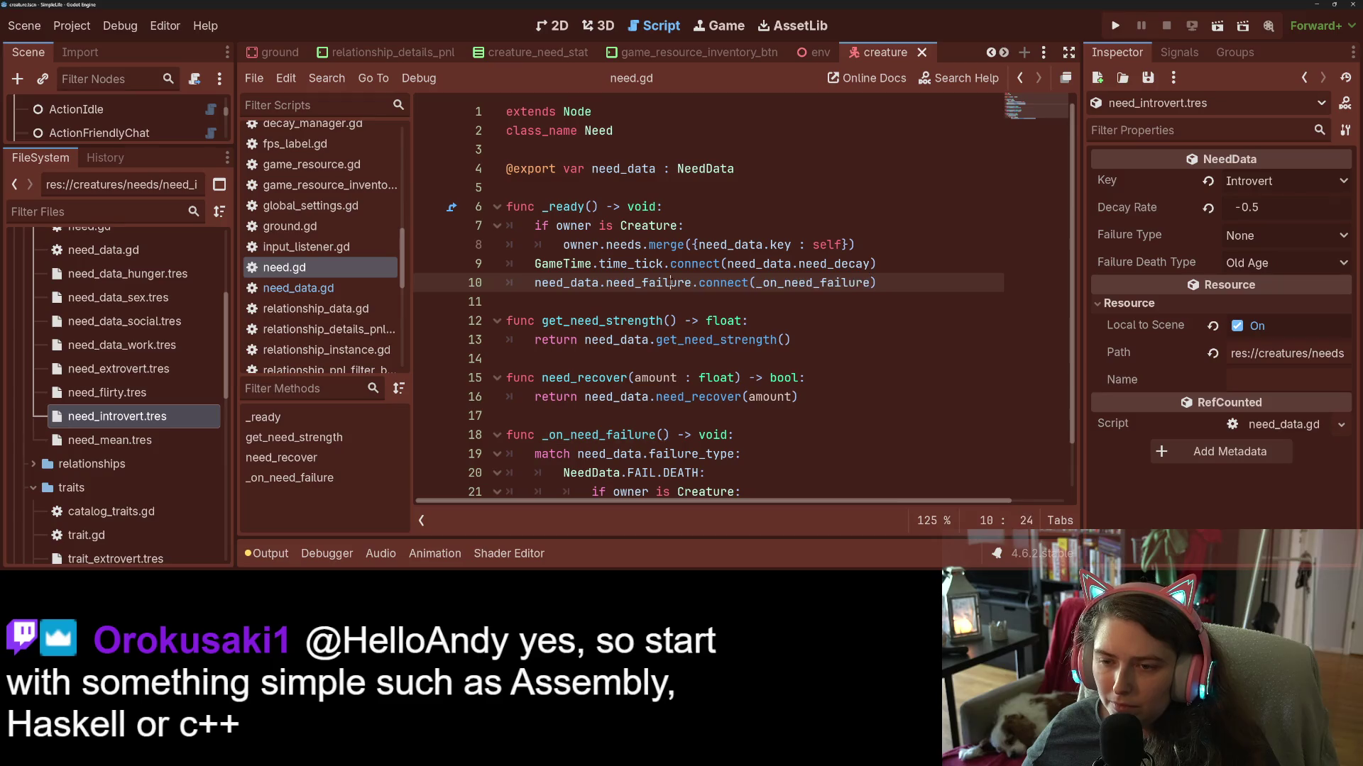
pyautogui.click(765, 244)
pyautogui.doubleClick(765, 244)
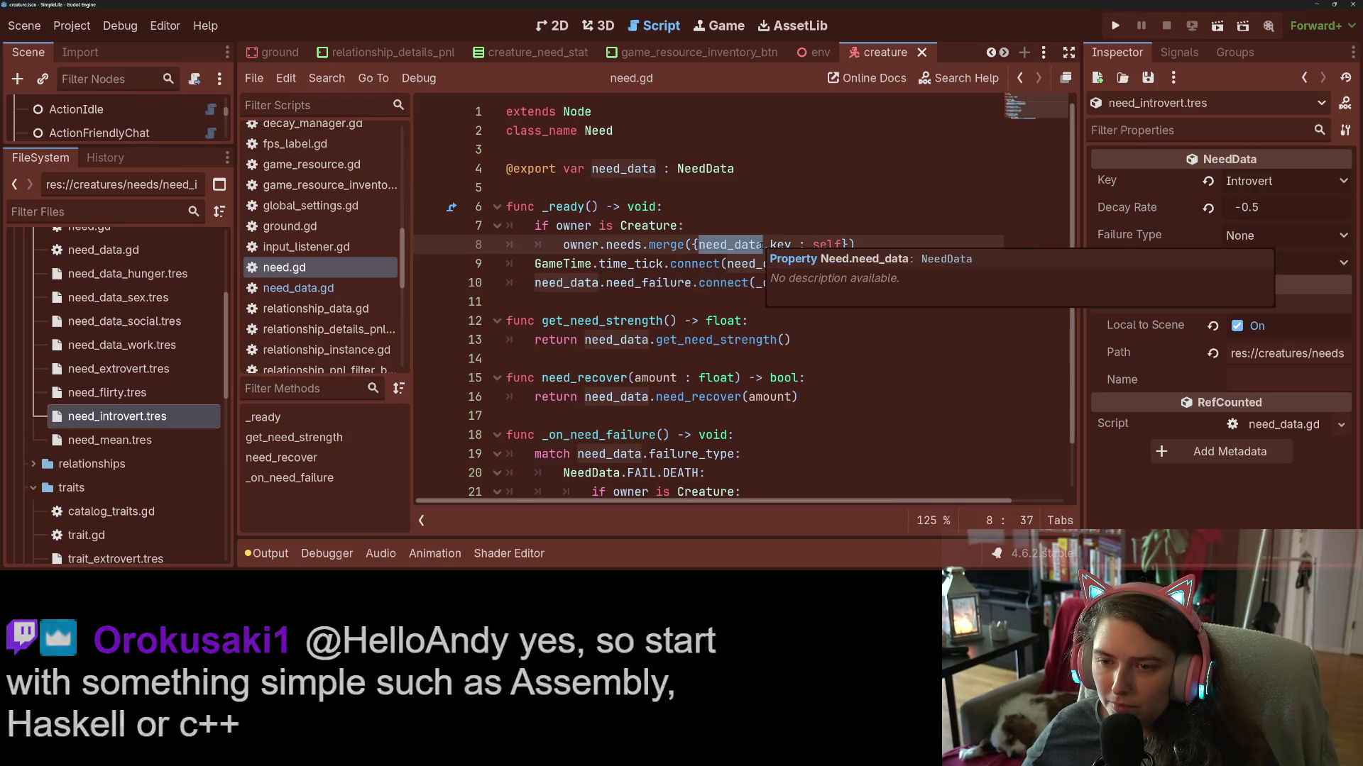
pyautogui.click(670, 244)
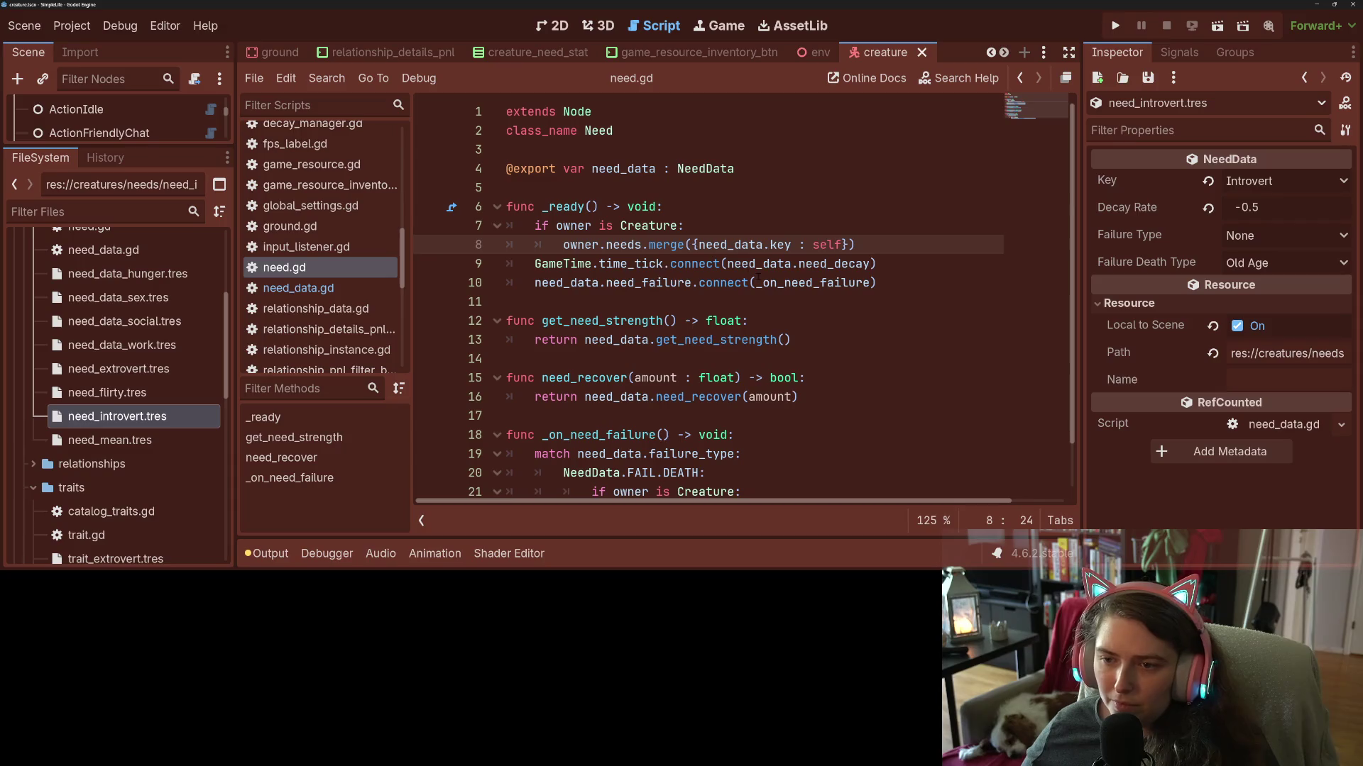
pyautogui.doubleClick(614, 245)
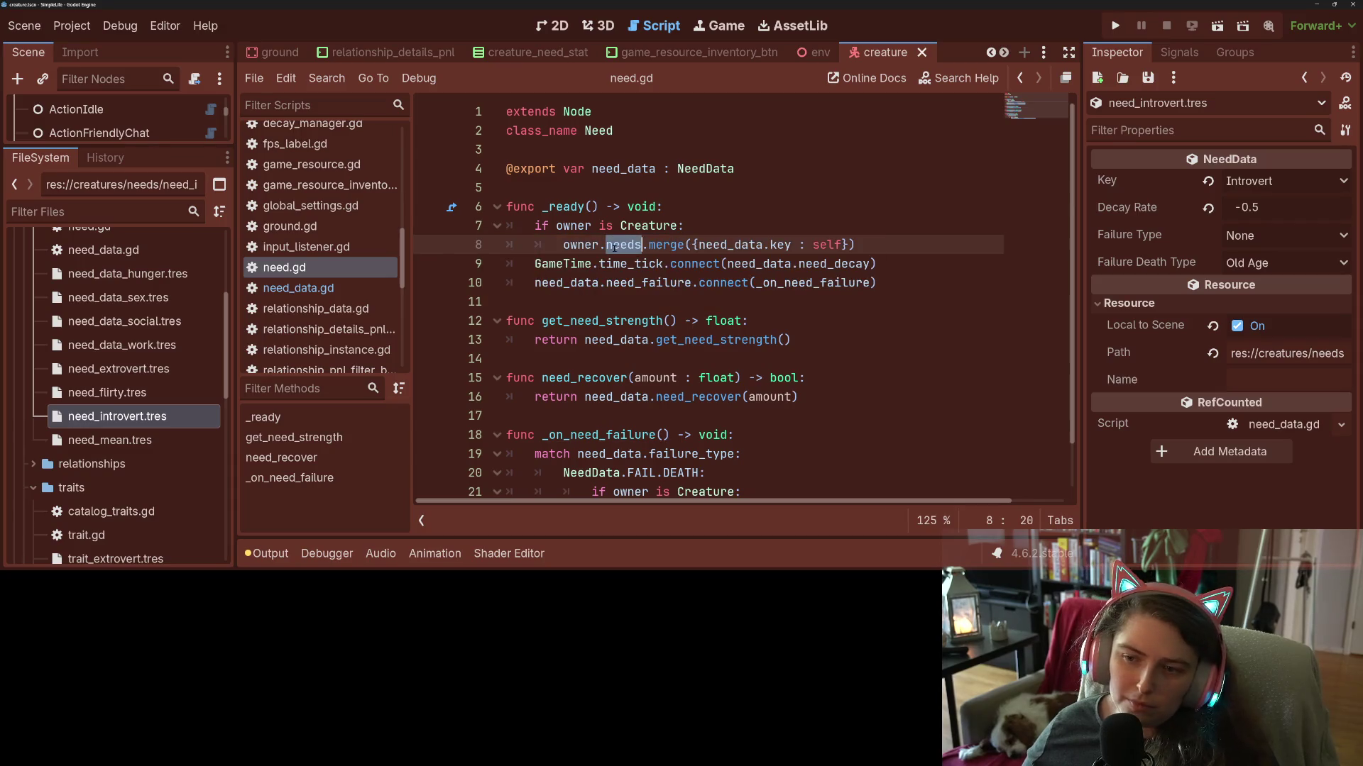
pyautogui.doubleClick(709, 244)
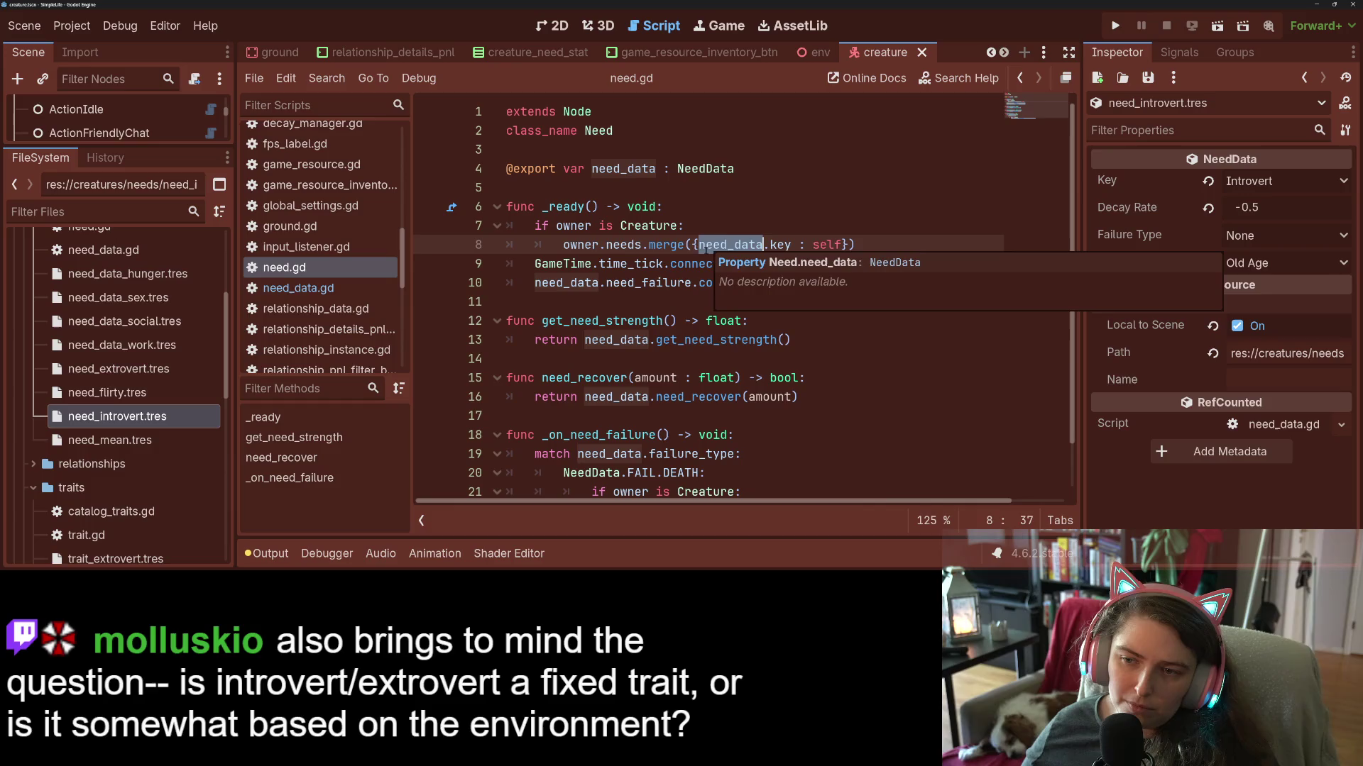
pyautogui.click(710, 264)
pyautogui.click(627, 244)
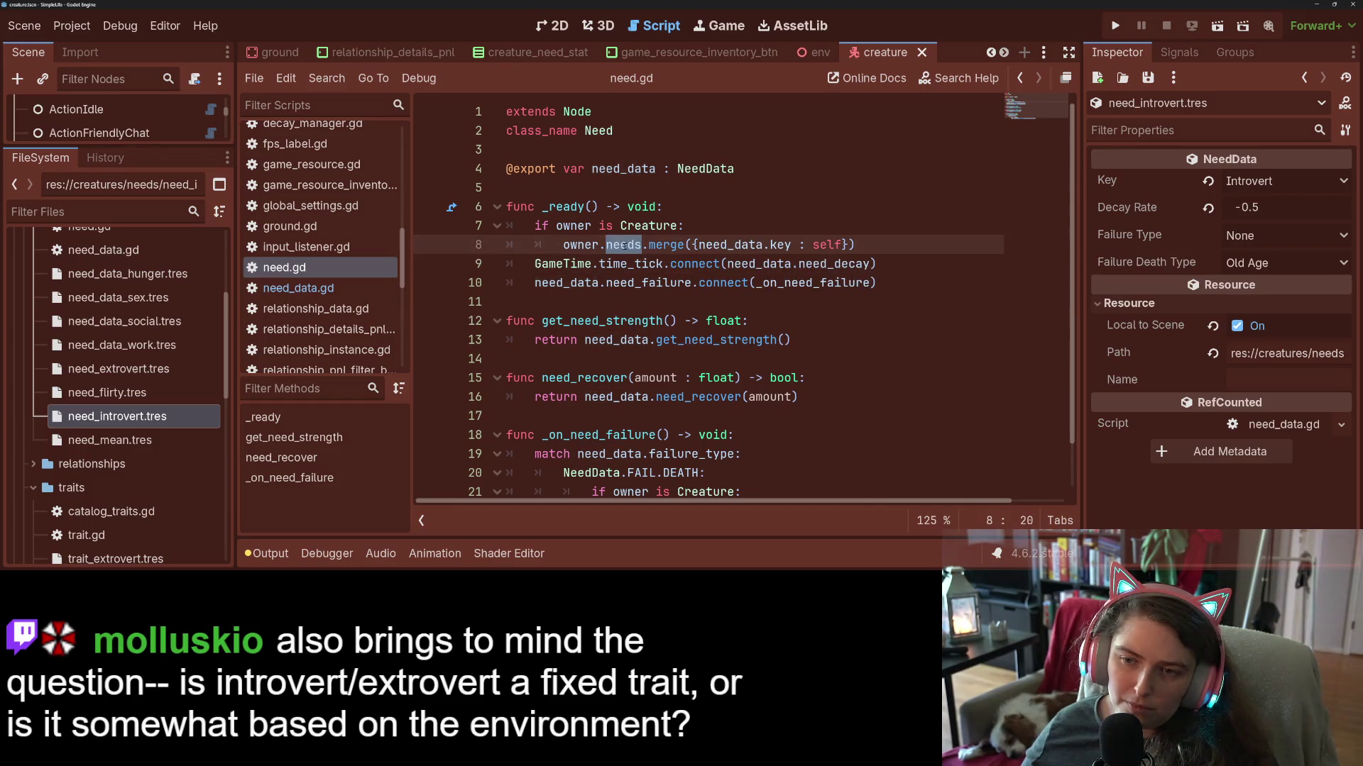
pyautogui.click(578, 225)
pyautogui.click(655, 245)
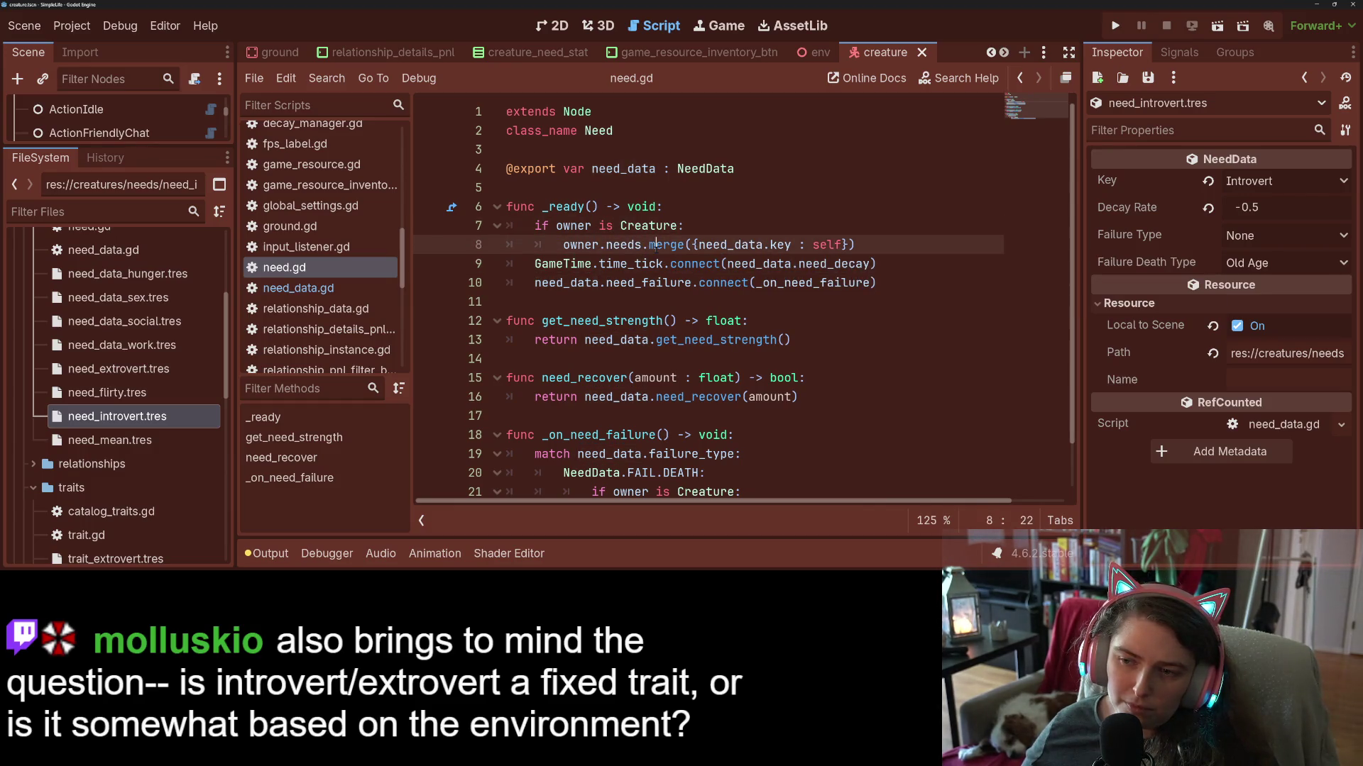
pyautogui.doubleClick(739, 244)
pyautogui.scroll(-1, 692, 318)
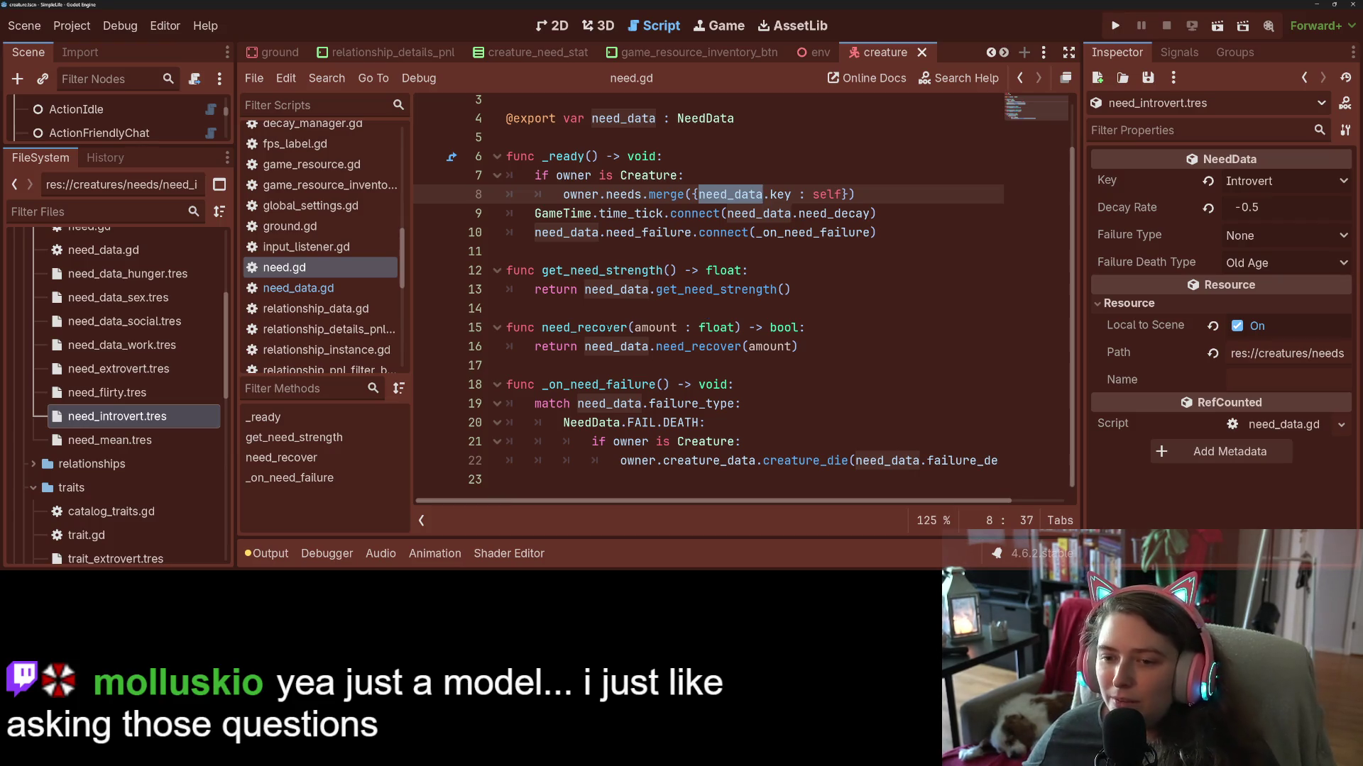
# Jump from the need_recover call in need.gd to its definition in need_data.gd.
pyautogui.doubleClick(584, 328)
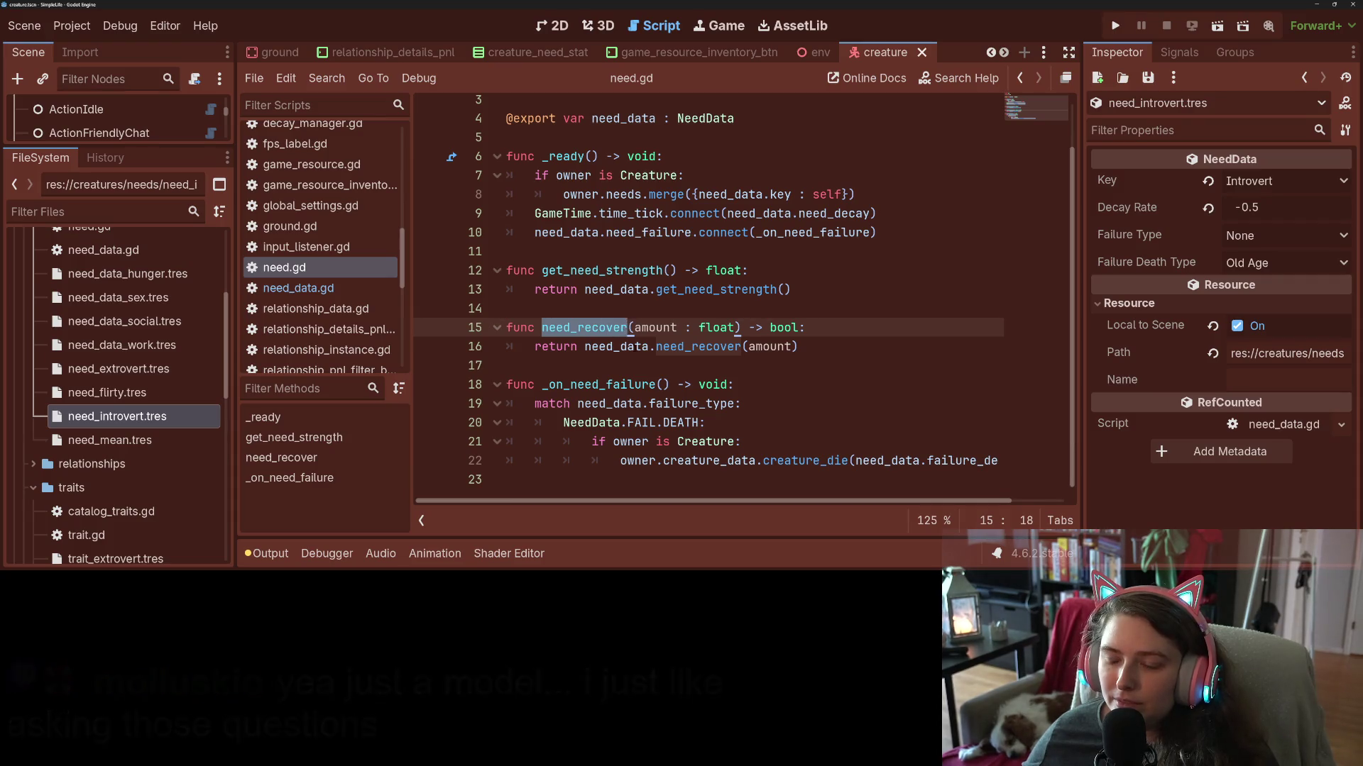
pyautogui.doubleClick(614, 346)
pyautogui.doubleClick(683, 346)
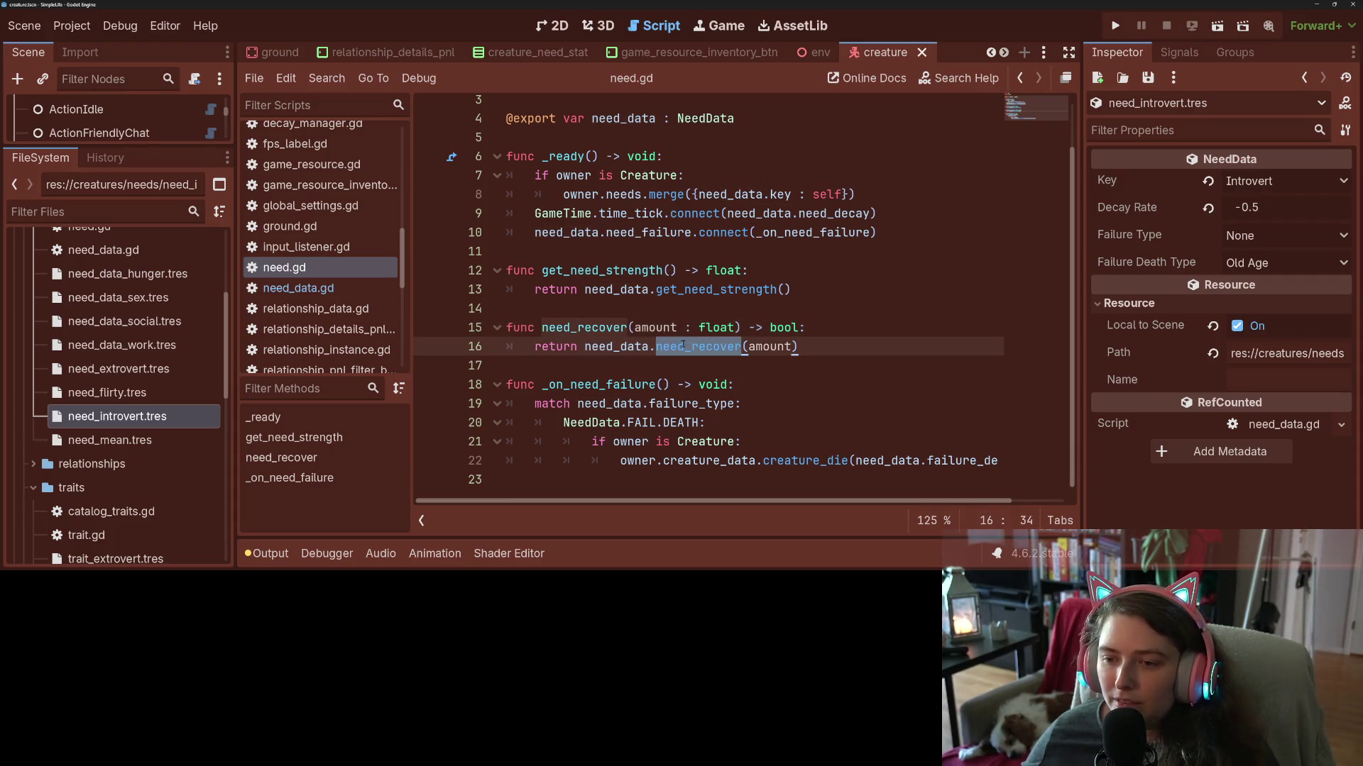
pyautogui.keyDown('ctrl'); pyautogui.click(682, 347); pyautogui.keyUp('ctrl')
# Highlight amount, level, old_level and STARTING_LEVEL uses inside need_recover.
pyautogui.click(589, 416)
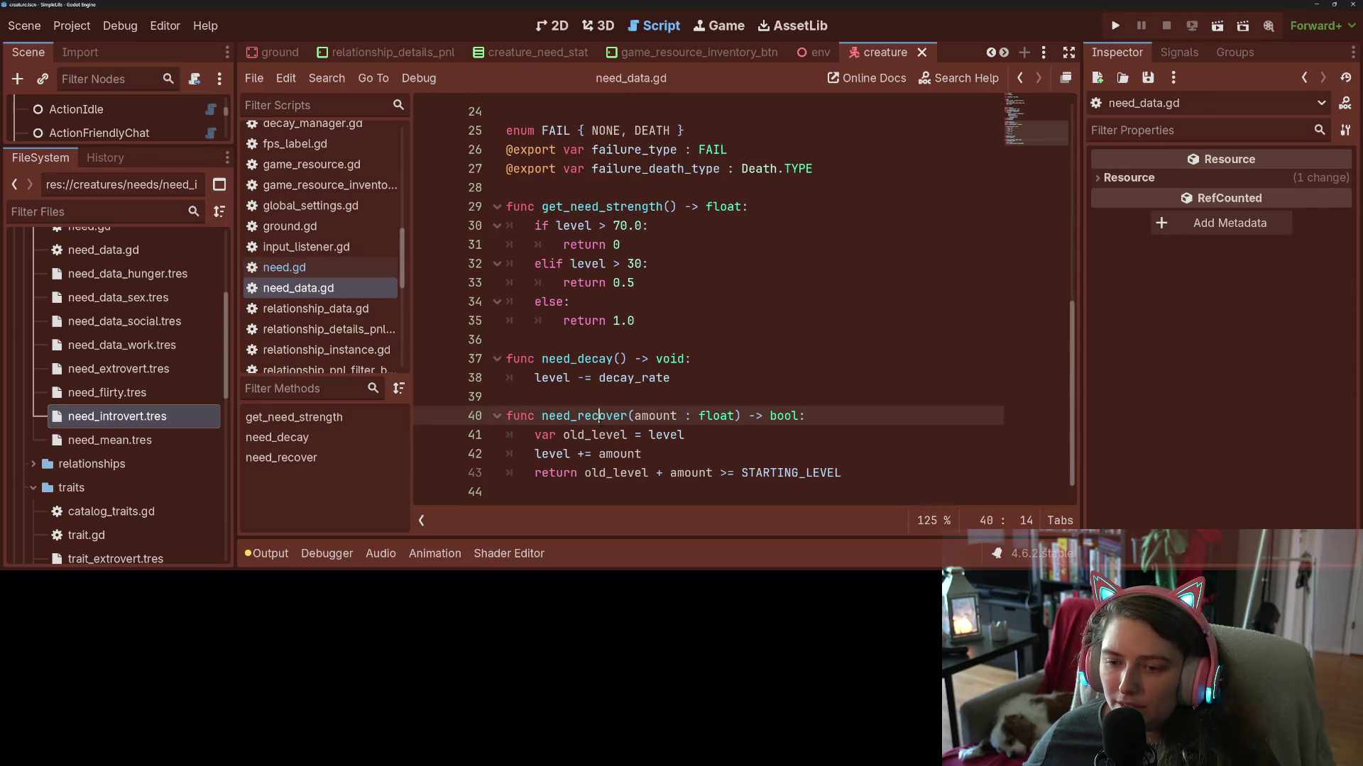
pyautogui.doubleClick(619, 455)
pyautogui.doubleClick(666, 434)
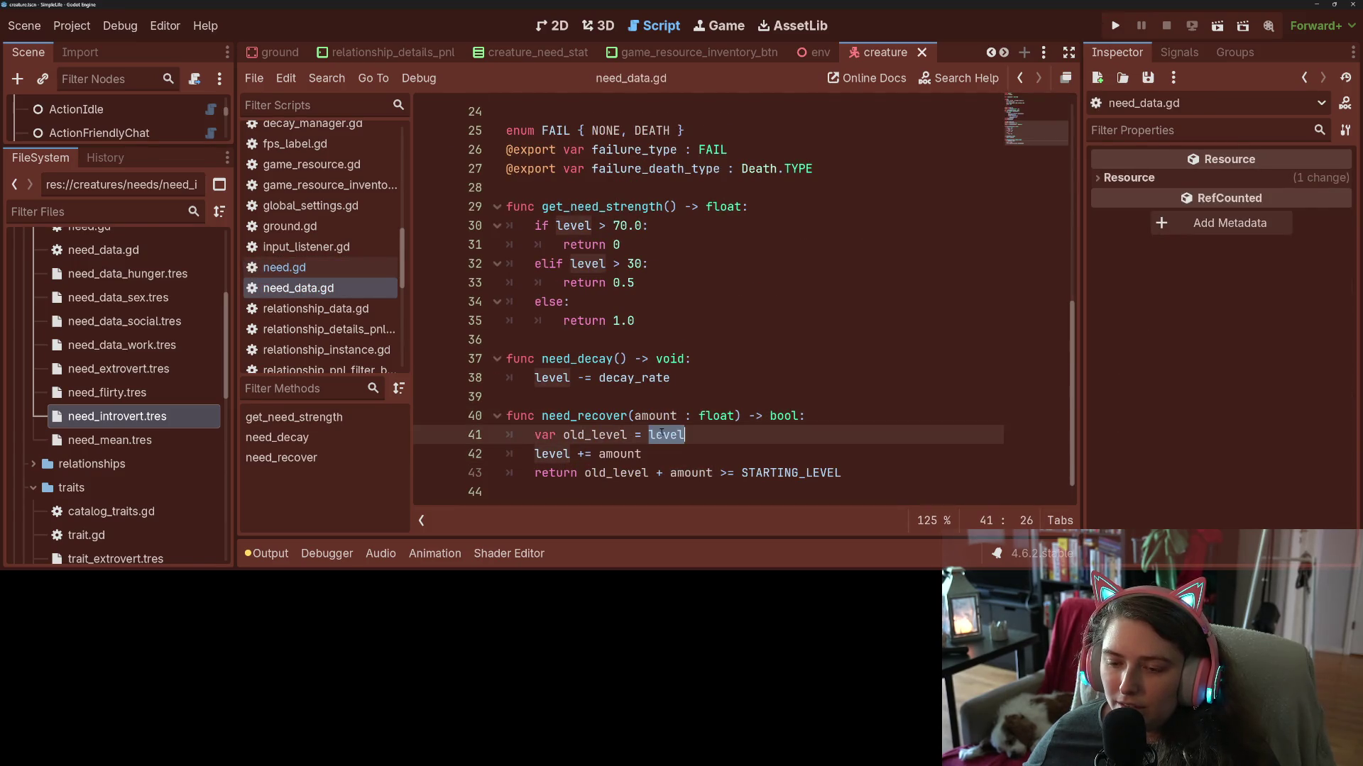
pyautogui.doubleClick(611, 472)
pyautogui.doubleClick(614, 454)
pyautogui.doubleClick(585, 416)
pyautogui.doubleClick(631, 454)
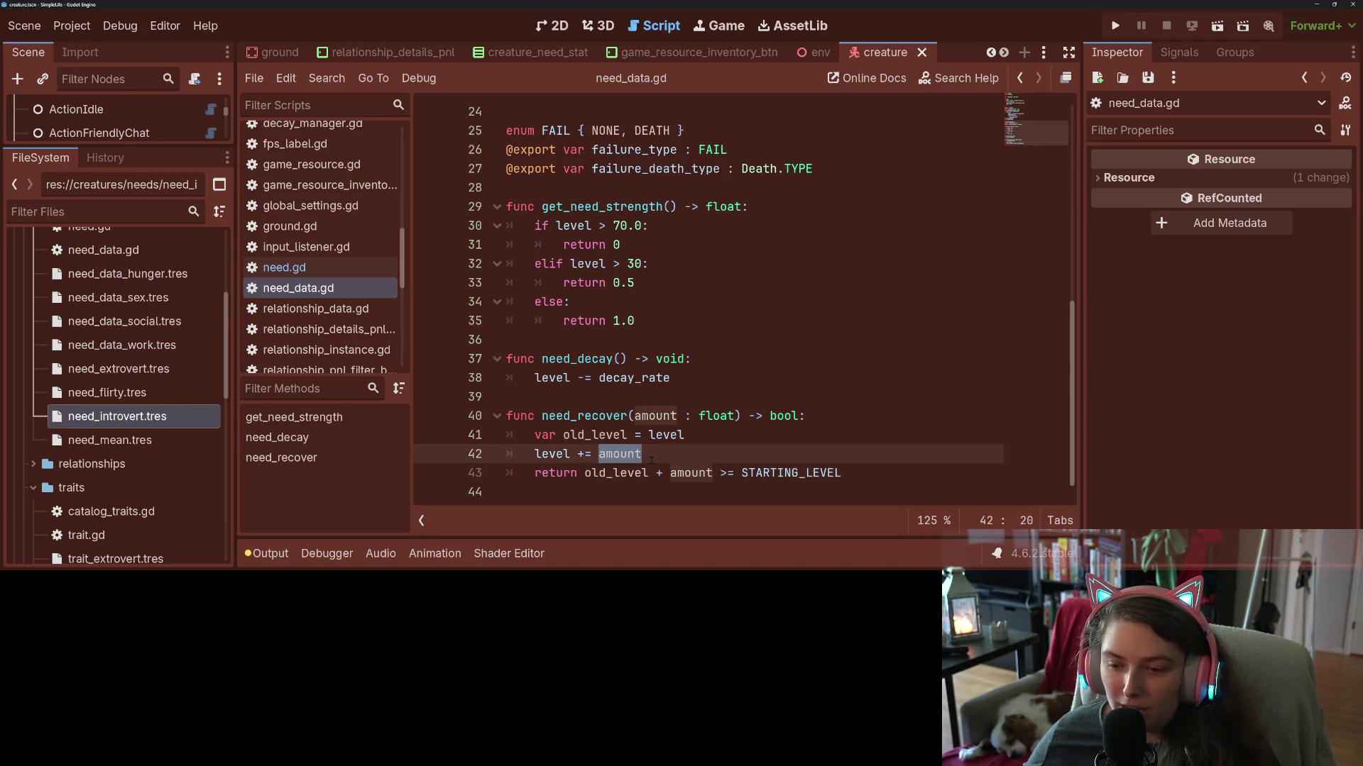
pyautogui.doubleClick(627, 474)
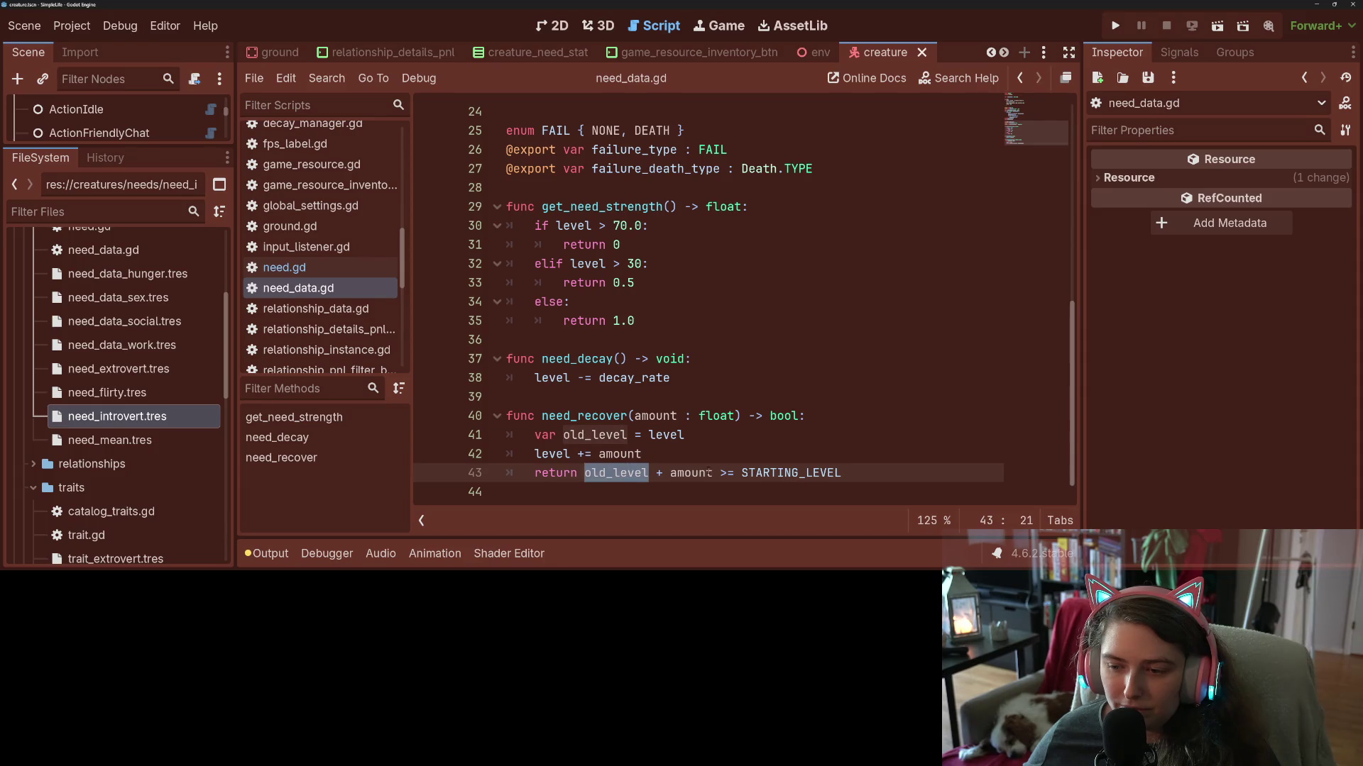
pyautogui.doubleClick(791, 472)
# Review the decay_rate property and STARTING_LEVEL near the top of need_data.gd.
pyautogui.scroll(4, 699, 477)
pyautogui.scroll(4, 699, 477)
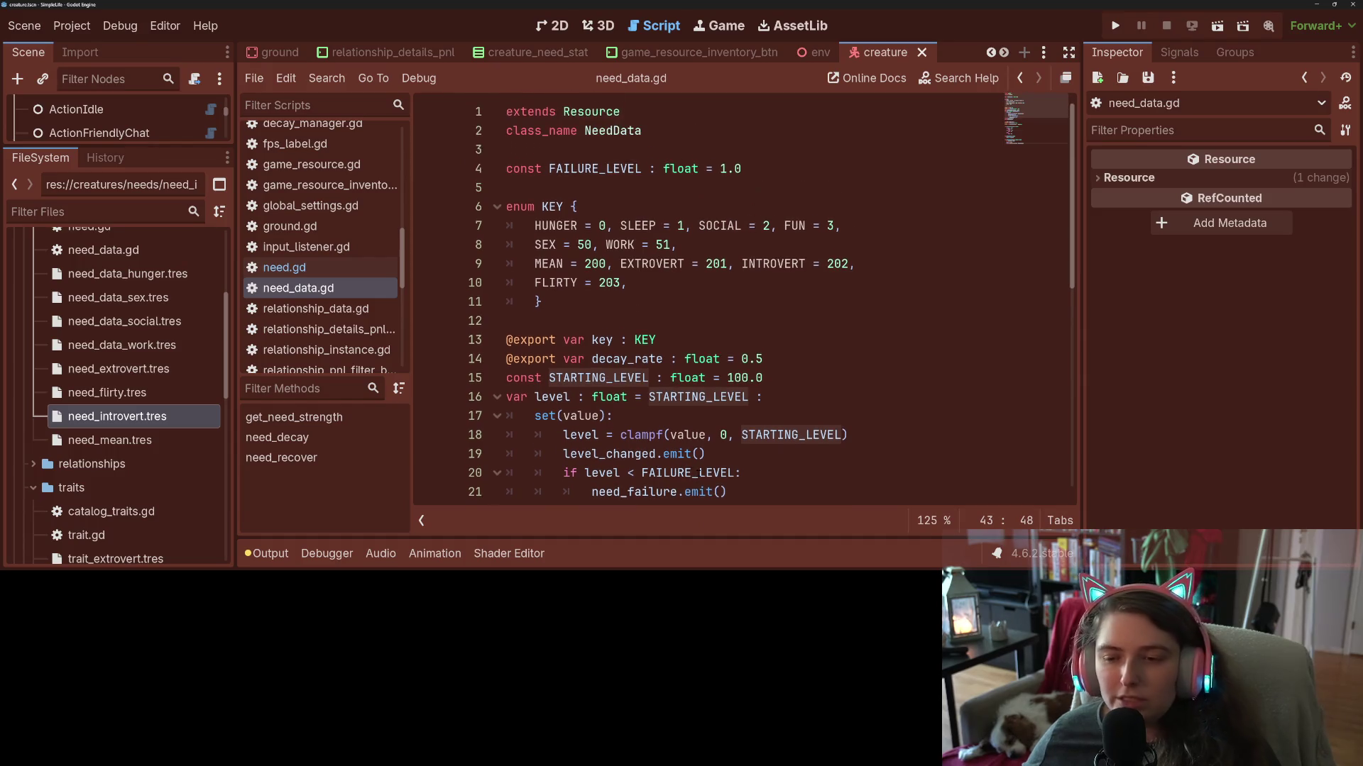
pyautogui.doubleClick(625, 358)
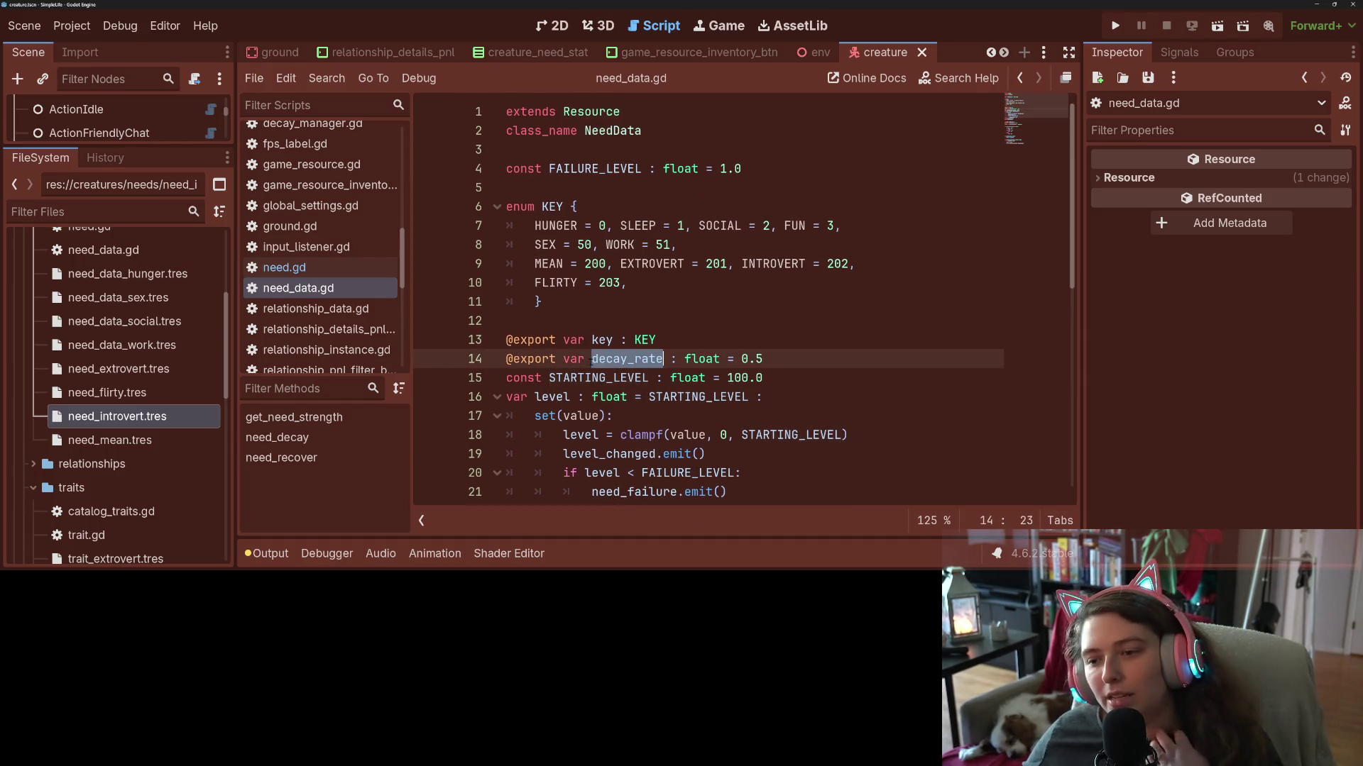
pyautogui.doubleClick(588, 377)
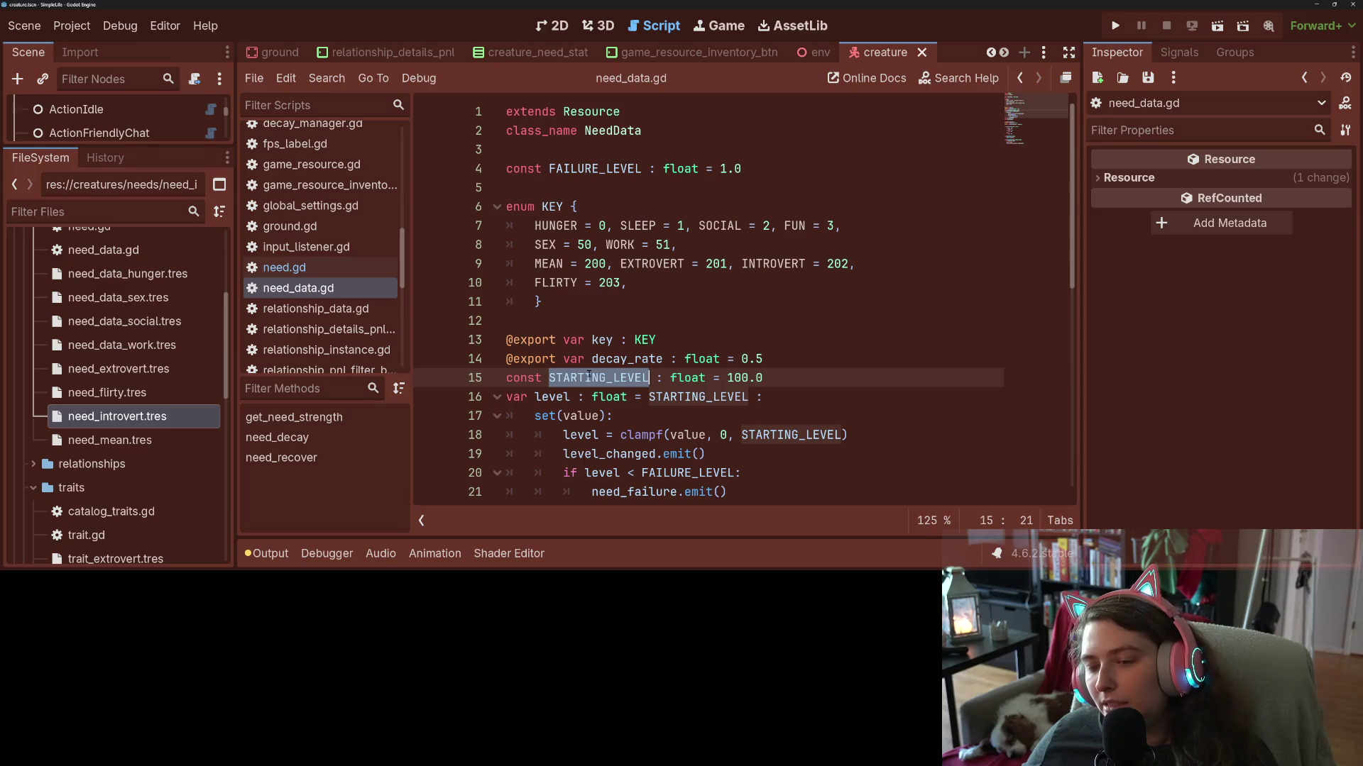
pyautogui.click(591, 377)
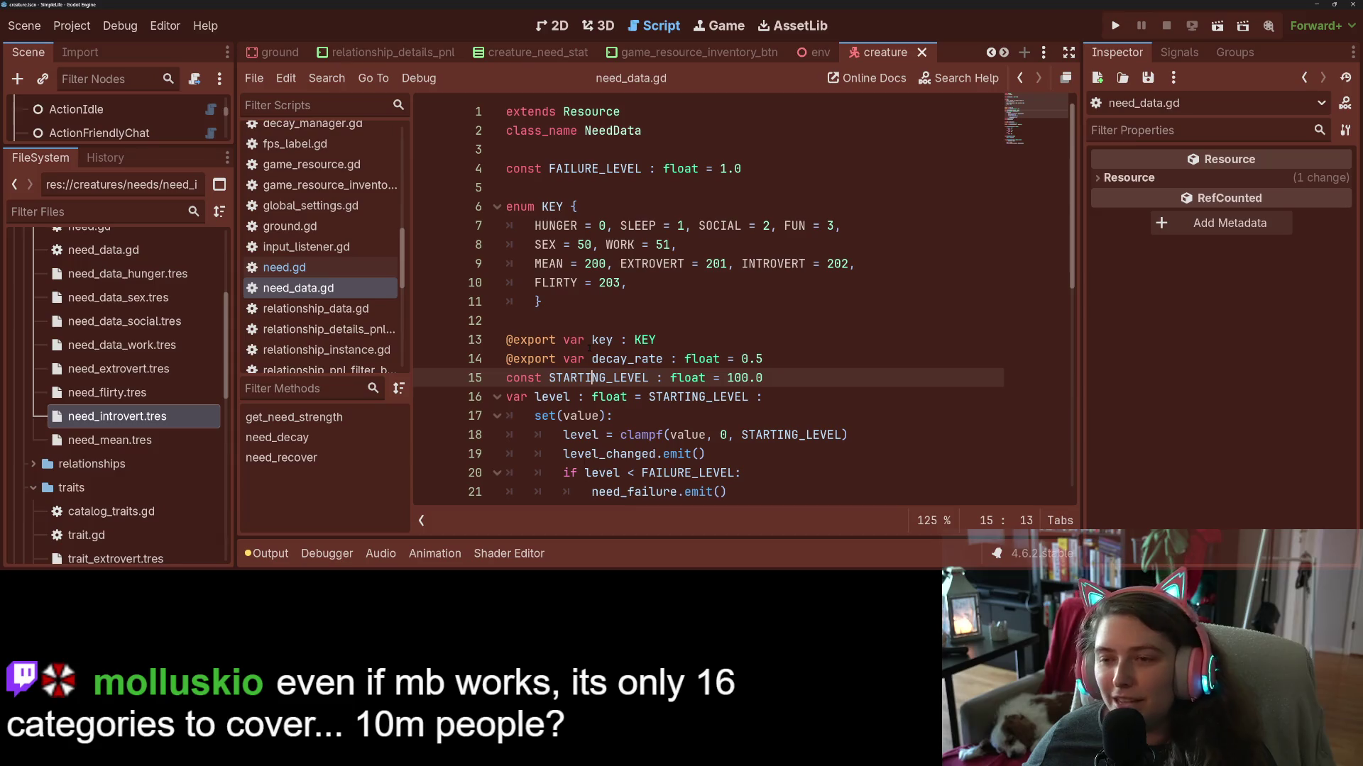
pyautogui.scroll(-2, 591, 340)
pyautogui.scroll(1, 591, 341)
pyautogui.moveTo(594, 341)
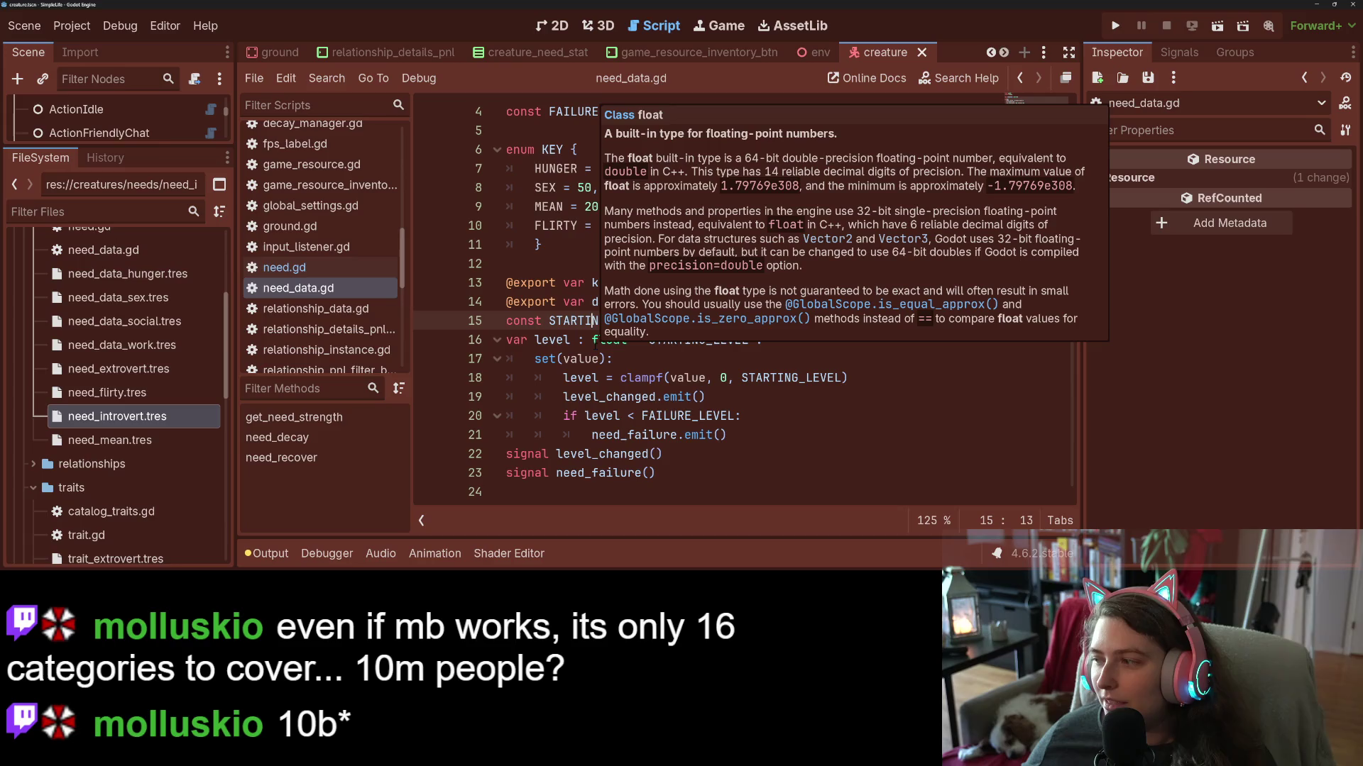
pyautogui.click(536, 245)
pyautogui.scroll(1, 535, 245)
pyautogui.scroll(2, 571, 302)
pyautogui.click(603, 196)
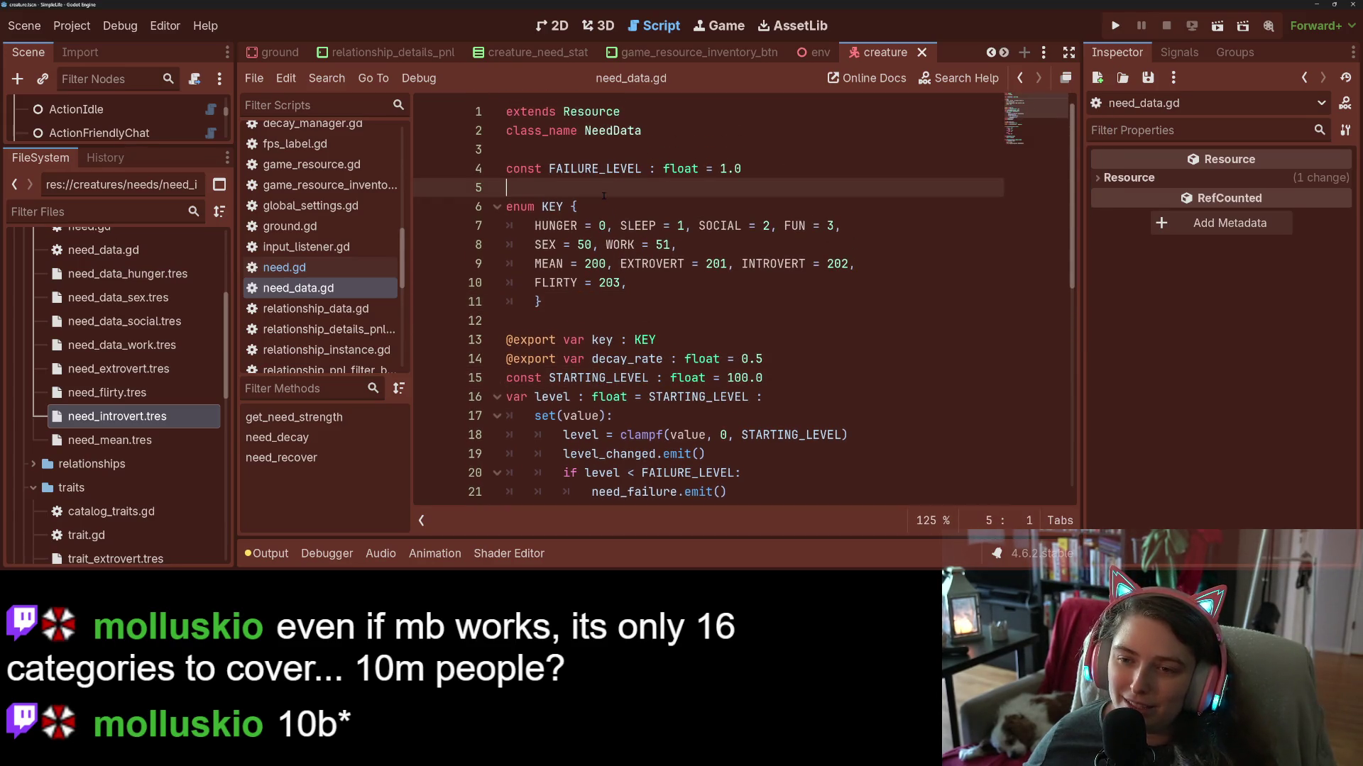
# Trace FAILURE_LEVEL, STARTING_LEVEL and the need_failure signal, then show need_introvert.tres.
pyautogui.doubleClick(600, 169)
pyautogui.scroll(-3, 579, 298)
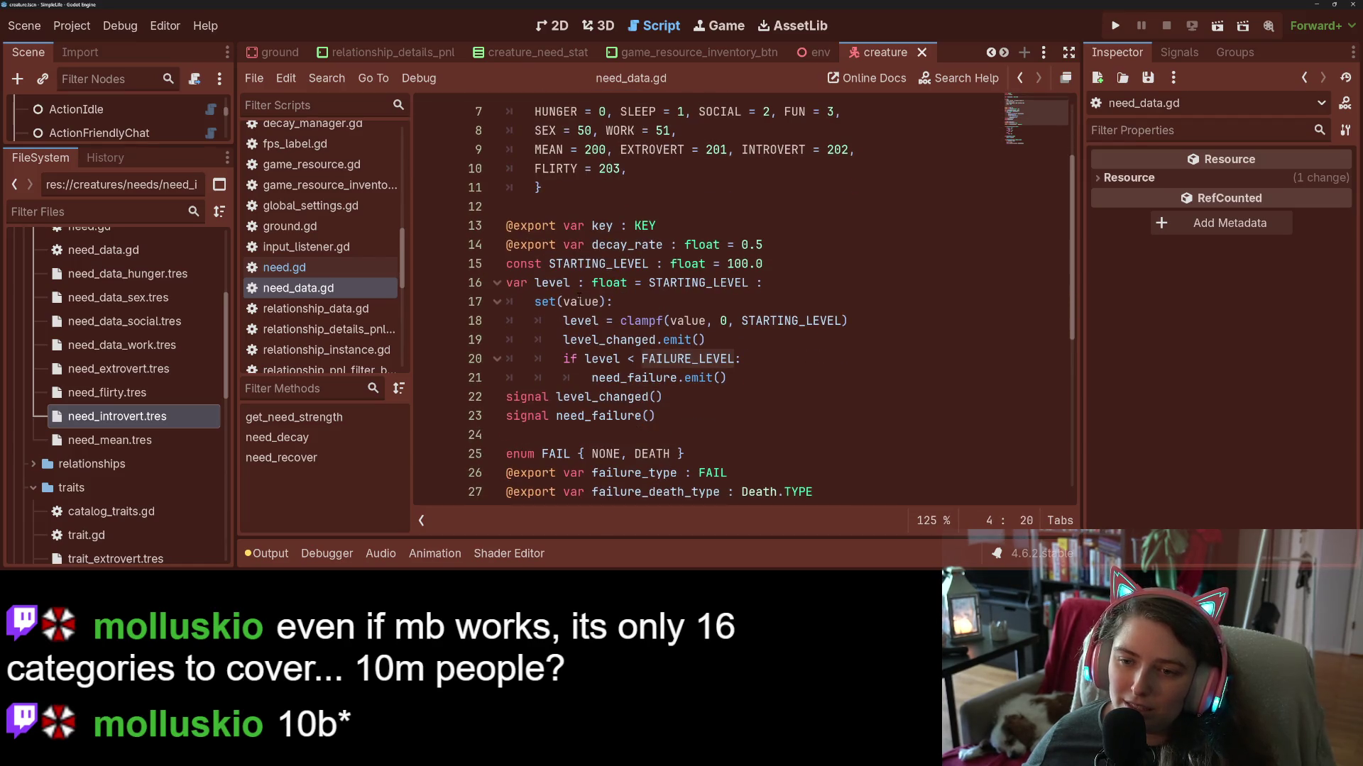
pyautogui.scroll(-3, 579, 299)
pyautogui.scroll(3, 579, 299)
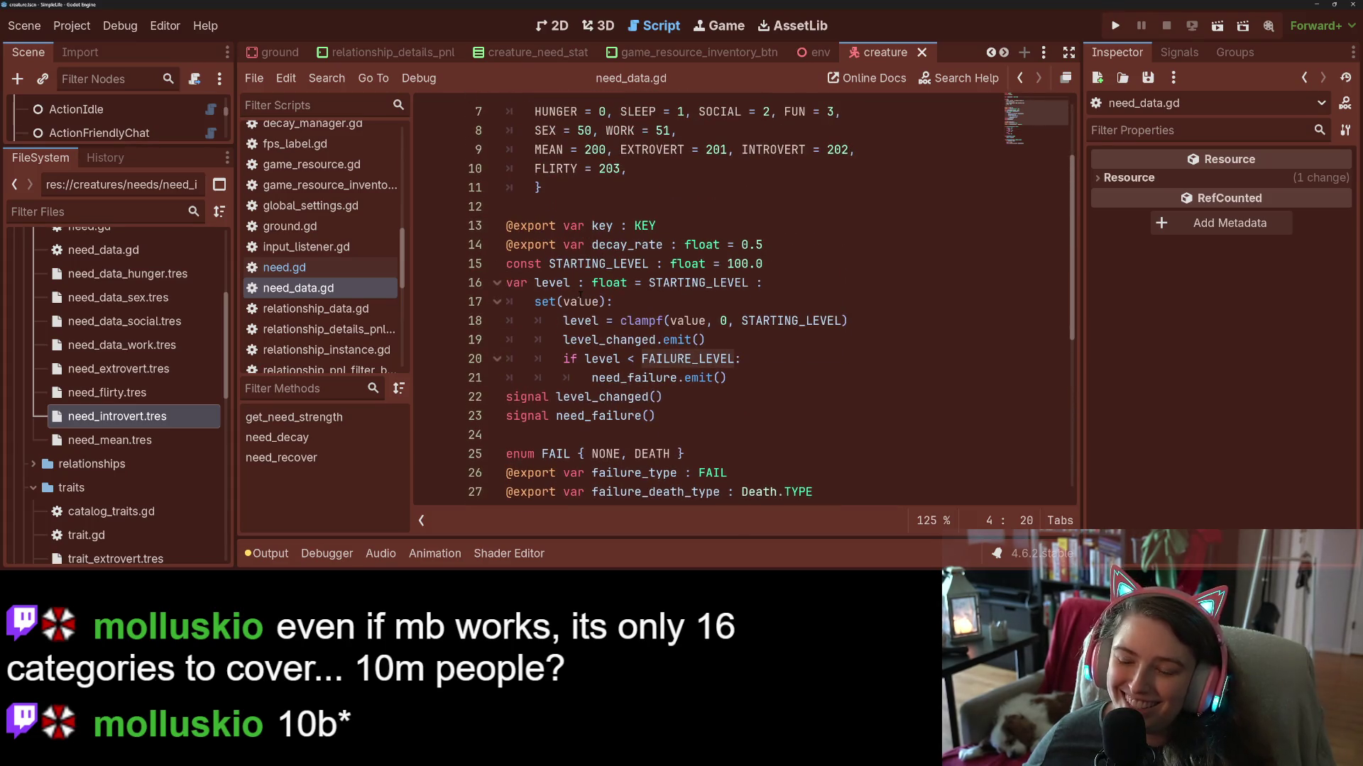
pyautogui.doubleClick(596, 263)
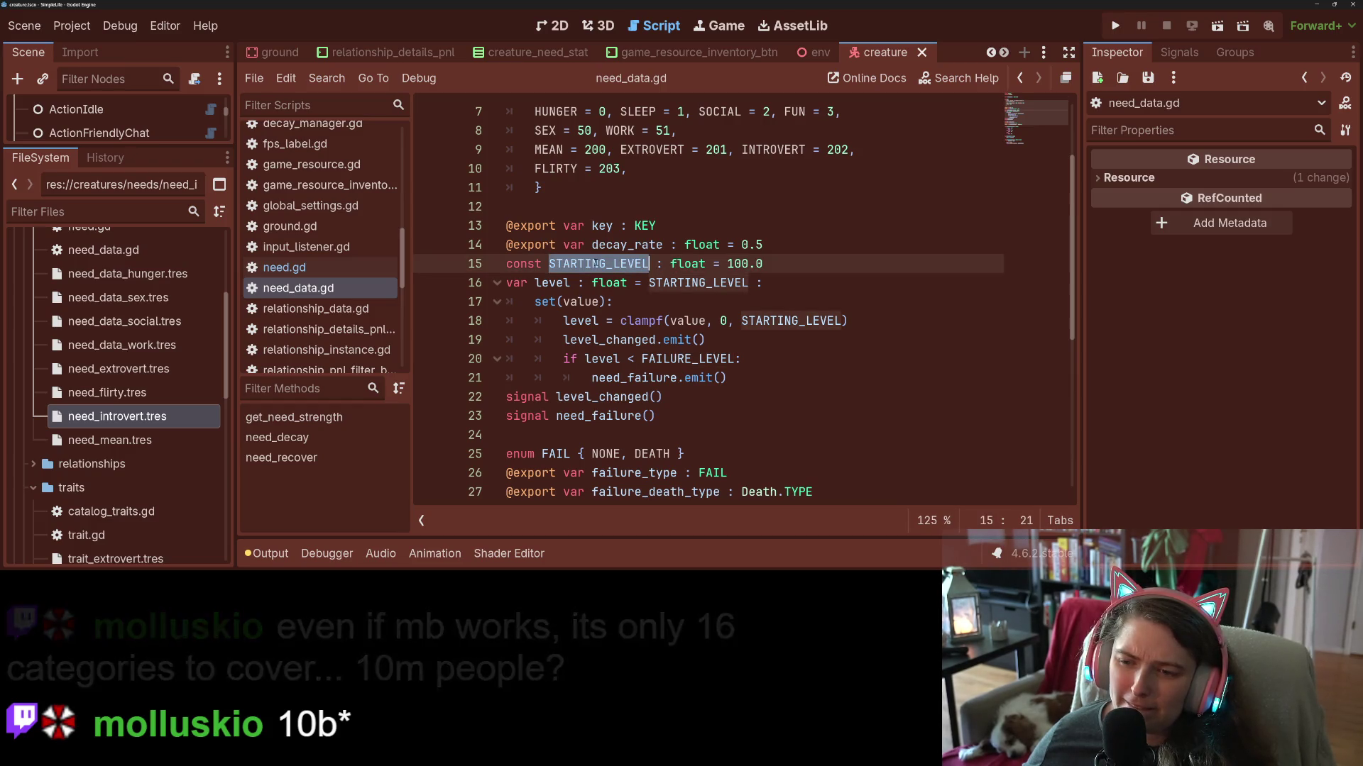
pyautogui.doubleClick(683, 359)
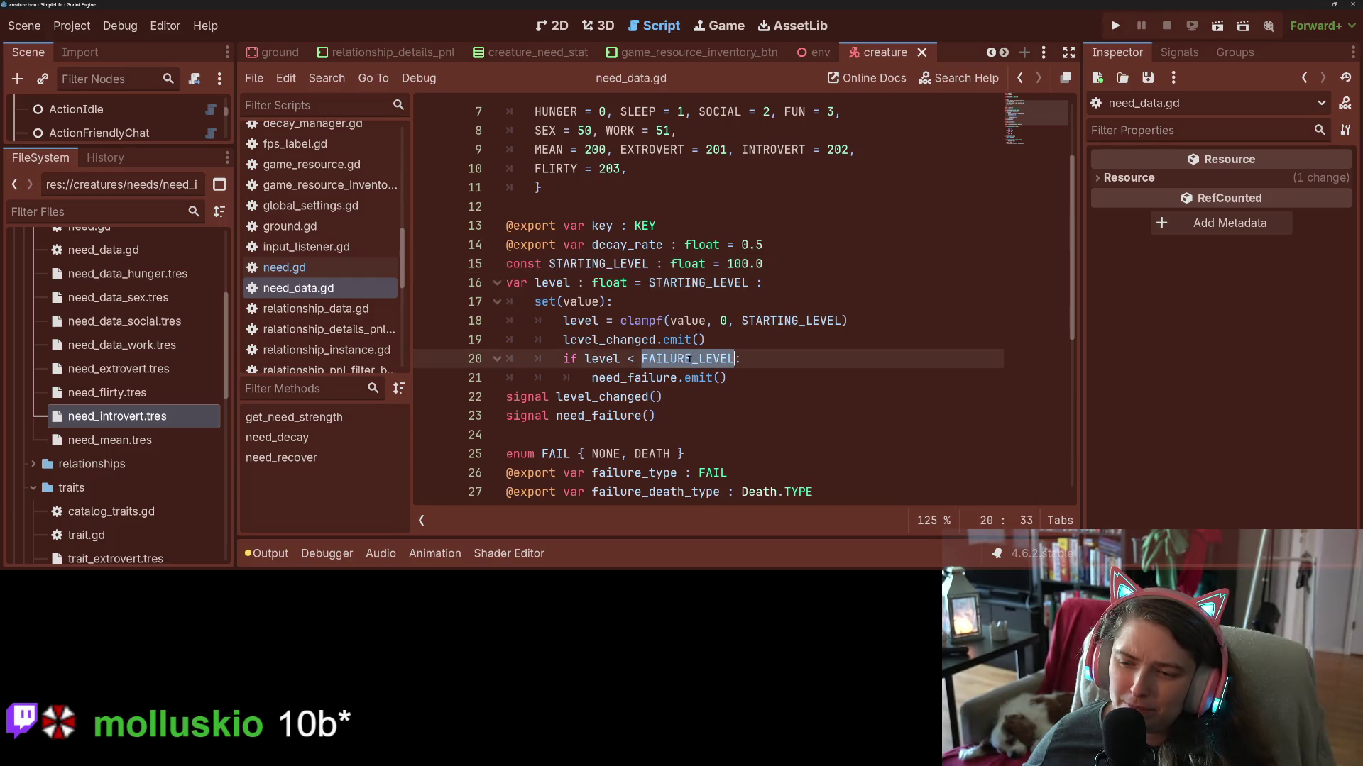
pyautogui.scroll(-2, 683, 357)
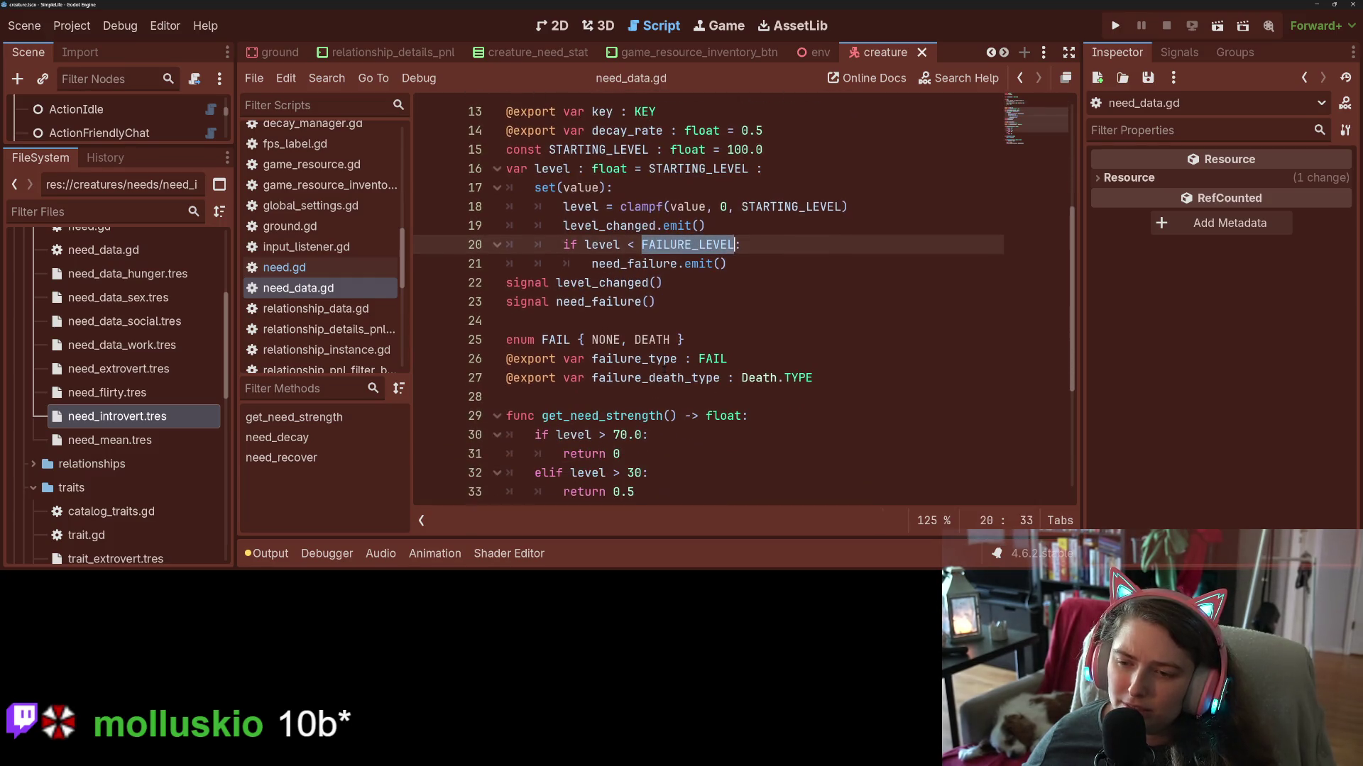
pyautogui.doubleClick(634, 263)
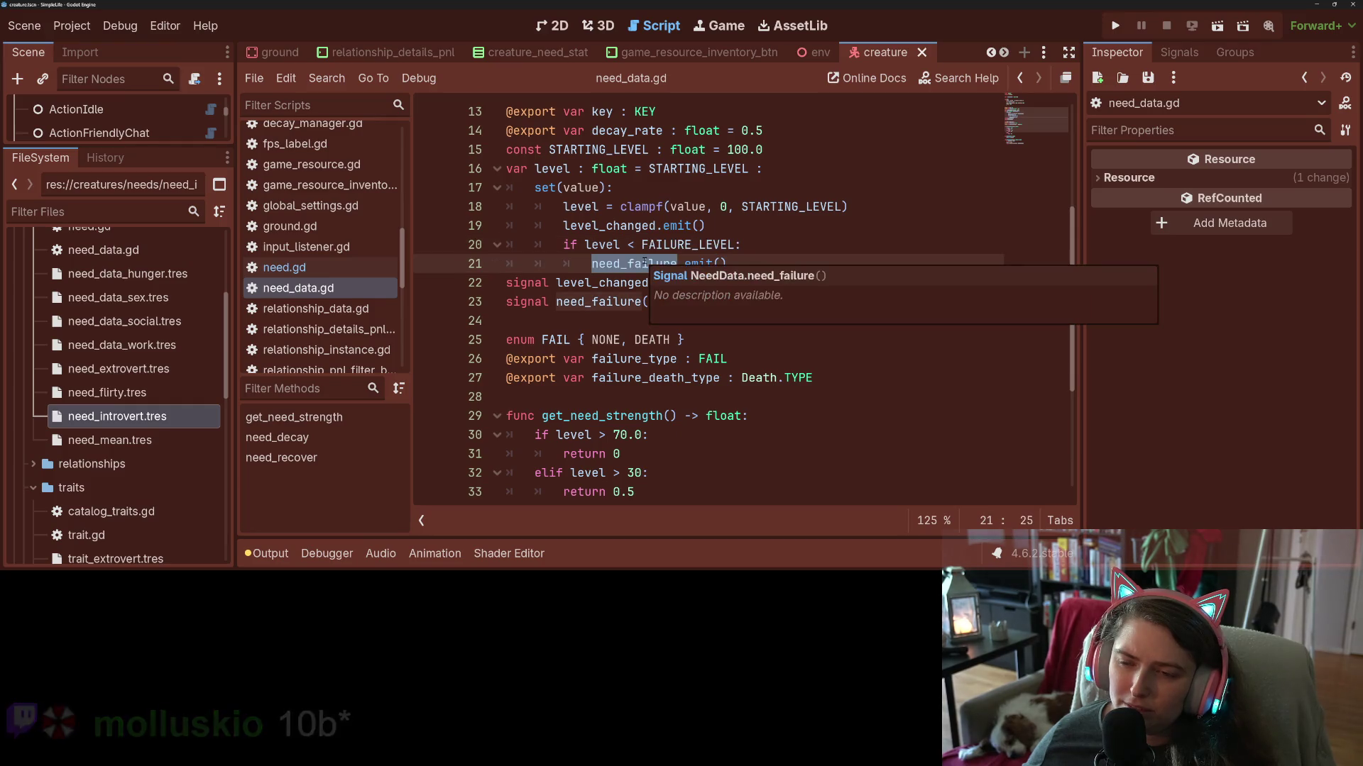
pyautogui.click(644, 323)
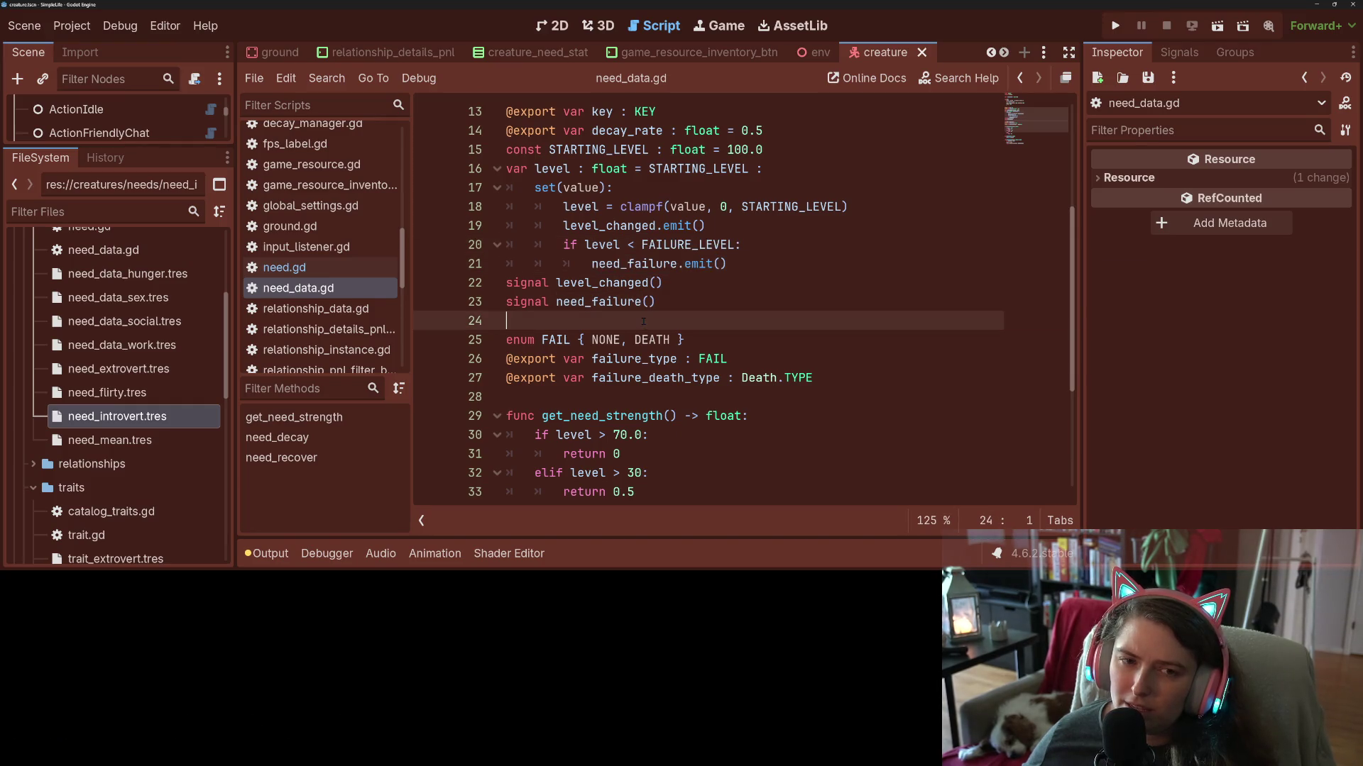
pyautogui.click(117, 416)
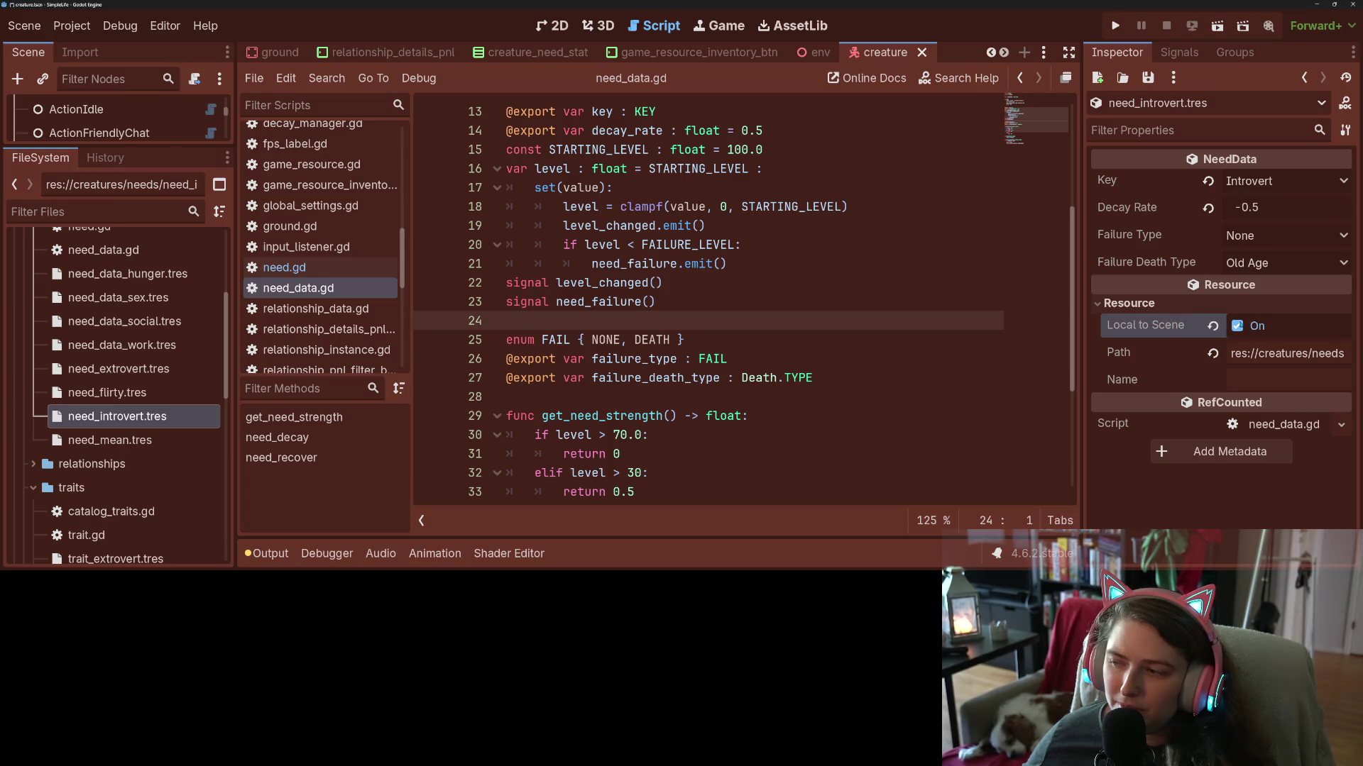
# Save the scene and inspect need_flirty.tres and need_data_work.tres settings.
pyautogui.hotkey('ctrl', 's')
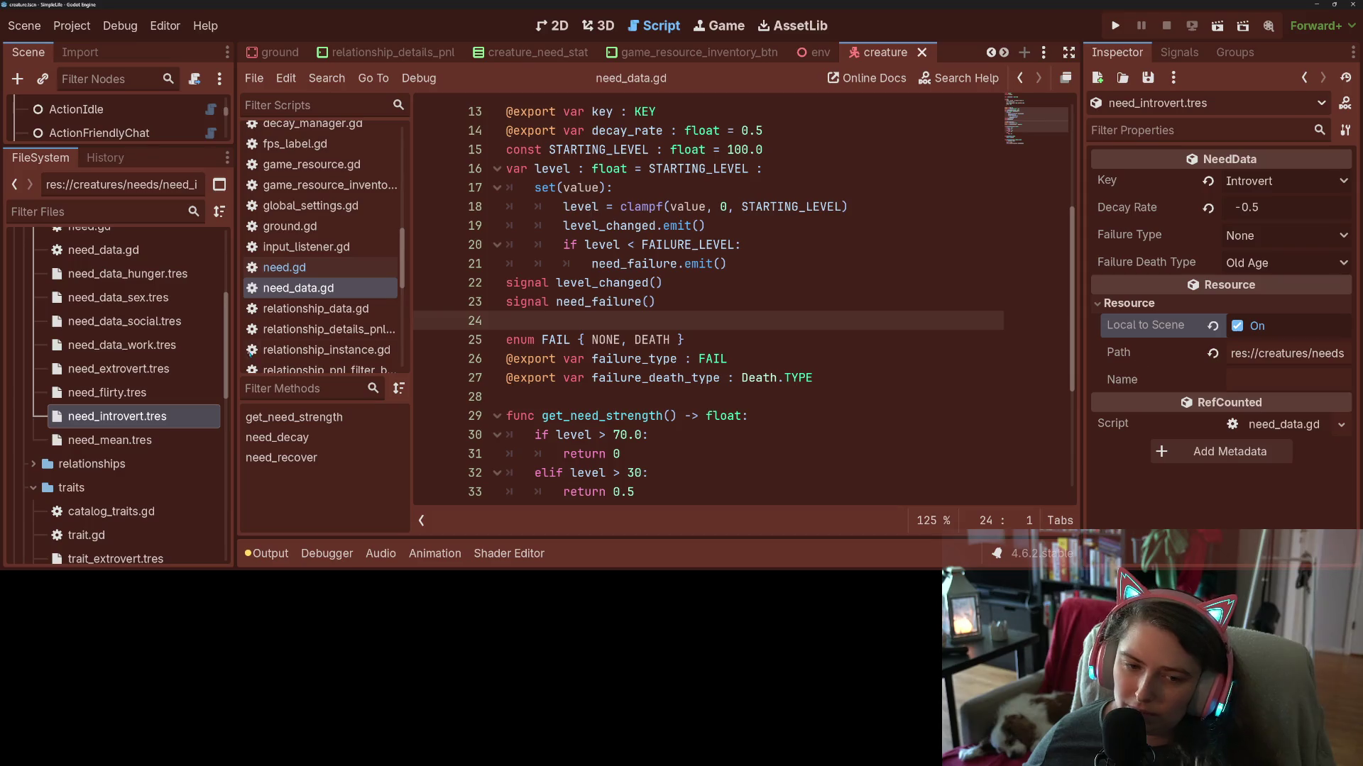
pyautogui.click(170, 392)
pyautogui.click(1228, 301)
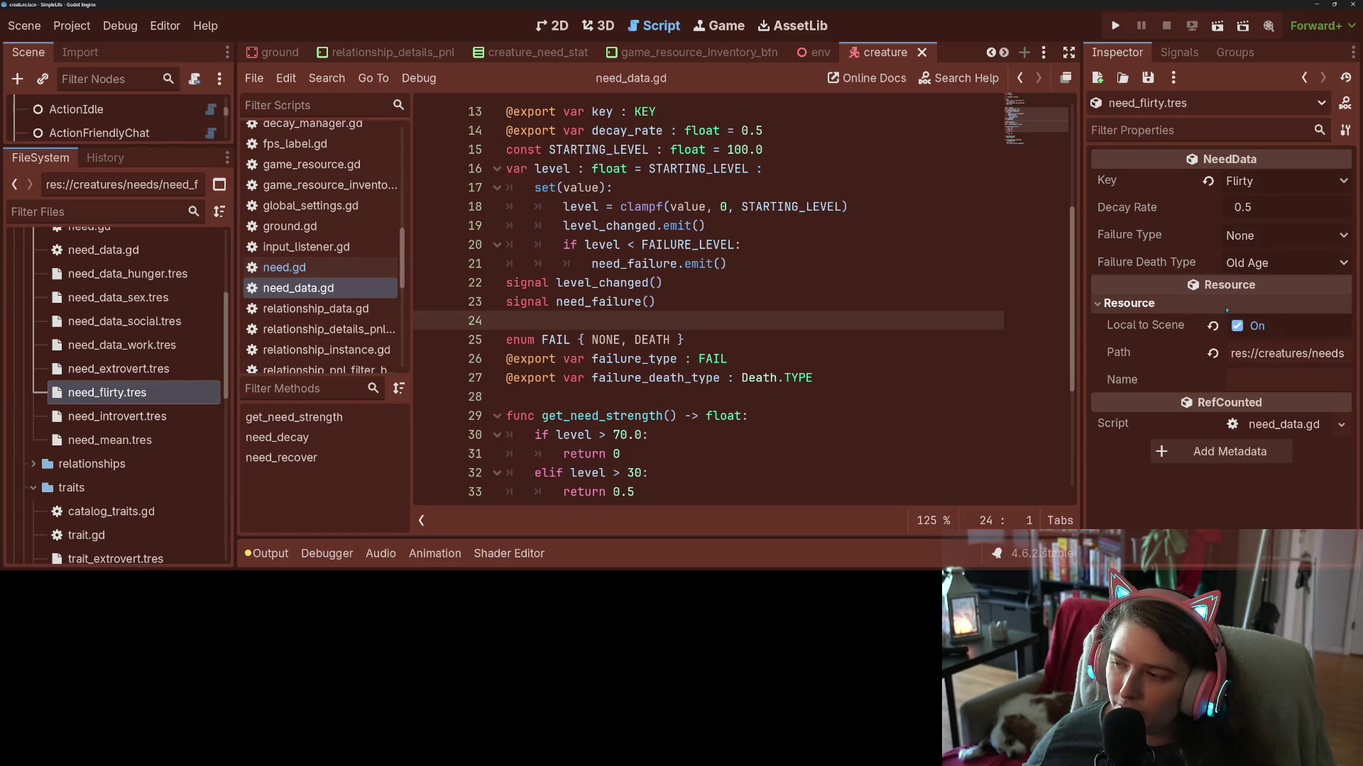
pyautogui.click(1226, 305)
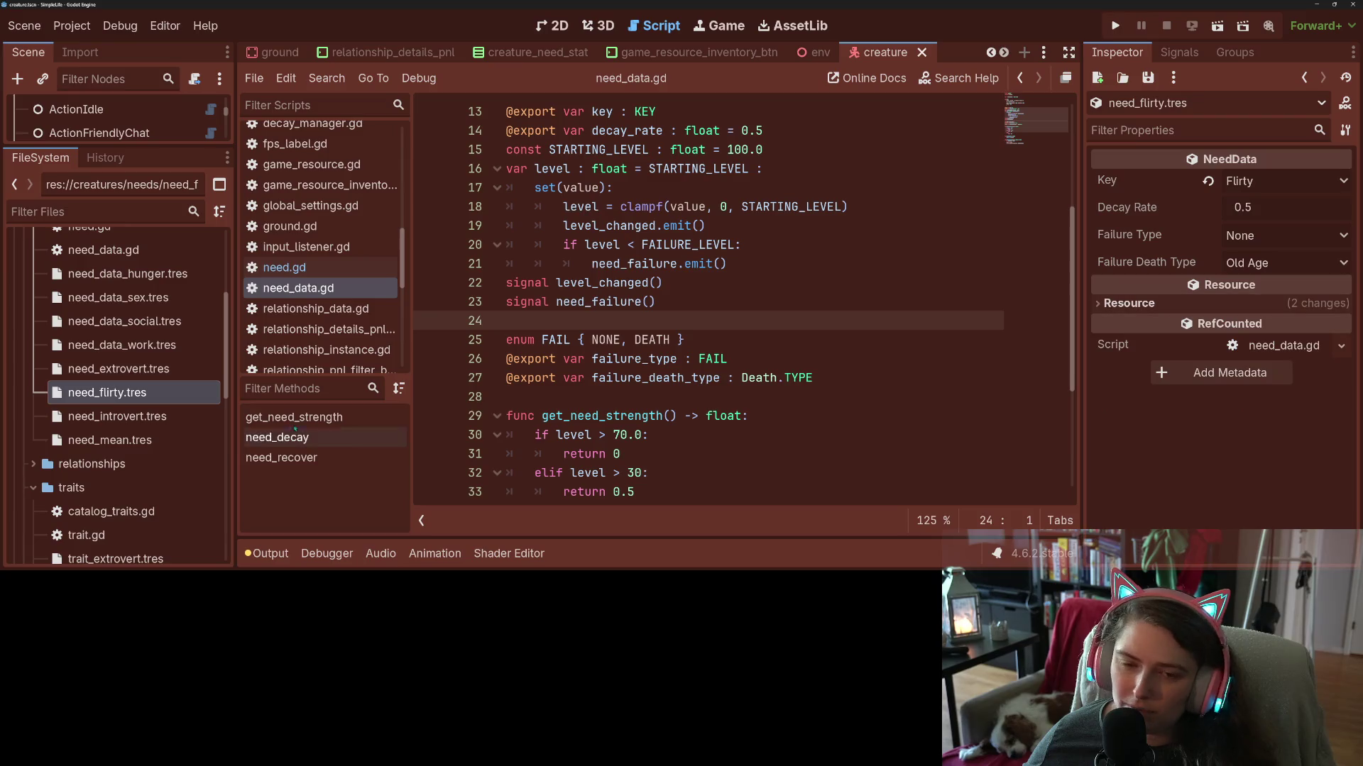
pyautogui.click(121, 345)
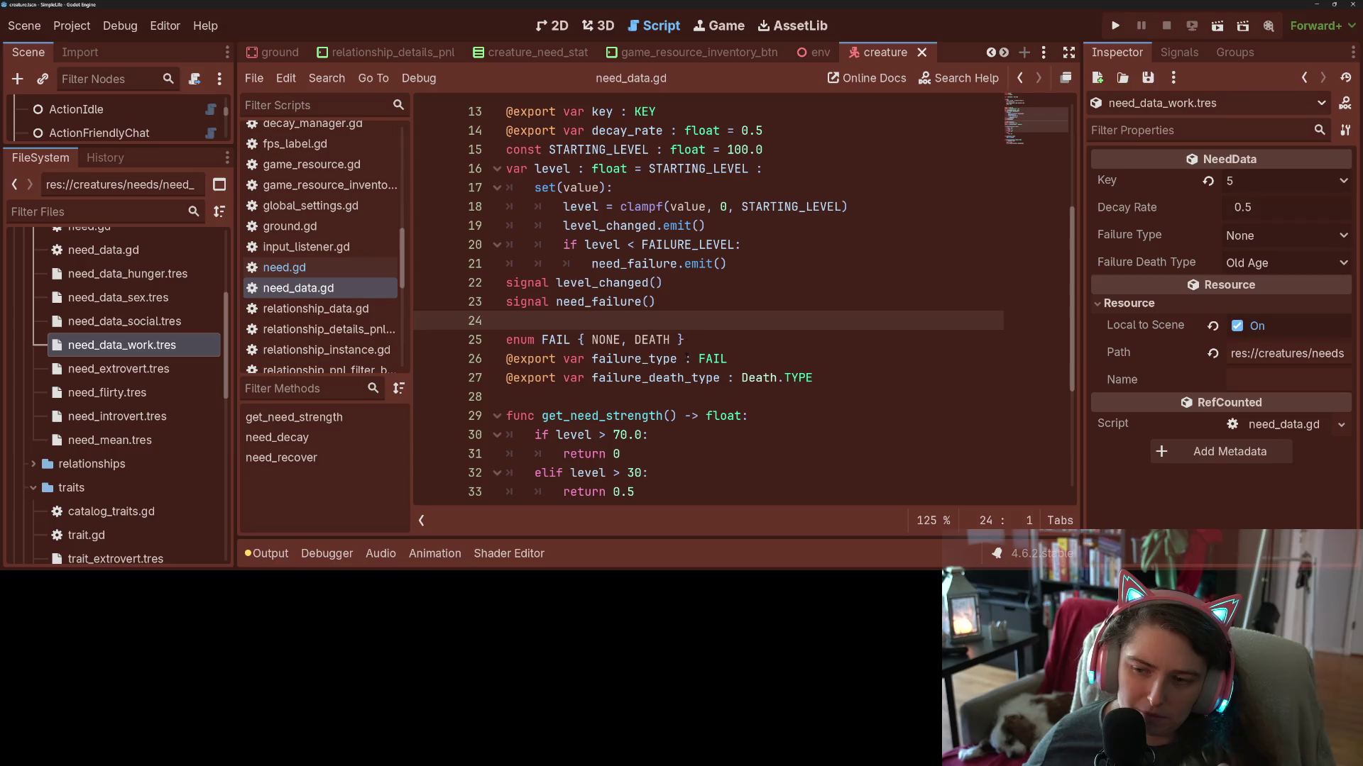
# Review failure_type, get_need_strength and need_recover in need_data.gd, then run the game.
pyautogui.click(683, 358)
pyautogui.scroll(-4, 683, 358)
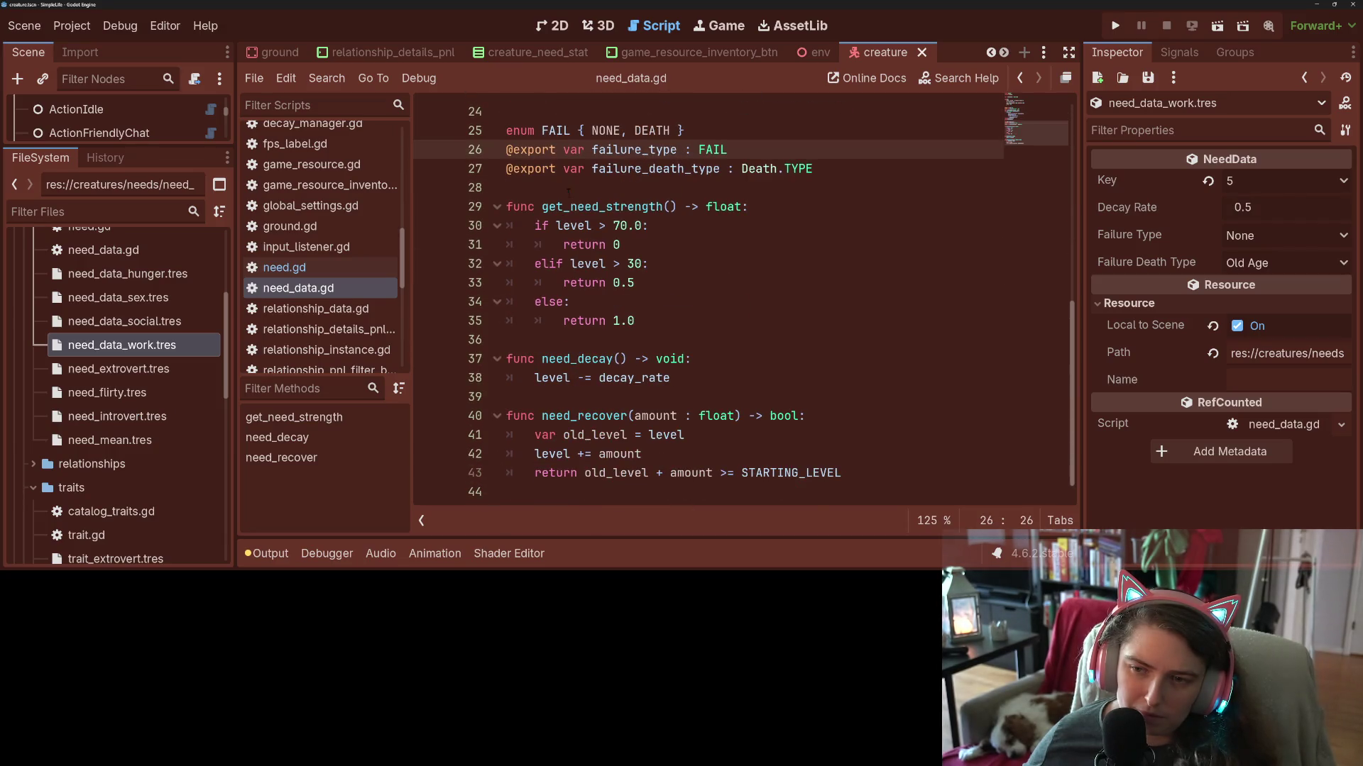
pyautogui.doubleClick(571, 205)
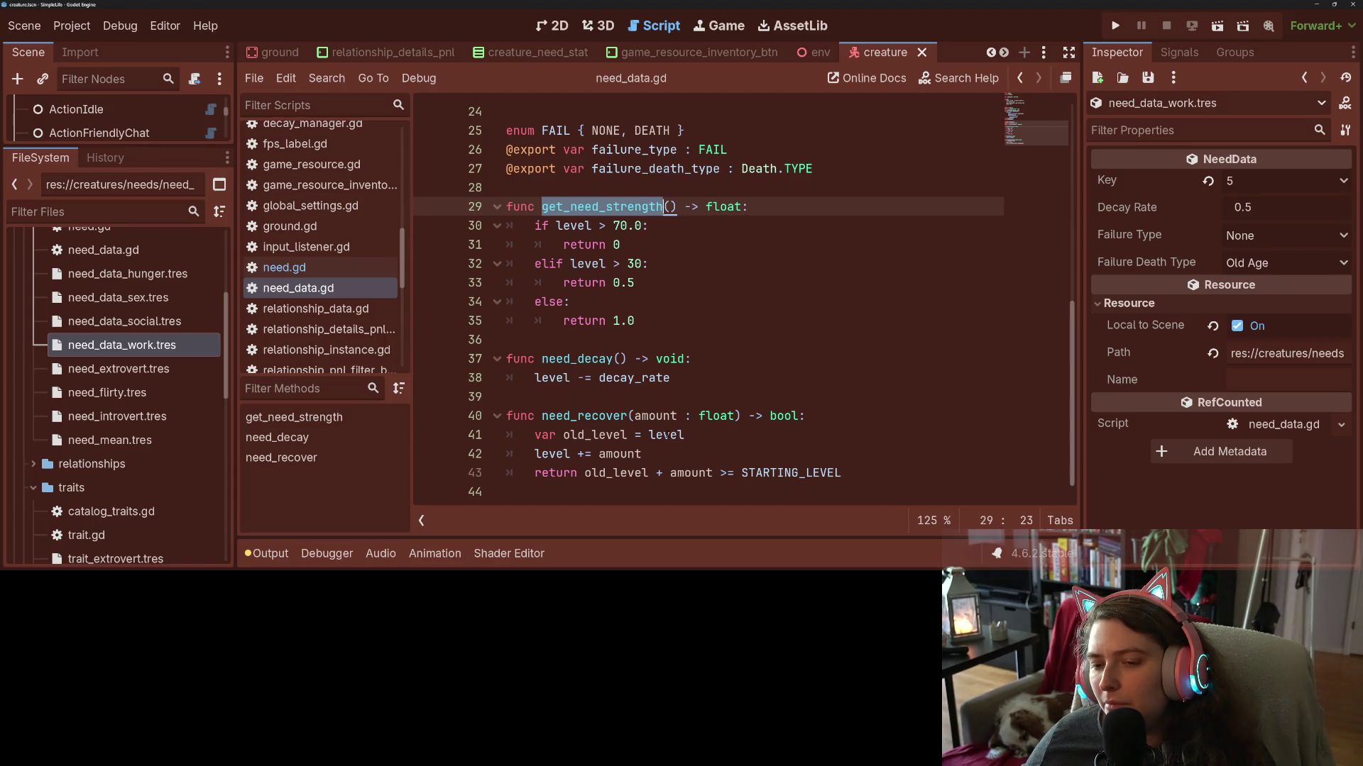
pyautogui.click(670, 434)
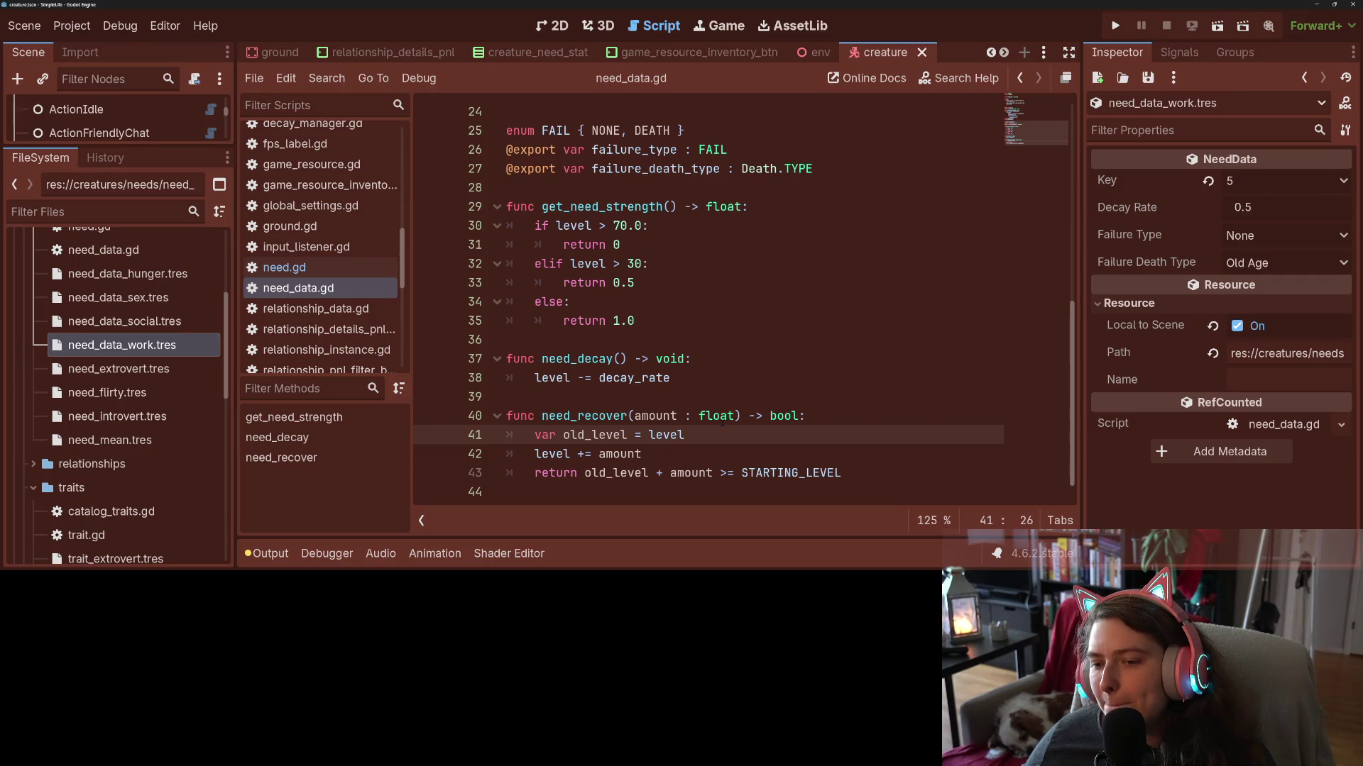
pyautogui.moveTo(722, 423)
pyautogui.click(1113, 26)
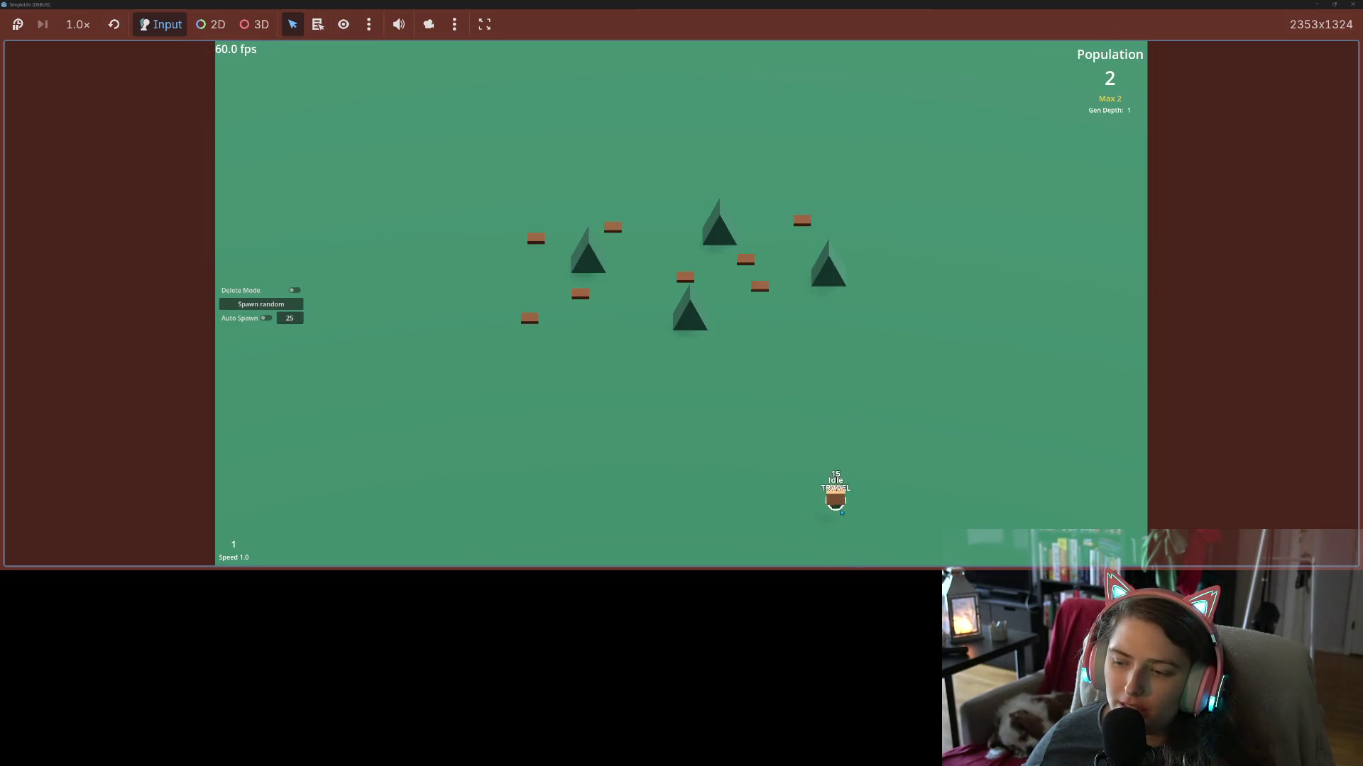
# Select a walking creature, stop the game, and hide the Output panel.
pyautogui.click(834, 472)
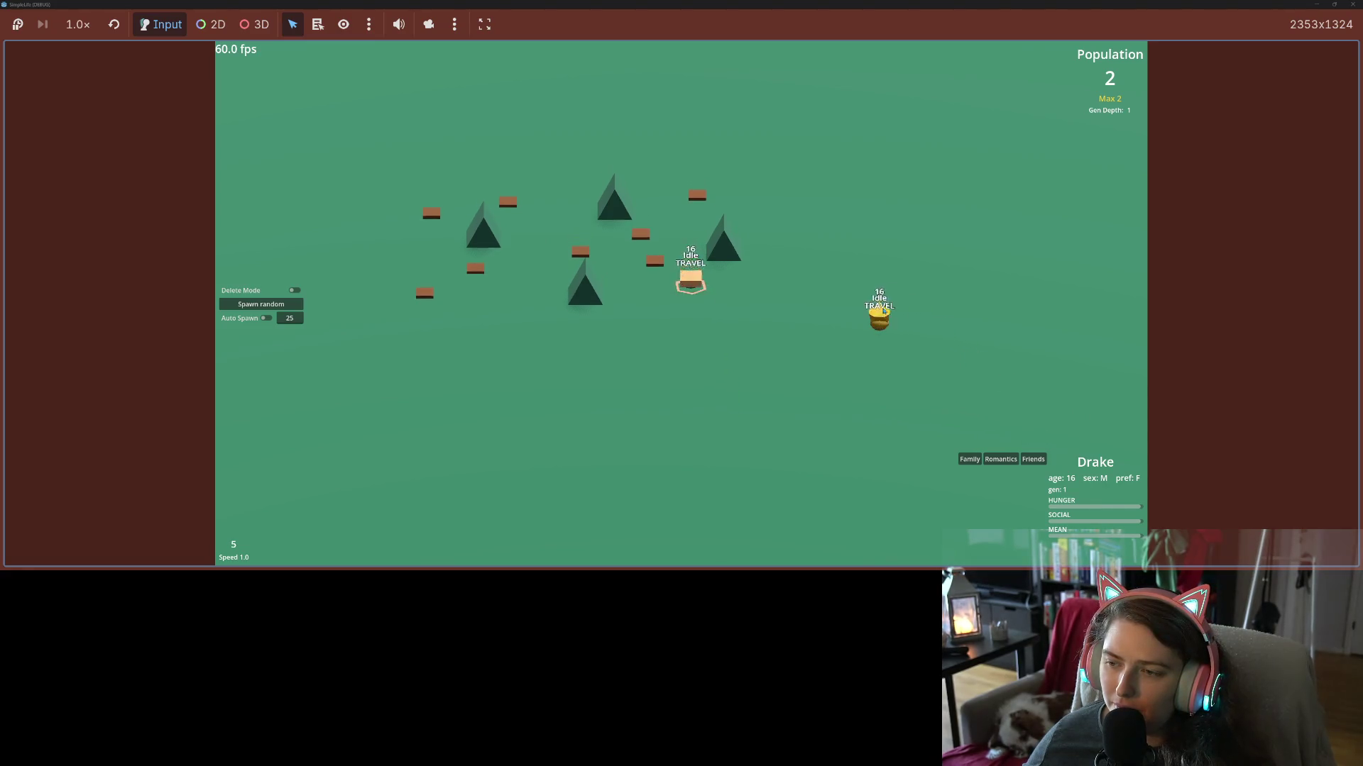
pyautogui.doubleClick(947, 26)
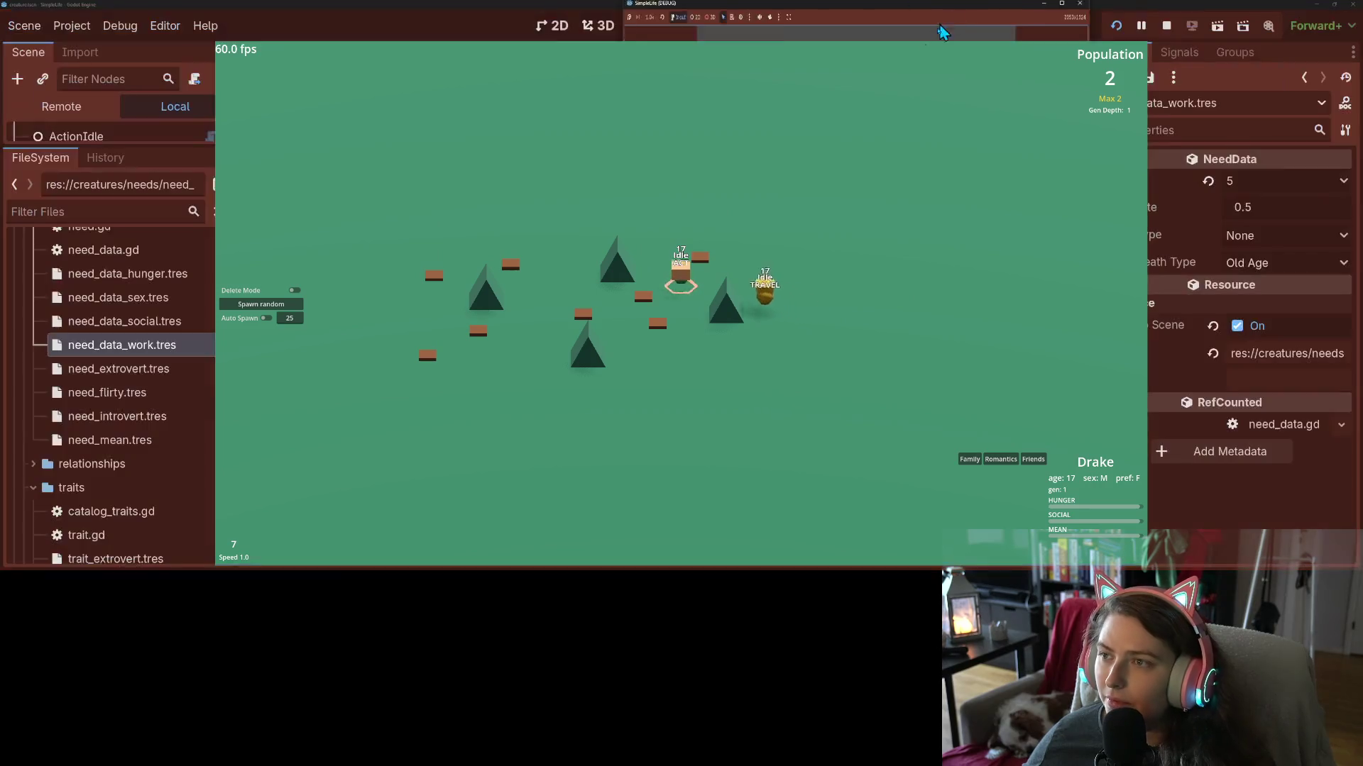
pyautogui.click(756, 190)
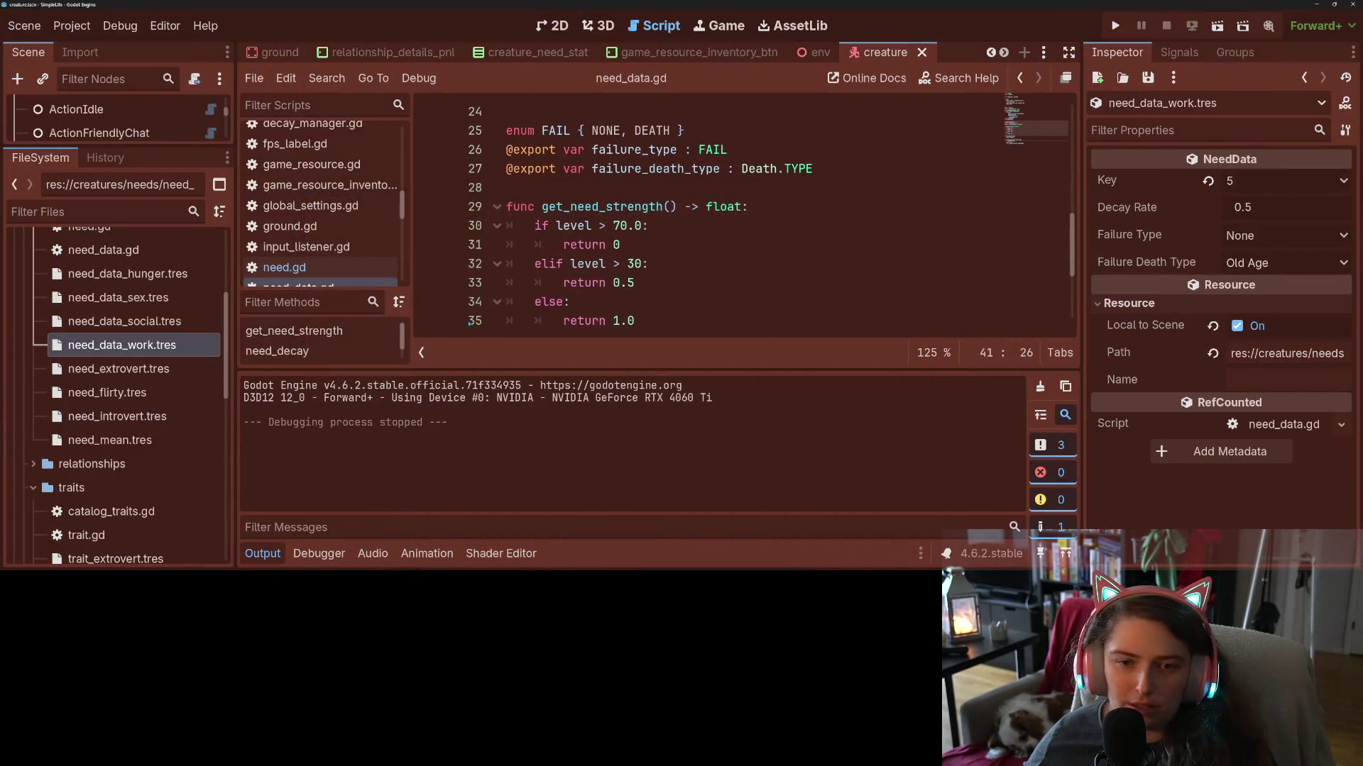
pyautogui.hotkey('ctrl', 'j')
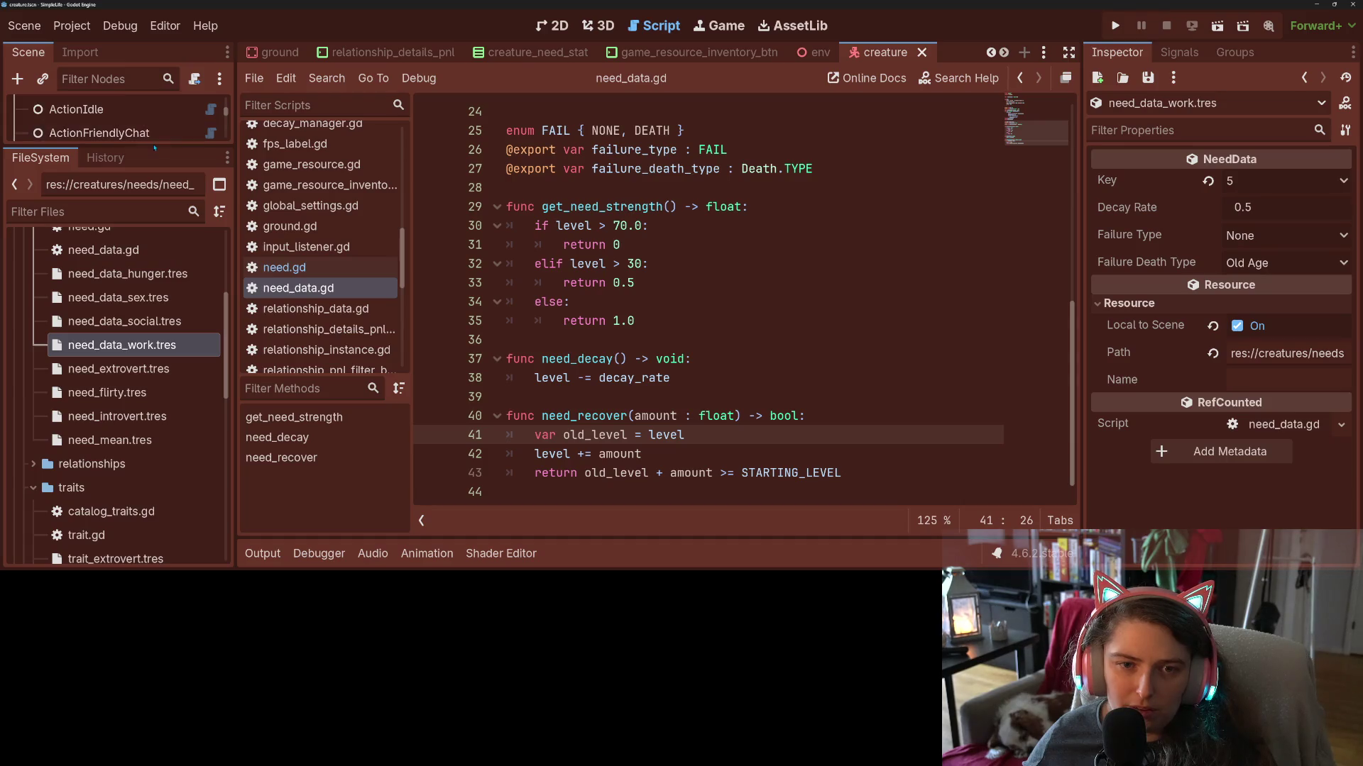
# Open the Creature script and set breakpoints on lines 84 and 86.
pyautogui.moveTo(154, 151)
pyautogui.mouseDown()
pyautogui.moveTo(141, 387)
pyautogui.moveTo(114, 444)
pyautogui.mouseUp()
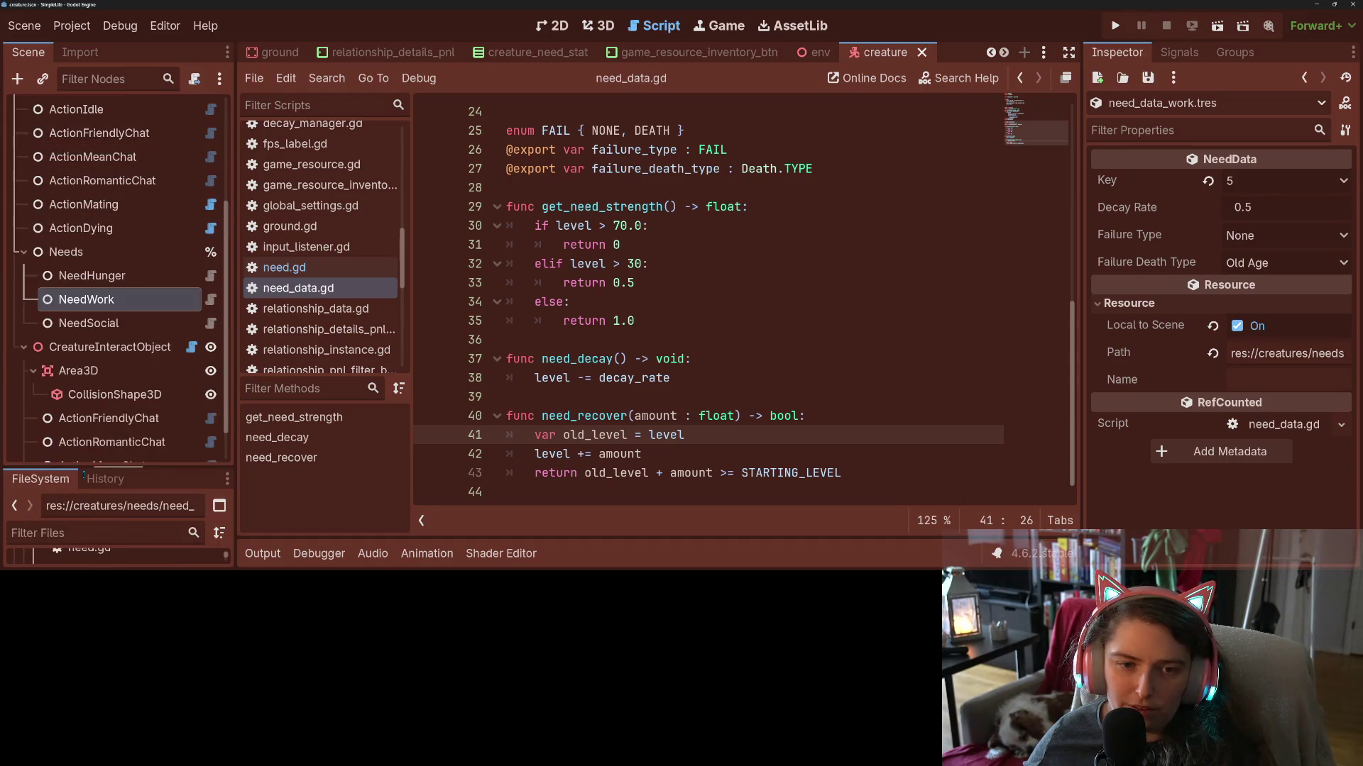
pyautogui.scroll(3, 105, 421)
pyautogui.click(63, 109)
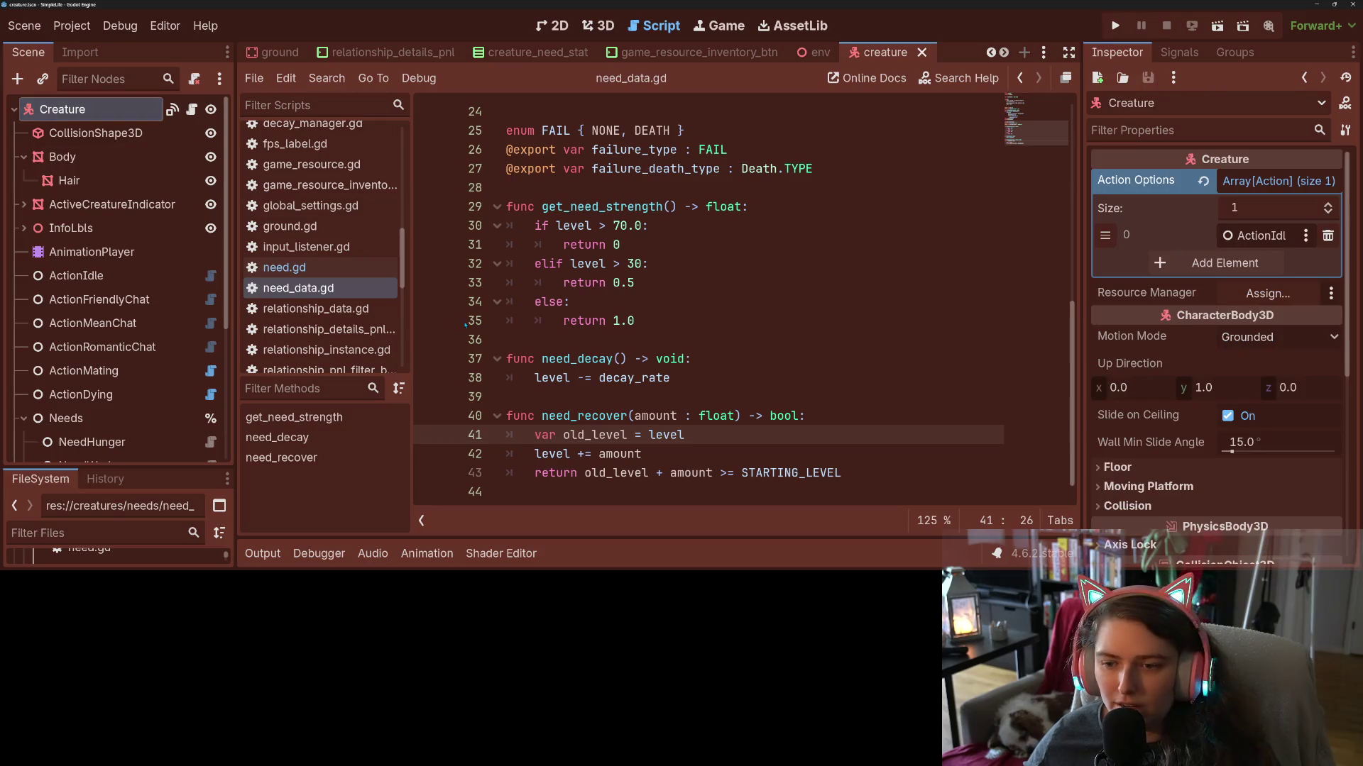
pyautogui.scroll(5, 509, 380)
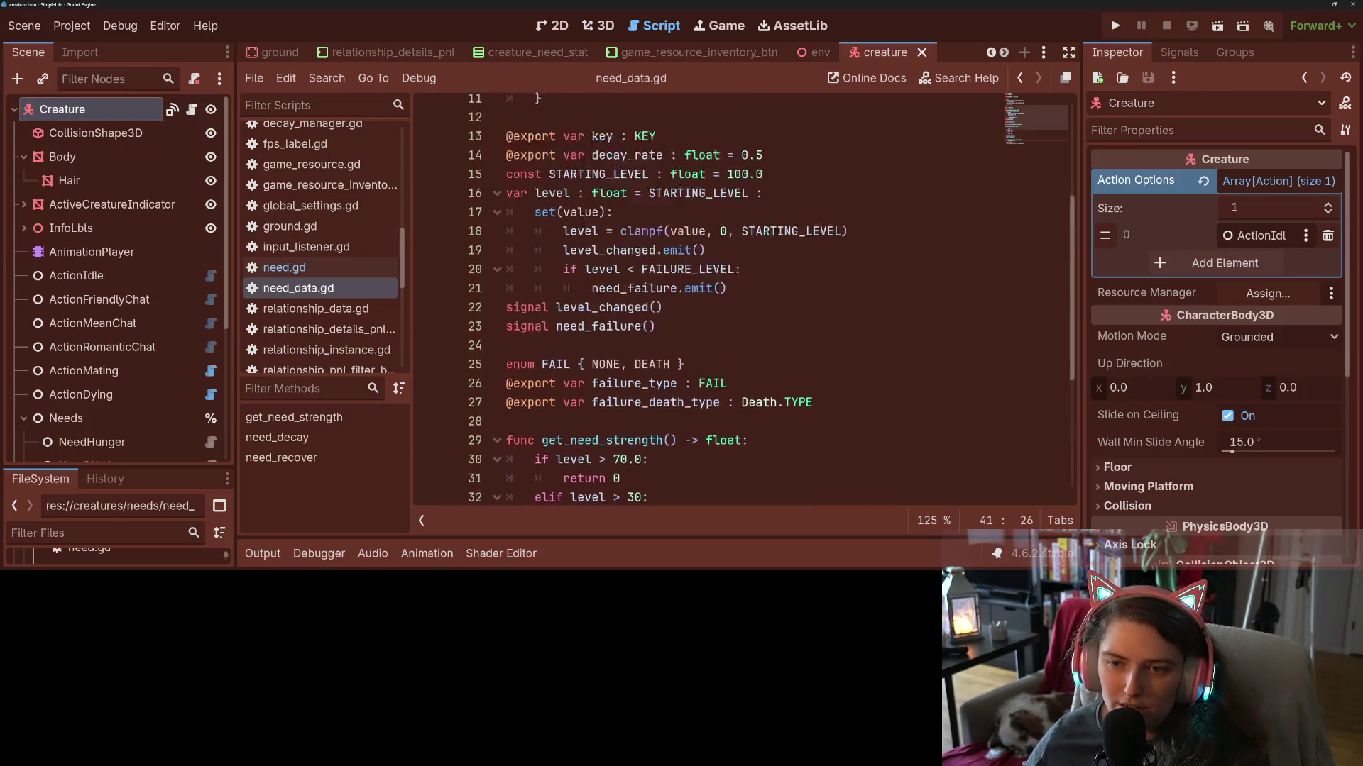
pyautogui.click(192, 109)
pyautogui.scroll(4, 624, 301)
pyautogui.click(433, 435)
pyautogui.click(432, 396)
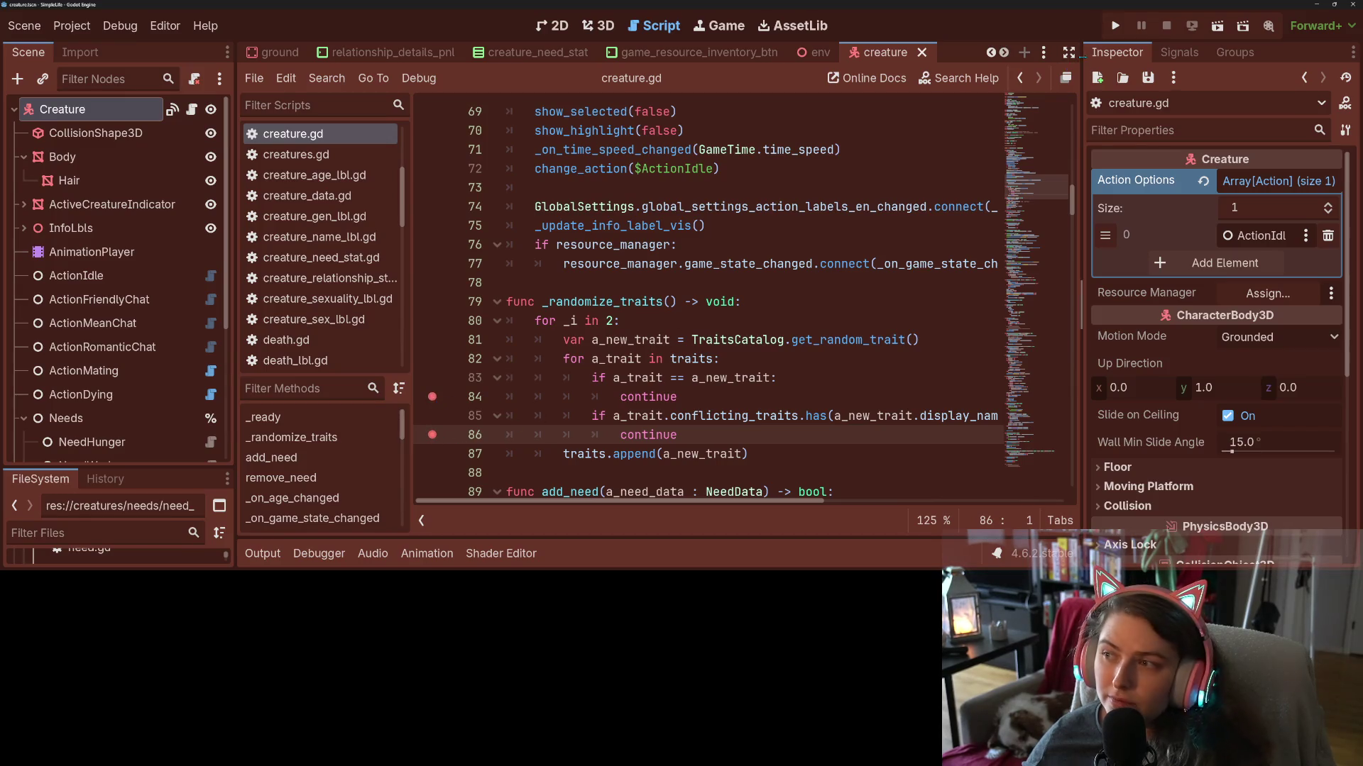
# Run with the debugger, inspect a_new_trait and a_trait (Introvert), then continue.
pyautogui.click(1108, 25)
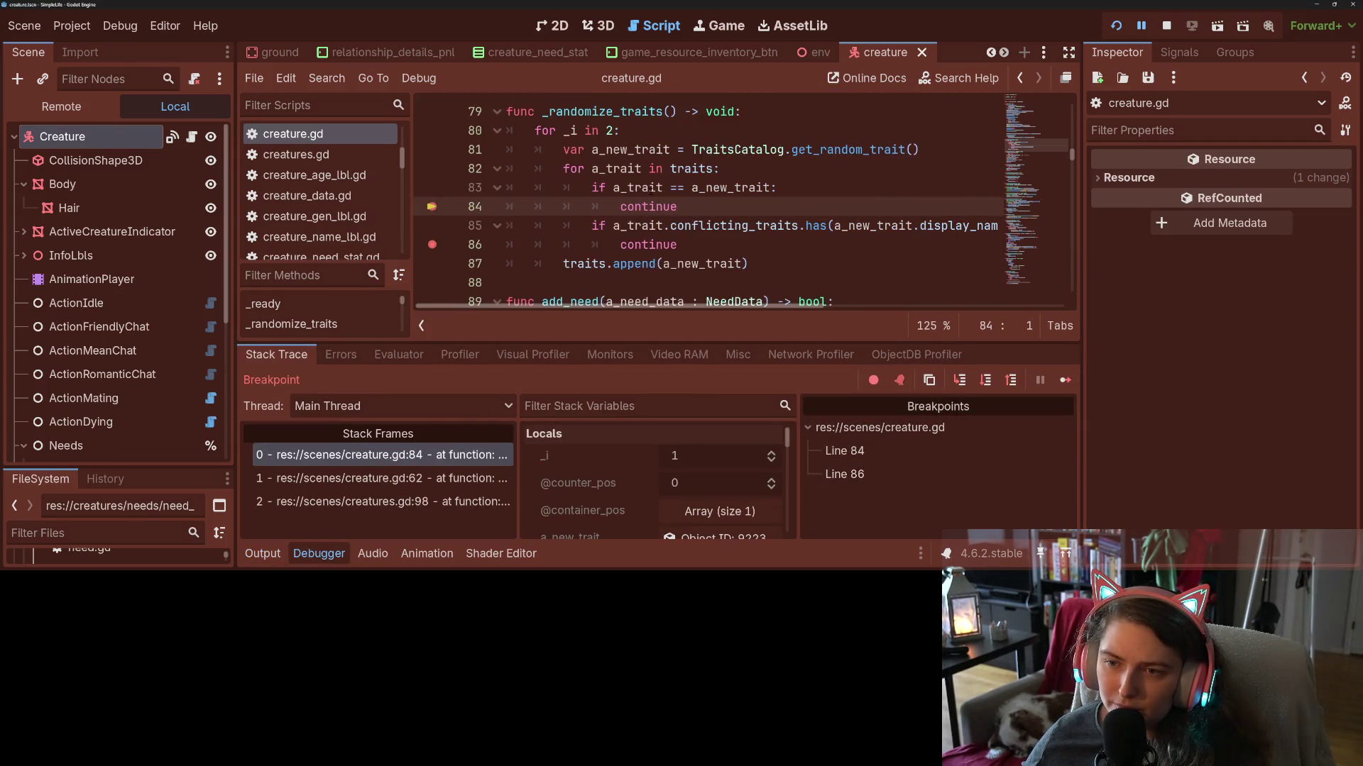
pyautogui.moveTo(639, 188)
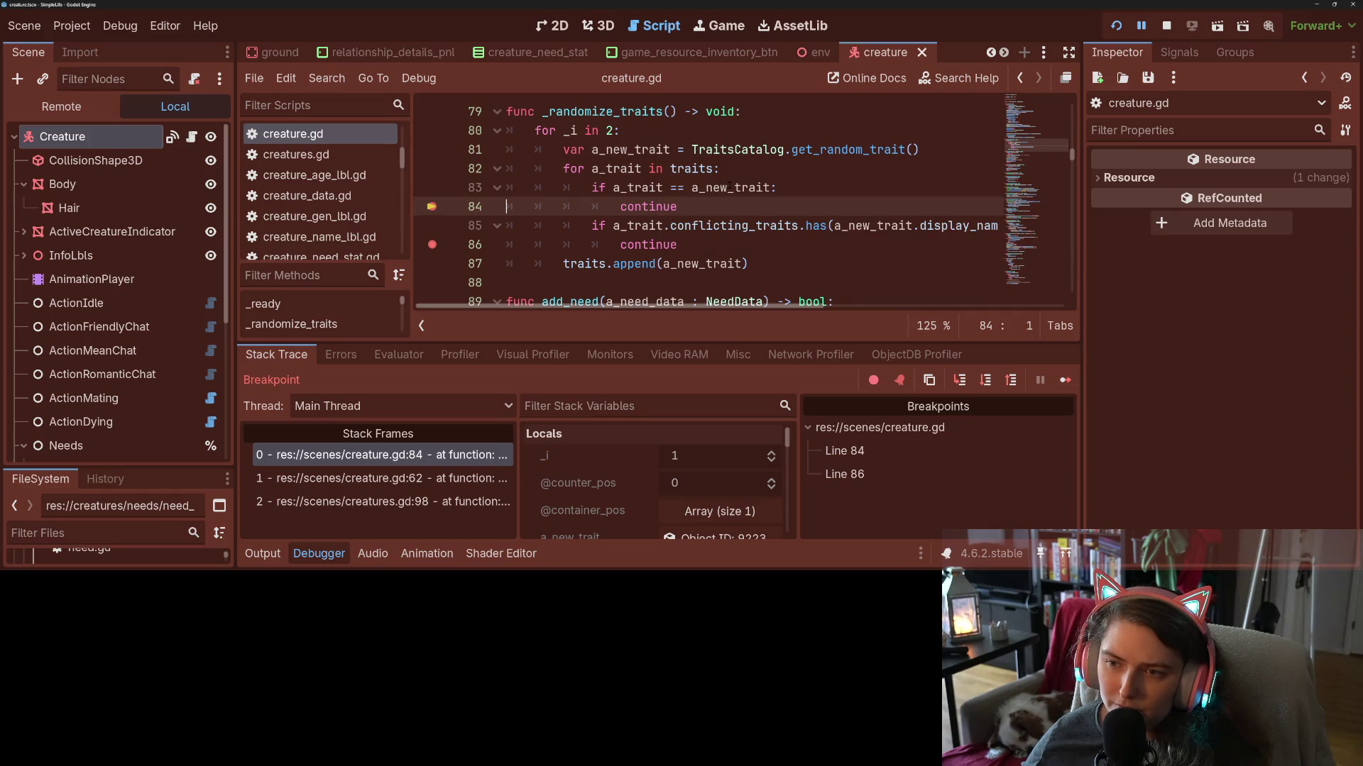
pyautogui.moveTo(717, 186)
pyautogui.scroll(-3, 666, 474)
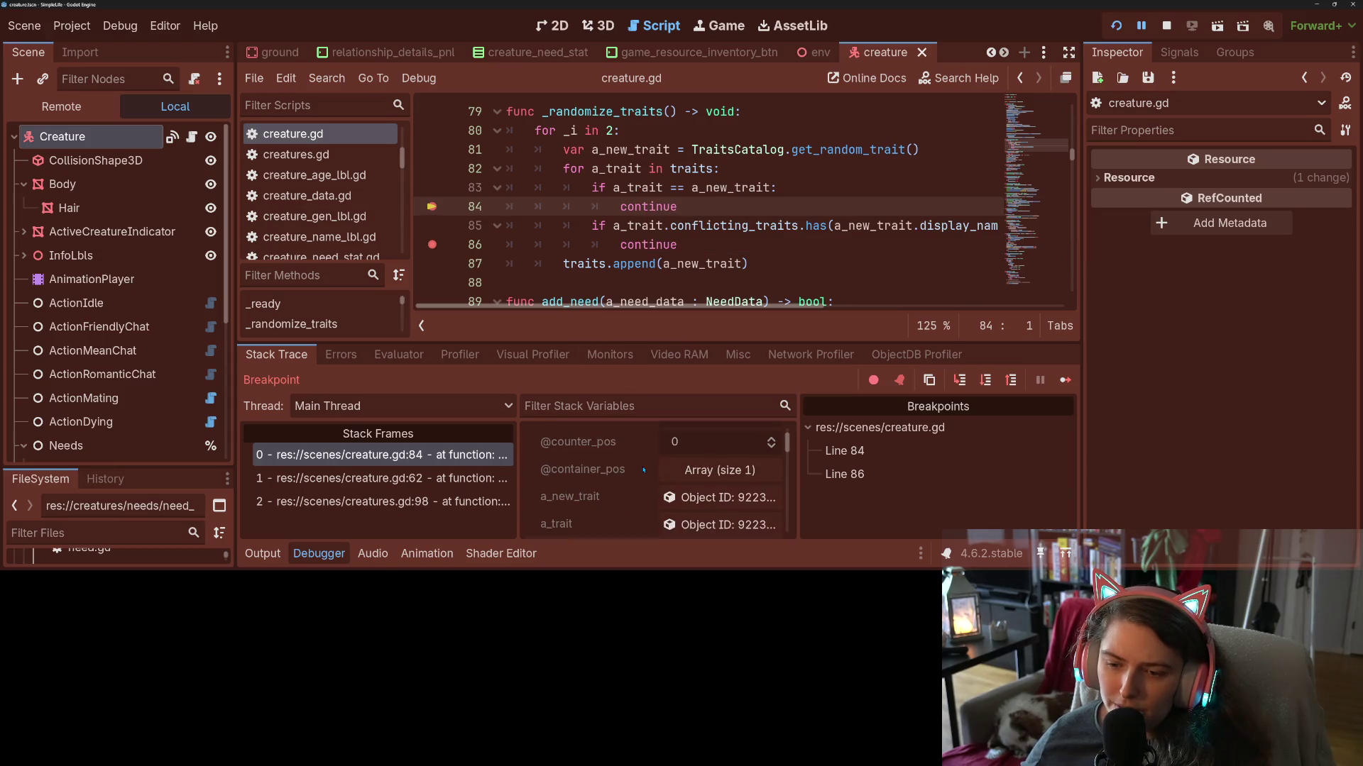
pyautogui.click(711, 473)
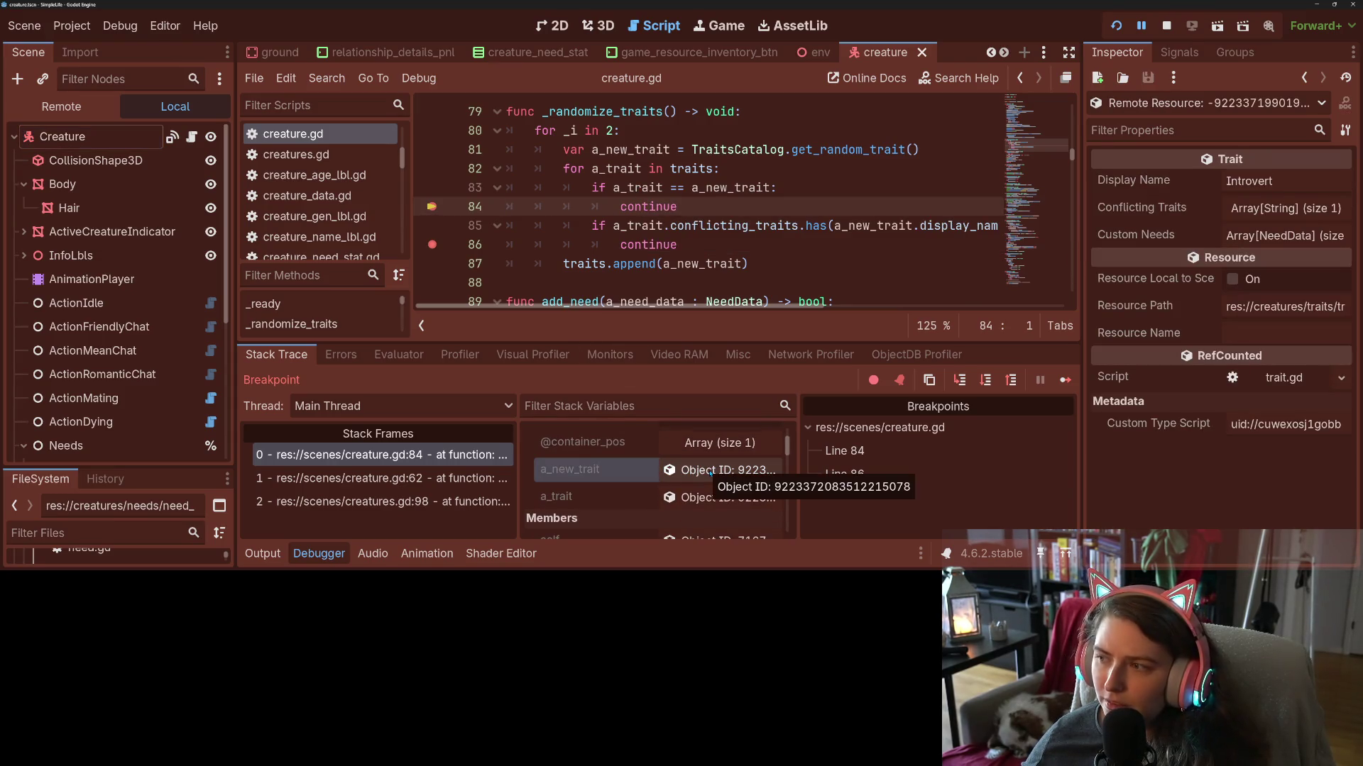
pyautogui.click(714, 504)
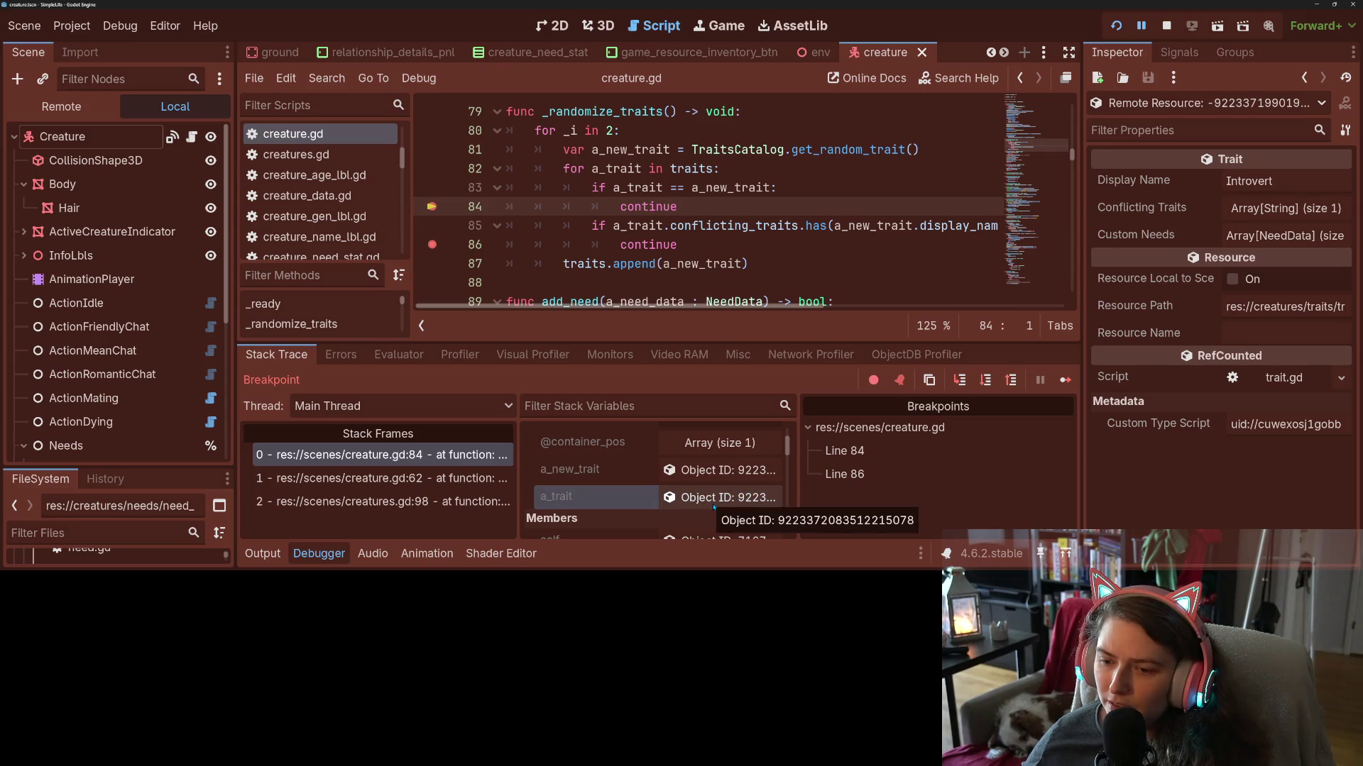
pyautogui.click(716, 473)
pyautogui.click(715, 497)
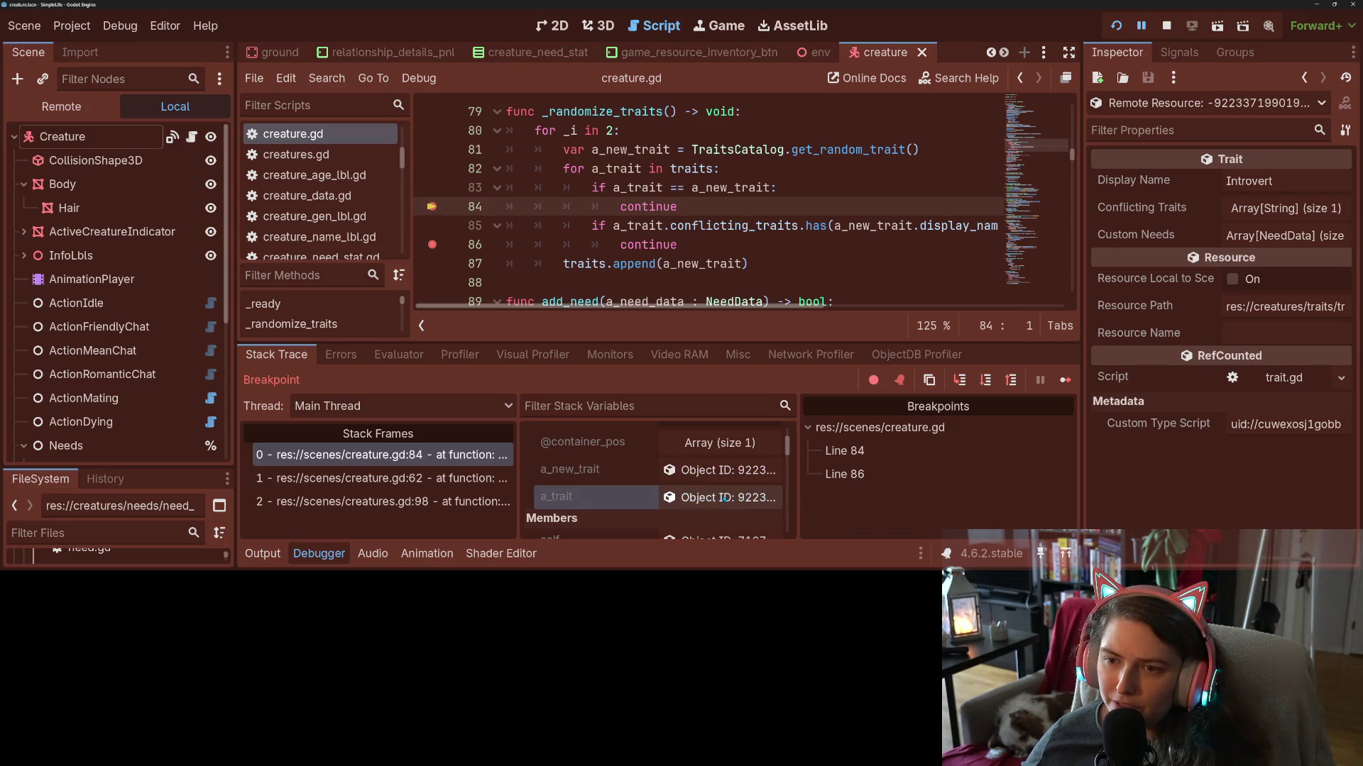
pyautogui.click(1065, 381)
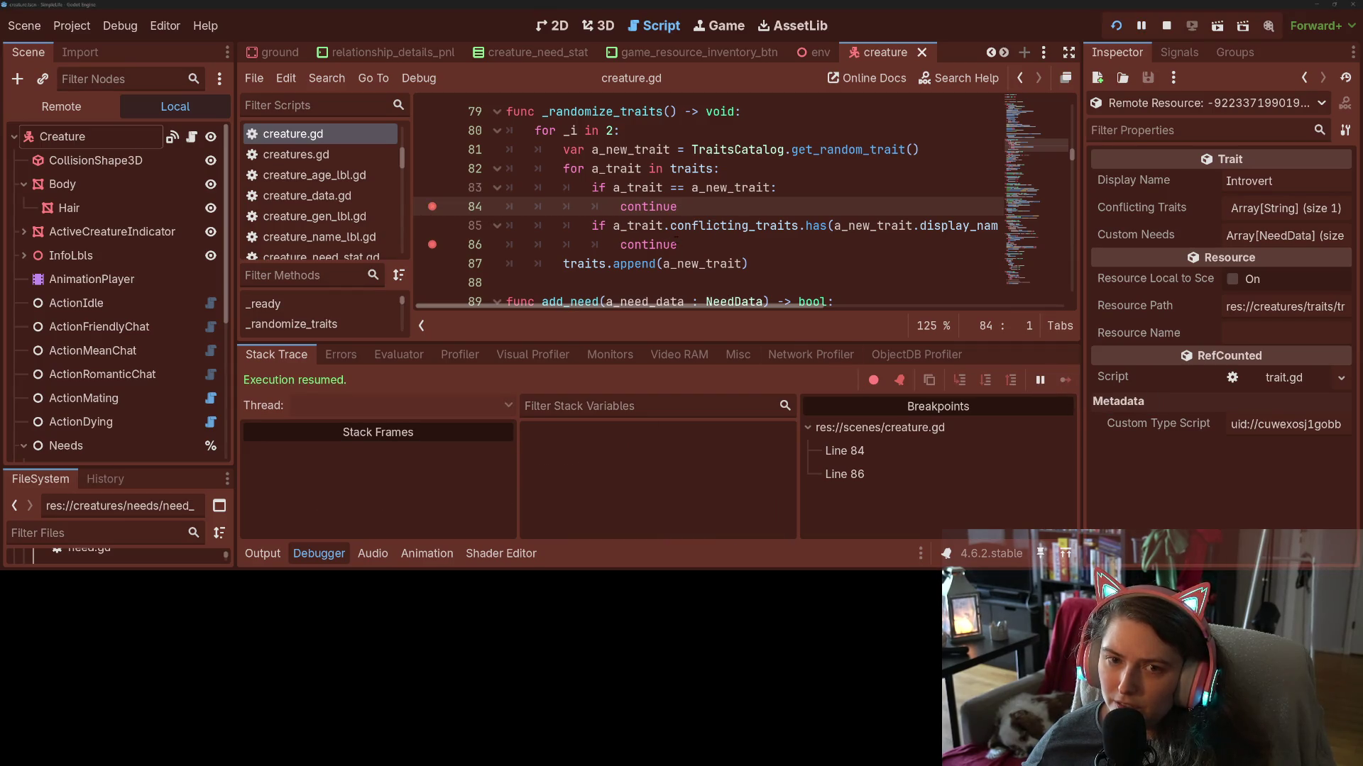
pyautogui.click(668, 187)
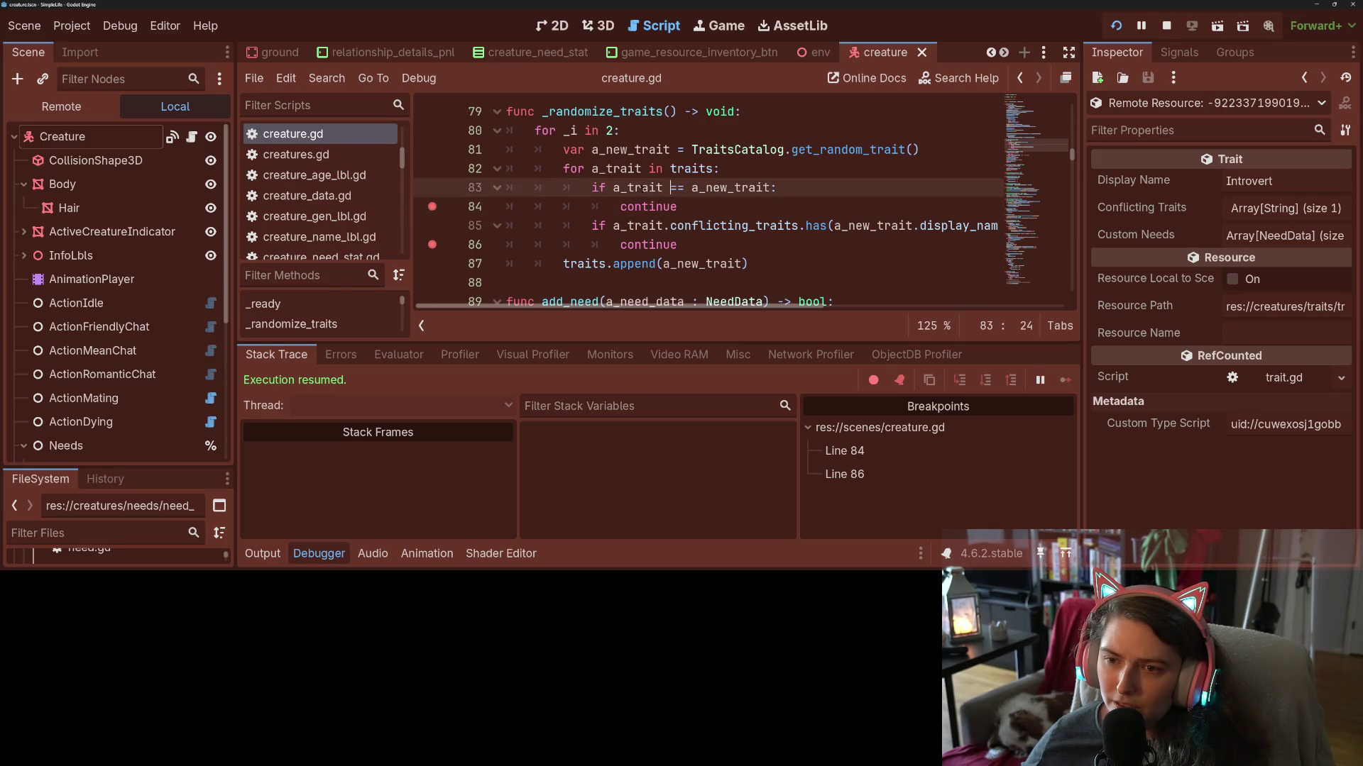
# Spawn a random creature and open need.gd line 9 from the time_tick already-connected error.
pyautogui.doubleClick(637, 187)
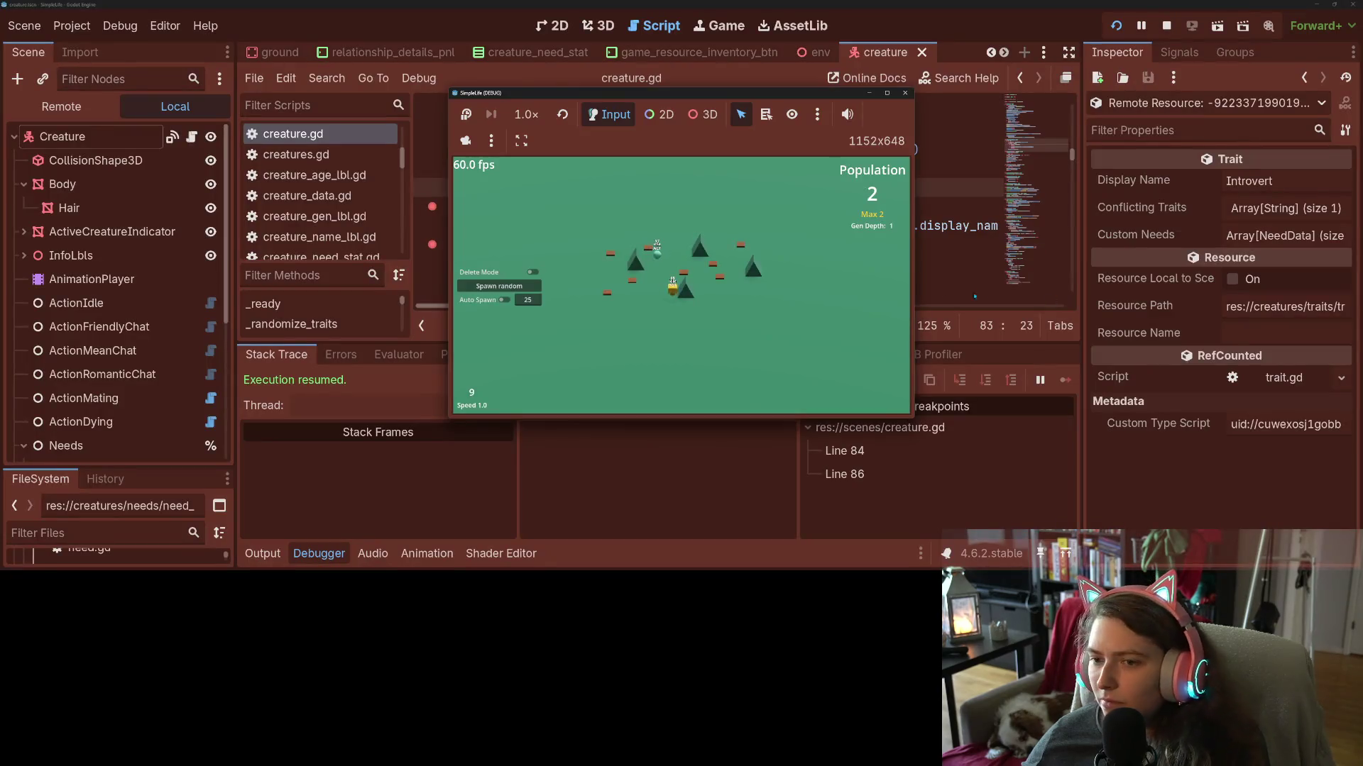
pyautogui.click(499, 286)
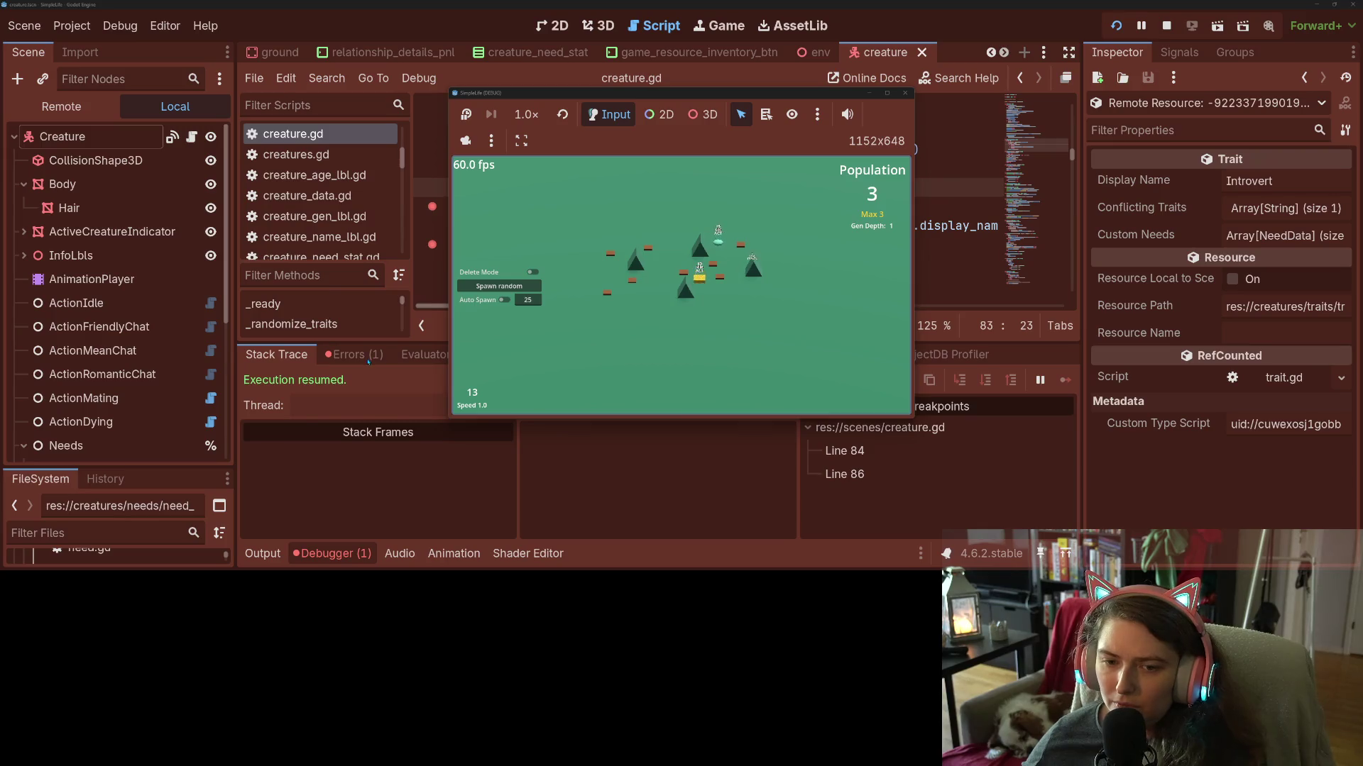
pyautogui.moveTo(654, 97)
pyautogui.mouseDown()
pyautogui.moveTo(990, 186)
pyautogui.moveTo(1043, 84)
pyautogui.moveTo(971, 22)
pyautogui.moveTo(951, 34)
pyautogui.mouseUp()
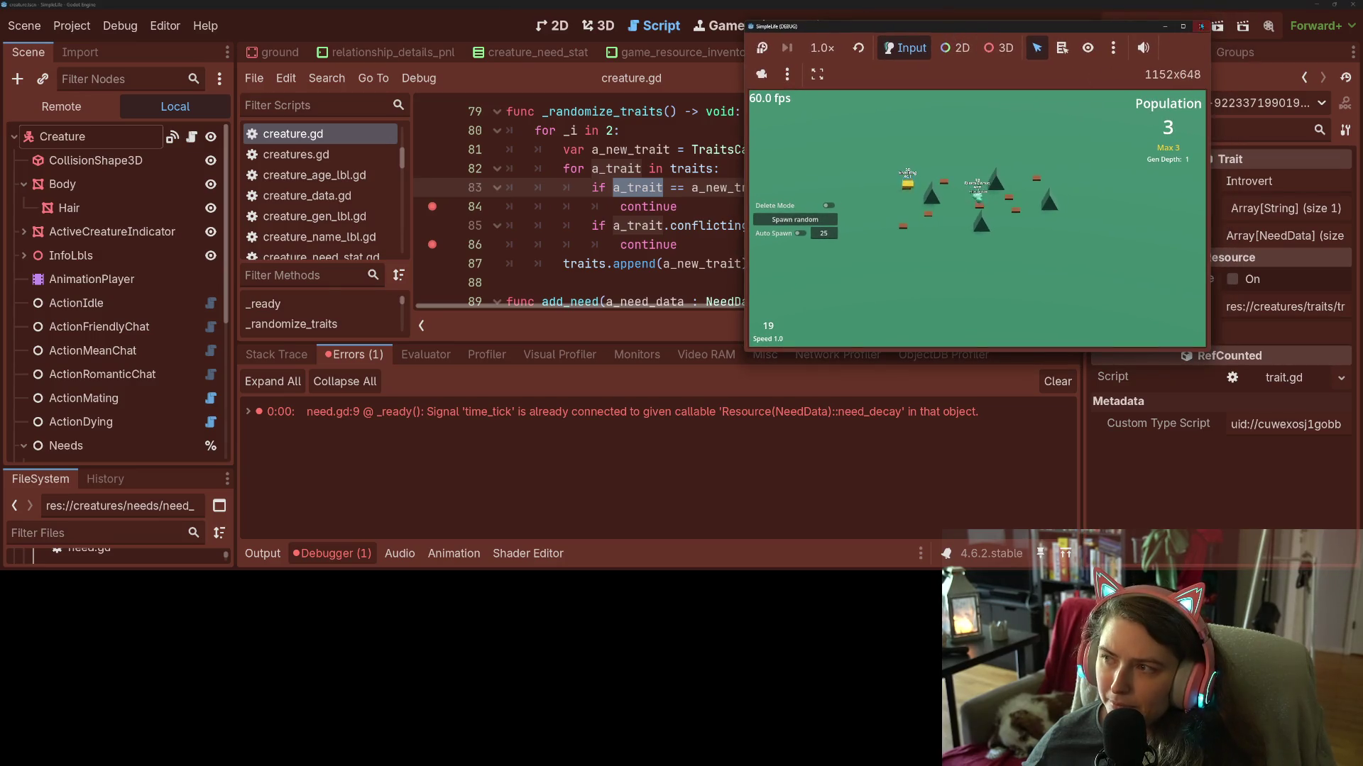
pyautogui.click(1200, 27)
pyautogui.click(629, 414)
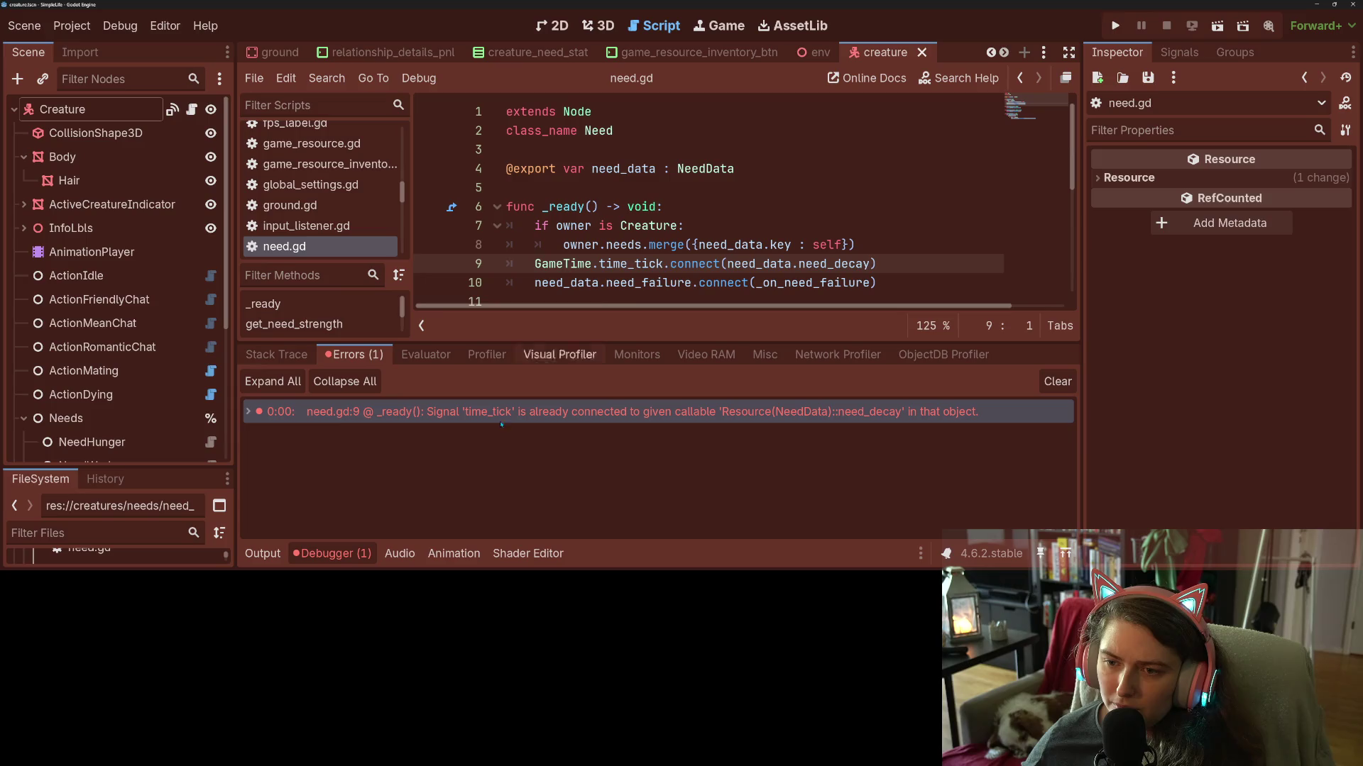
# Collapse the debugger and inspect the GameTime time_tick connection and need_data on line 9 of need.gd.
pyautogui.click(332, 553)
pyautogui.click(617, 244)
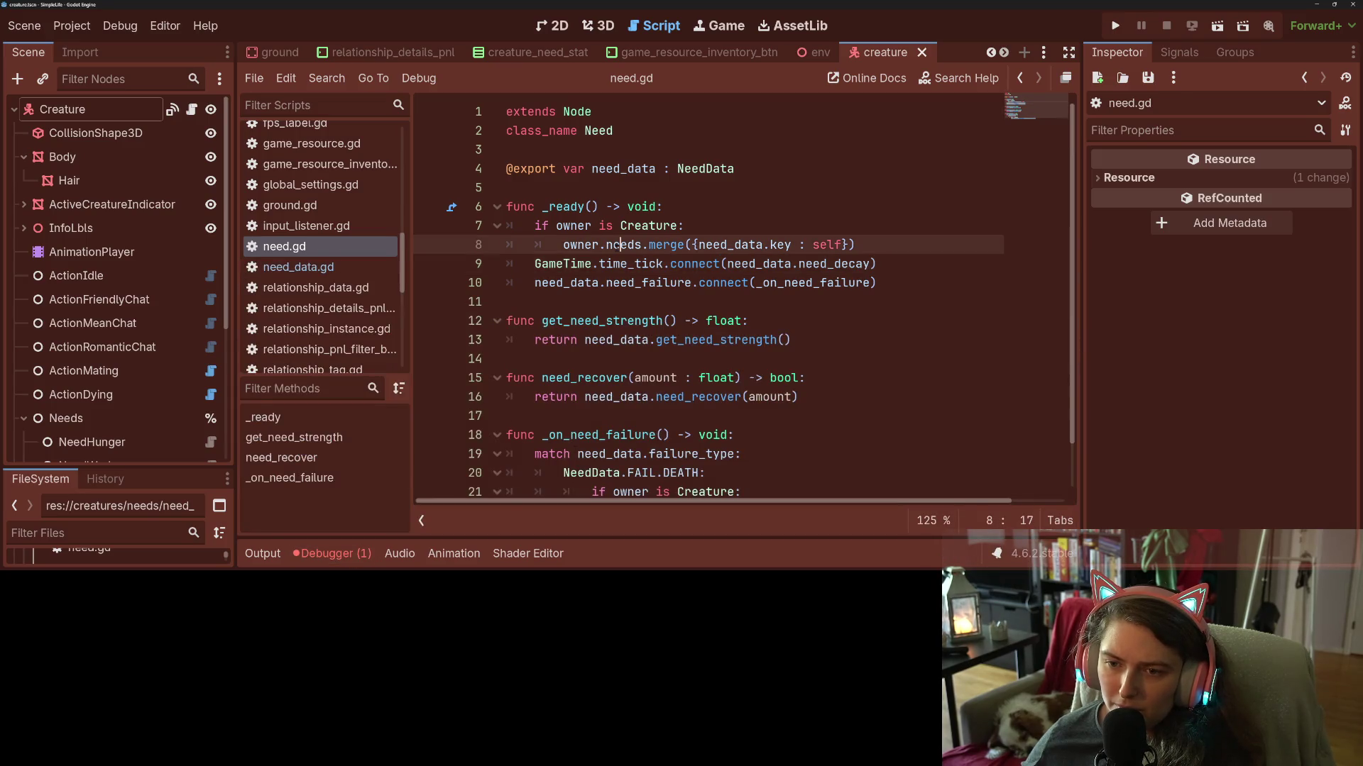
pyautogui.doubleClick(625, 263)
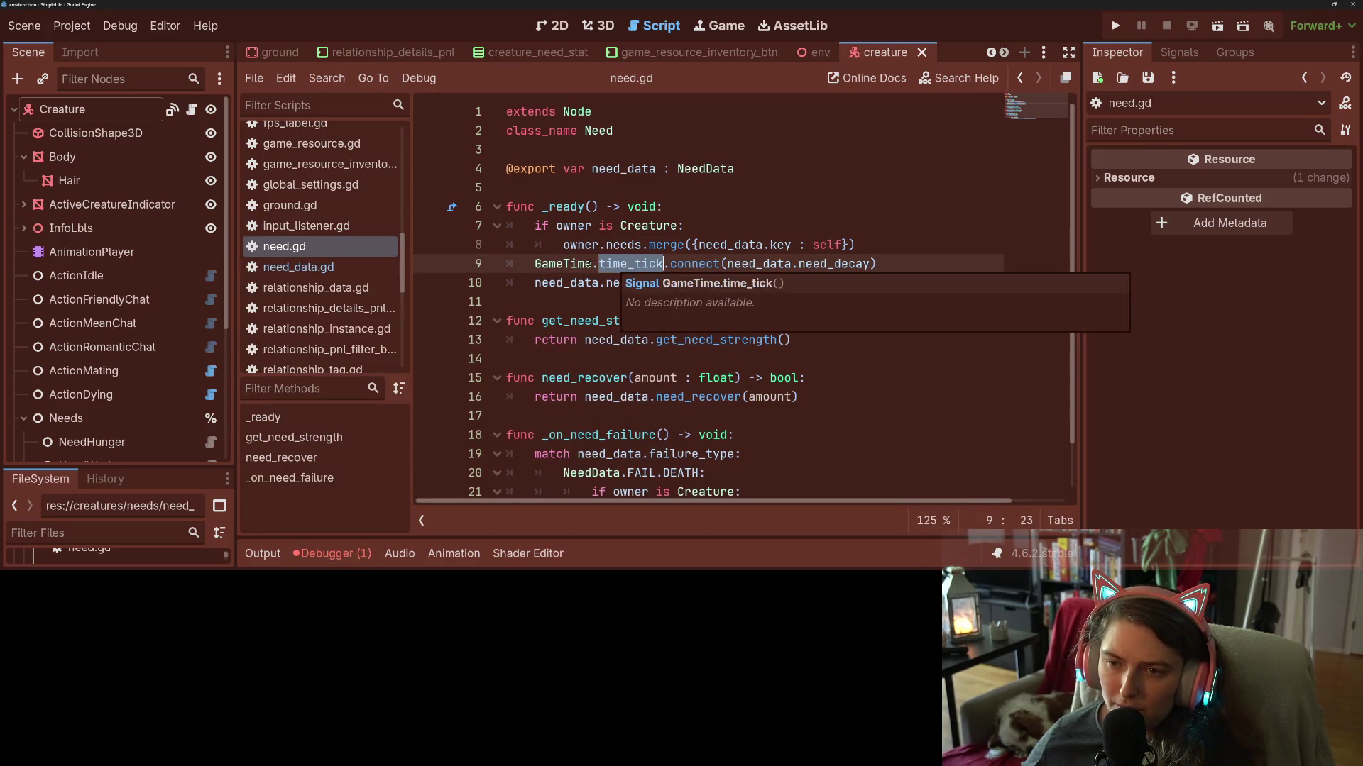
pyautogui.click(562, 214)
pyautogui.doubleClick(562, 263)
pyautogui.doubleClick(622, 263)
pyautogui.click(749, 263)
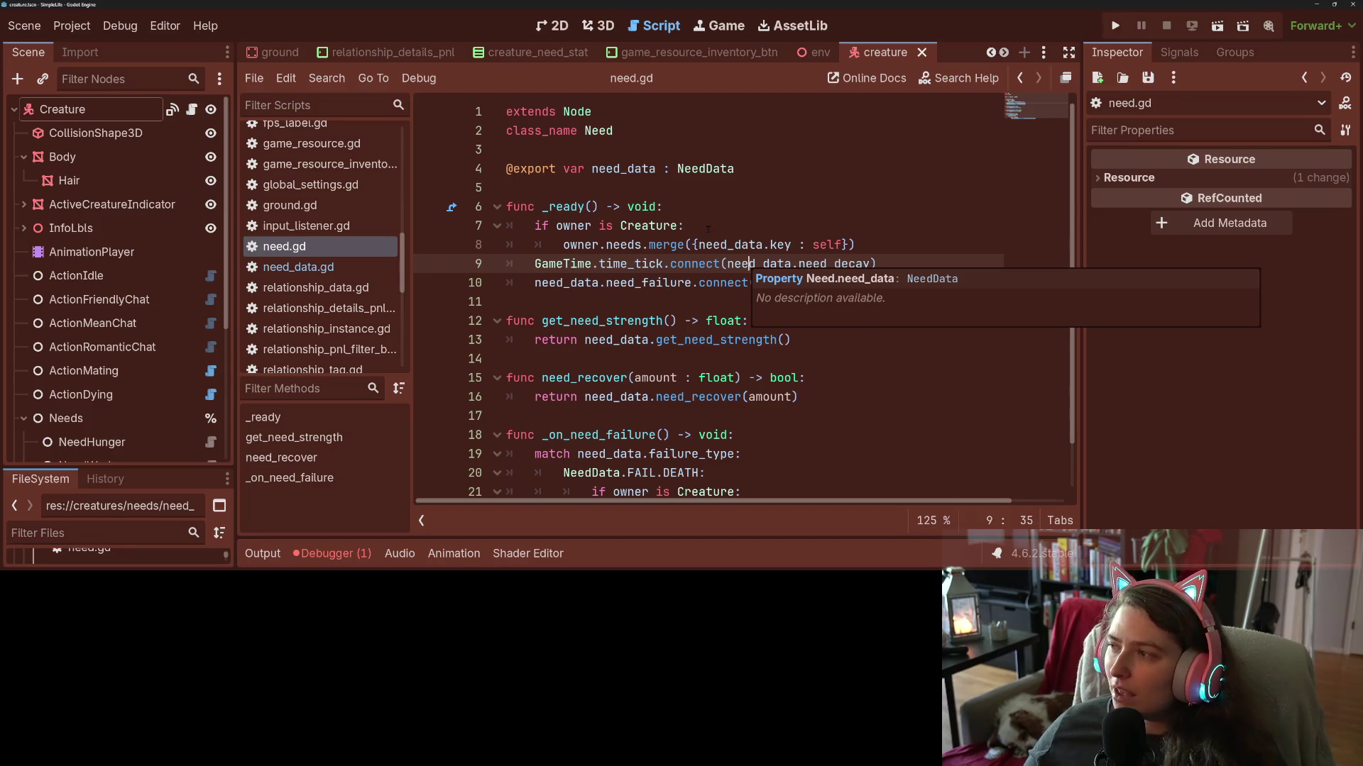
# Switch back to creature.gd from the script list.
pyautogui.moveTo(679, 242)
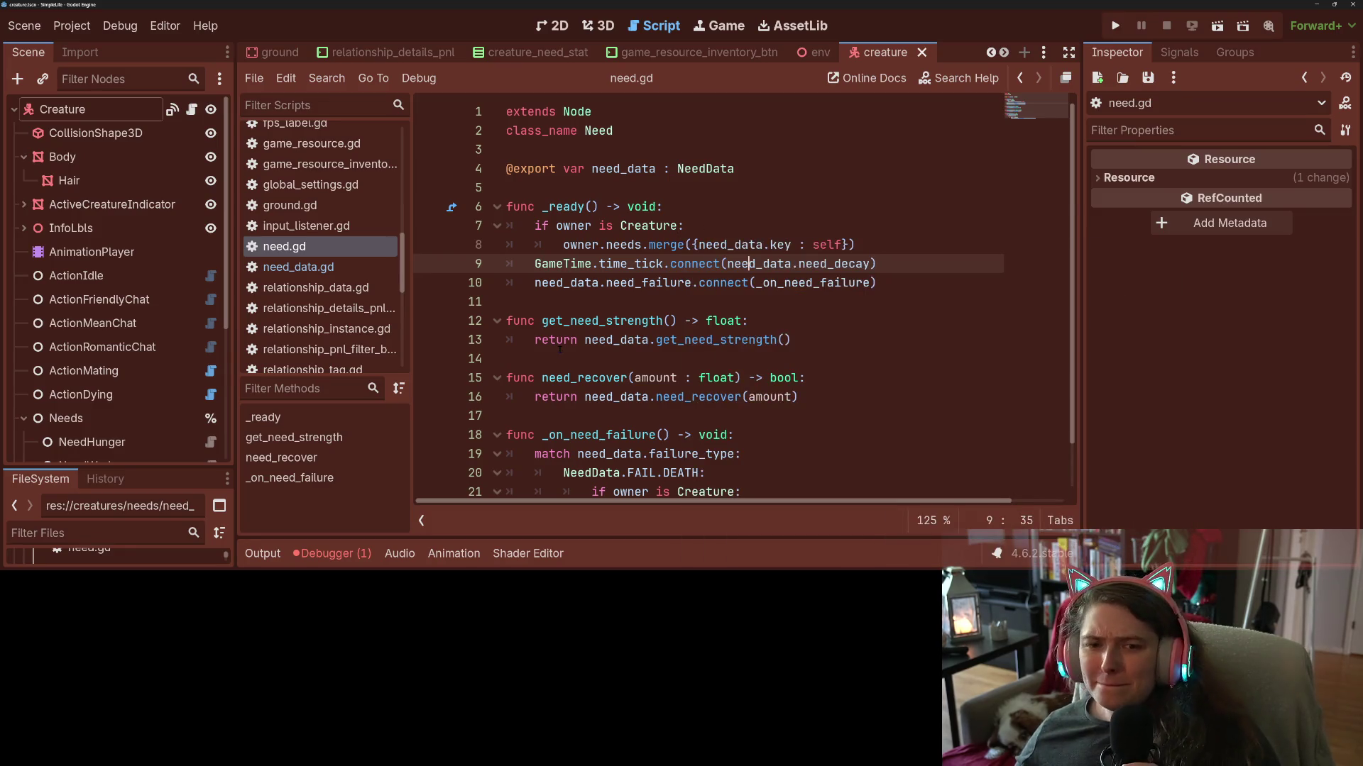
pyautogui.scroll(4, 315, 327)
pyautogui.scroll(3, 314, 327)
pyautogui.click(293, 265)
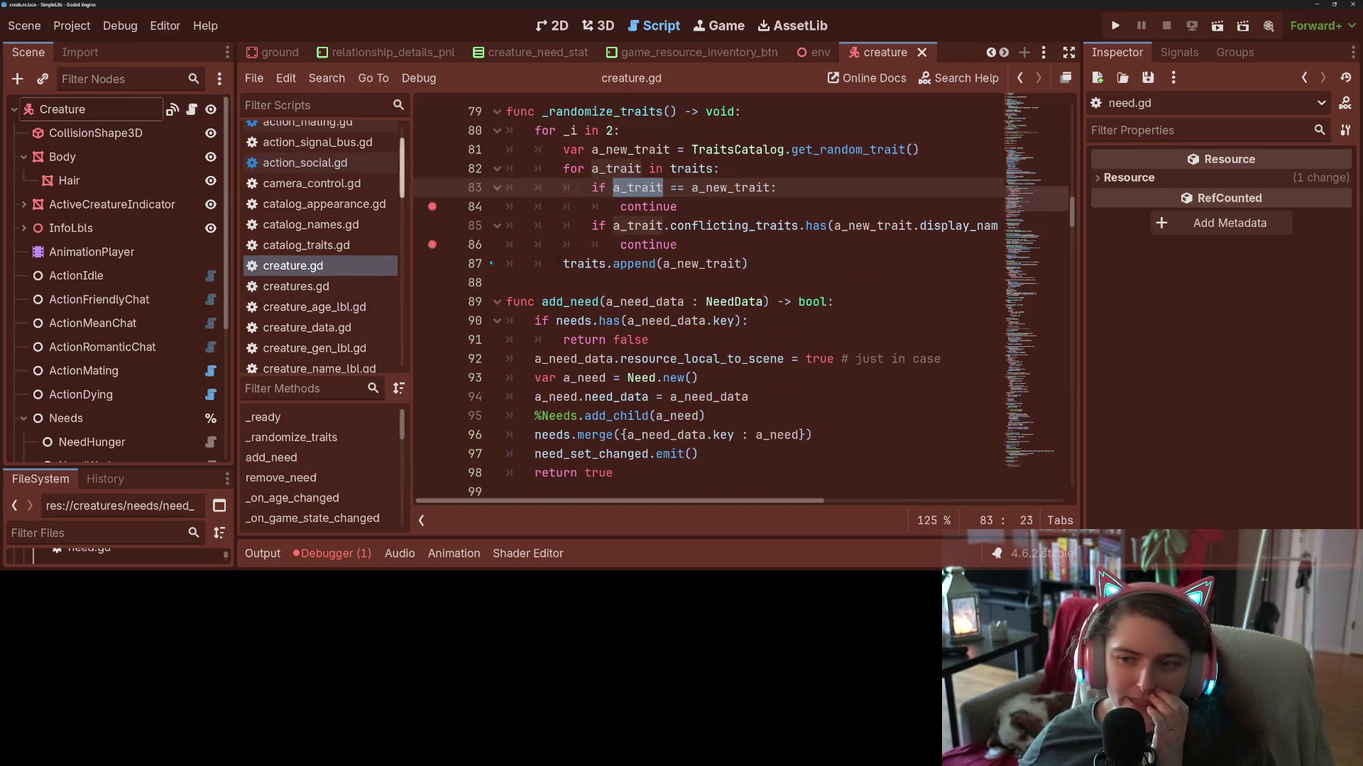
# Inspect the trait loop's a_new_trait, conflicting_traits and a_trait variables in creature.gd.
pyautogui.click(703, 302)
pyautogui.click(707, 264)
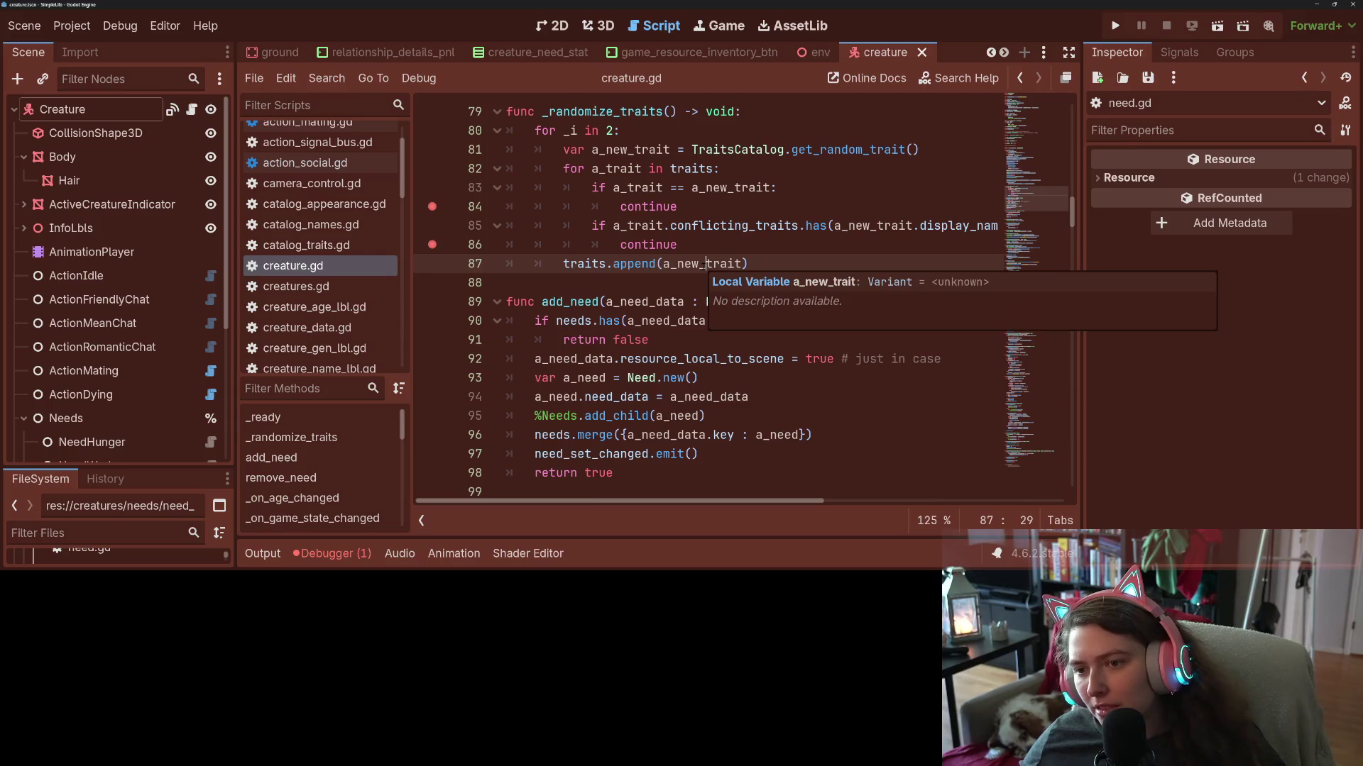
pyautogui.doubleClick(711, 232)
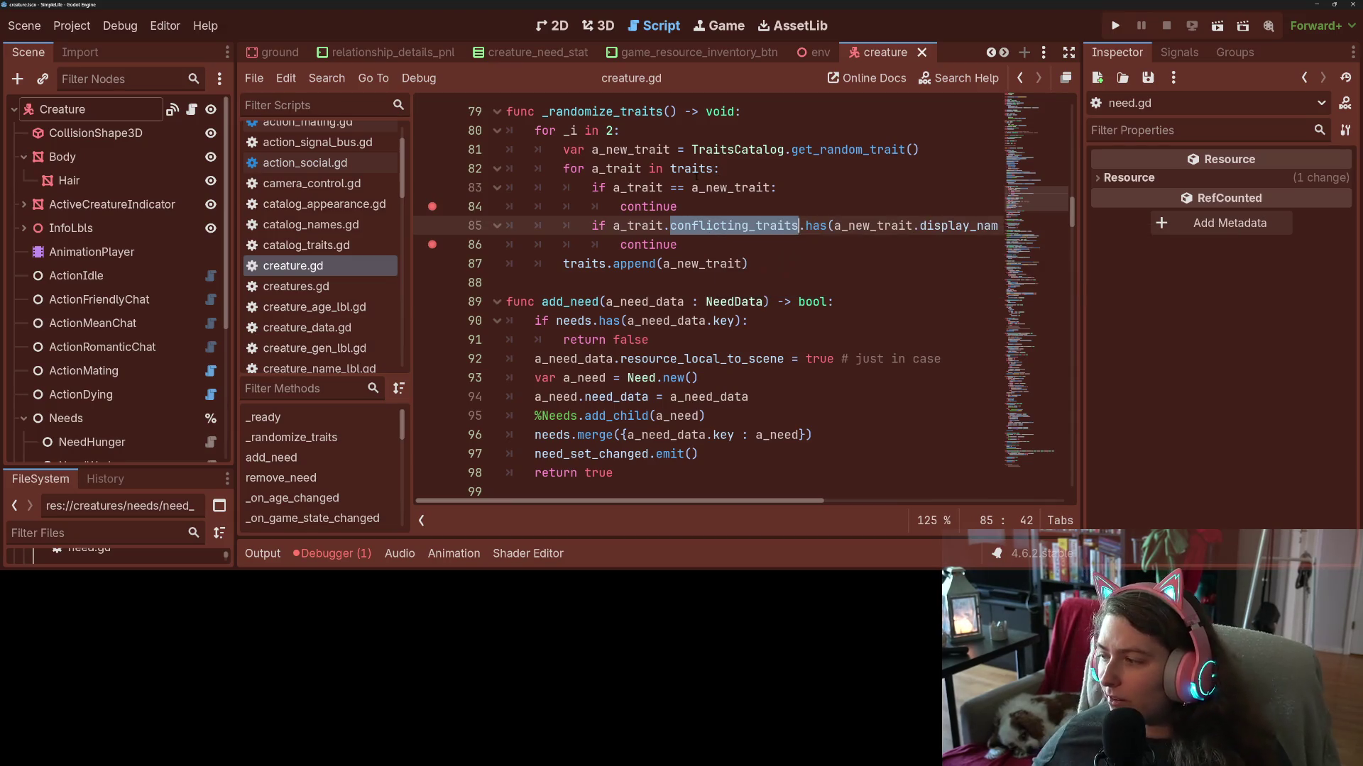
pyautogui.click(643, 187)
pyautogui.doubleClick(638, 168)
# Go to the activate_trait definition in trait.gd from line 64.
pyautogui.scroll(6, 639, 168)
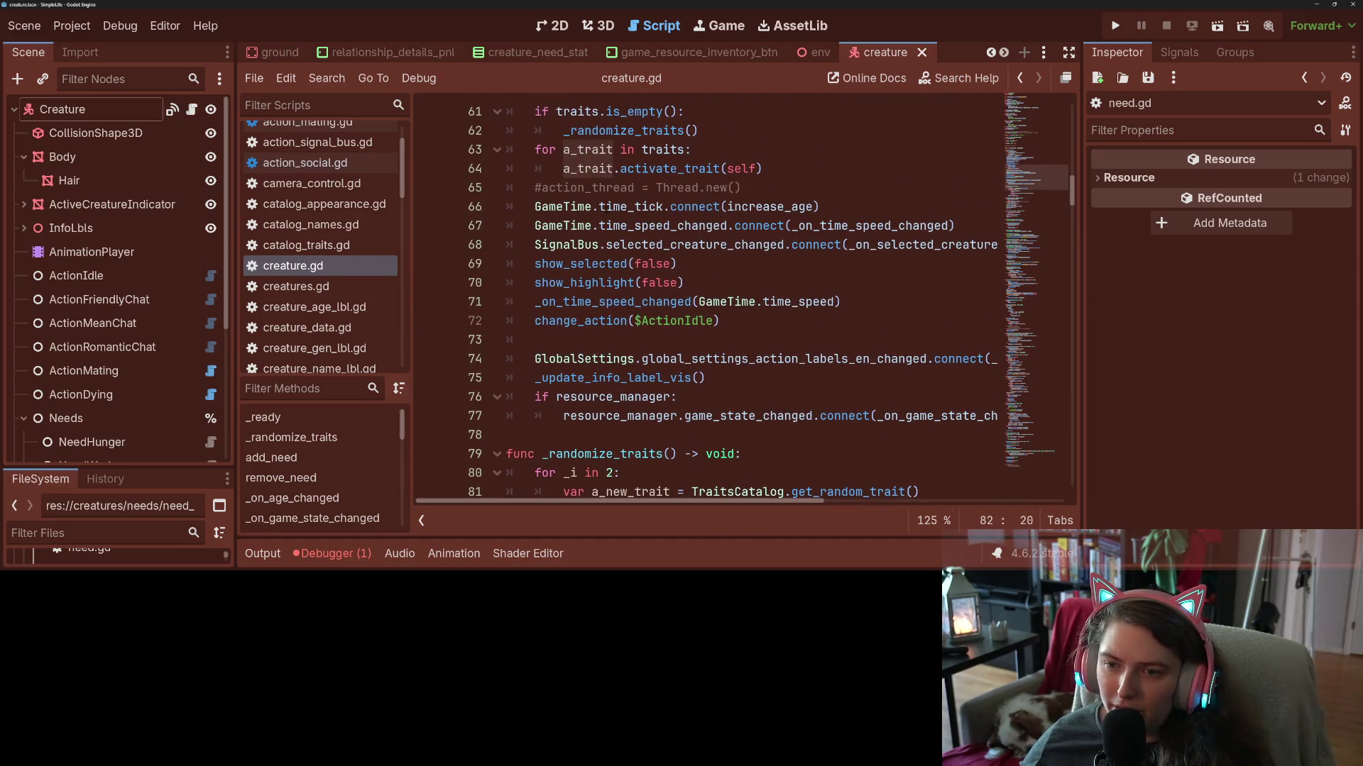
pyautogui.doubleClick(632, 207)
pyautogui.doubleClick(659, 169)
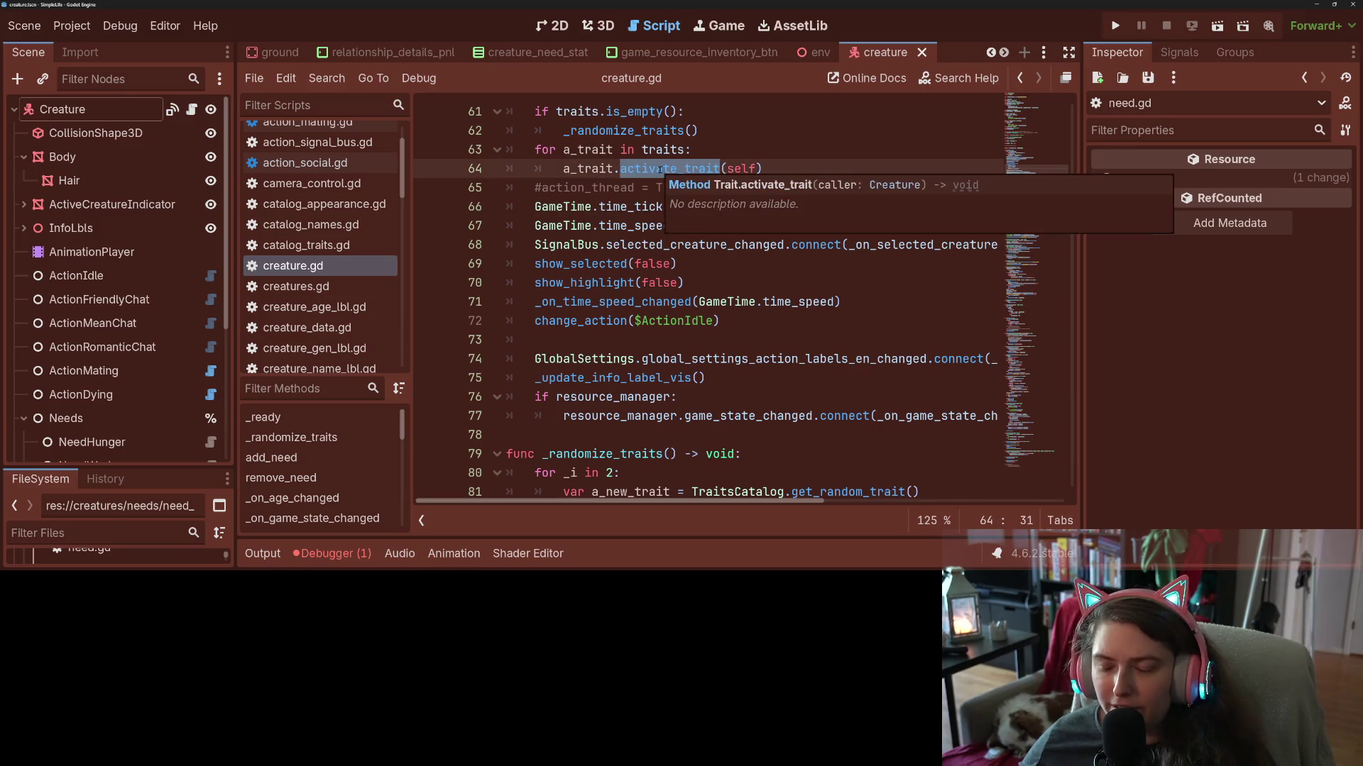
pyautogui.keyDown('ctrl'); pyautogui.click(660, 169); pyautogui.keyUp('ctrl')
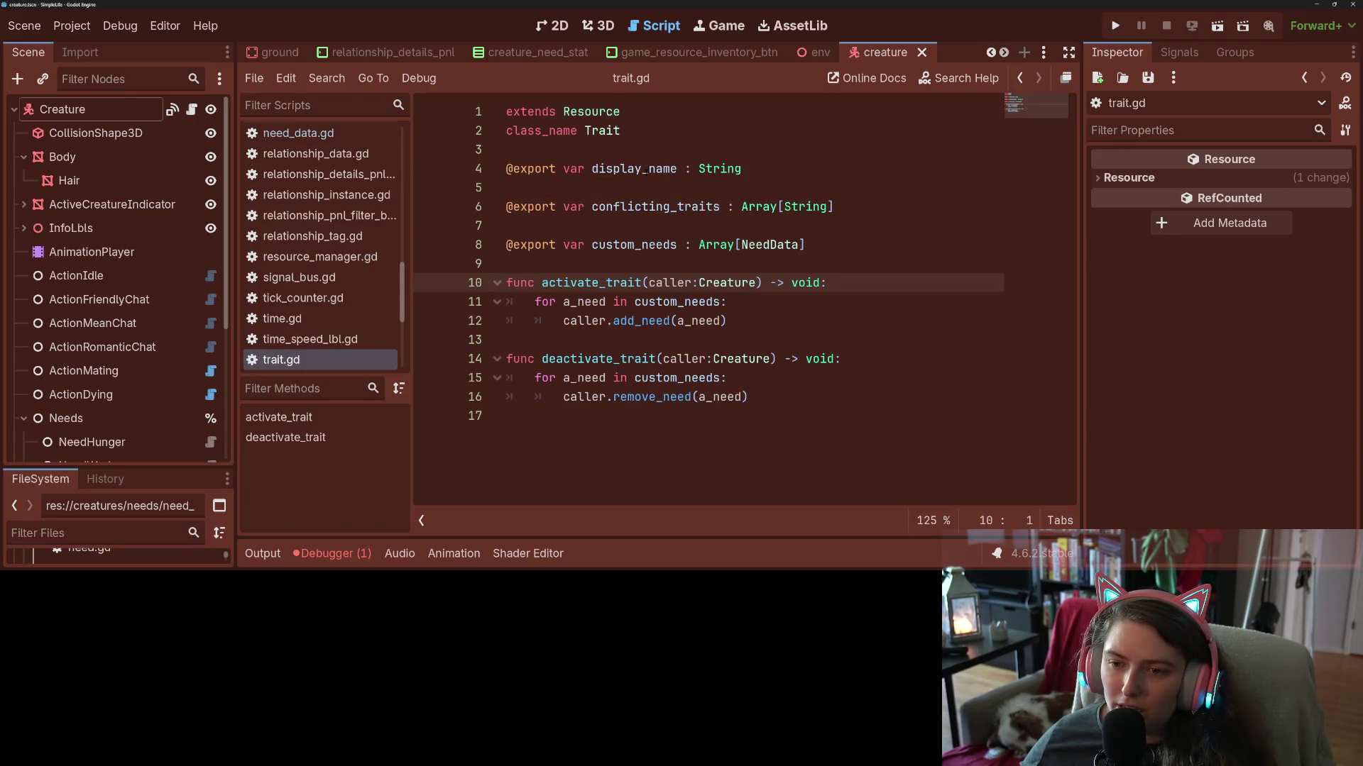
# Jump to add_need's definition in creature.gd and review its early return for existing needs.
pyautogui.doubleClick(673, 321)
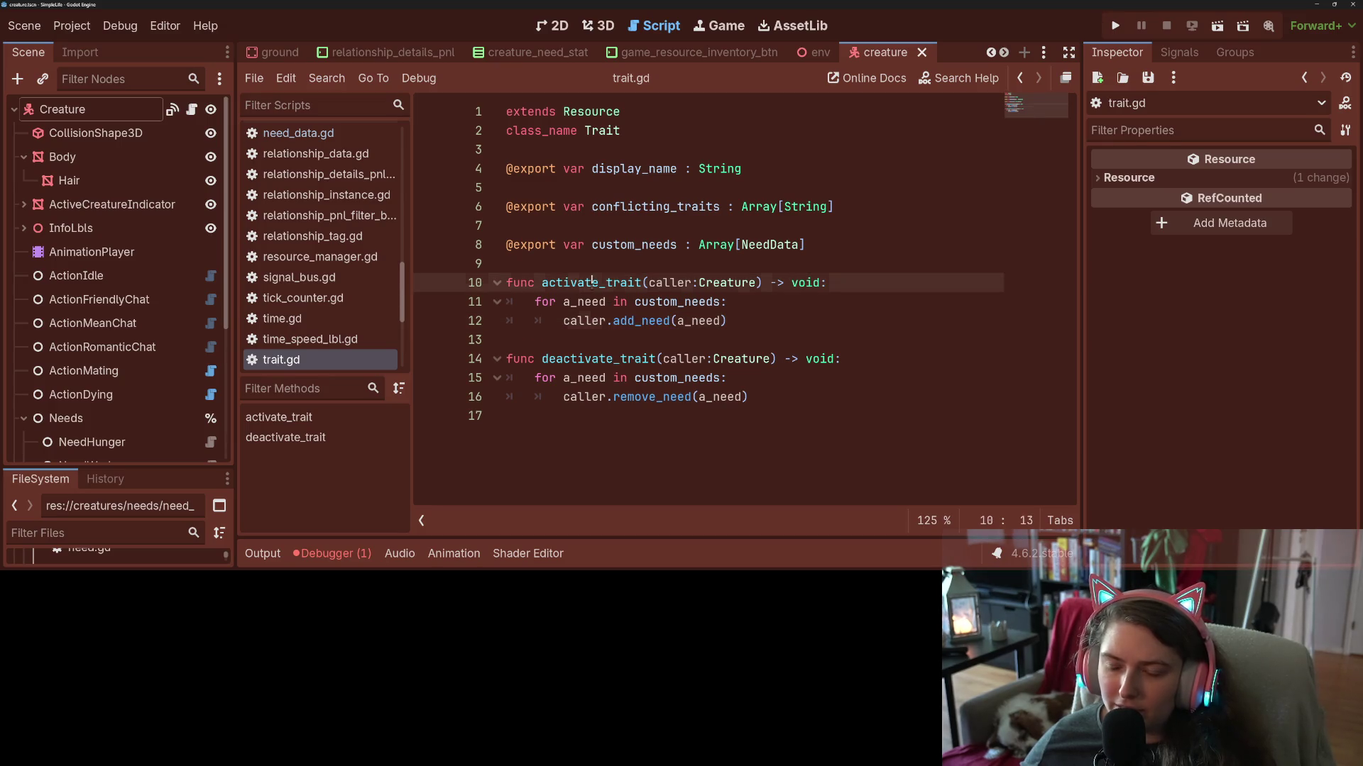
pyautogui.doubleClick(654, 322)
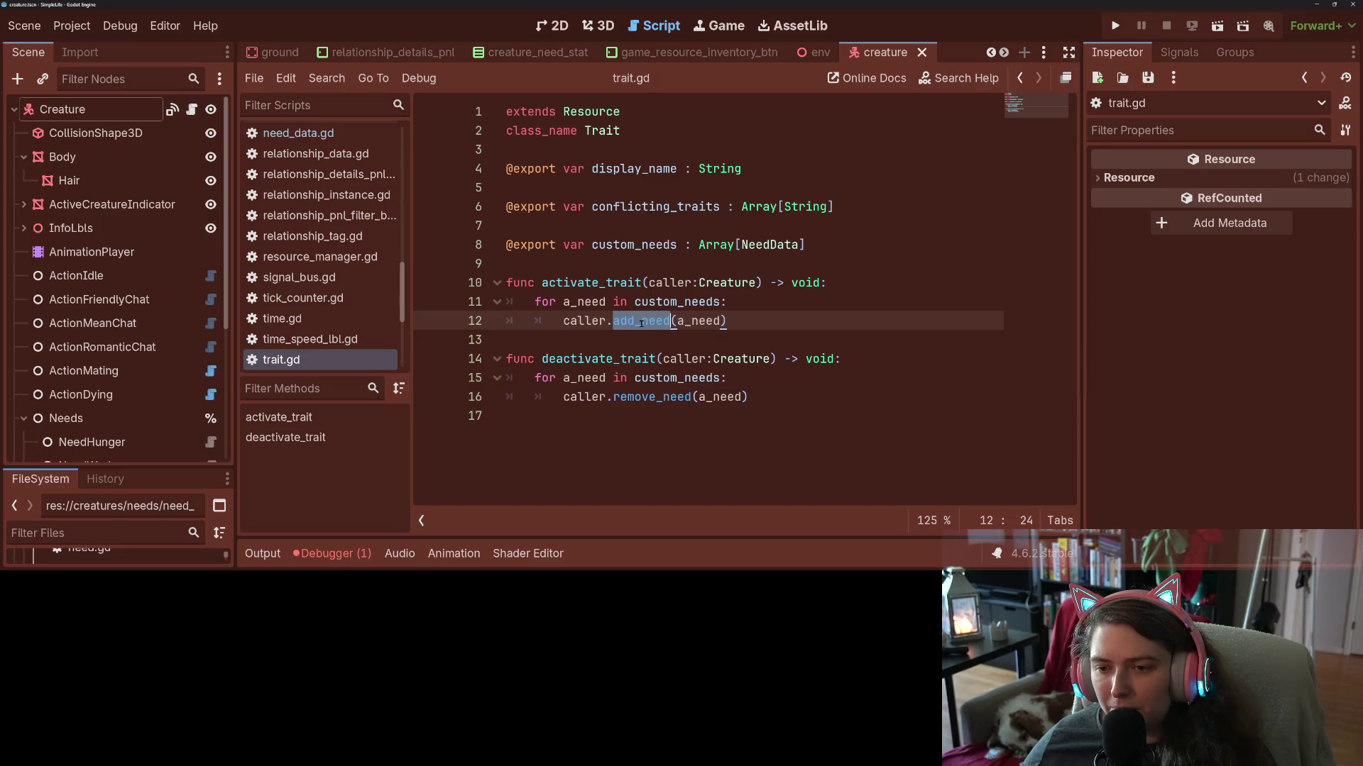
pyautogui.keyDown('ctrl'); pyautogui.click(642, 323); pyautogui.keyUp('ctrl')
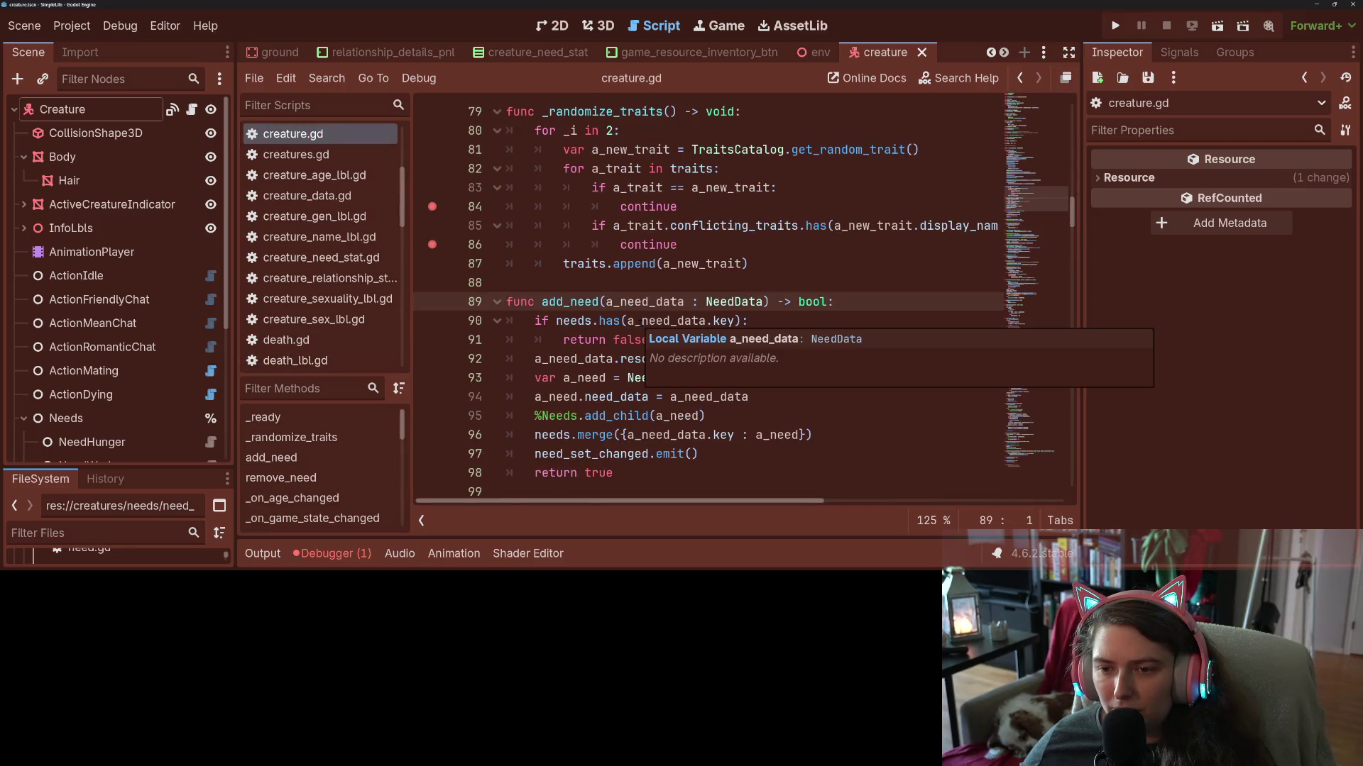
pyautogui.doubleClick(651, 303)
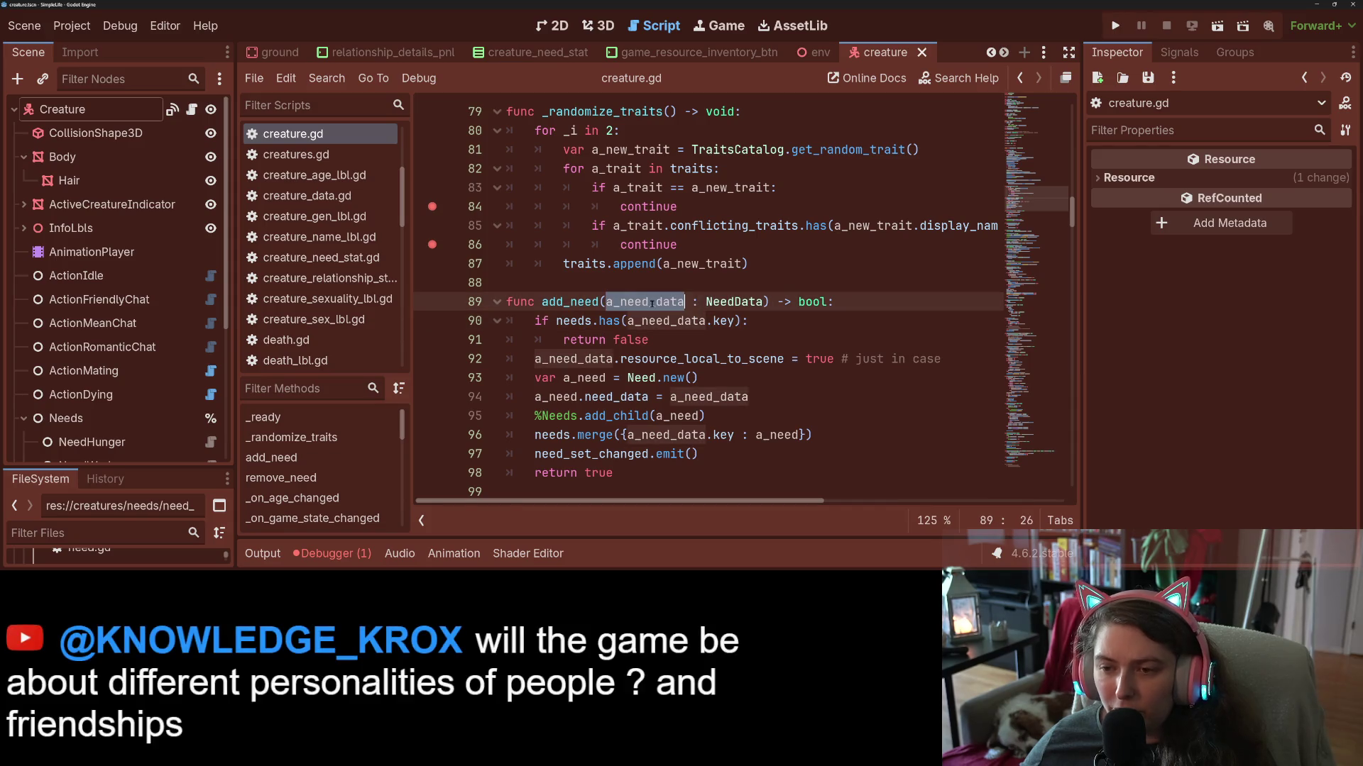
pyautogui.doubleClick(666, 321)
pyautogui.click(647, 340)
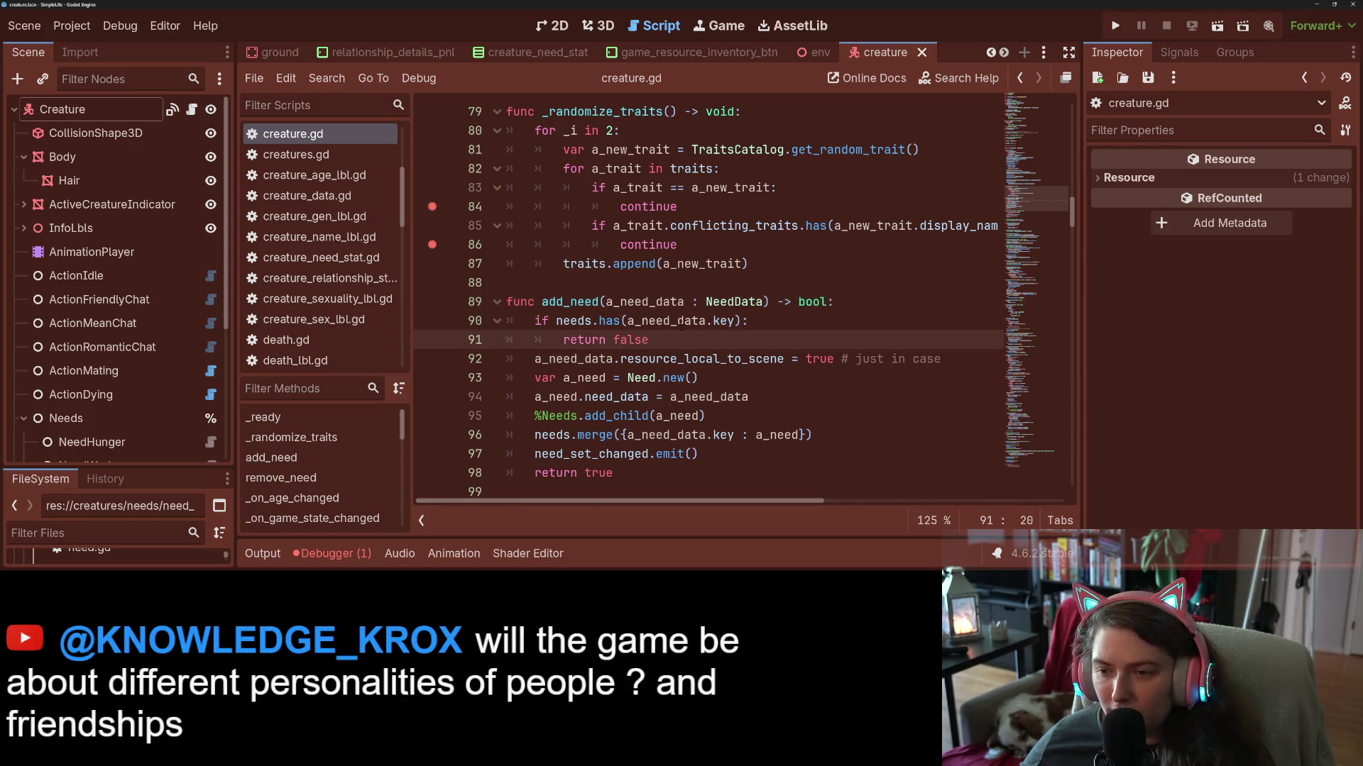
# Inspect resource_local_to_scene on line 92 and the Need.new() creation on line 93.
pyautogui.doubleClick(582, 358)
pyautogui.doubleClick(755, 358)
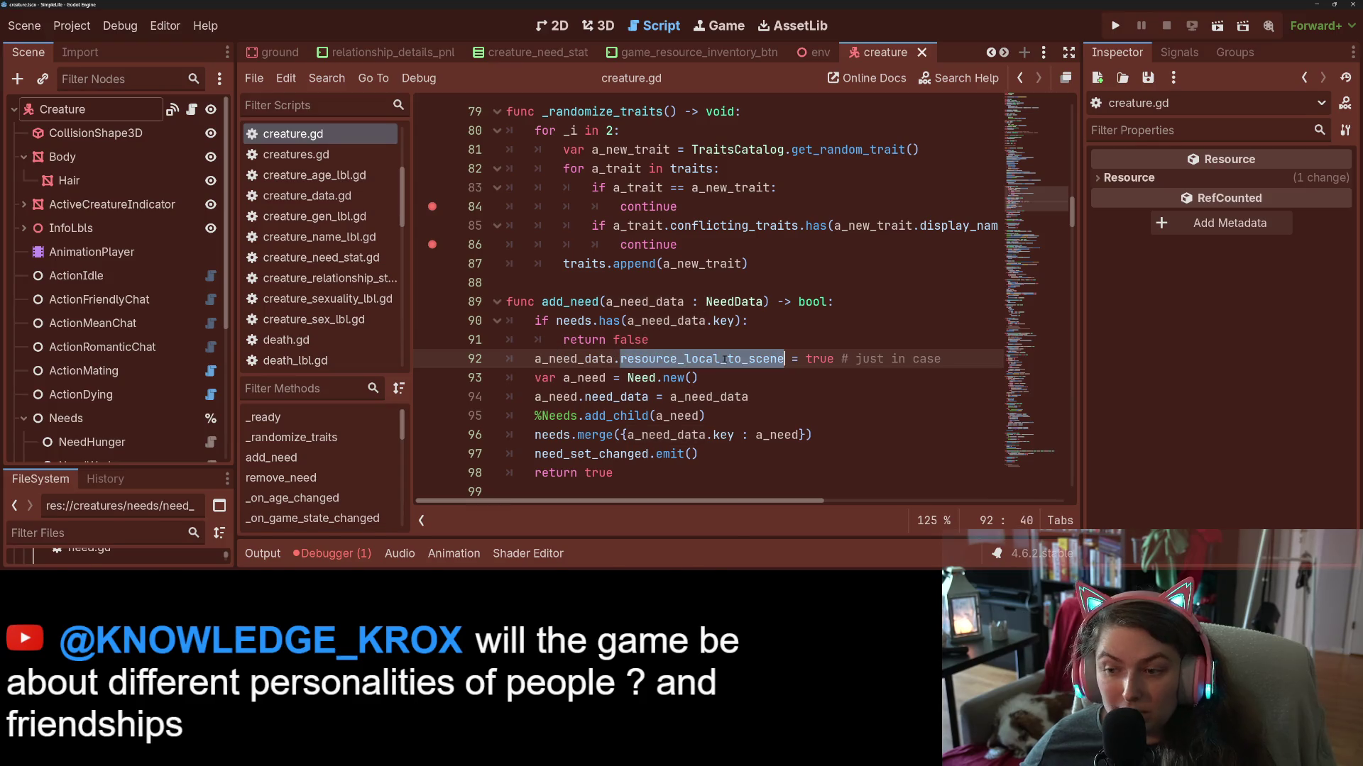
pyautogui.click(754, 358)
pyautogui.moveTo(751, 360)
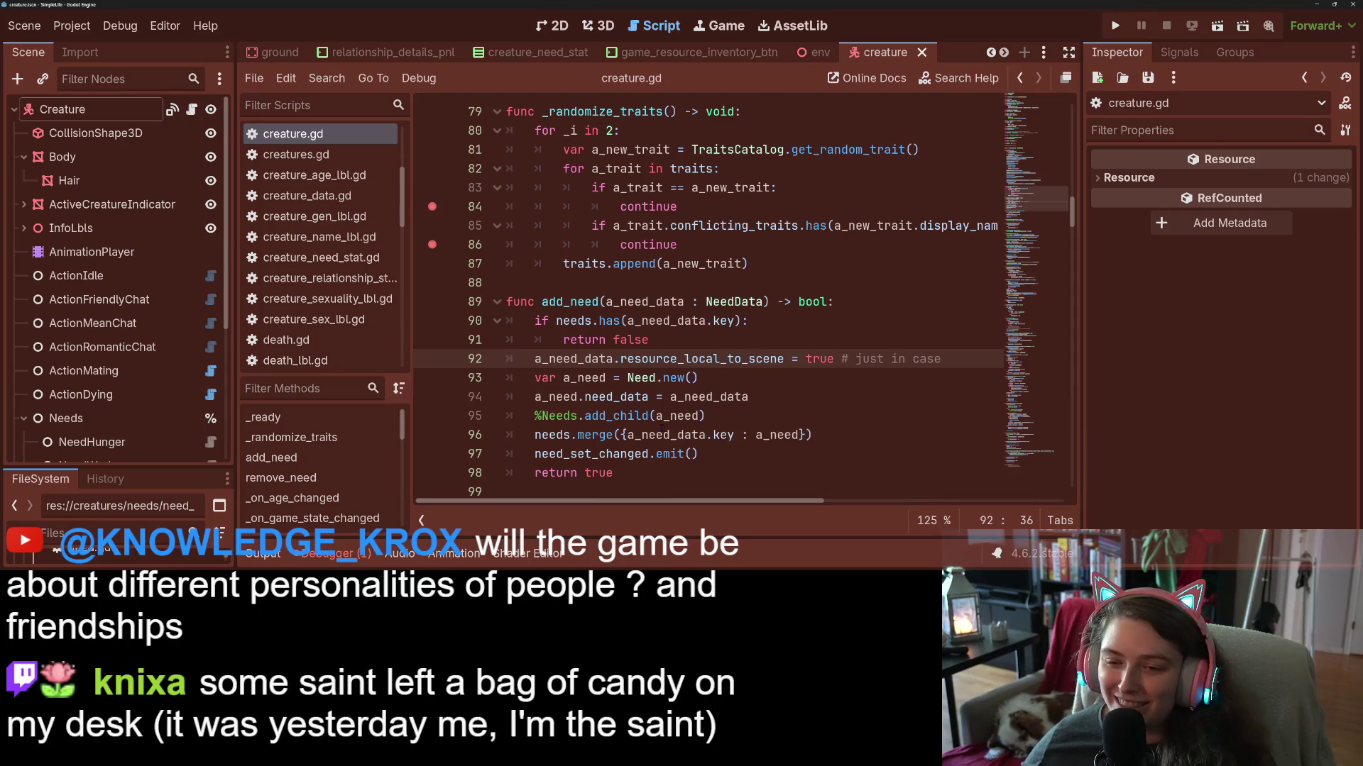
pyautogui.doubleClick(642, 378)
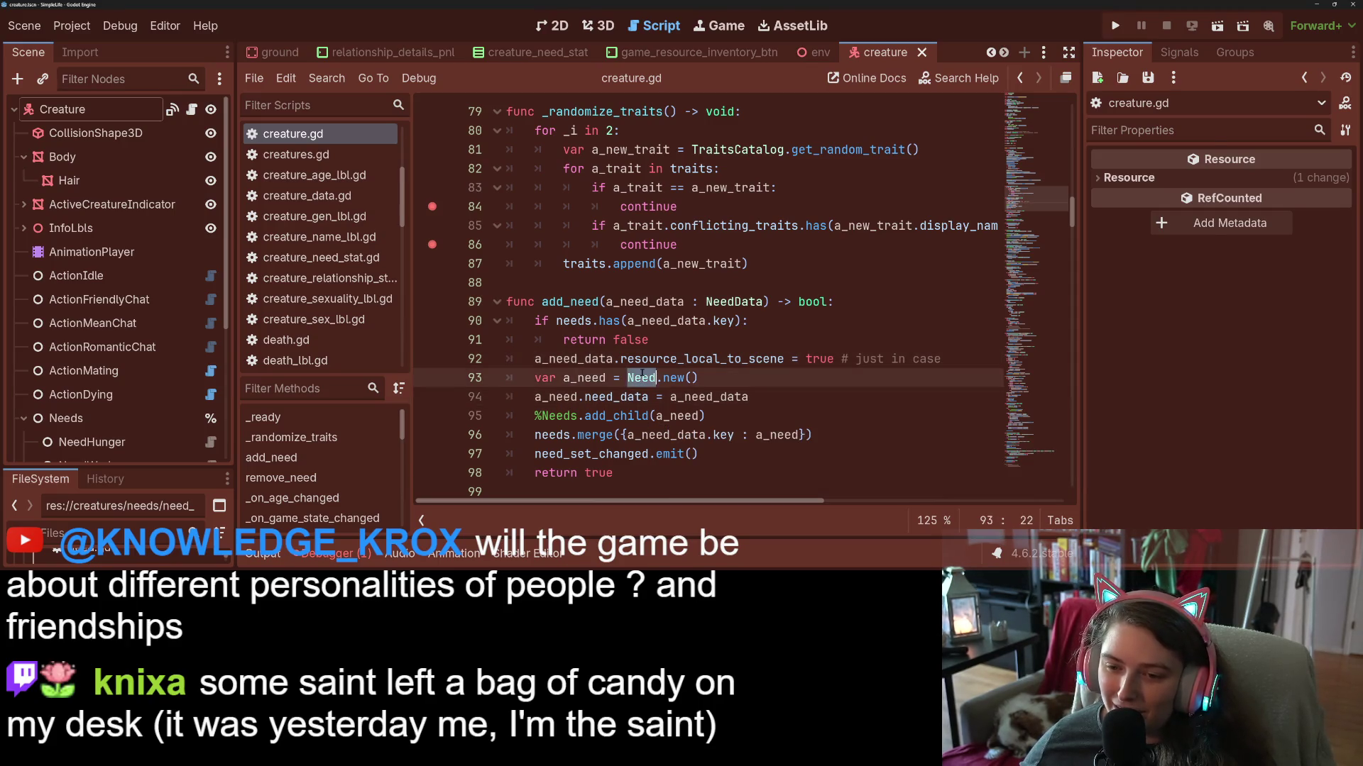
pyautogui.click(646, 397)
pyautogui.click(707, 384)
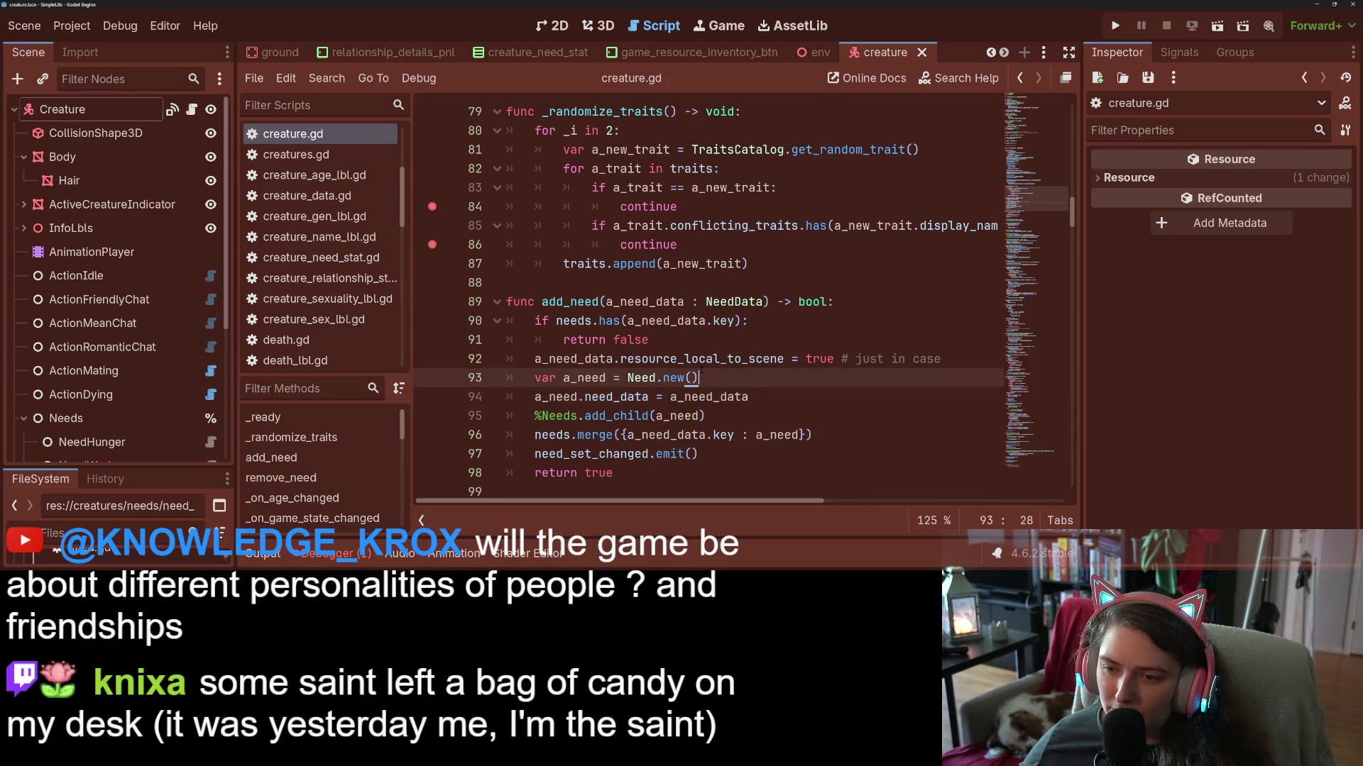
pyautogui.doubleClick(701, 359)
# Find in Files for add_need, yielding 3 matches in 2 files.
pyautogui.doubleClick(582, 302)
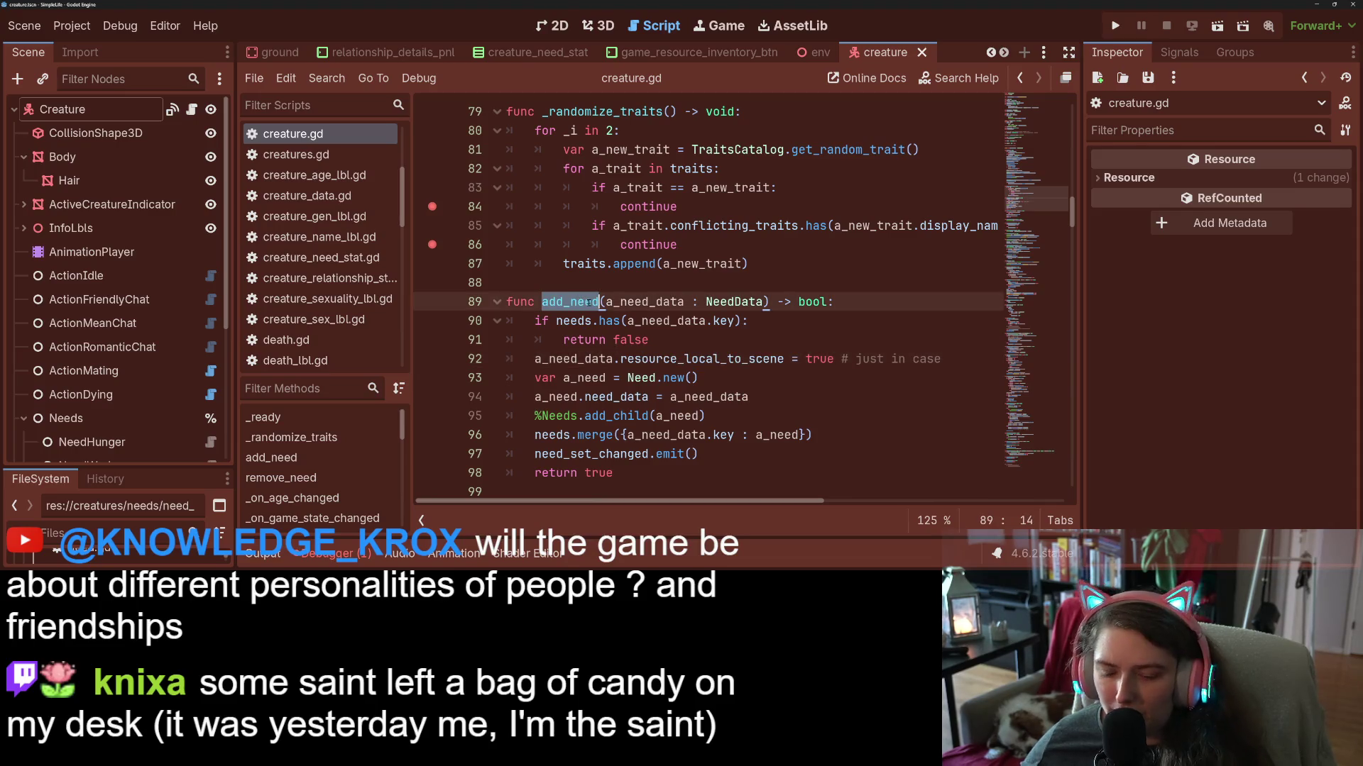
pyautogui.hotkey('ctrl', 'shift', 'f')
pyautogui.press('Return')
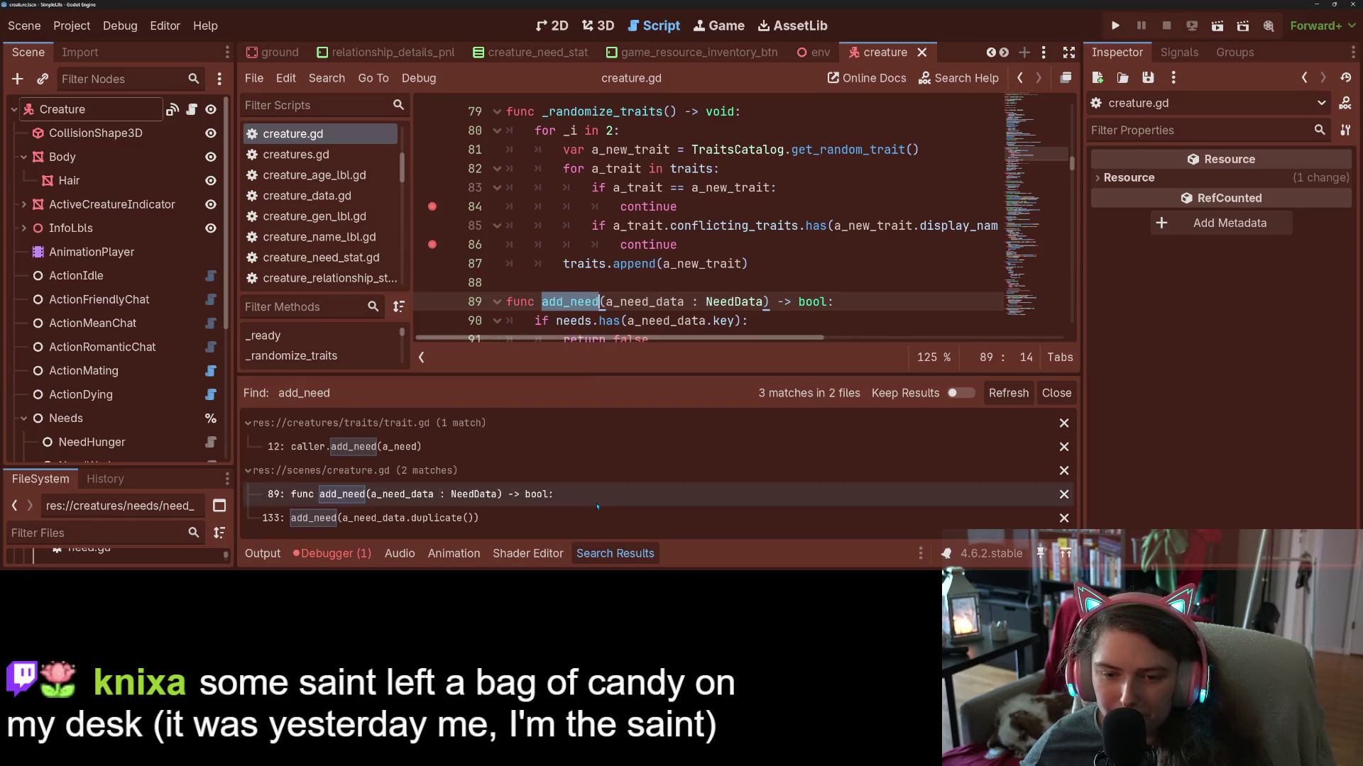
# In trait.gd line 12, append .duplicate() to a_need, save, then remove it again.
pyautogui.click(442, 446)
pyautogui.click(722, 321)
pyautogui.write('.add_need(a_need')
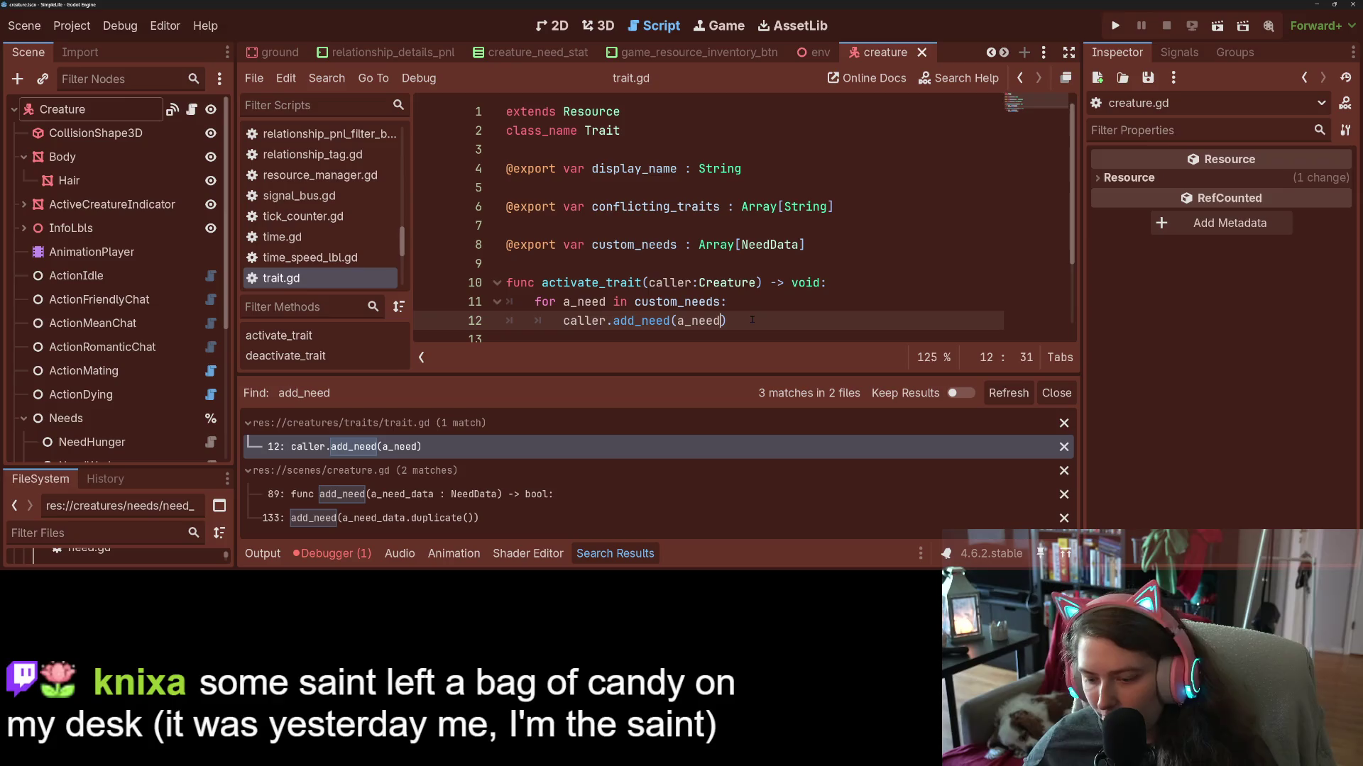
pyautogui.write('dup')
pyautogui.press('Return')
pyautogui.hotkey('ctrl', 's')
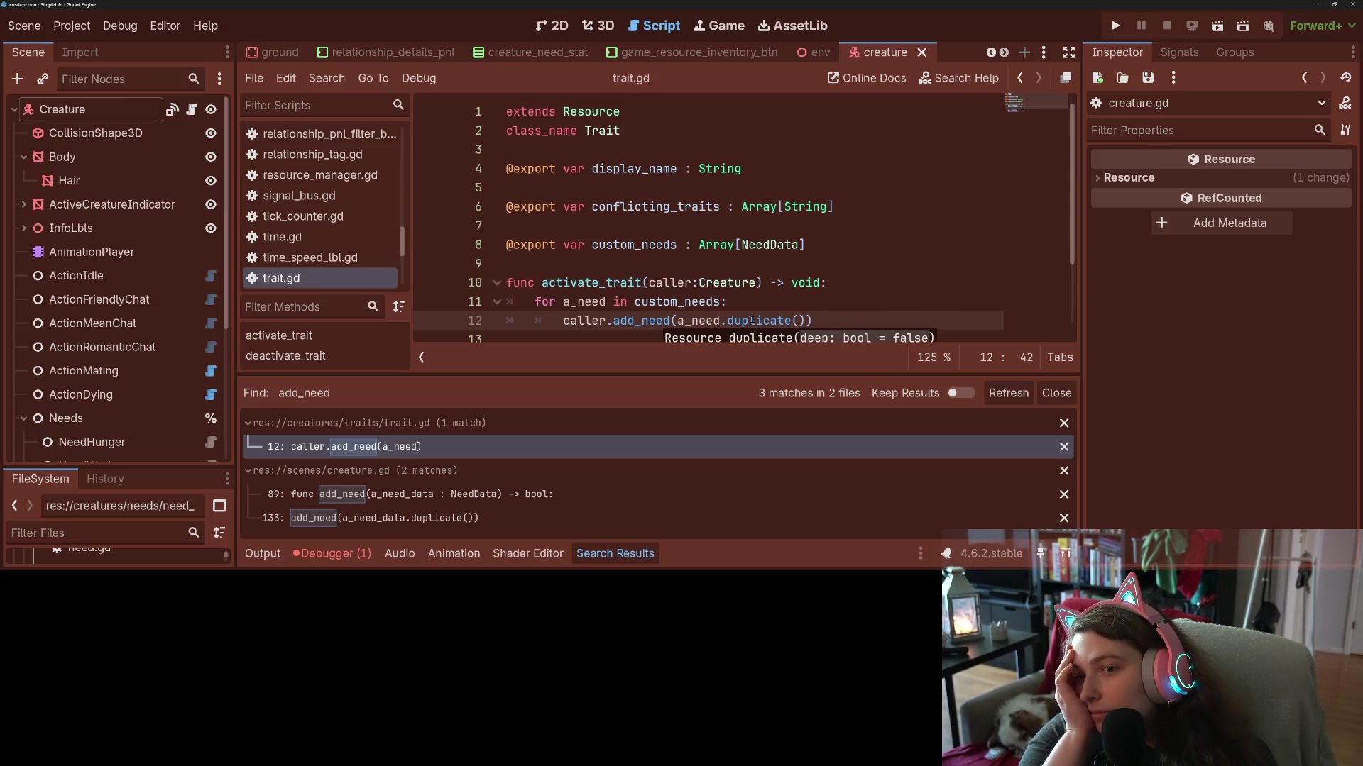
pyautogui.hotkey('ctrl', 's')
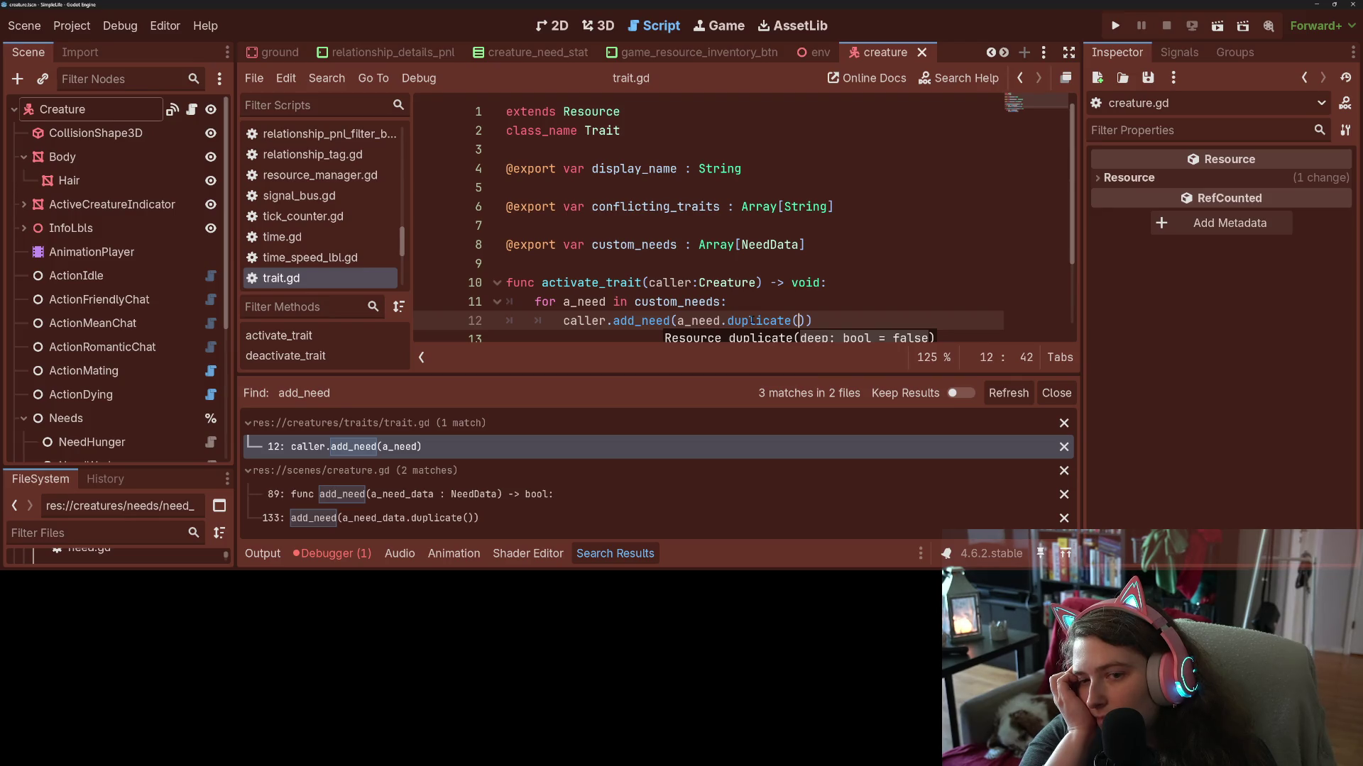
pyautogui.press('BackSpace')
pyautogui.press('BackSpace')
pyautogui.press('BackSpace')
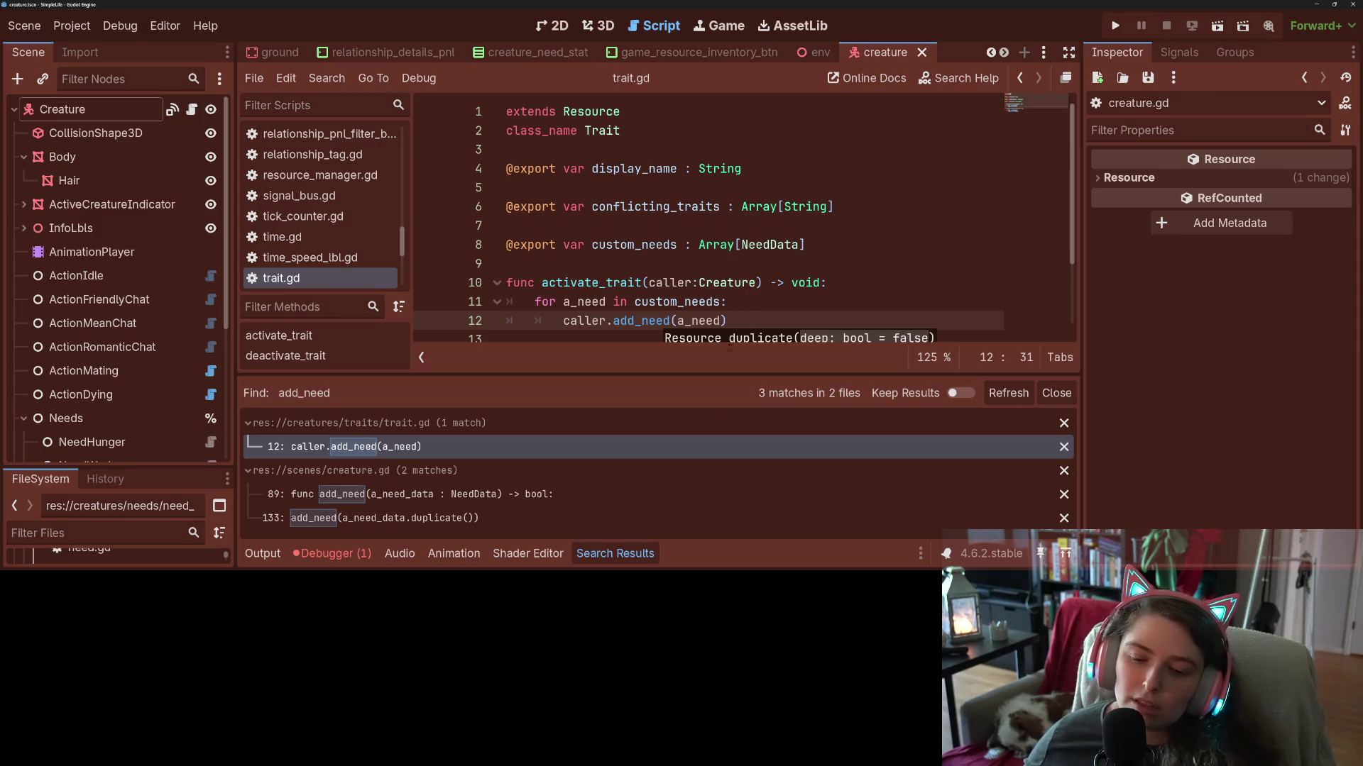
# Re-run Find in Files for add_need and open the creature.gd line 133 result.
pyautogui.click(591, 557)
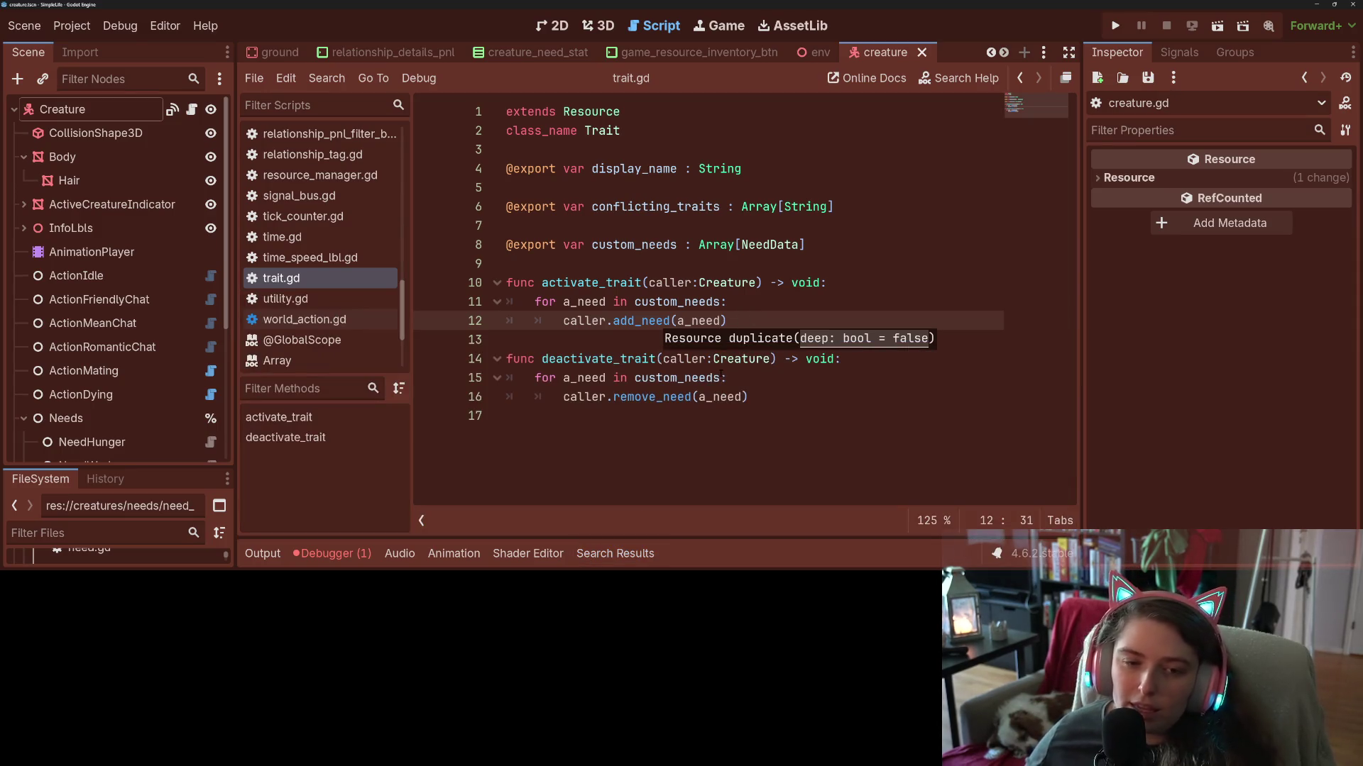
pyautogui.moveTo(713, 377)
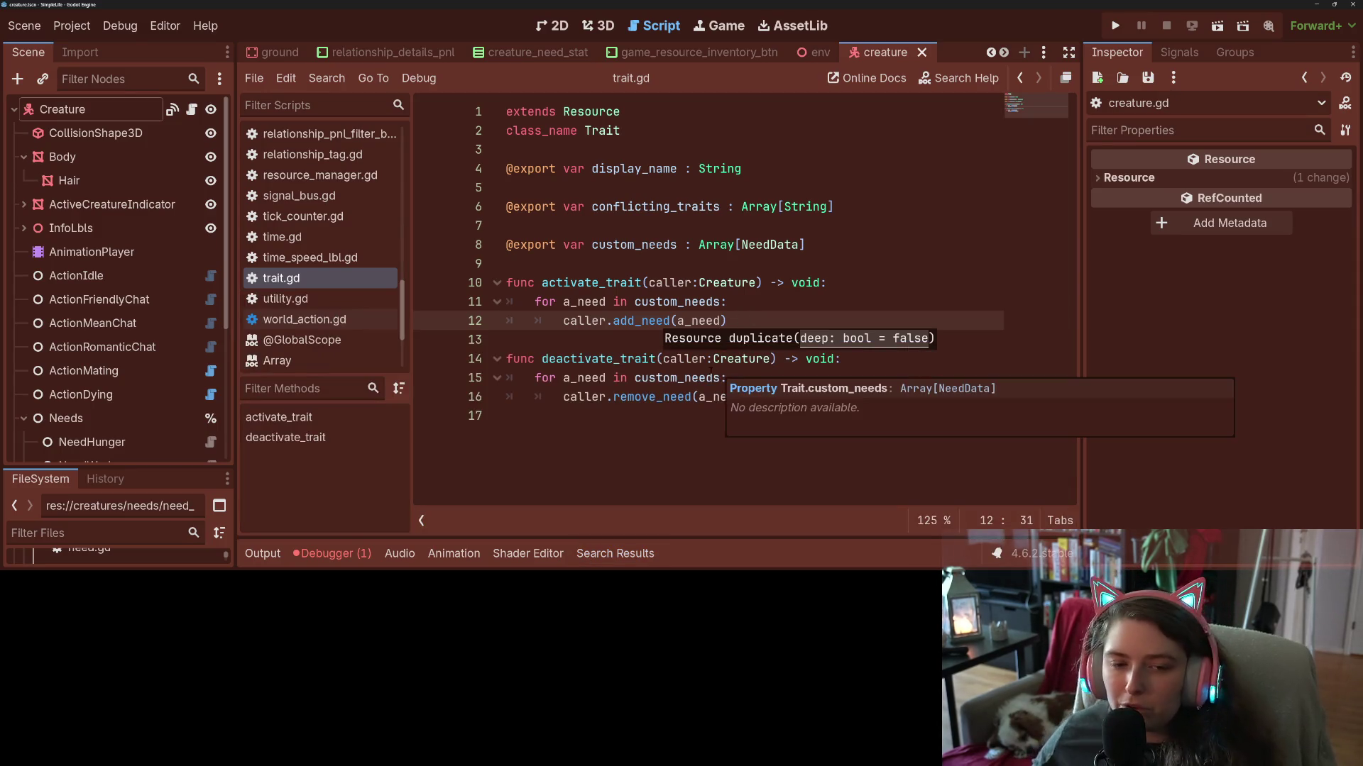
pyautogui.doubleClick(617, 324)
pyautogui.doubleClick(703, 321)
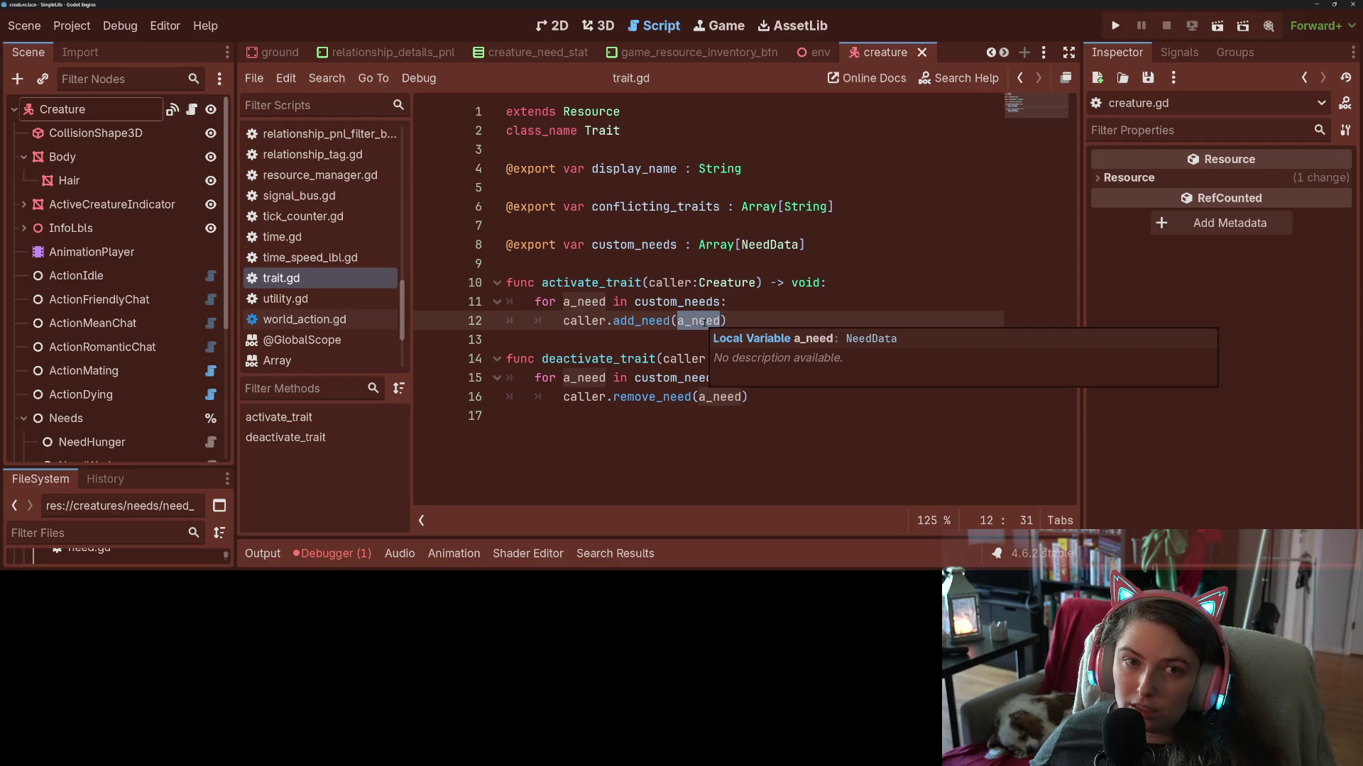
pyautogui.doubleClick(585, 321)
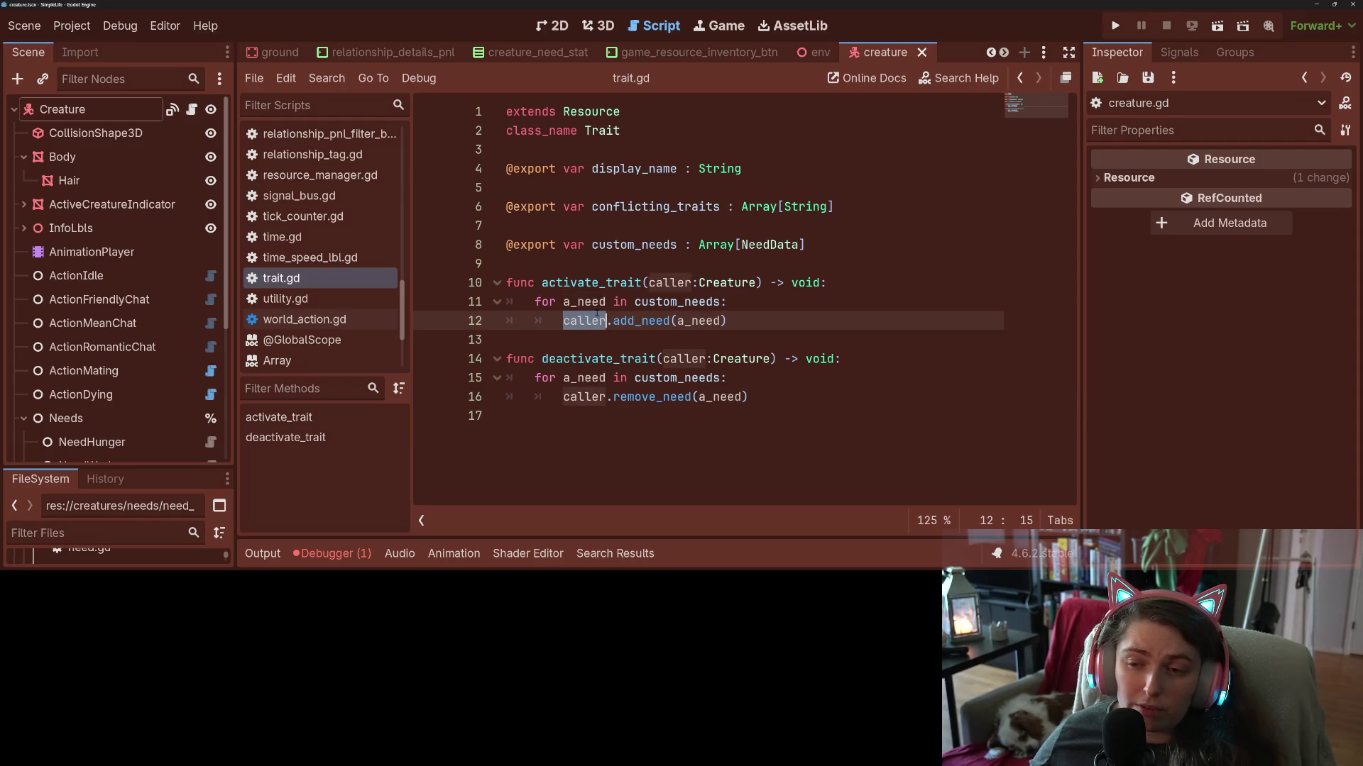
pyautogui.doubleClick(644, 320)
pyautogui.hotkey('ctrl', 'shift', 'f')
pyautogui.press('Return')
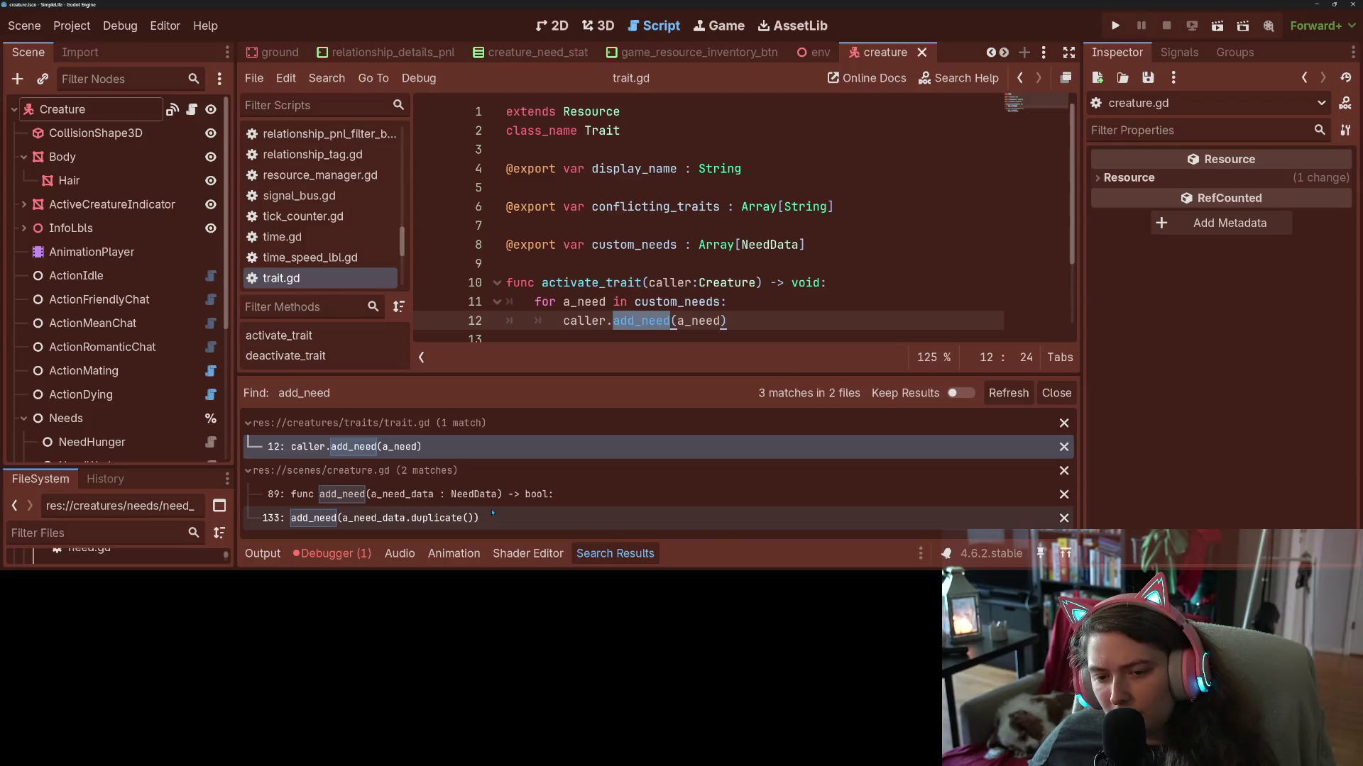
pyautogui.click(469, 517)
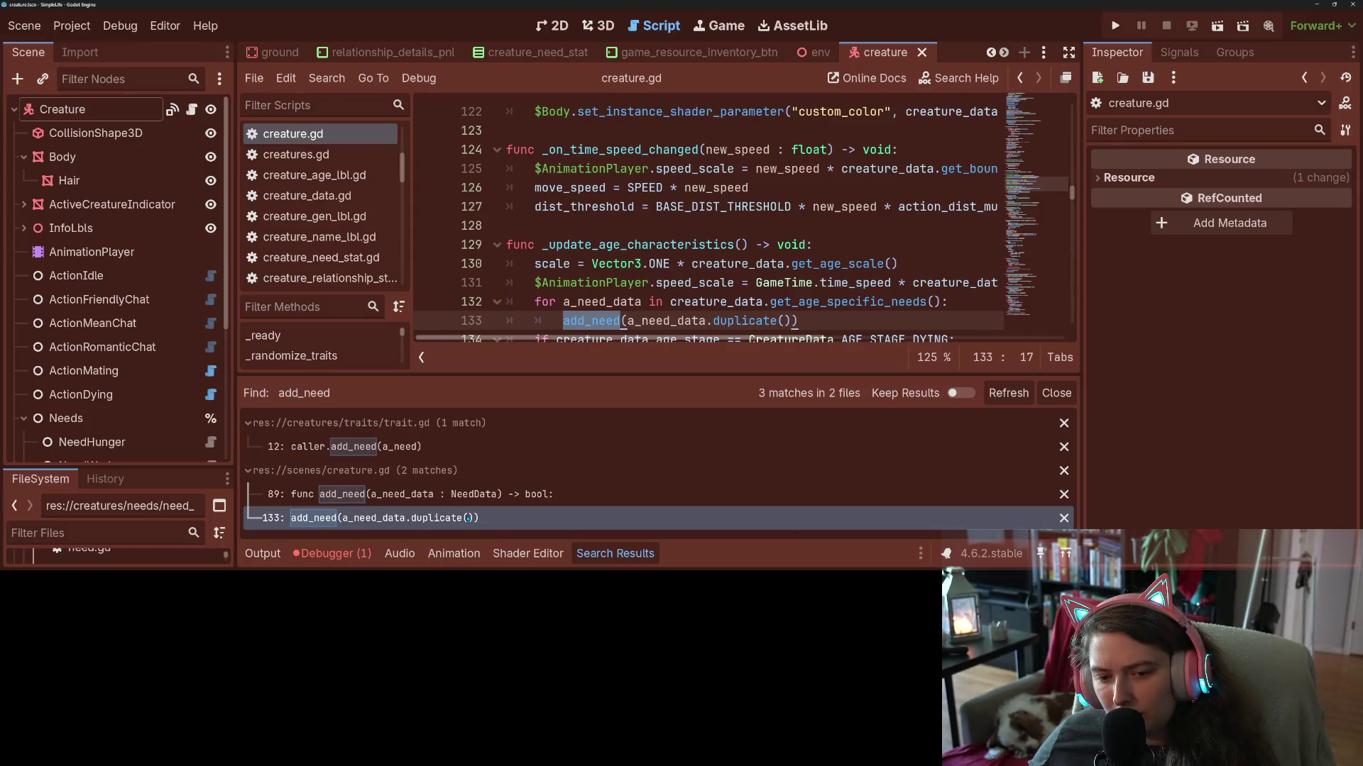
# Review the get_age_specific_needs add_need call, then jump from trait.gd to remove_need's definition.
pyautogui.scroll(-1, 622, 268)
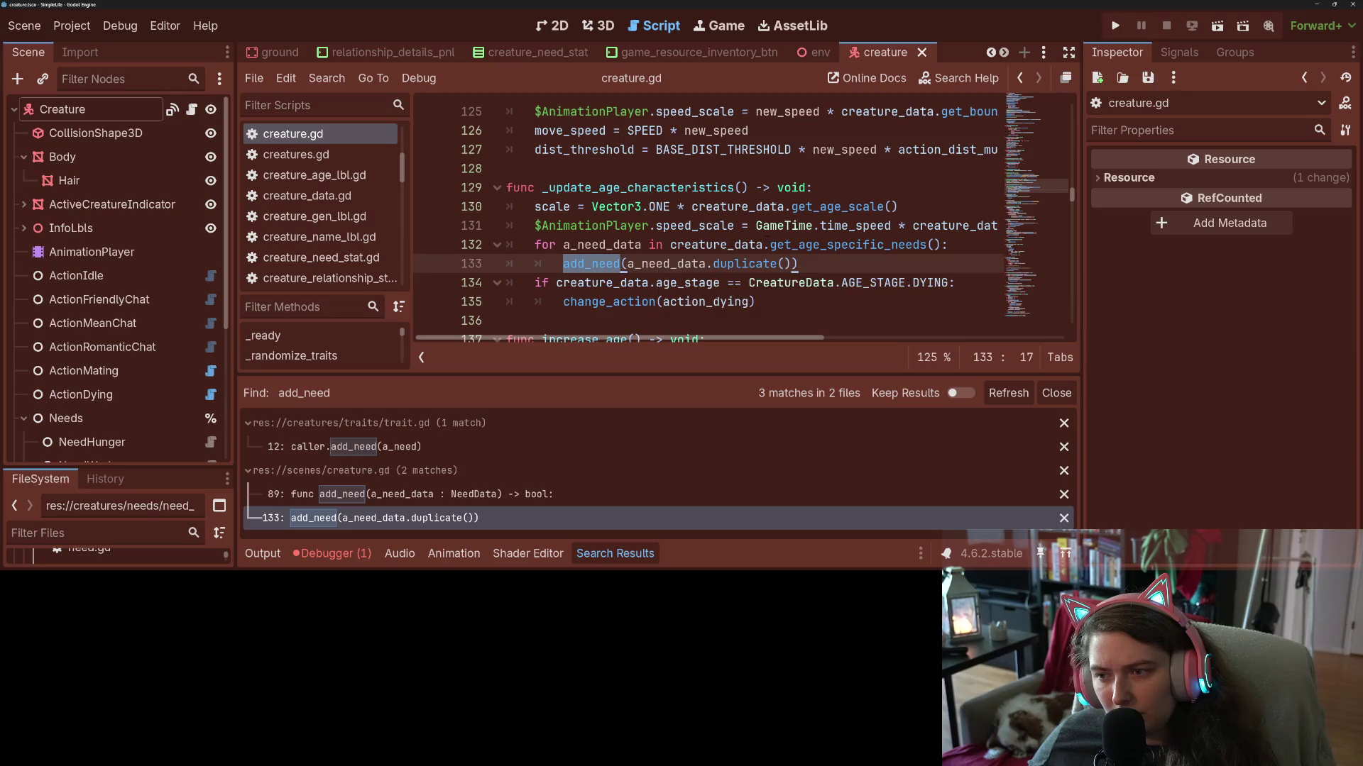
pyautogui.doubleClick(848, 244)
pyautogui.scroll(-2, 644, 265)
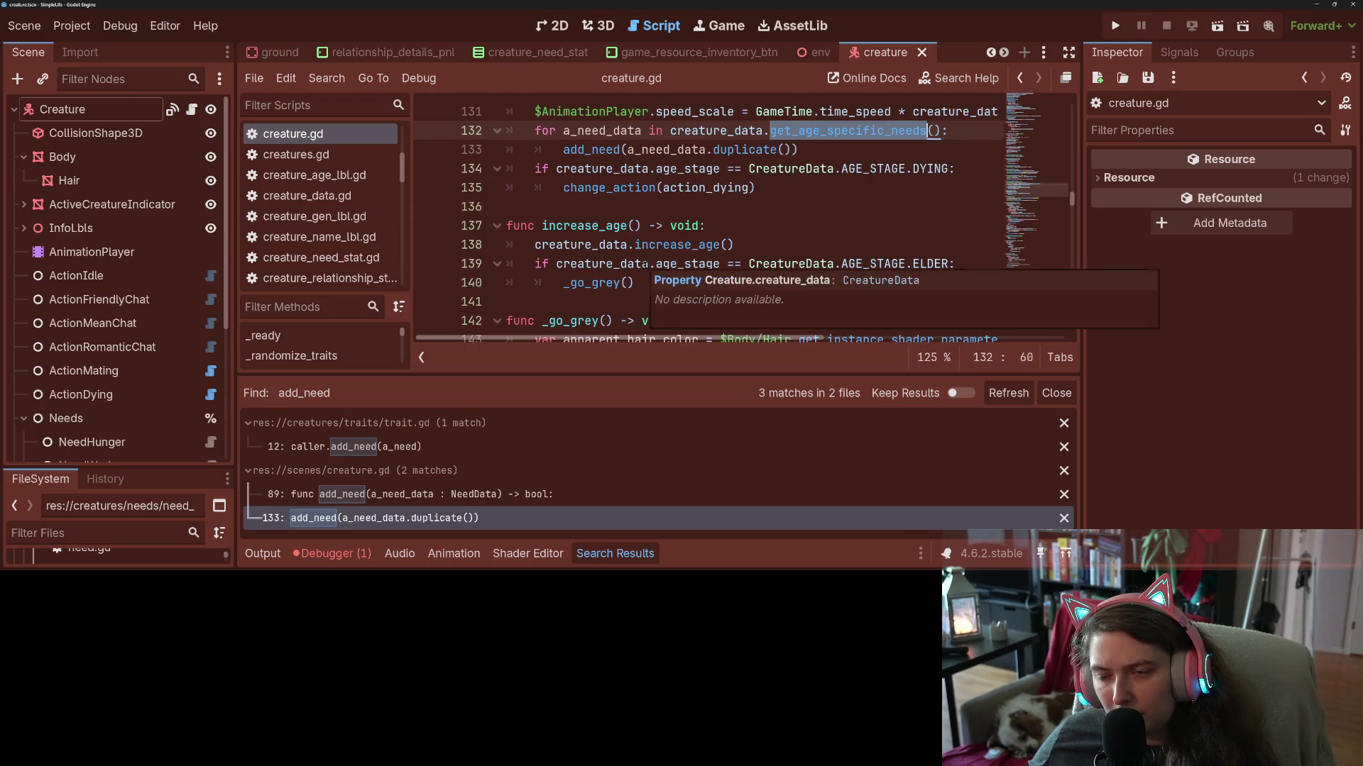
pyautogui.scroll(1, 775, 273)
pyautogui.click(776, 226)
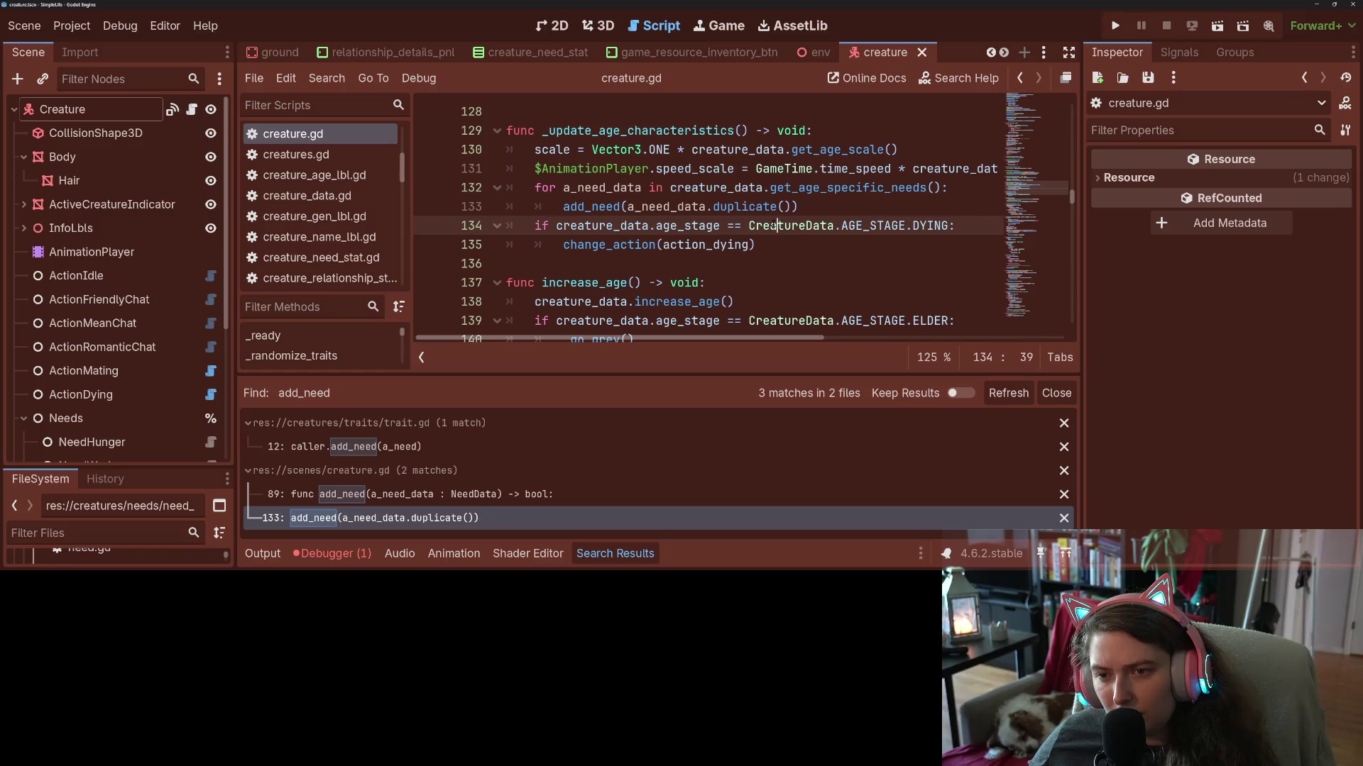
pyautogui.click(630, 206)
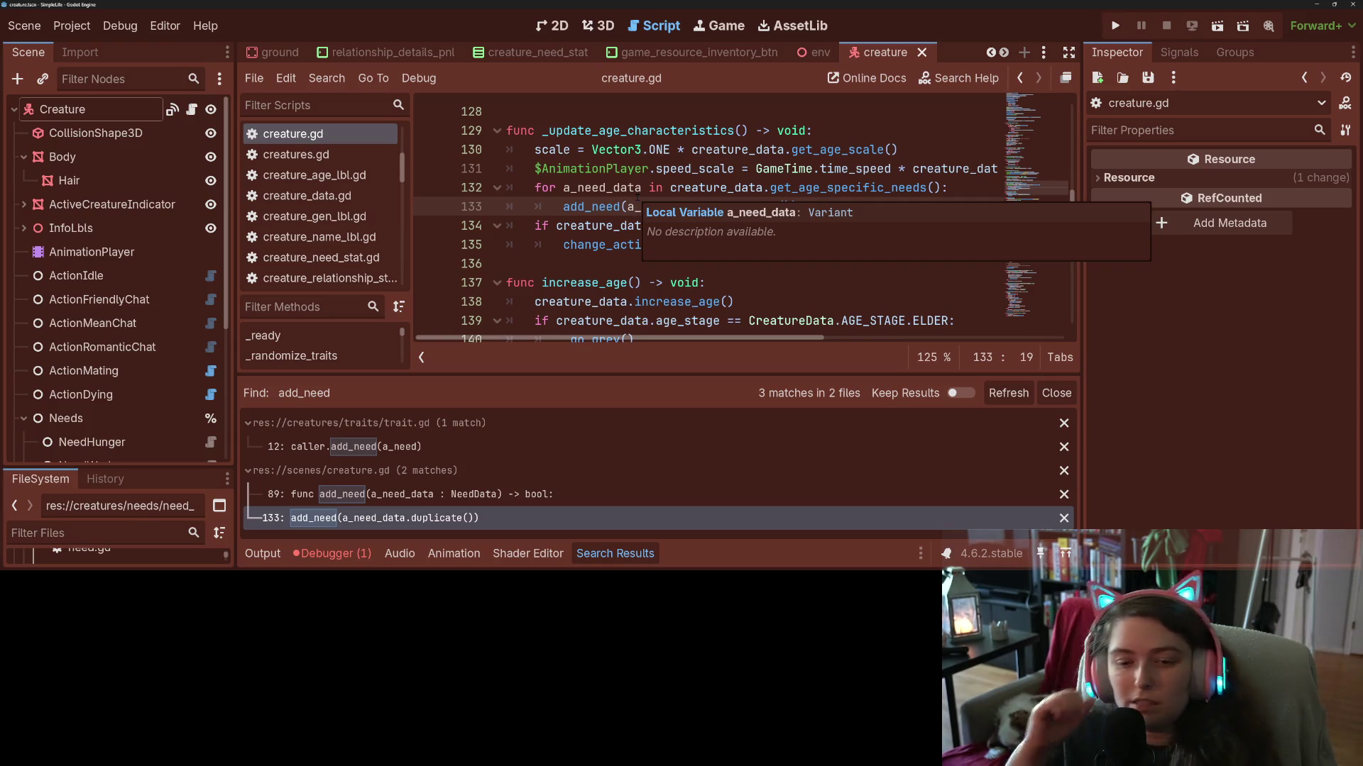
pyautogui.click(344, 447)
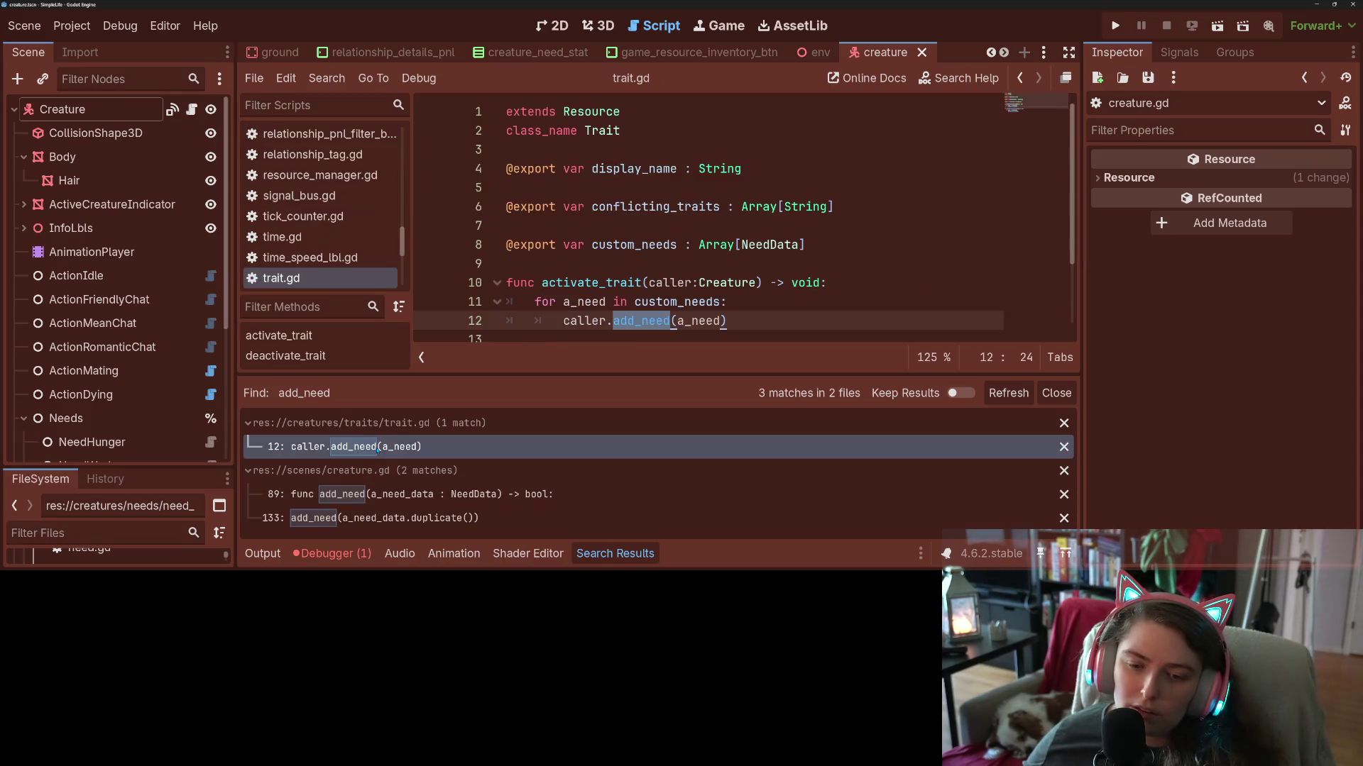
pyautogui.keyDown('ctrl'); pyautogui.click(653, 306); pyautogui.keyUp('ctrl')
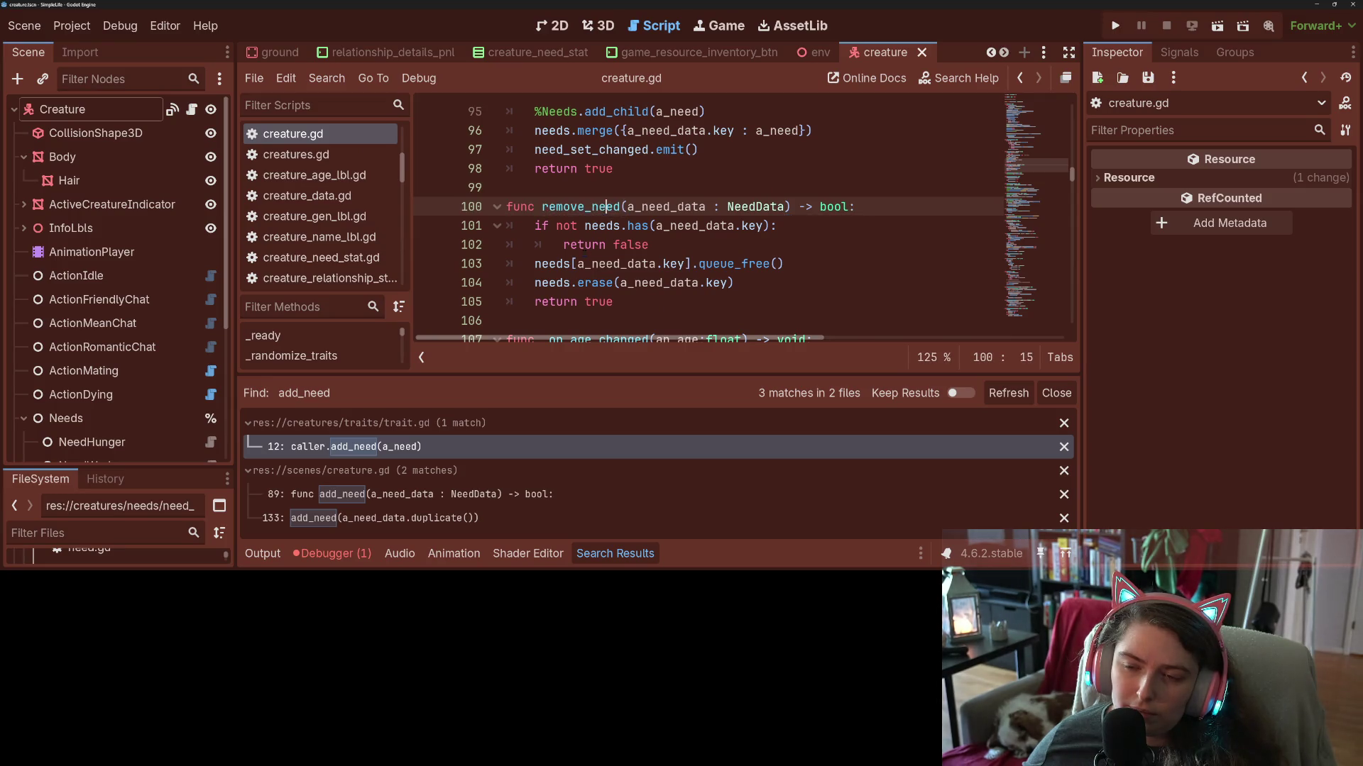
# Replace line 102's return with a draft loop over existing needs typed as NeedData.
pyautogui.click(585, 244)
pyautogui.click(563, 244)
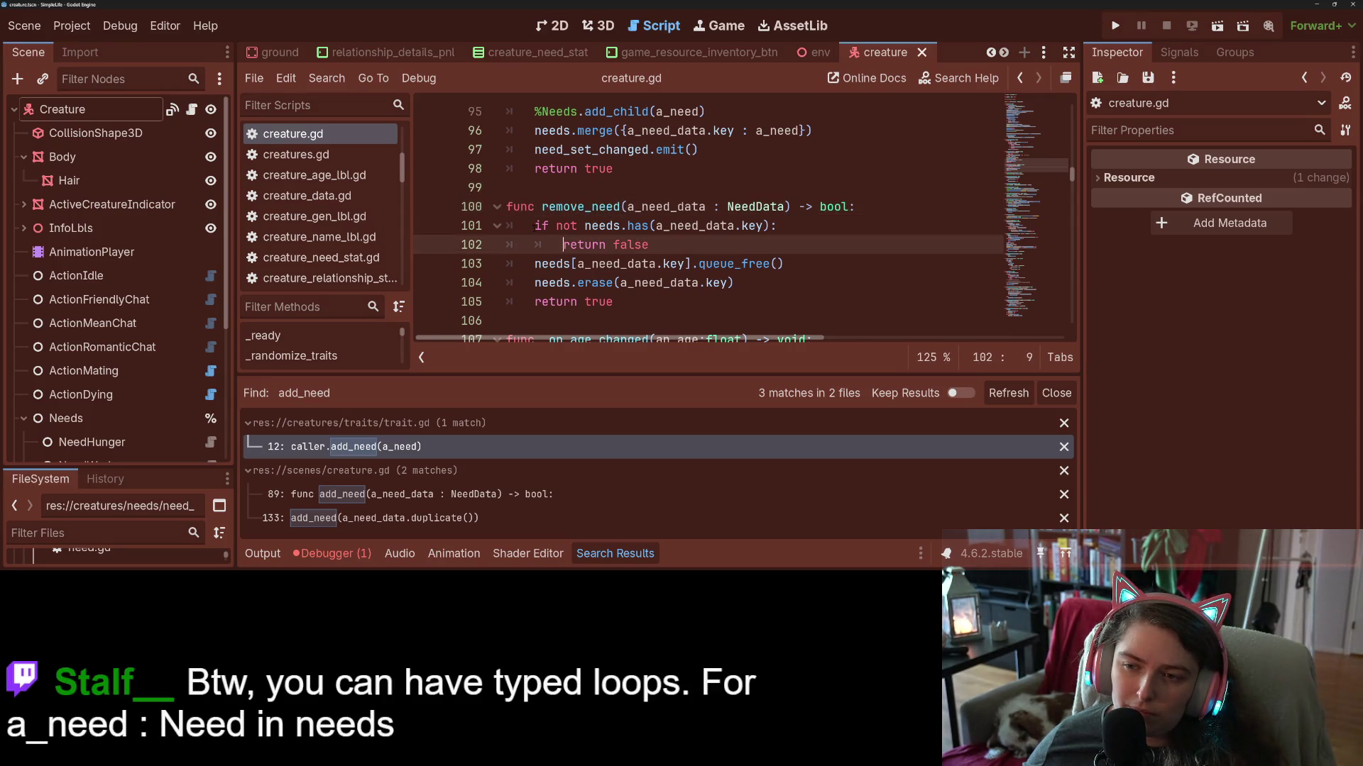
pyautogui.click(534, 225)
pyautogui.click(534, 263)
pyautogui.moveTo(648, 245); pyautogui.dragTo(562, 244)
pyautogui.write('for')
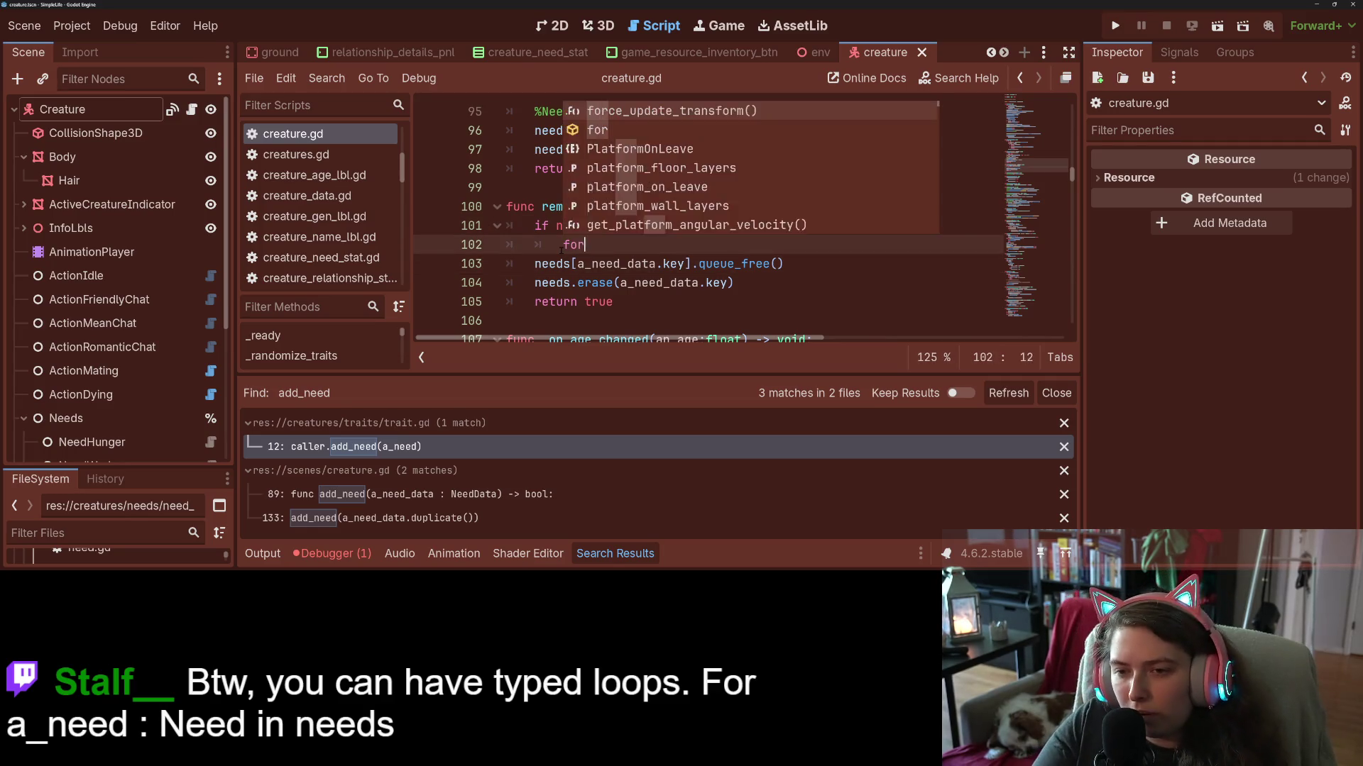
pyautogui.write(' a_need in ')
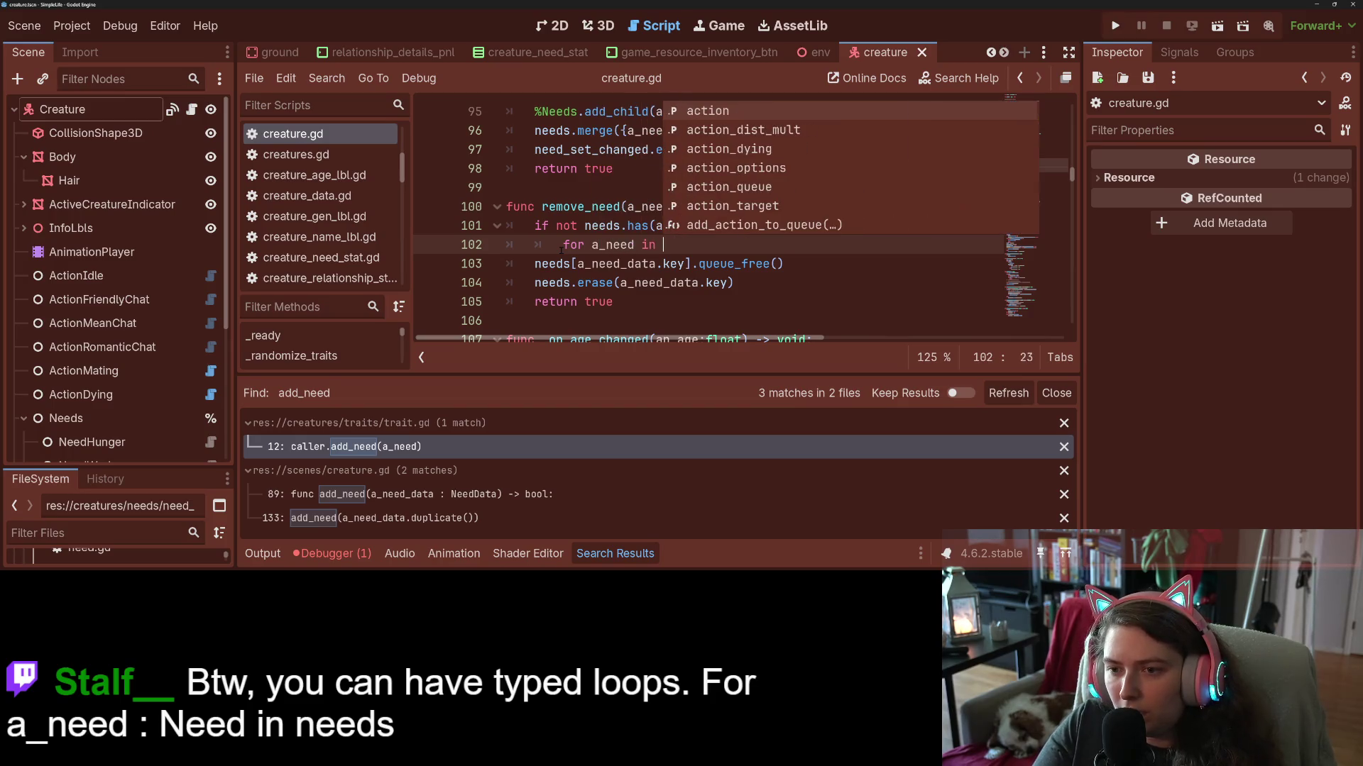
pyautogui.write('nedd')
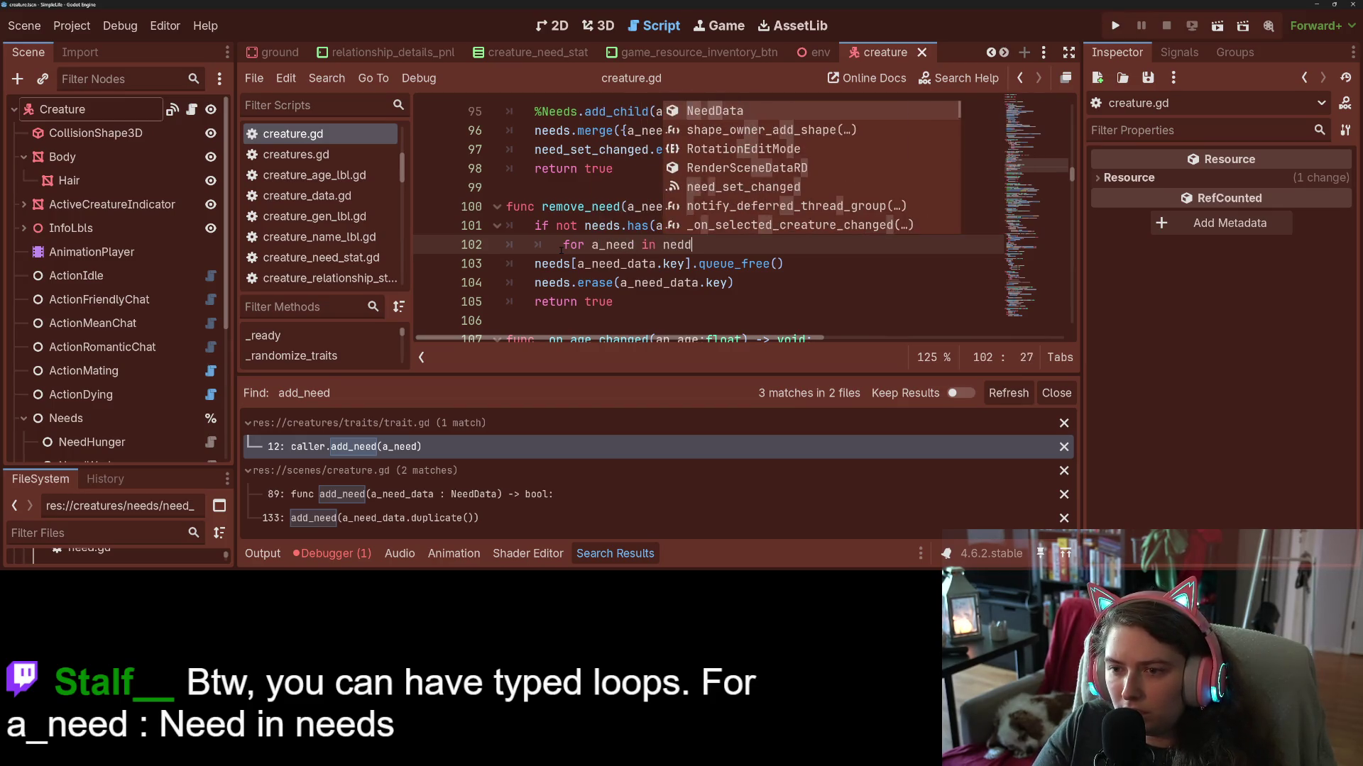
pyautogui.press('BackSpace')
pyautogui.press('BackSpace')
pyautogui.write('ed')
pyautogui.click(598, 245)
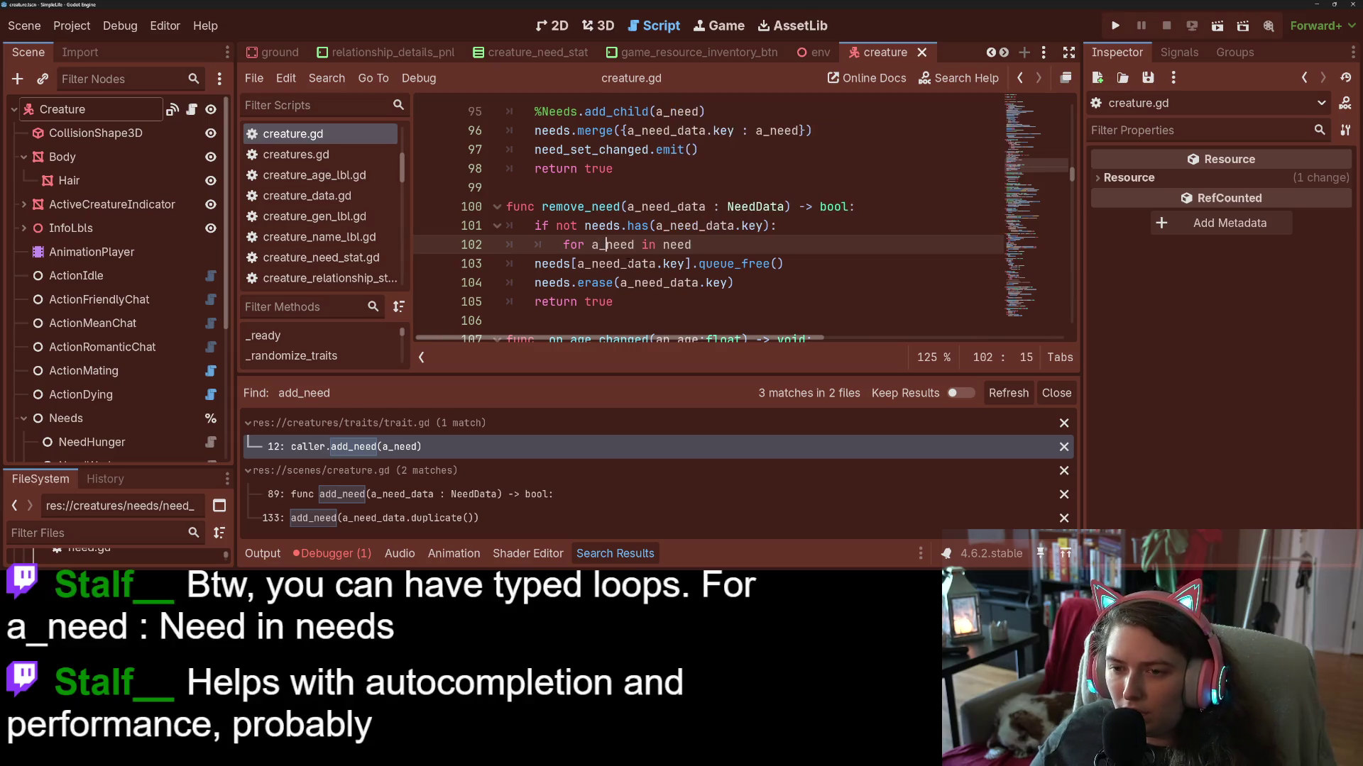
pyautogui.write('n_exiti')
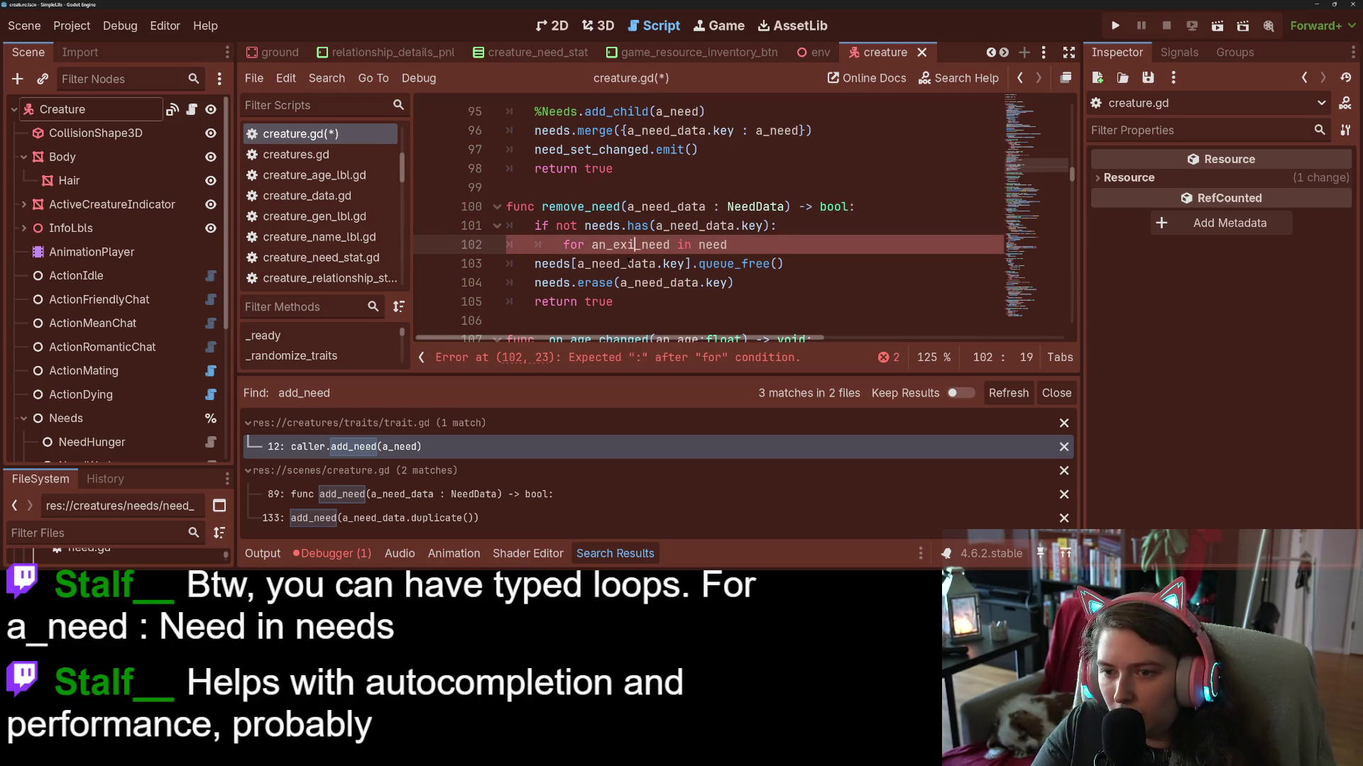
pyautogui.write('ing_')
pyautogui.click(762, 245)
pyautogui.write('s')
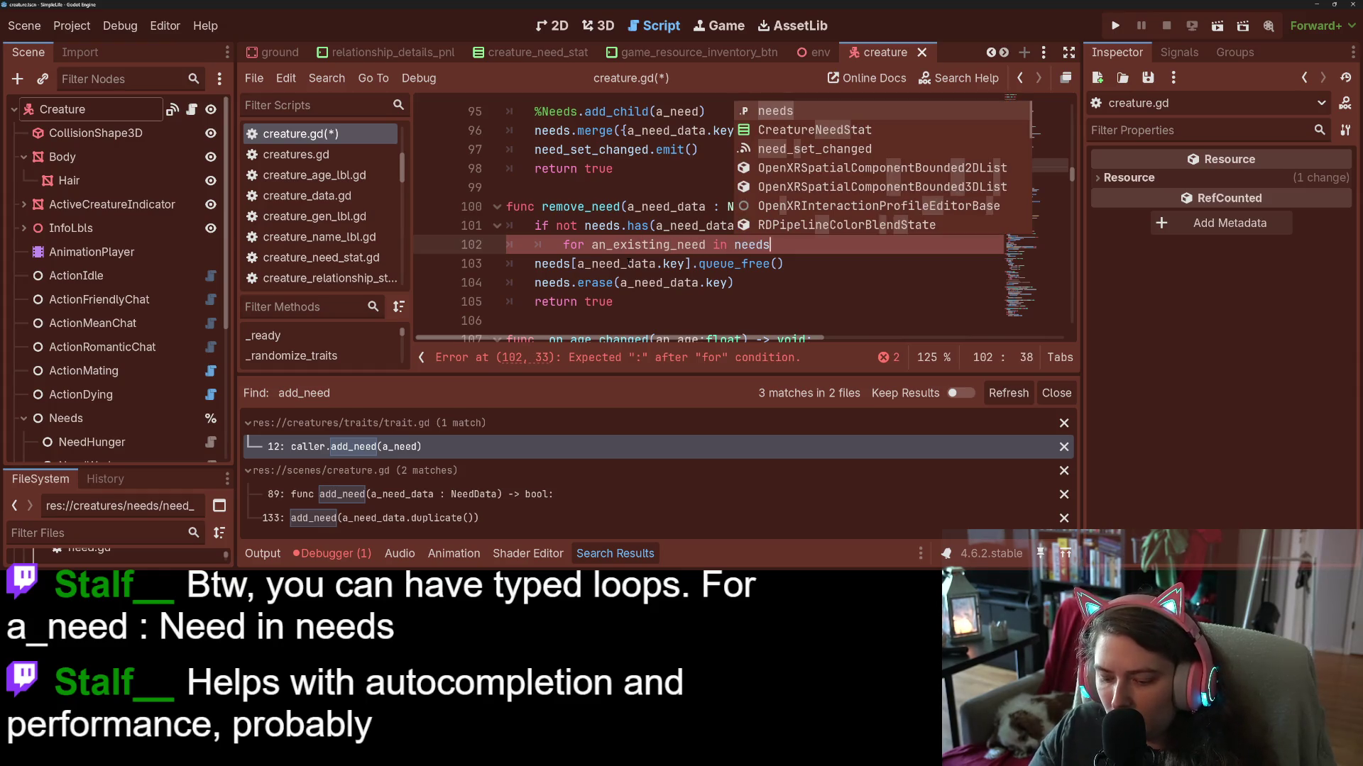
pyautogui.write(':')
pyautogui.press('Return')
pyautogui.write('if')
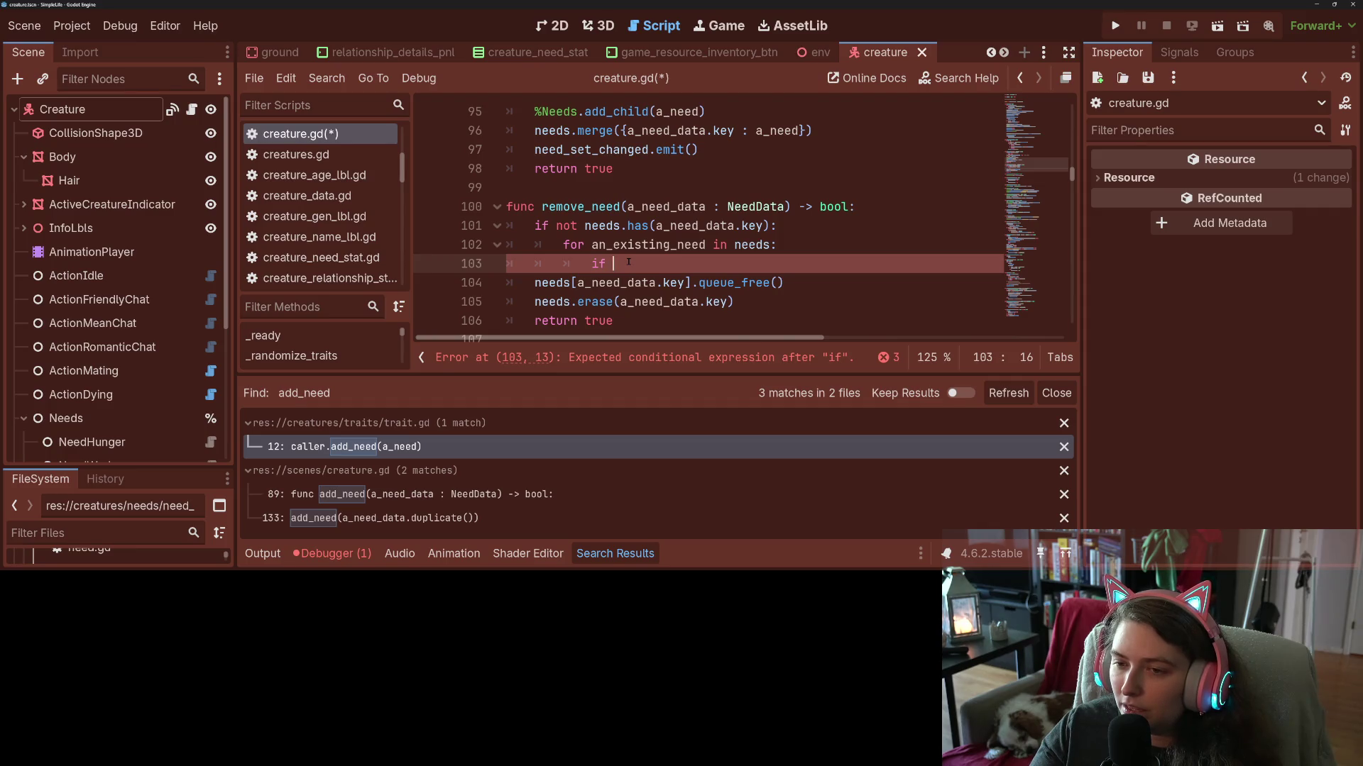
pyautogui.press('Up')
pyautogui.press('Up')
pyautogui.press('Down')
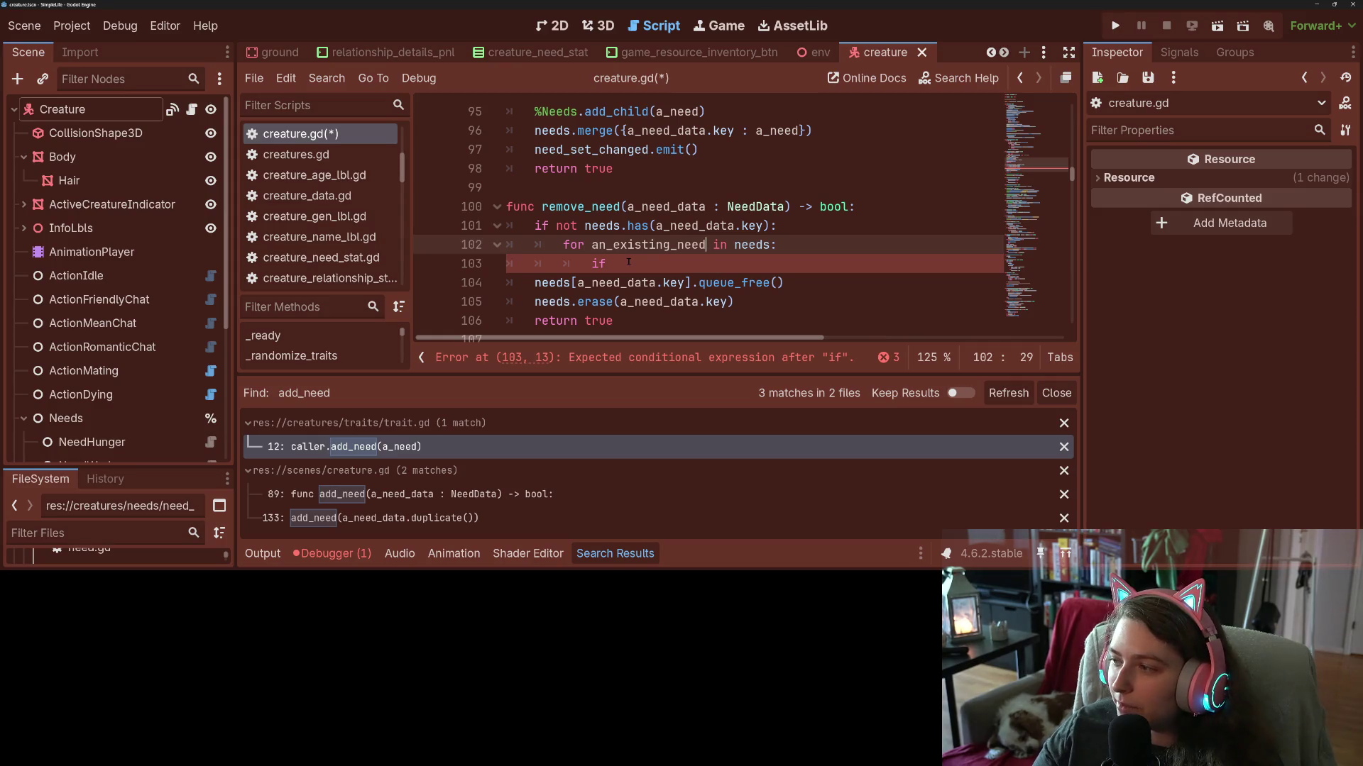
pyautogui.write(':')
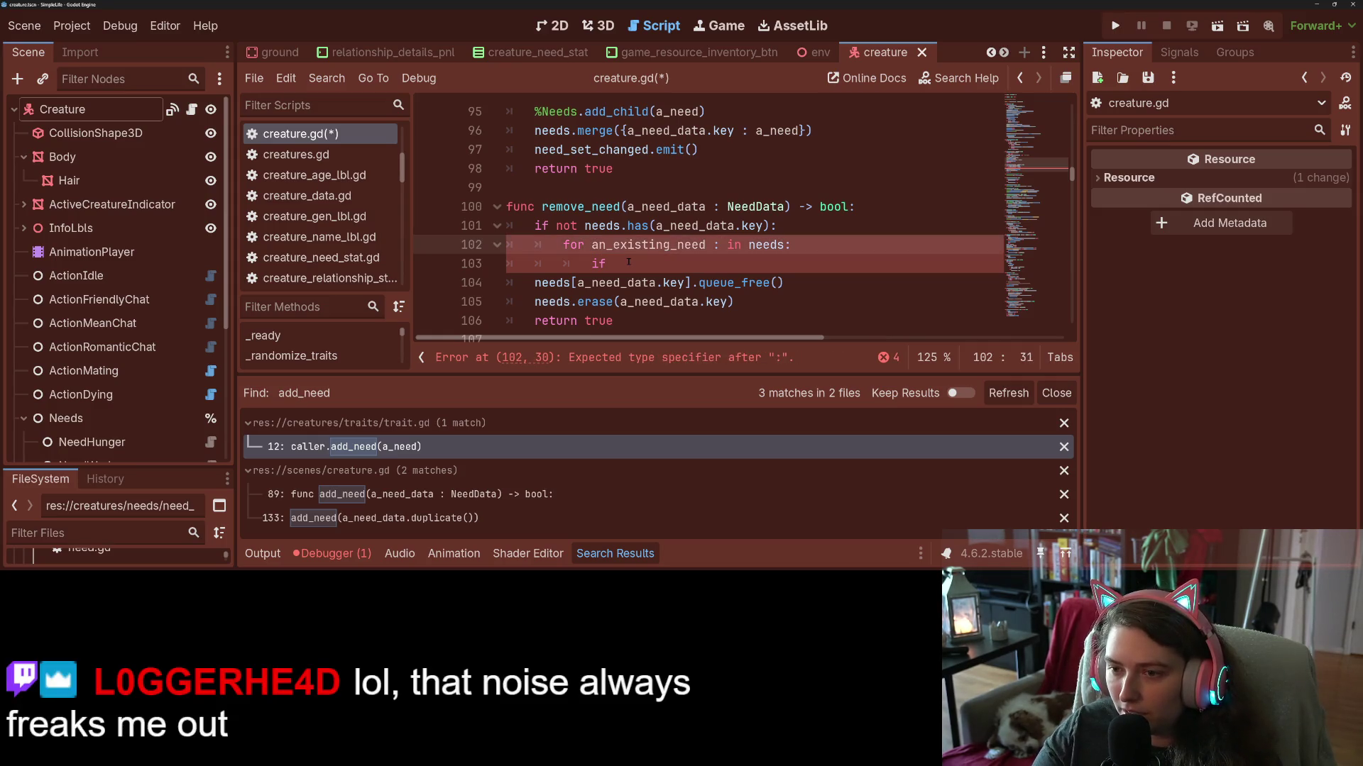
pyautogui.write(' Need')
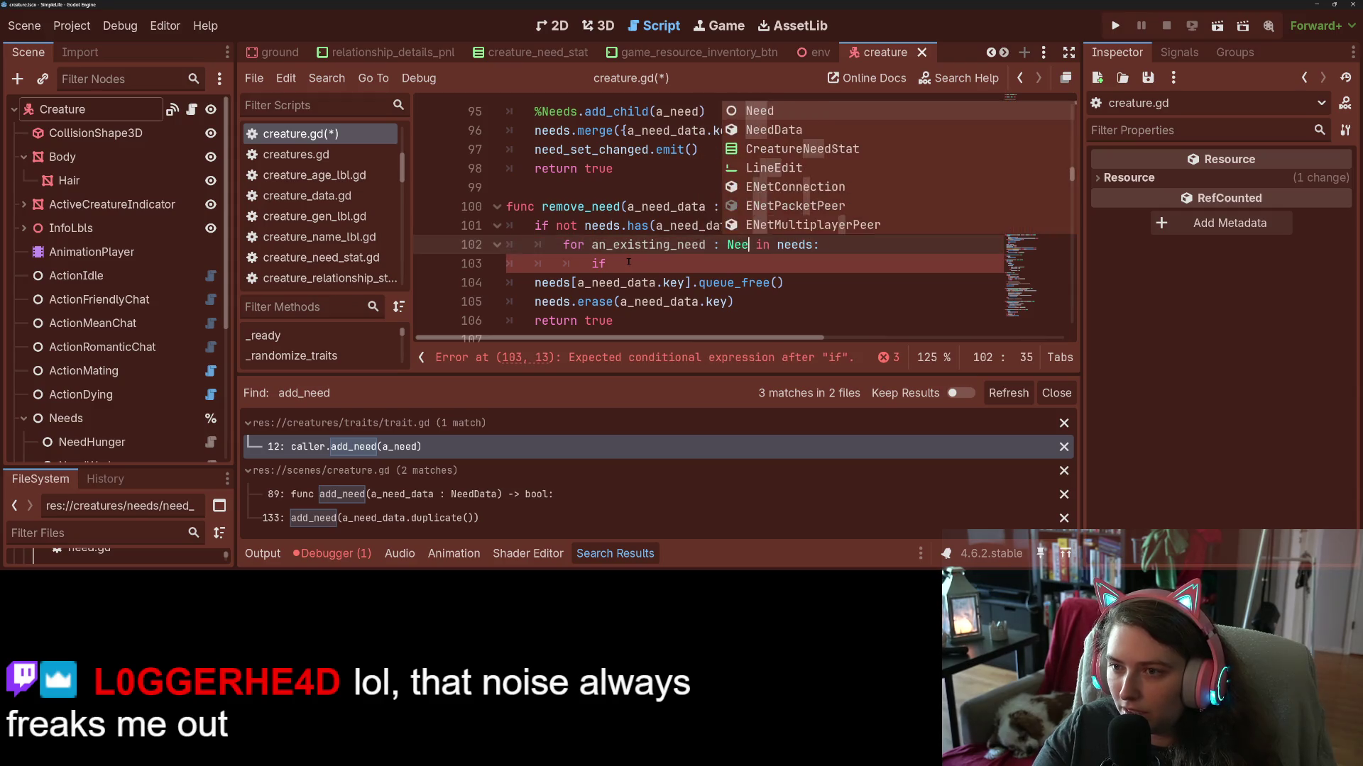
pyautogui.press('Down')
pyautogui.press('Return')
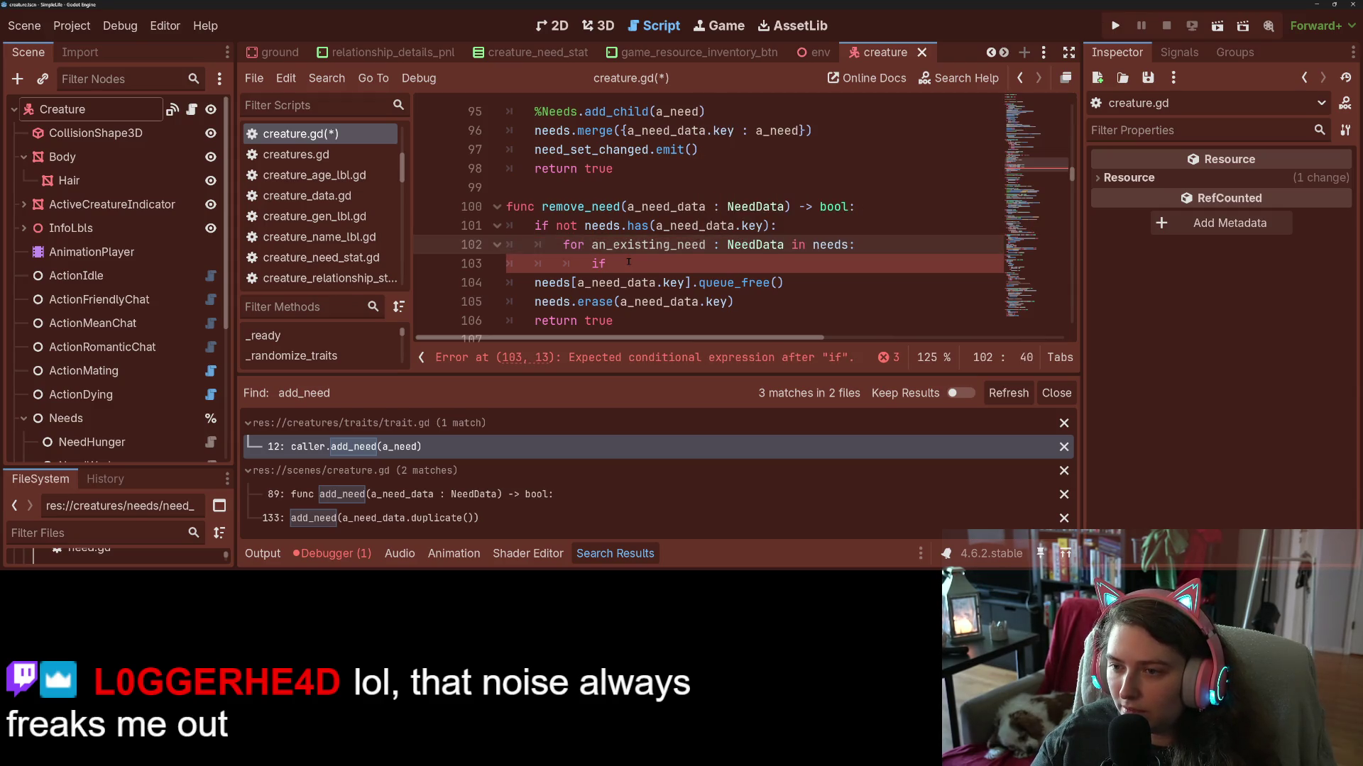
# Write the loop's if condition comparing an_existing_need.key with a_need_data.key.
pyautogui.click(628, 263)
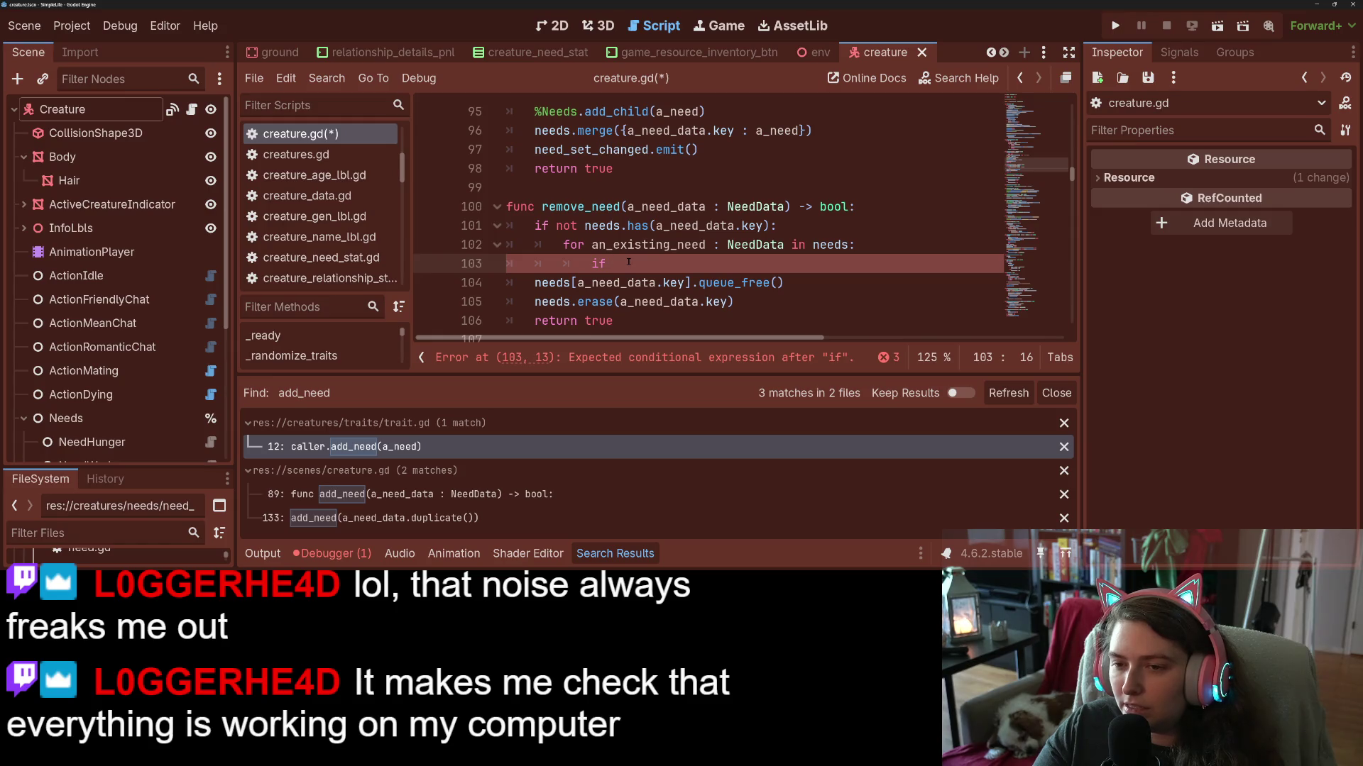
pyautogui.write('an')
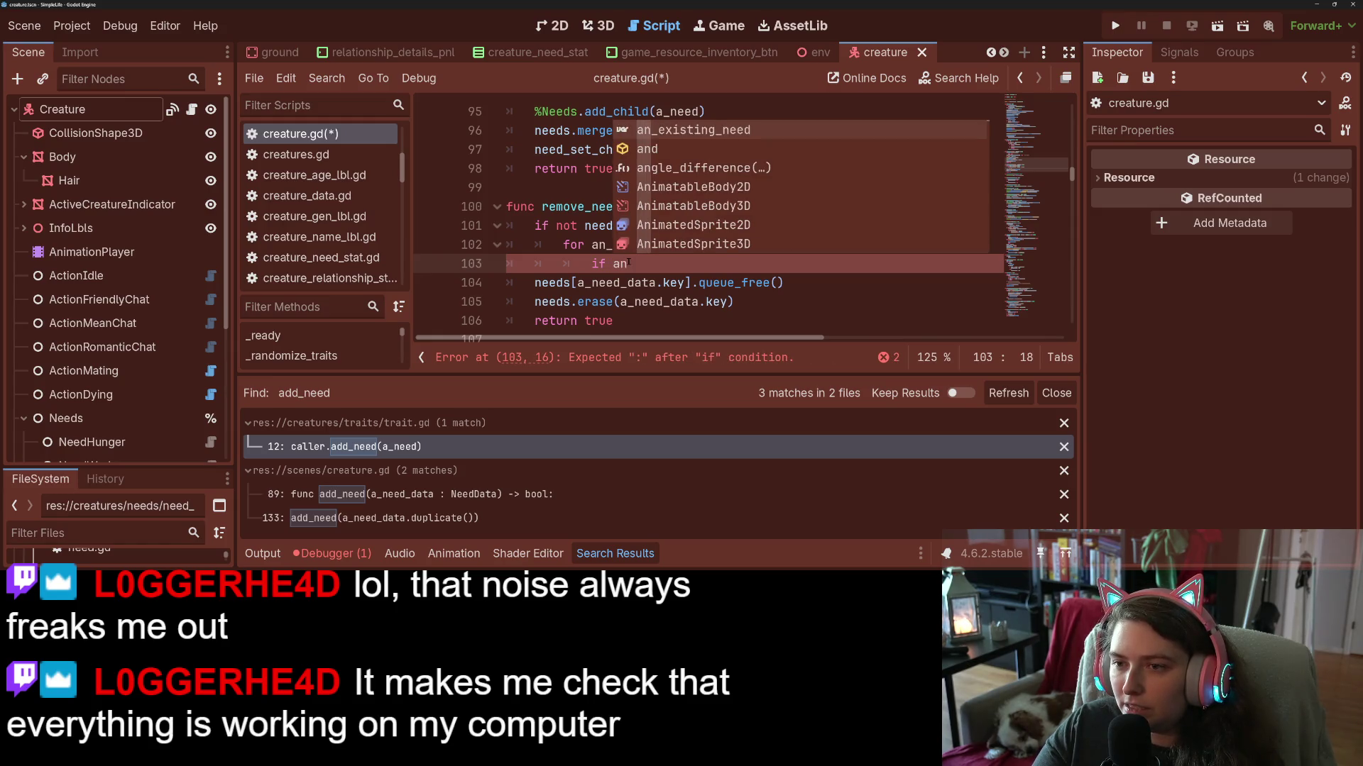
pyautogui.press('Return')
pyautogui.write('.')
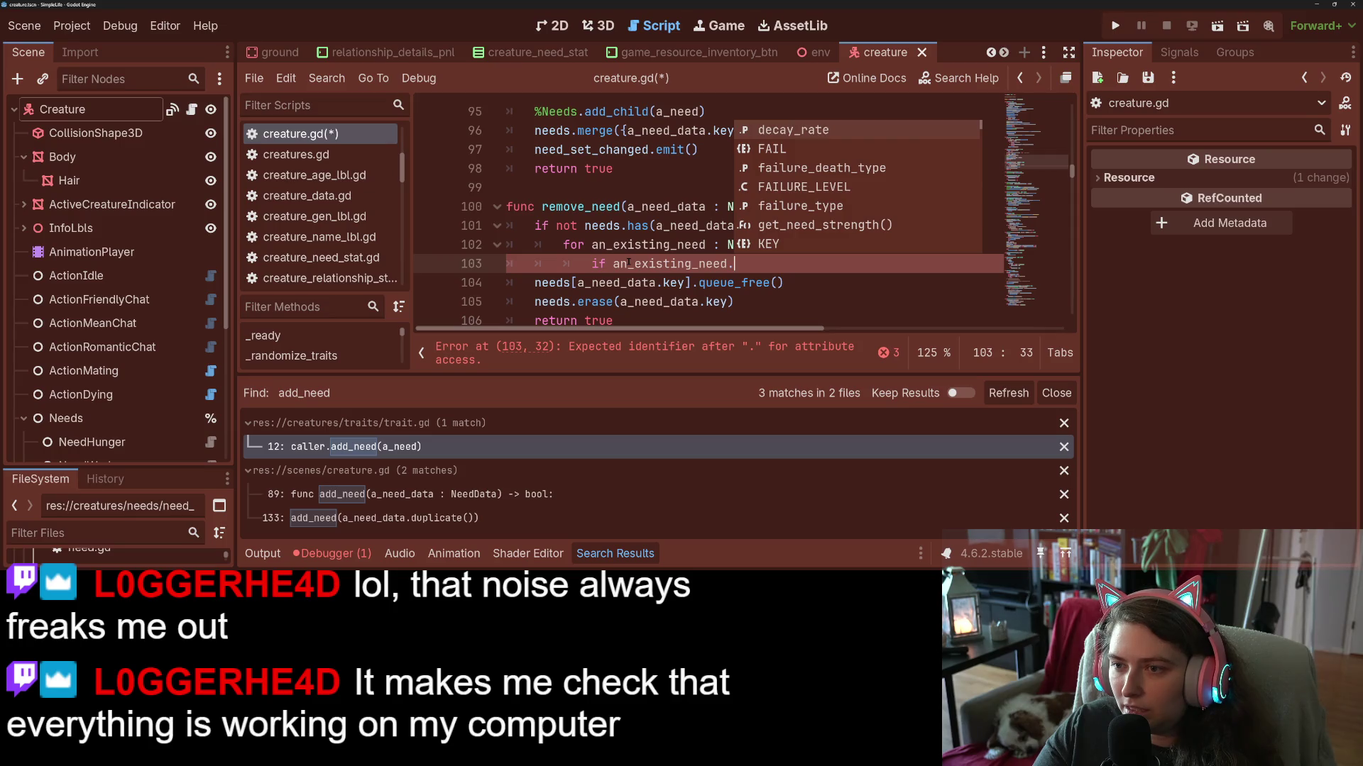
pyautogui.write('dis')
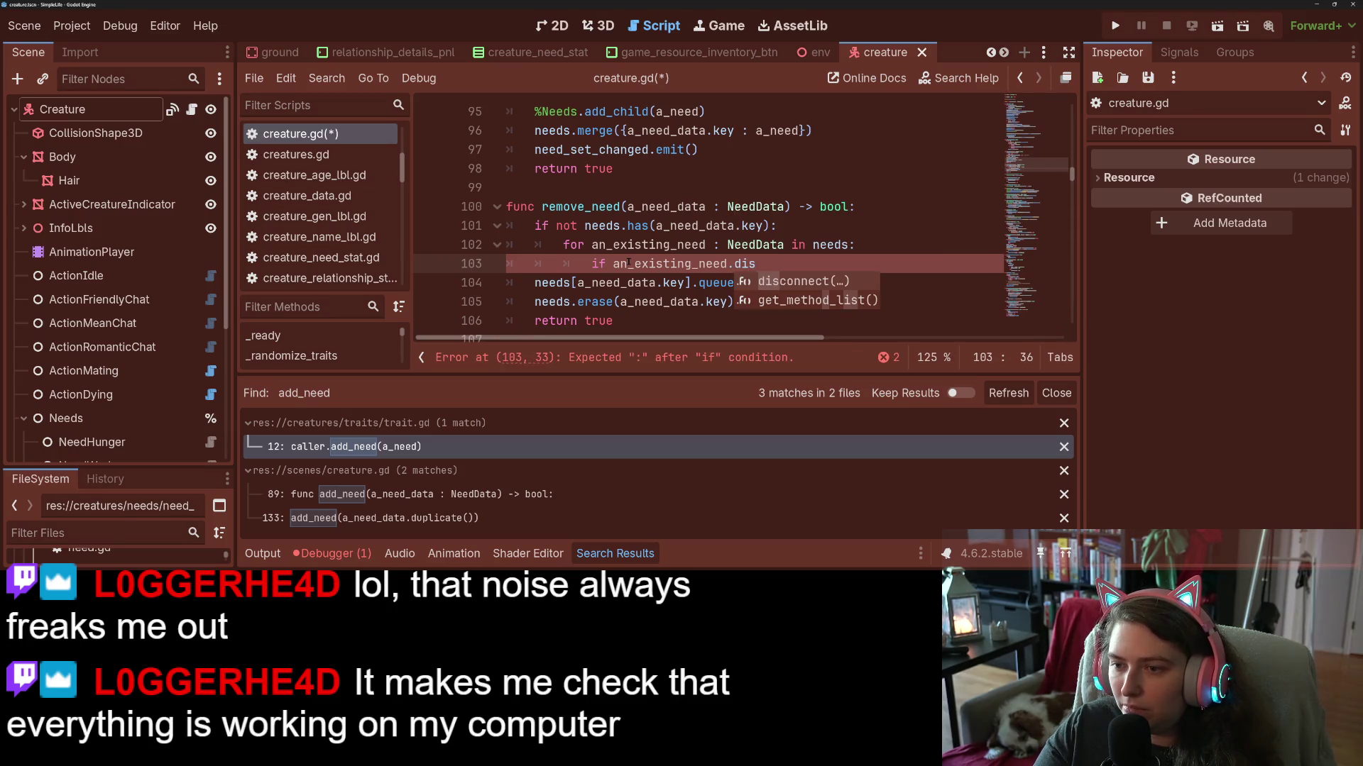
pyautogui.press('BackSpace')
pyautogui.press('BackSpace')
pyautogui.press('BackSpace')
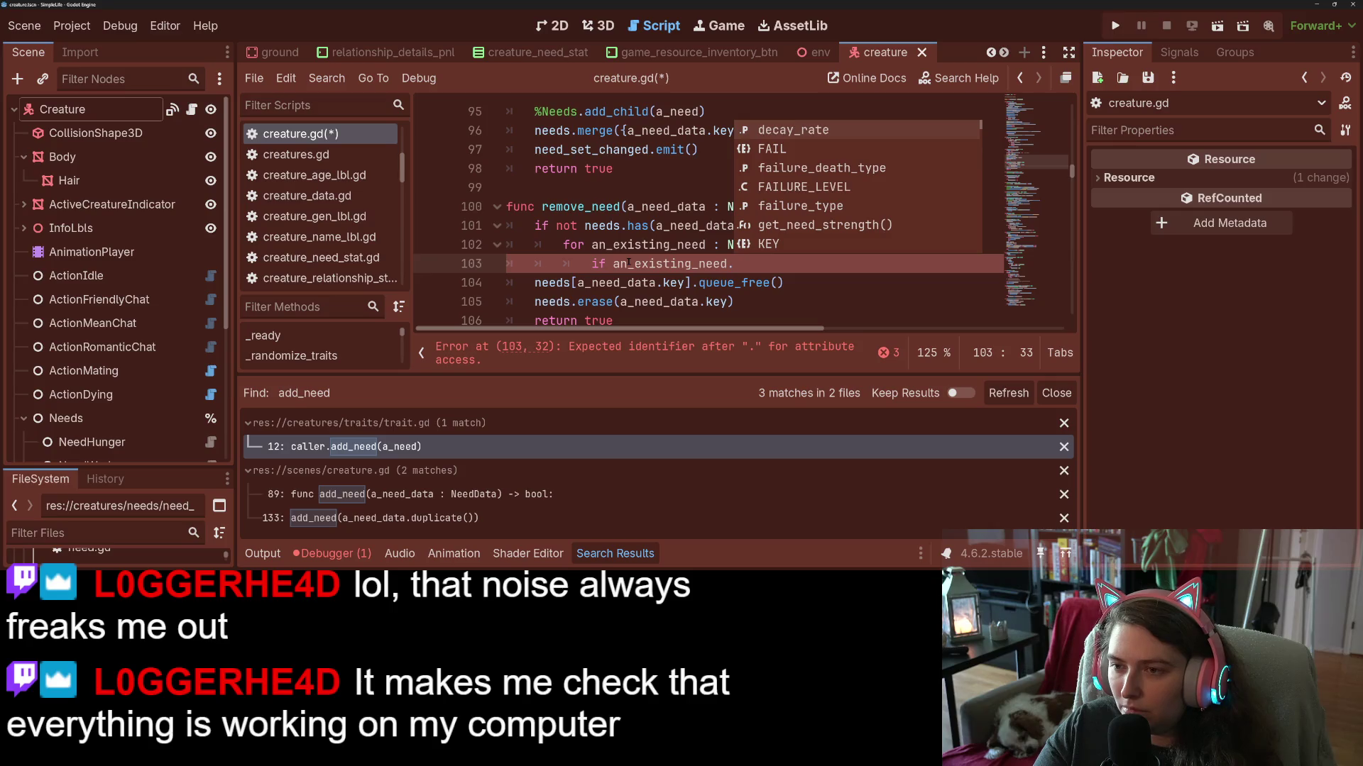
pyautogui.write('t')
pyautogui.press('BackSpace')
pyautogui.write('key == a')
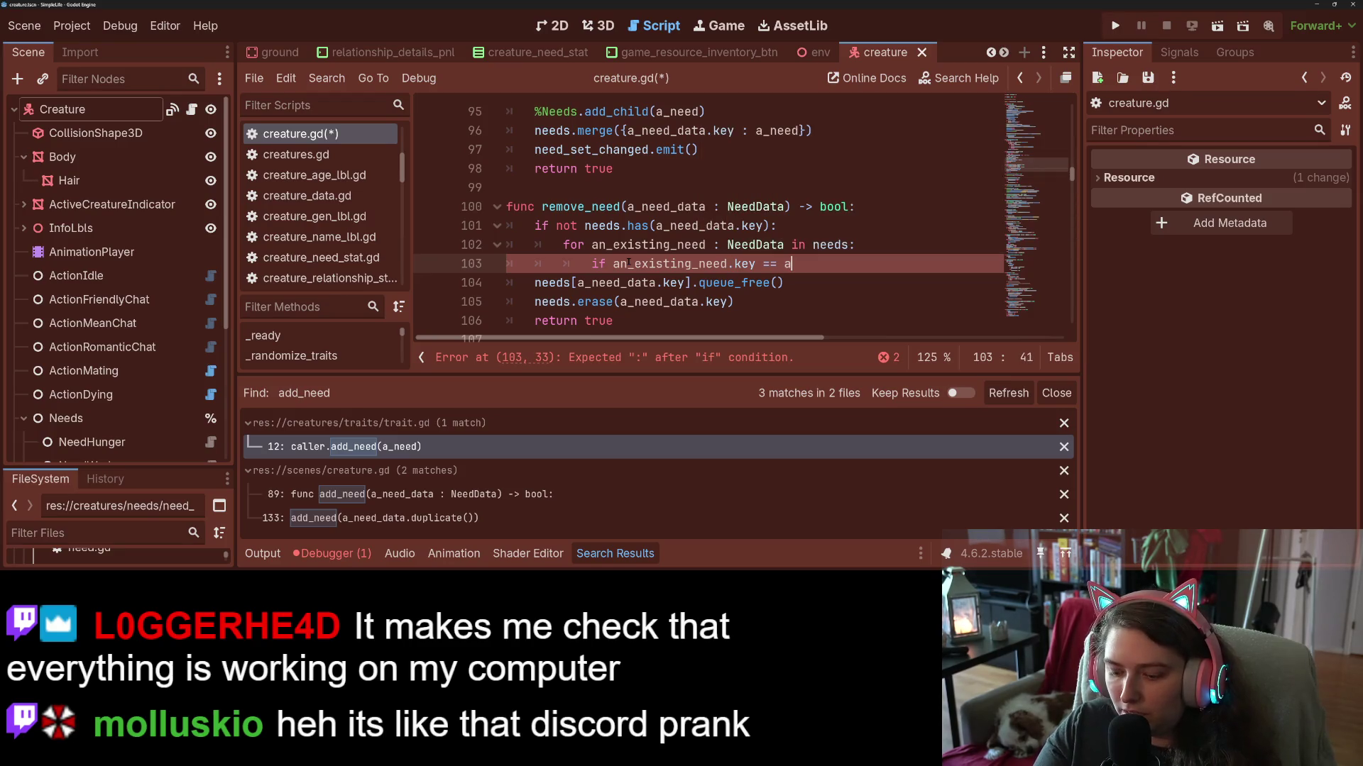
pyautogui.write('_')
pyautogui.press('Return')
pyautogui.write('.k')
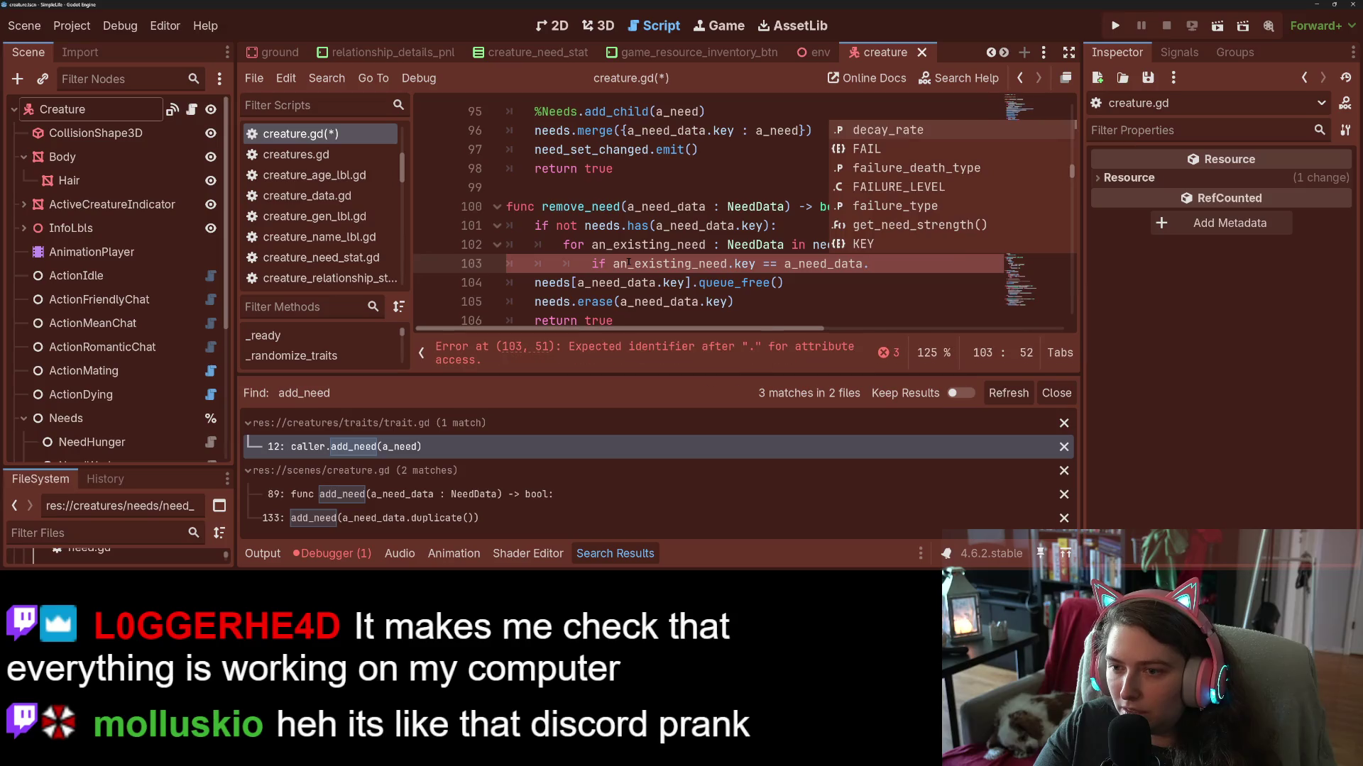
pyautogui.press('Return')
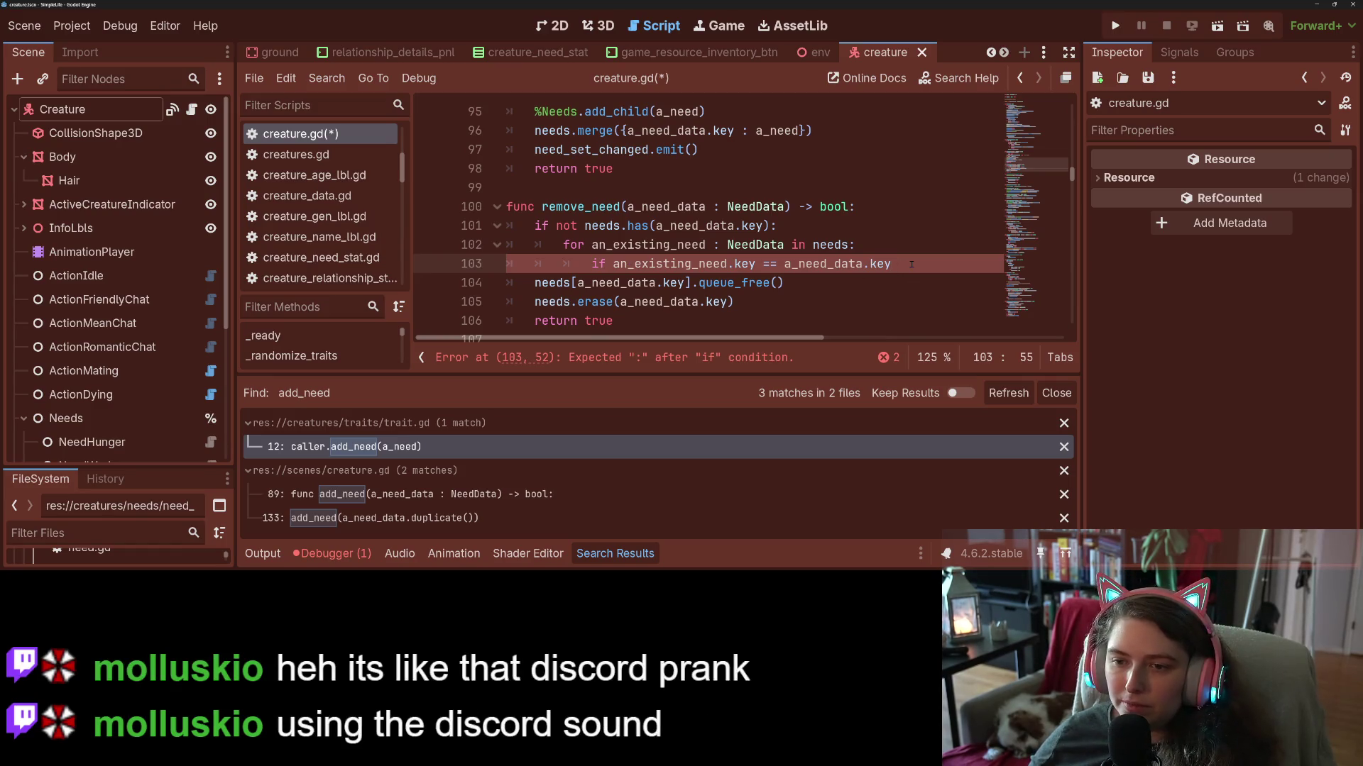
# Replace the draft loop with 'return false' and save the script.
pyautogui.hotkey('ctrl', 'shift', 'Left')
pyautogui.hotkey('ctrl', 'shift', 'Left')
pyautogui.hotkey('ctrl', 'shift', 'Left')
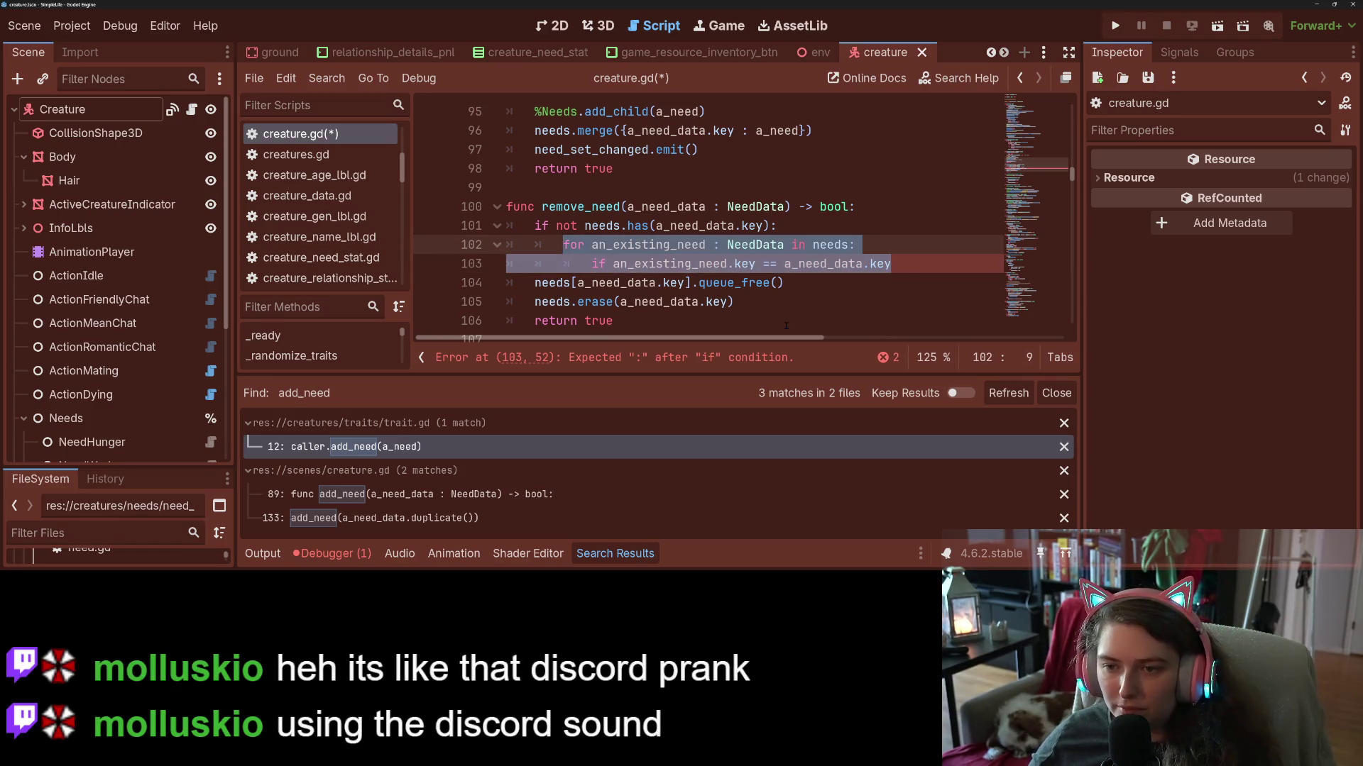
pyautogui.write('return')
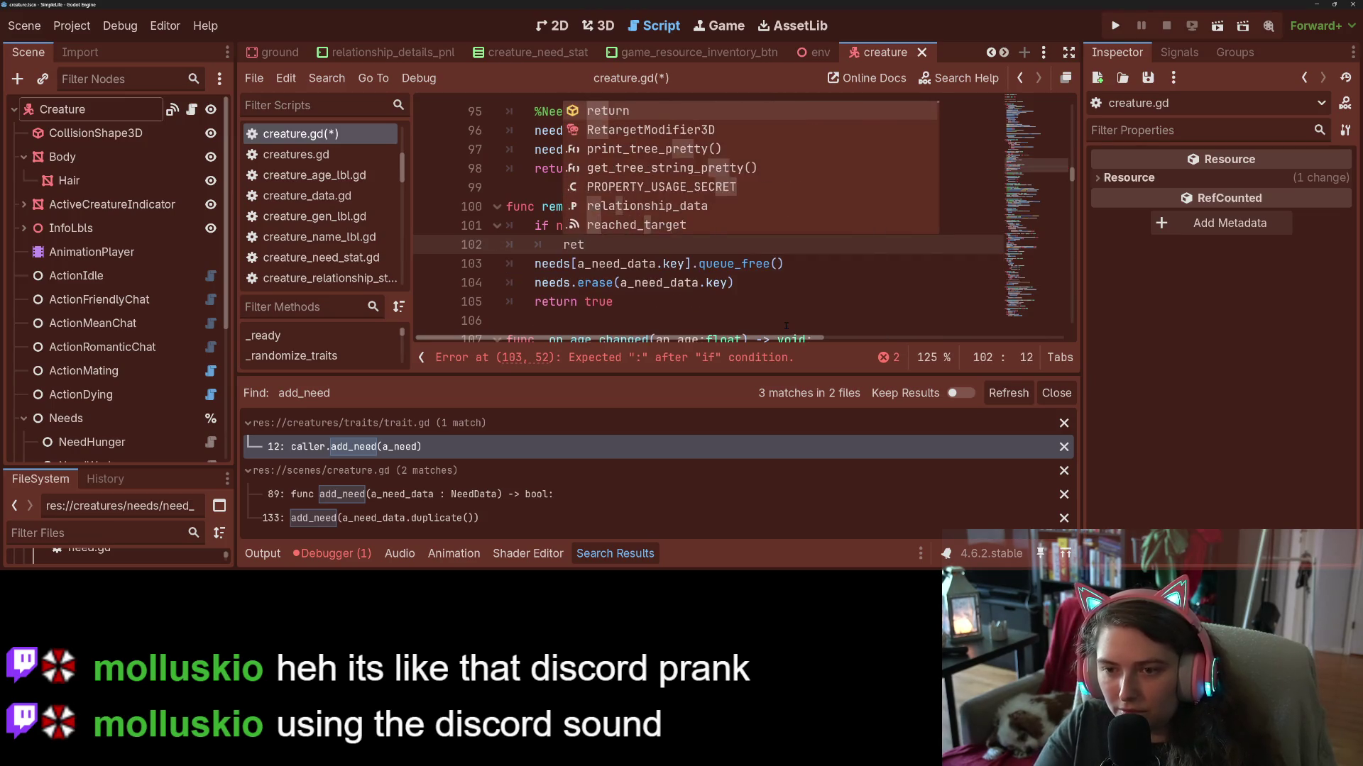
pyautogui.hotkey('ctrl', 's')
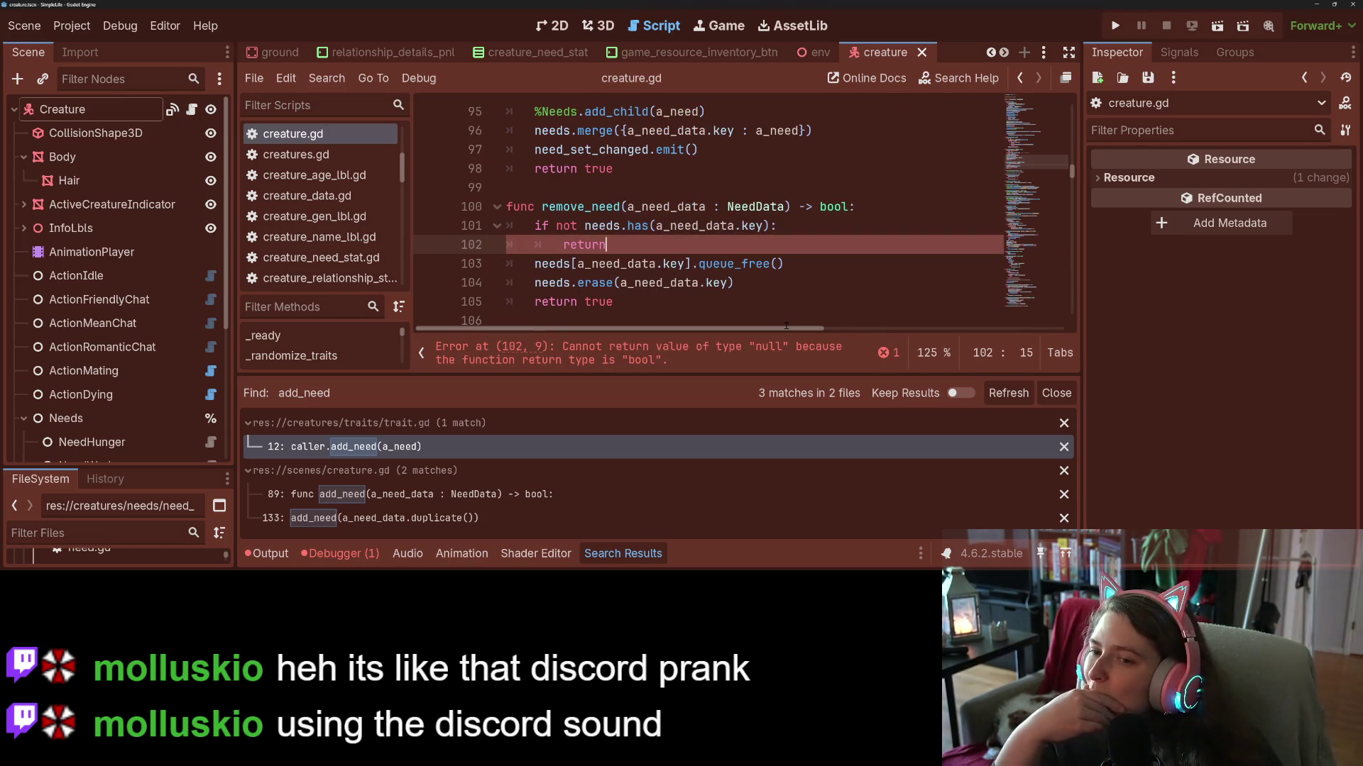
pyautogui.write(' false')
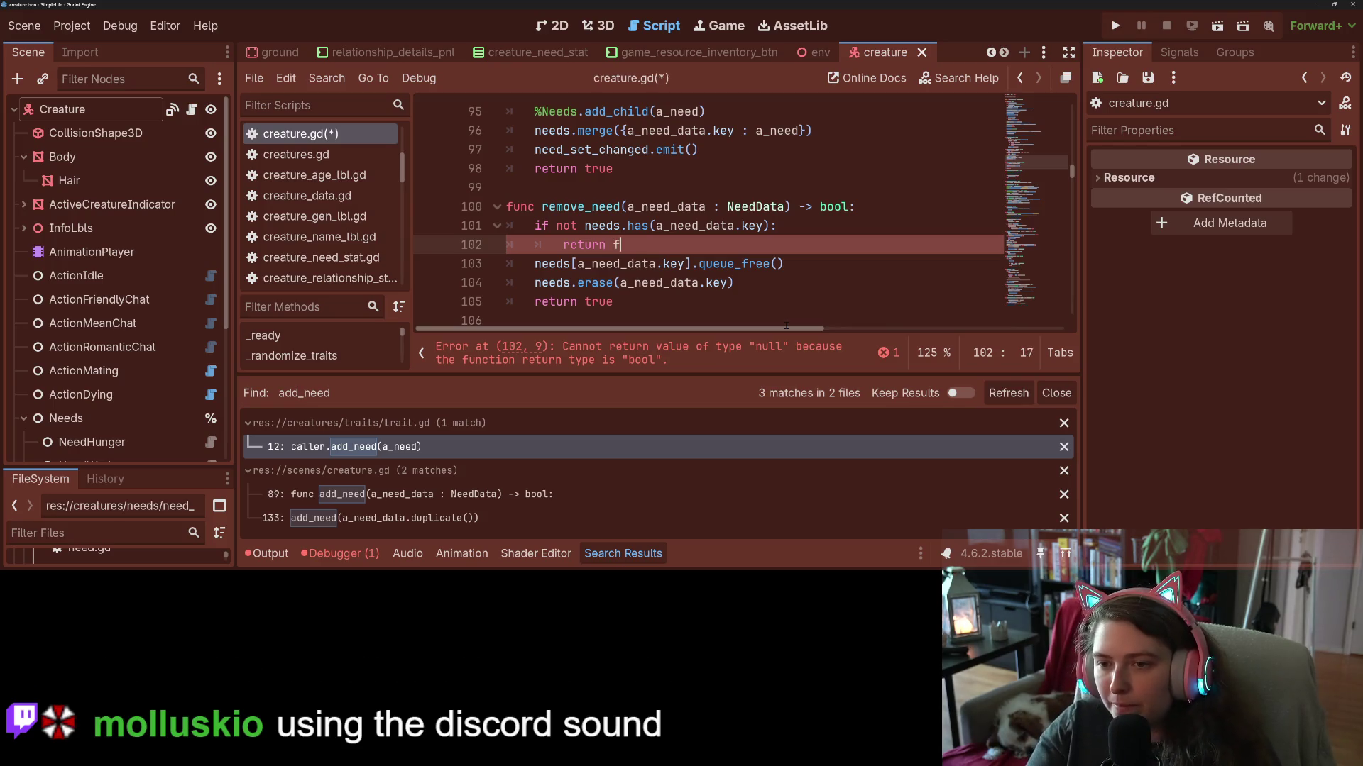
pyautogui.hotkey('ctrl', 's')
# Trace how a_need_data and its key are used in add_need and remove_need.
pyautogui.doubleClick(686, 225)
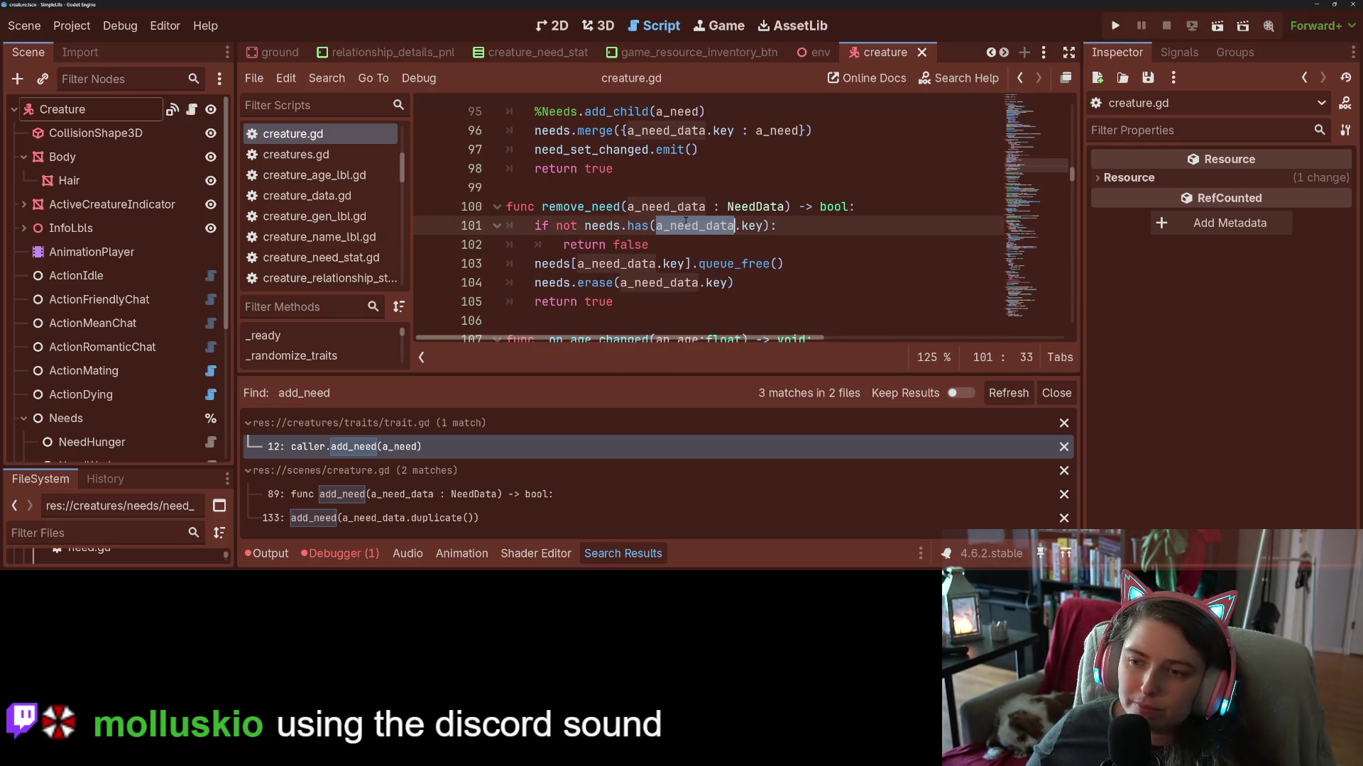
pyautogui.scroll(1, 666, 293)
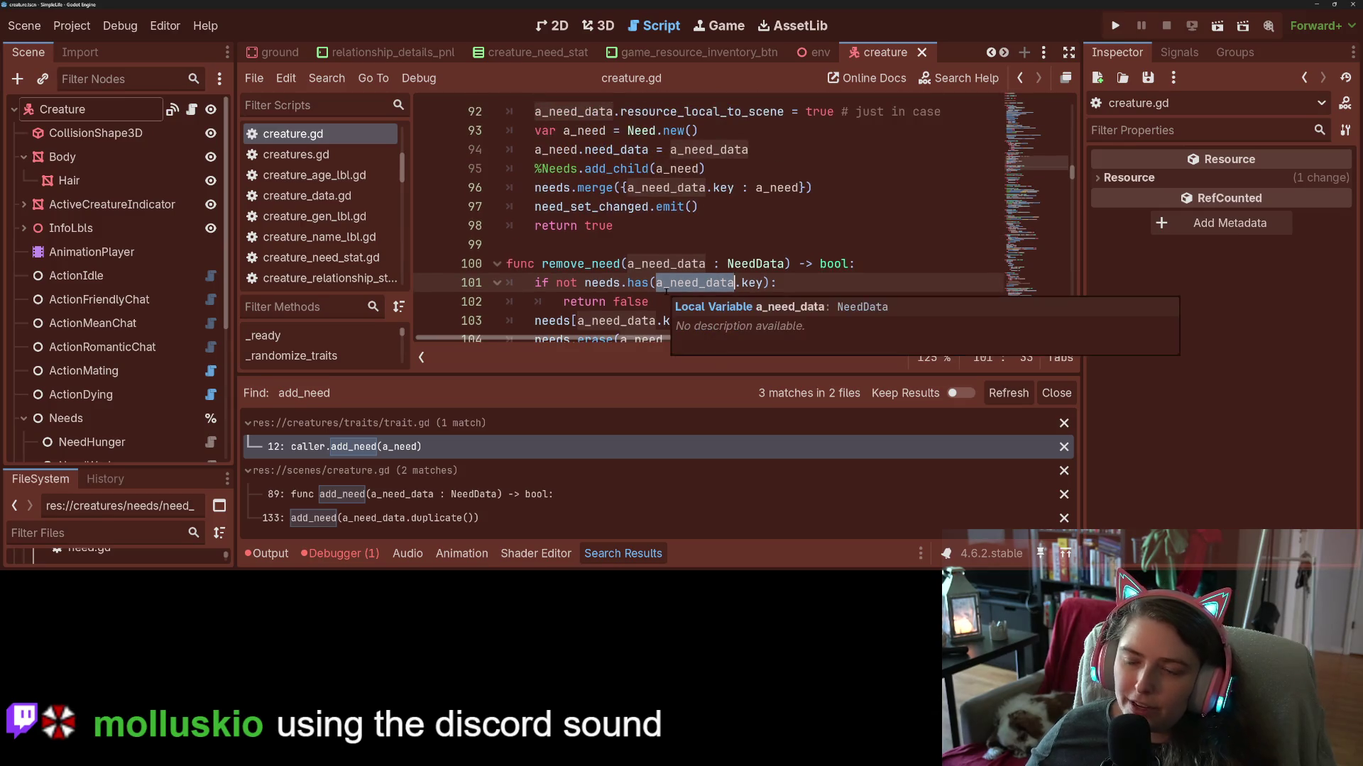
pyautogui.doubleClick(730, 187)
pyautogui.doubleClick(778, 187)
pyautogui.doubleClick(708, 150)
pyautogui.doubleClick(673, 130)
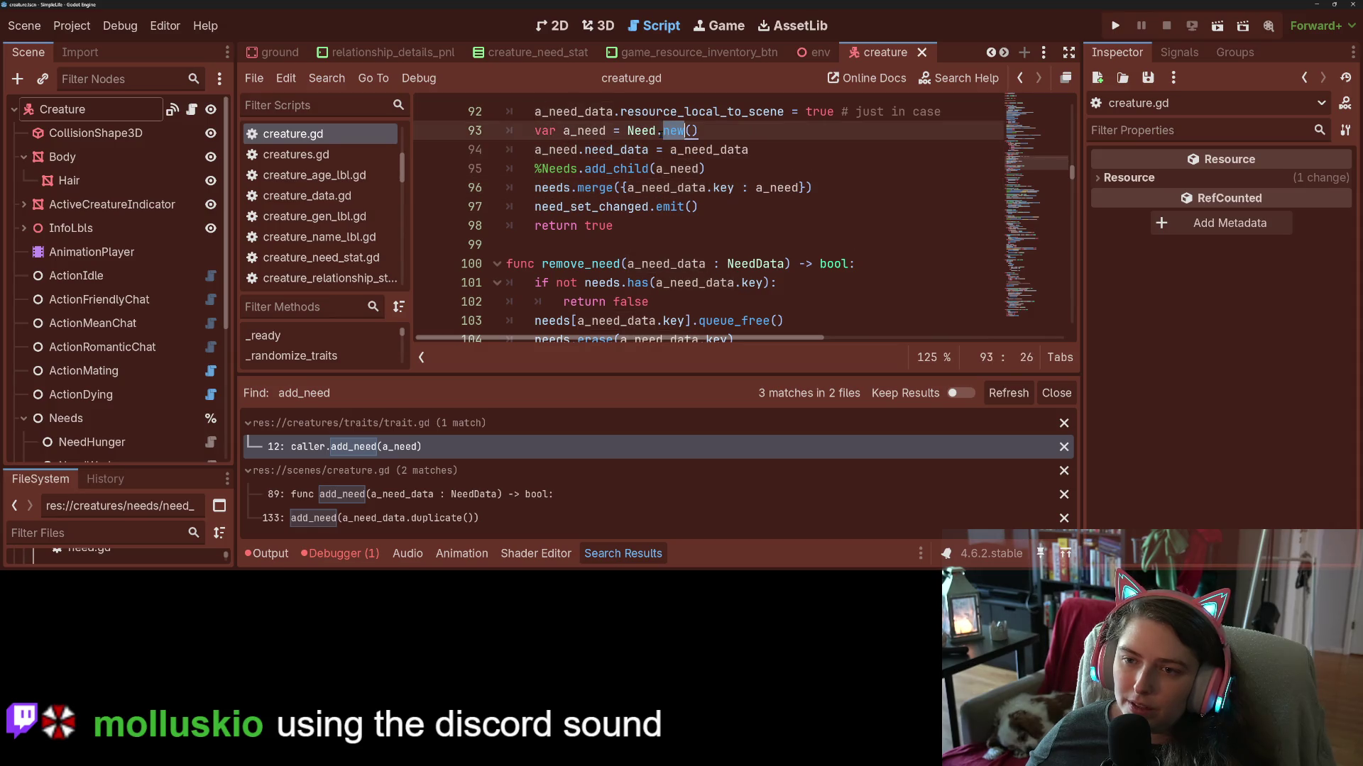
pyautogui.doubleClick(709, 150)
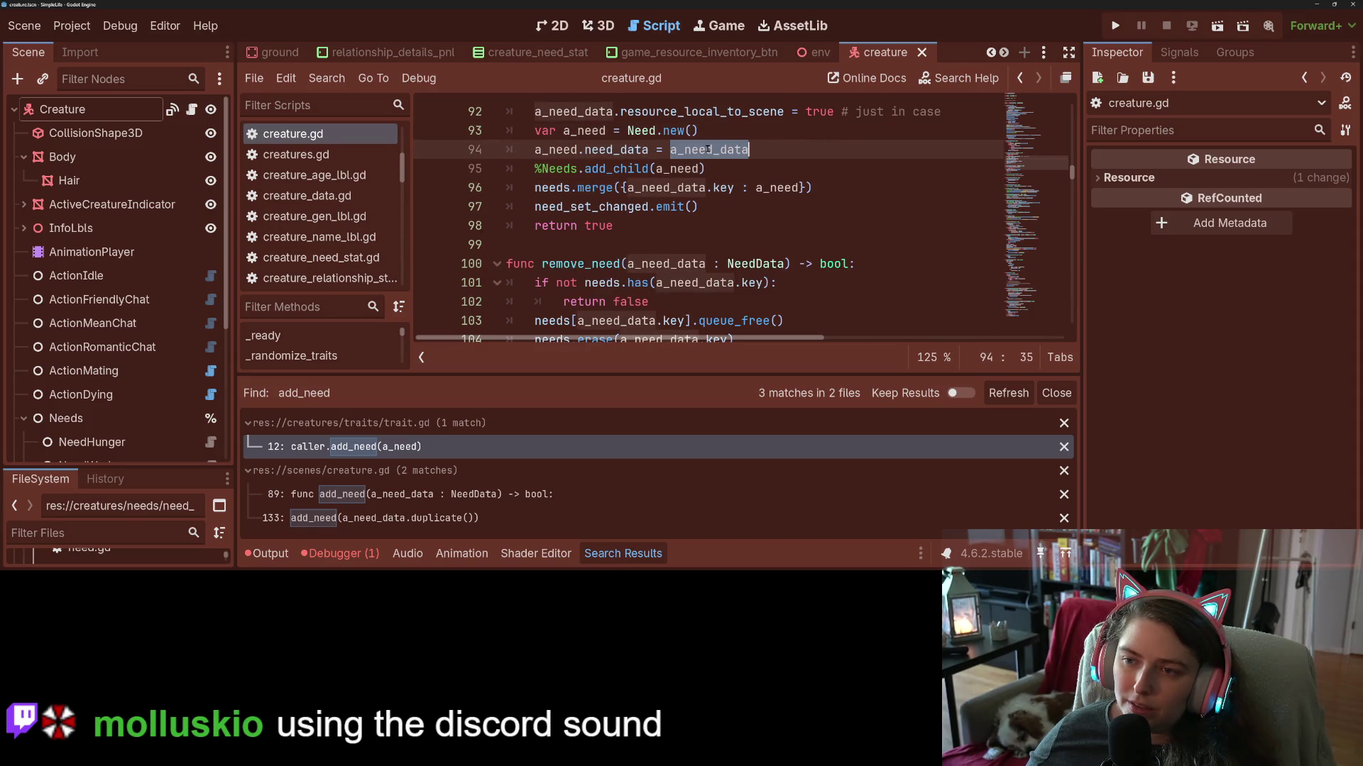
pyautogui.doubleClick(694, 282)
pyautogui.doubleClick(673, 321)
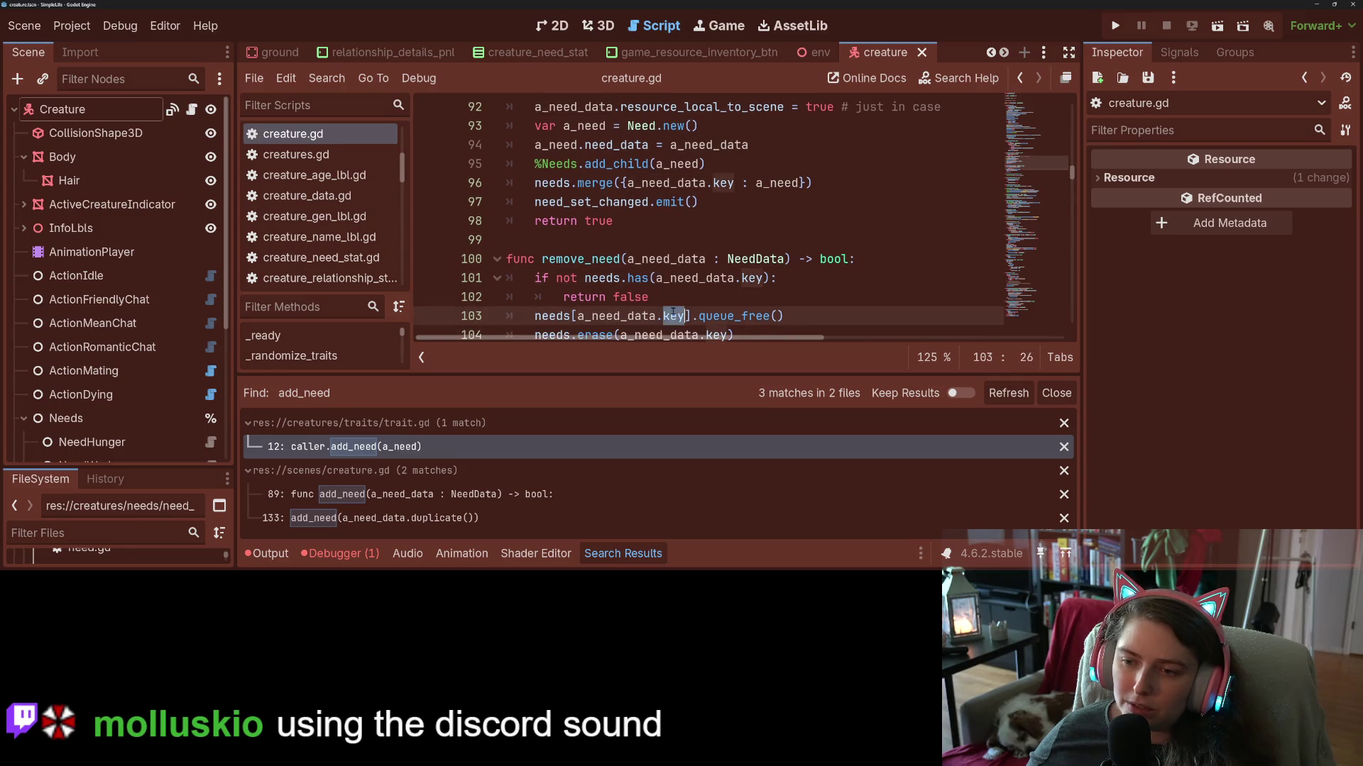
pyautogui.scroll(-2, 672, 307)
pyautogui.click(644, 202)
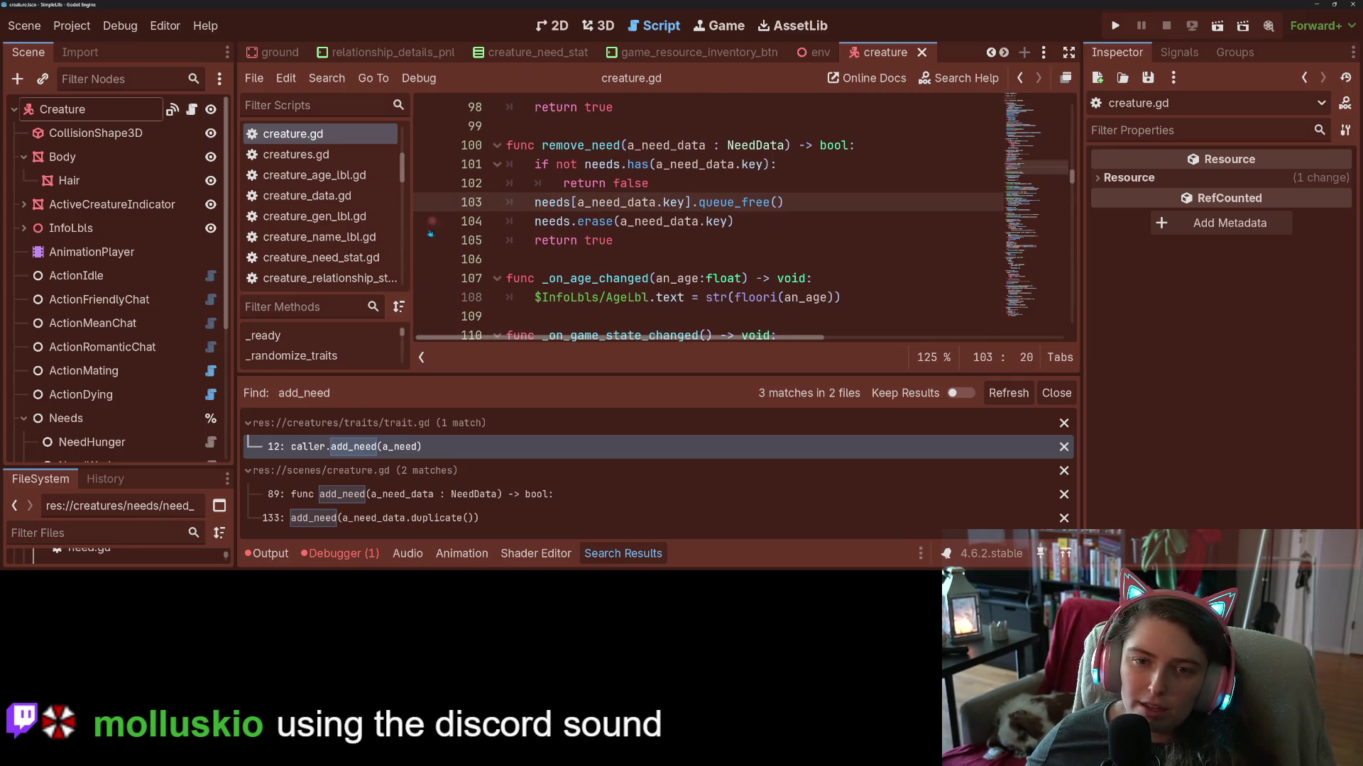
pyautogui.scroll(4, 423, 333)
pyautogui.doubleClick(644, 164)
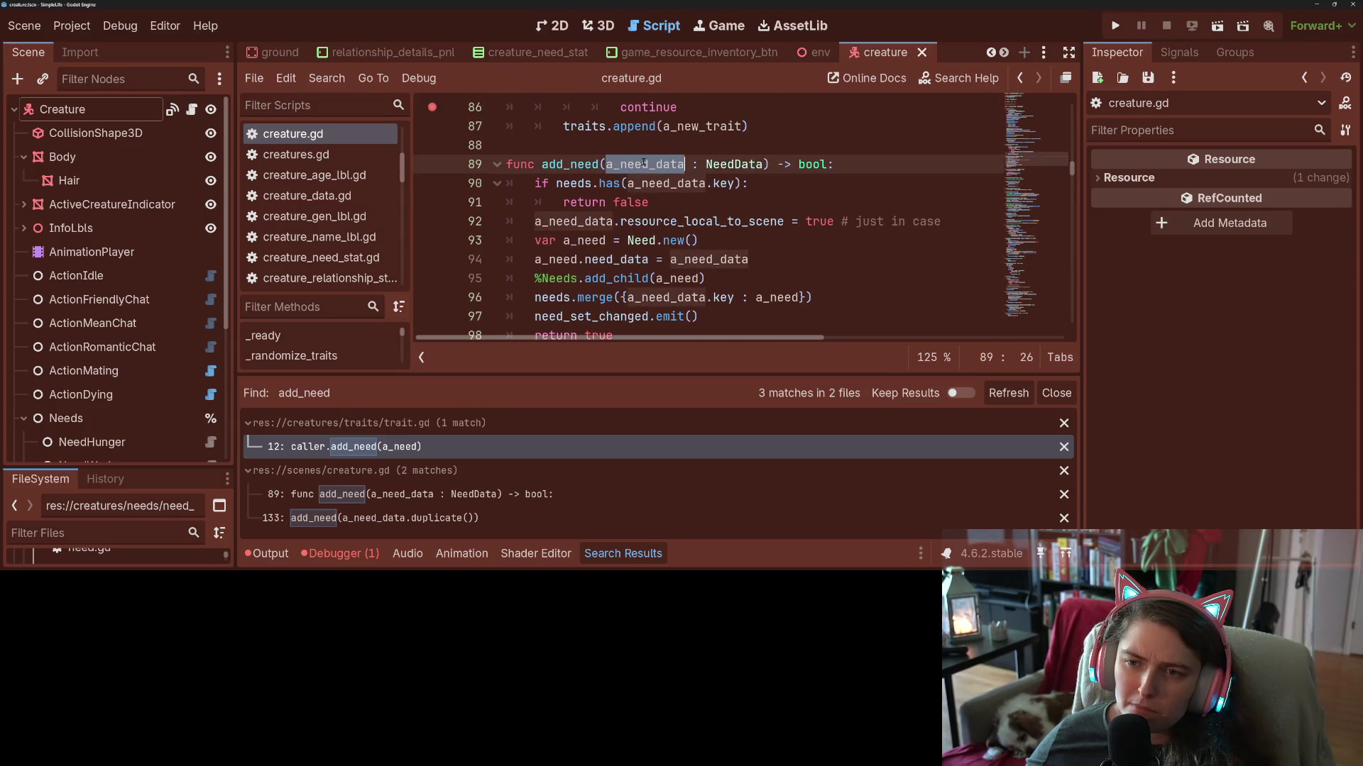
# Append .duplicate() to a_need_data on line 94 and save.
pyautogui.click(533, 221)
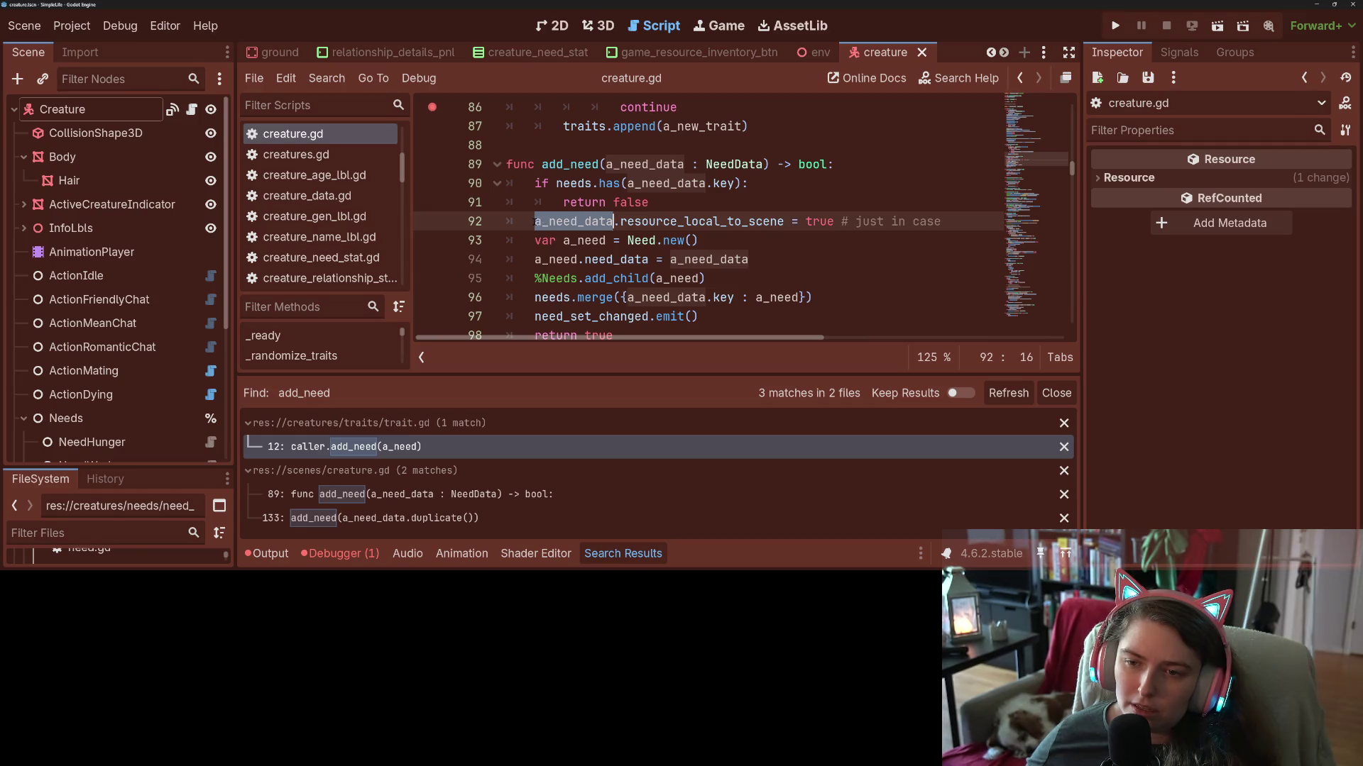
pyautogui.click(534, 259)
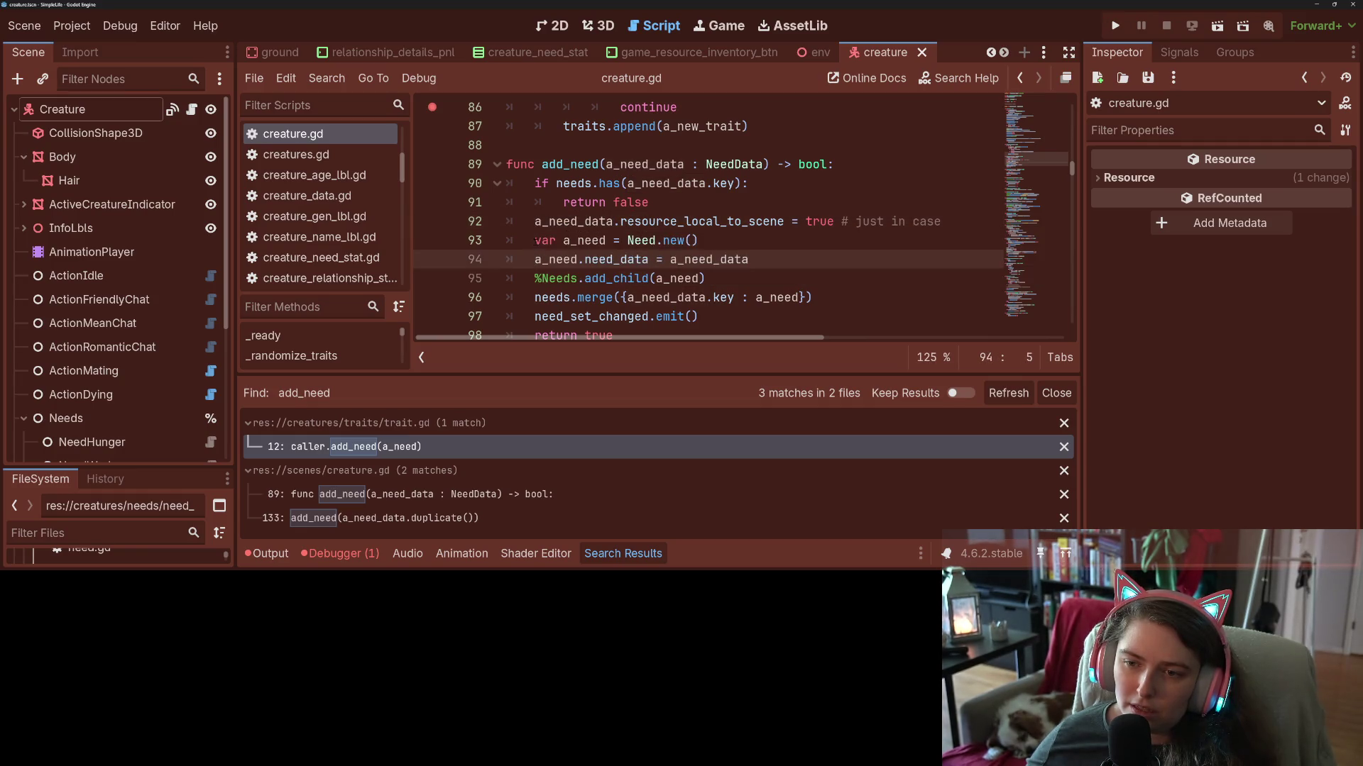
pyautogui.click(535, 241)
pyautogui.click(683, 259)
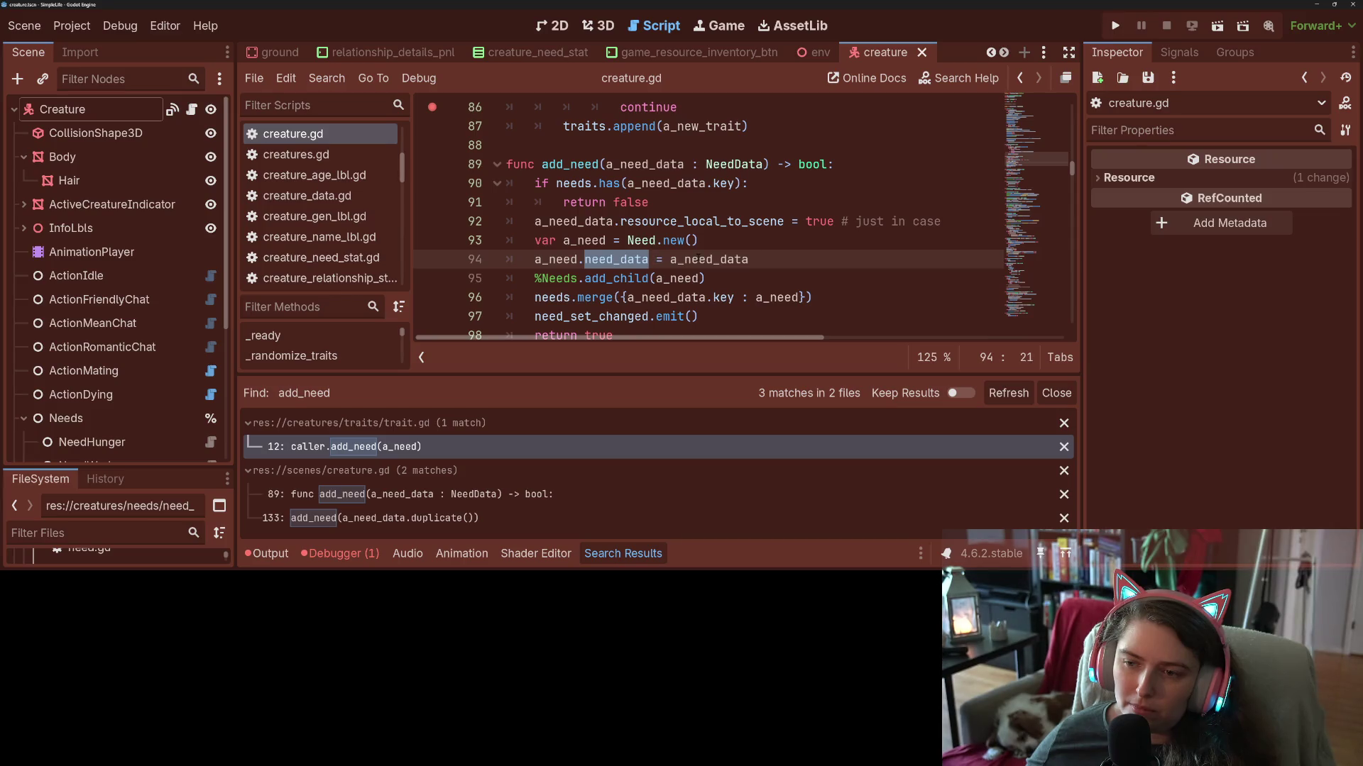
pyautogui.click(830, 265)
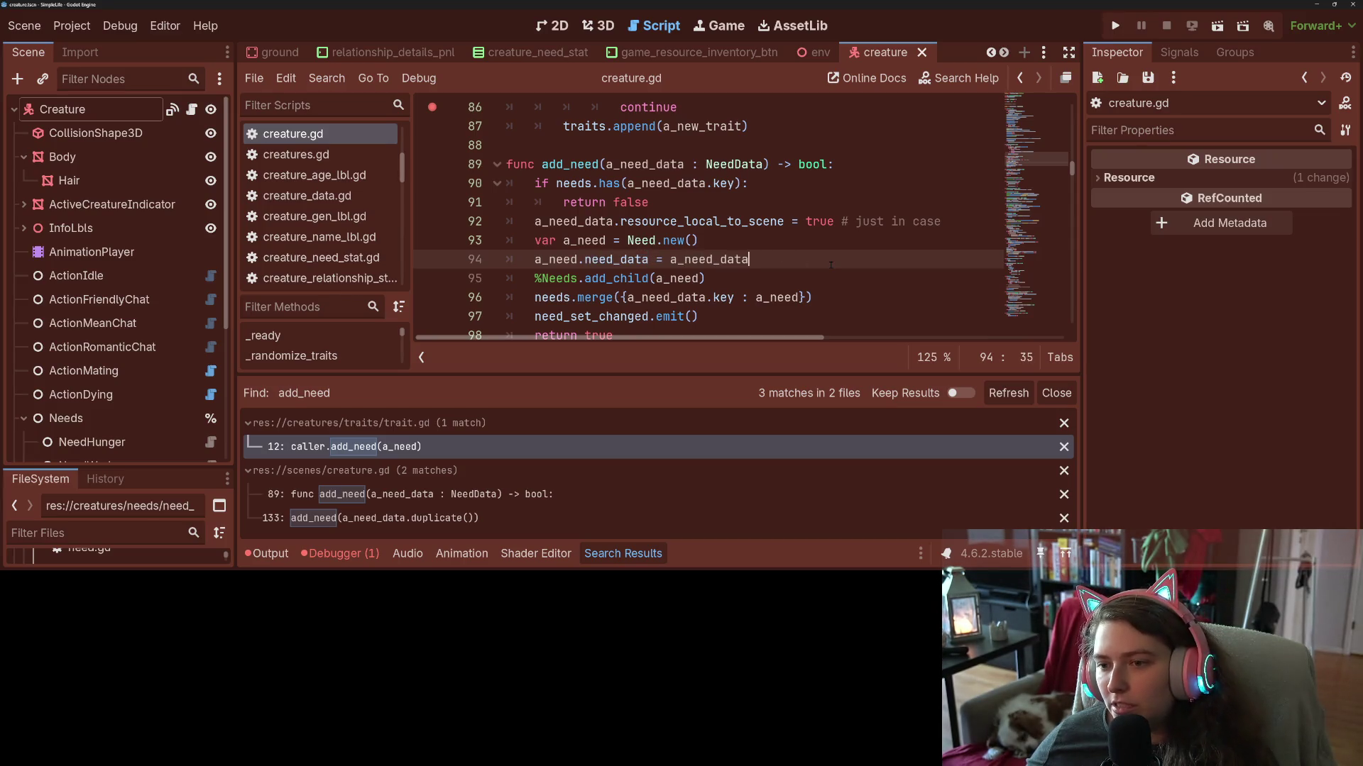
pyautogui.write('.duplicate')
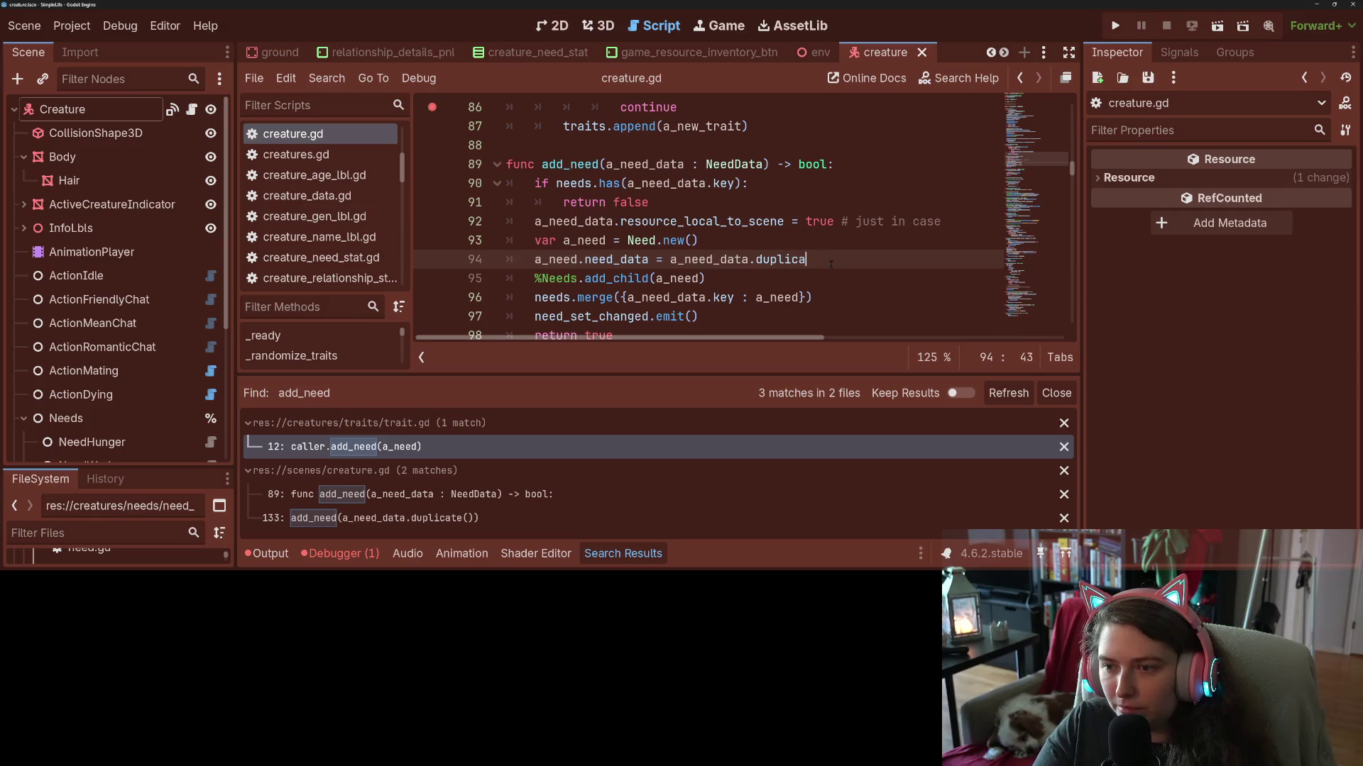
pyautogui.press('Return')
pyautogui.hotkey('ctrl', 's')
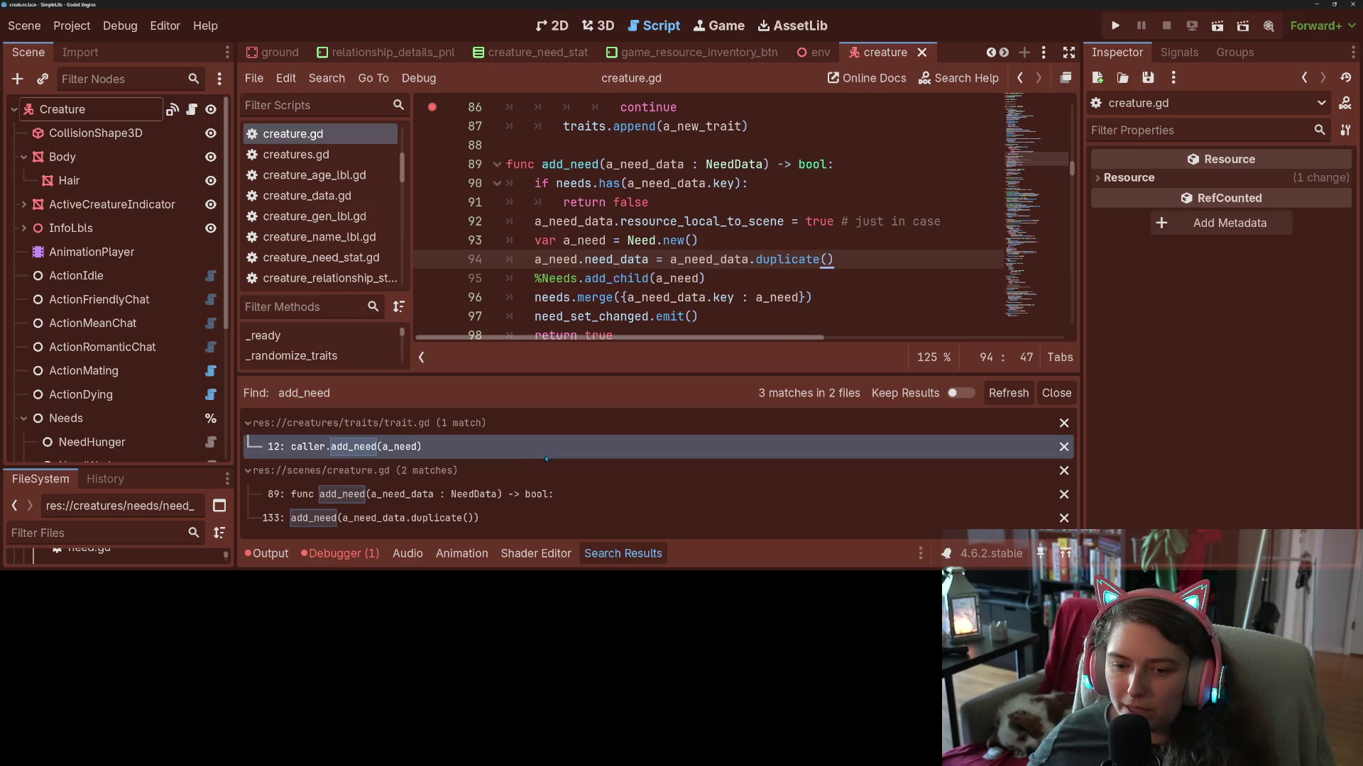
# Delete the redundant .duplicate() from line 133's add_need call and run the game.
pyautogui.click(481, 518)
pyautogui.moveTo(705, 316); pyautogui.dragTo(790, 315)
pyautogui.press('BackSpace')
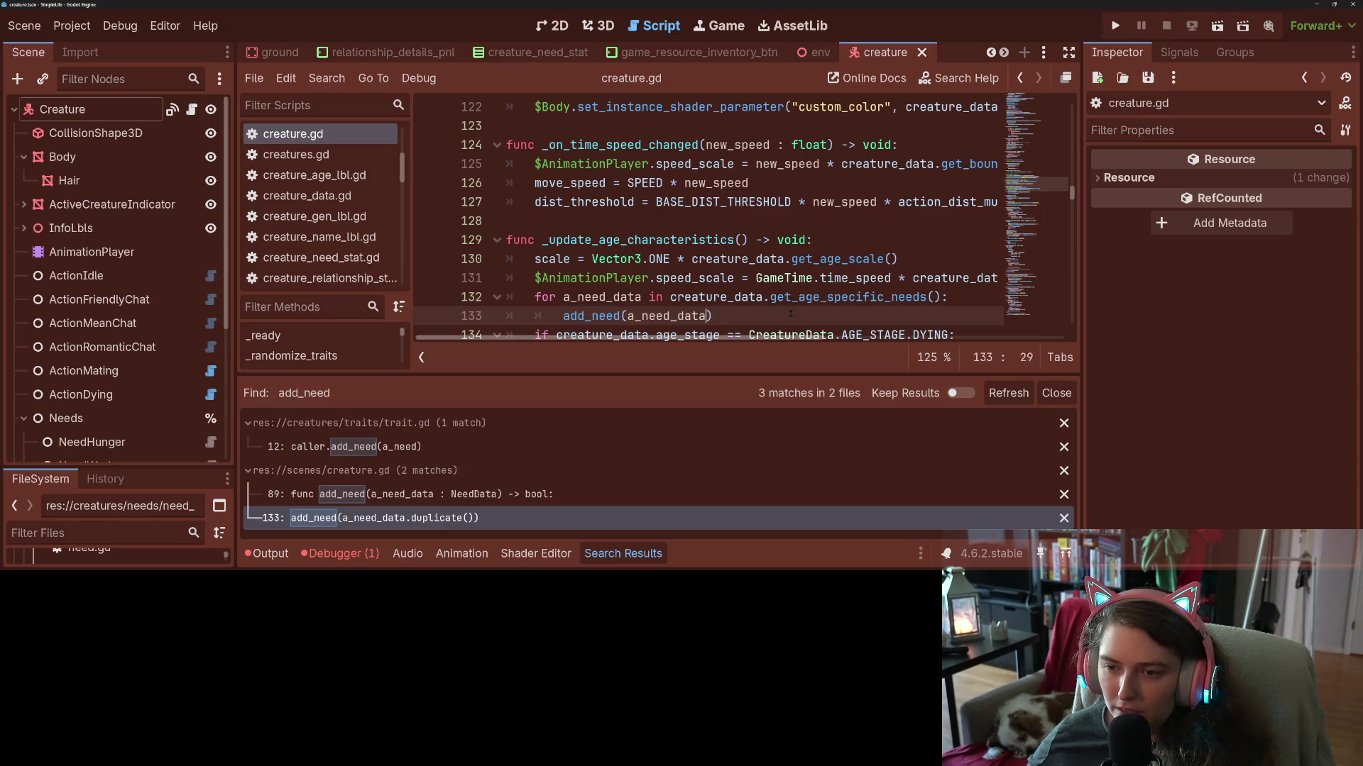
pyautogui.scroll(-2, 789, 313)
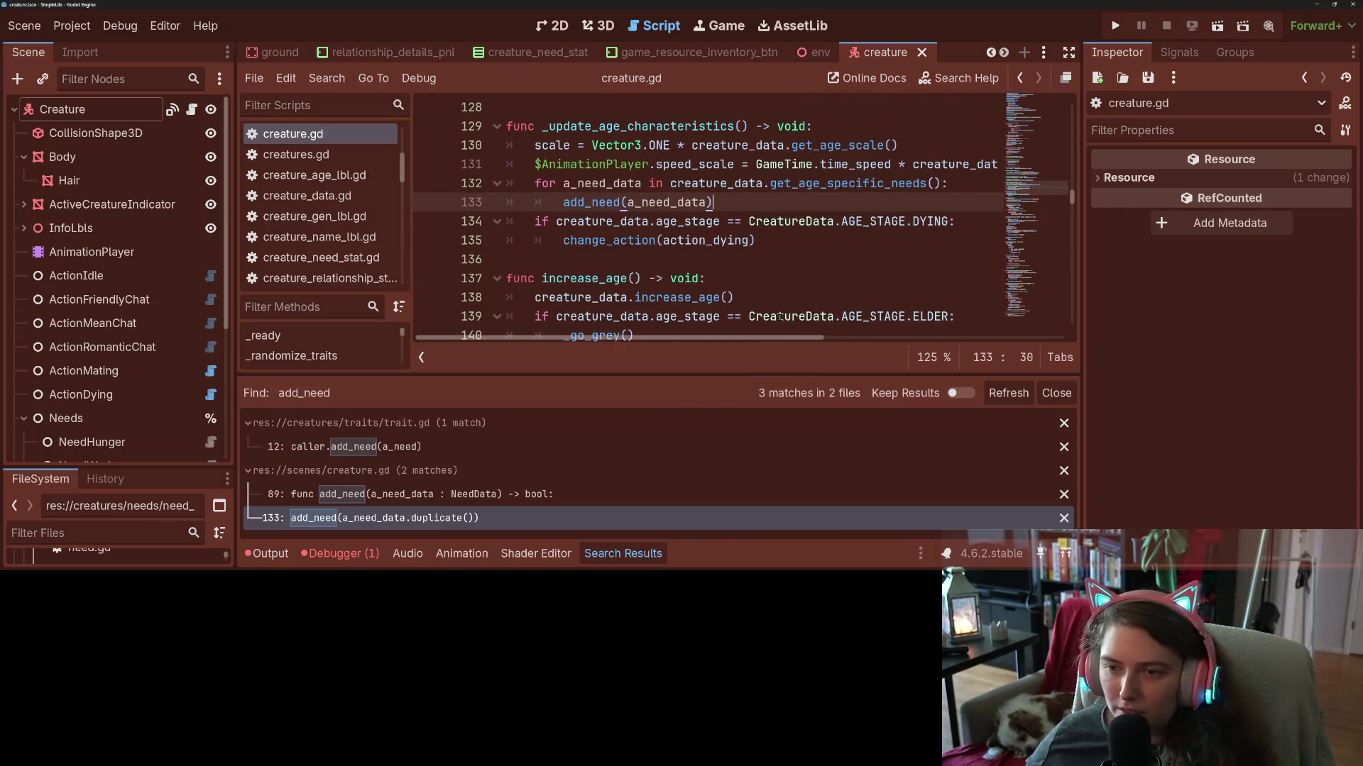
pyautogui.click(1115, 26)
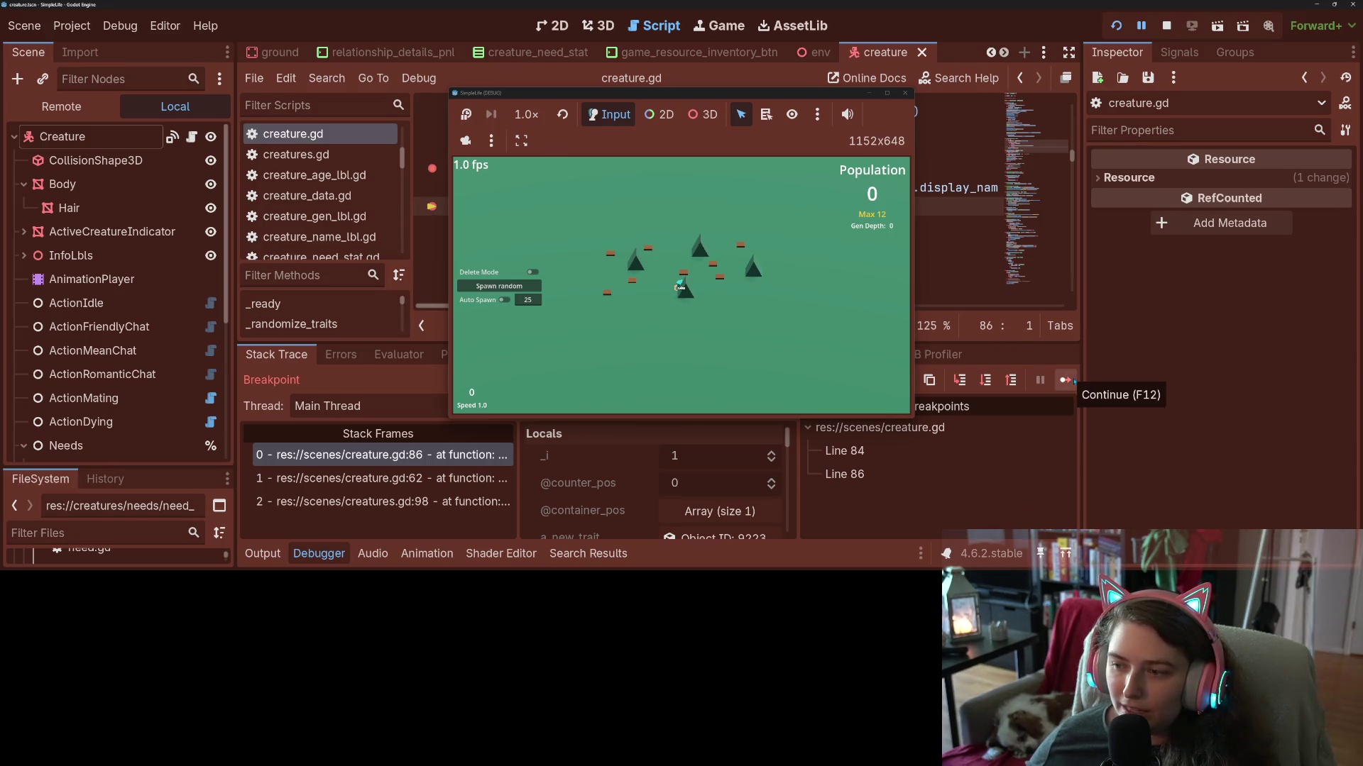
# Resume past the breakpoint and compare two creatures' trait lists, moving the game window aside.
pyautogui.click(1064, 381)
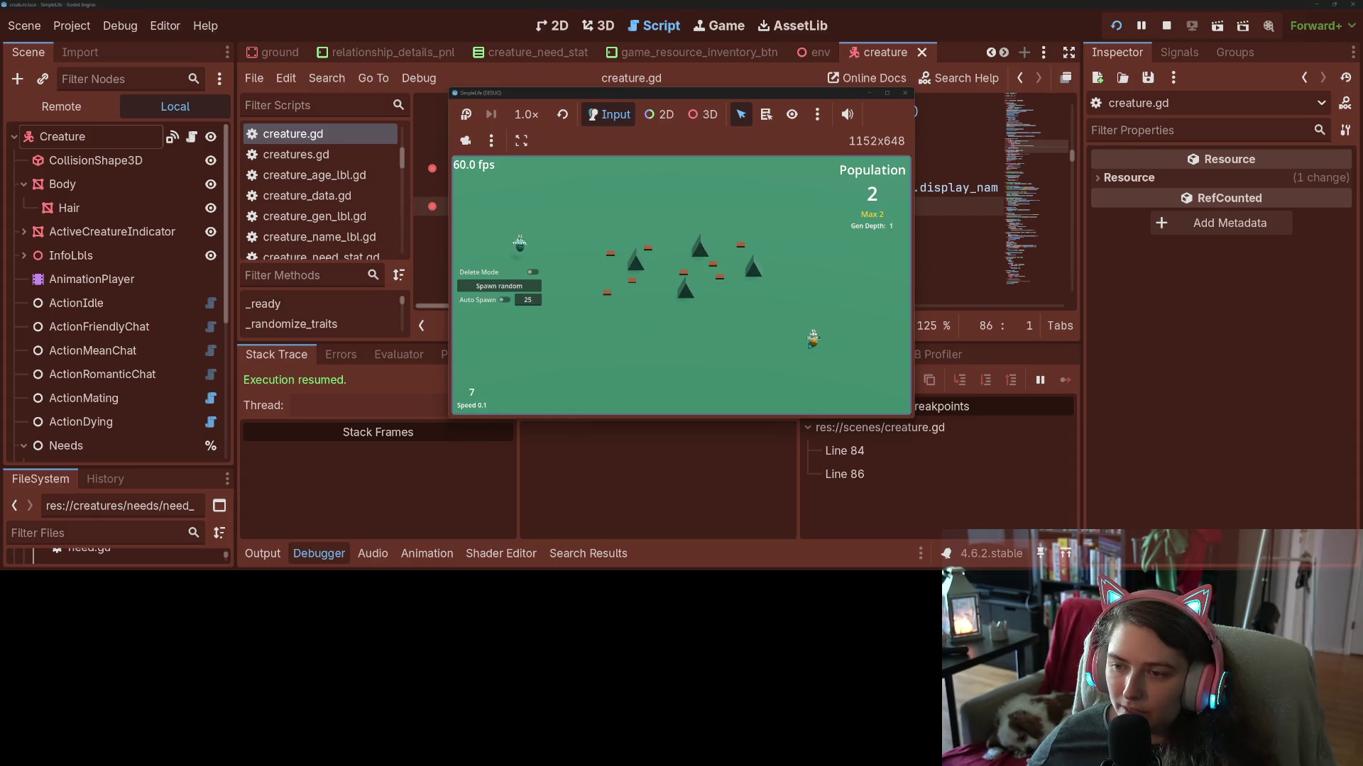
pyautogui.click(810, 347)
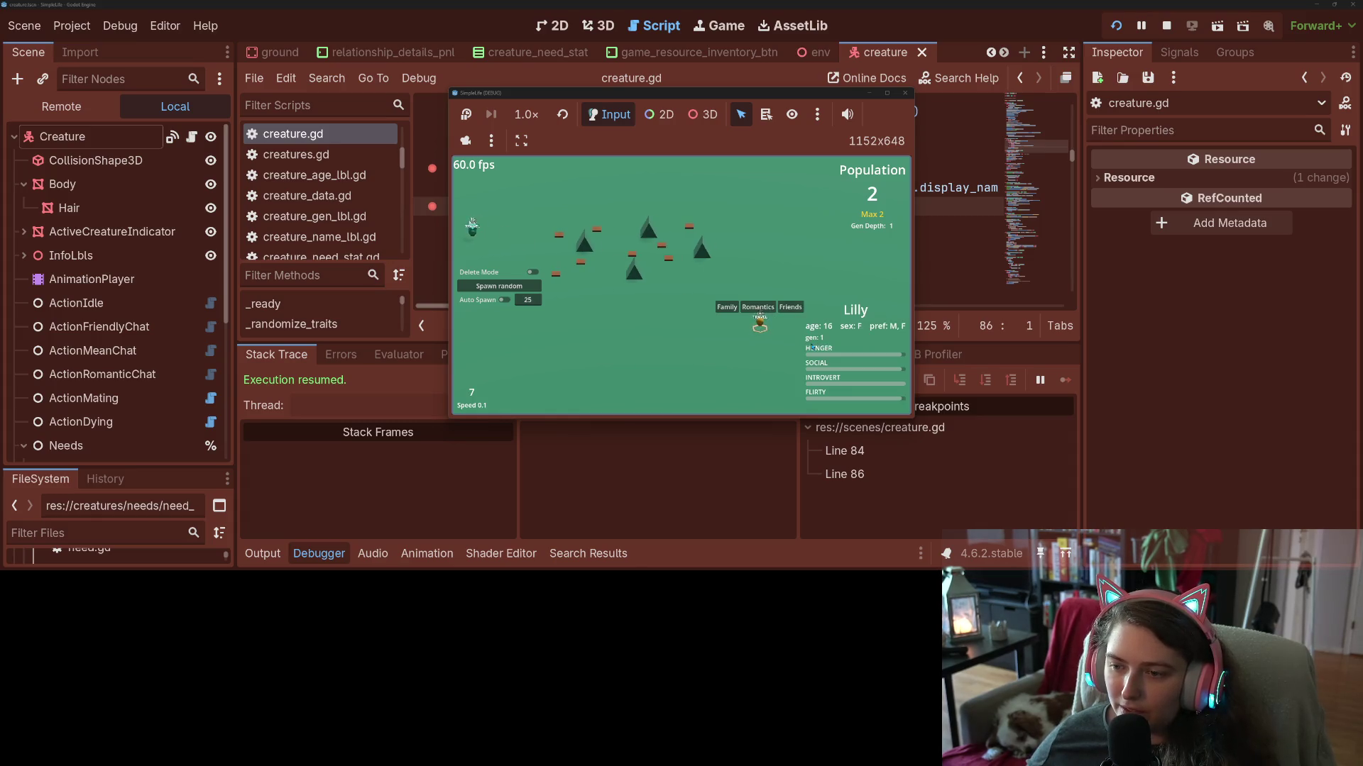
pyautogui.click(488, 244)
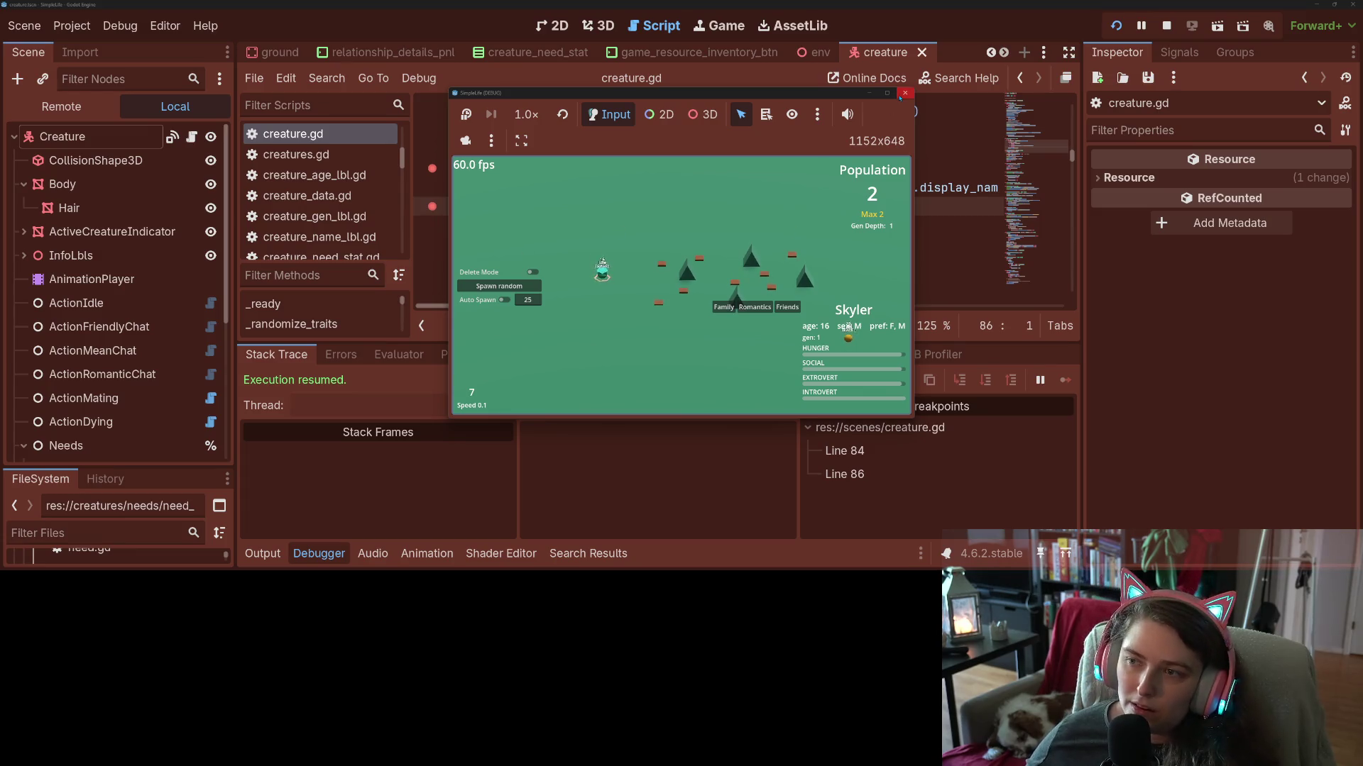
pyautogui.moveTo(835, 97)
pyautogui.mouseDown()
pyautogui.moveTo(962, 167)
pyautogui.moveTo(1180, 244)
pyautogui.mouseUp()
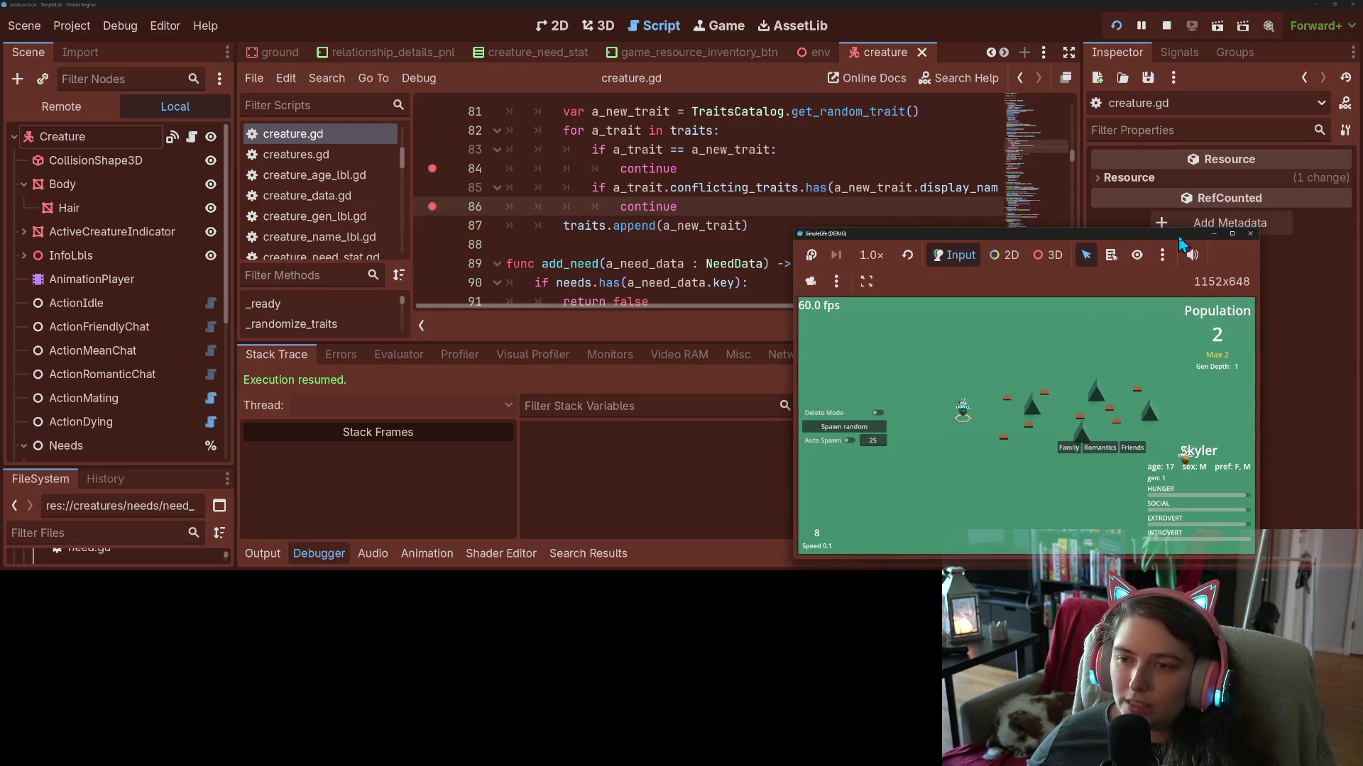
# Check the continue on line 86, then stop the running game.
pyautogui.scroll(1, 652, 234)
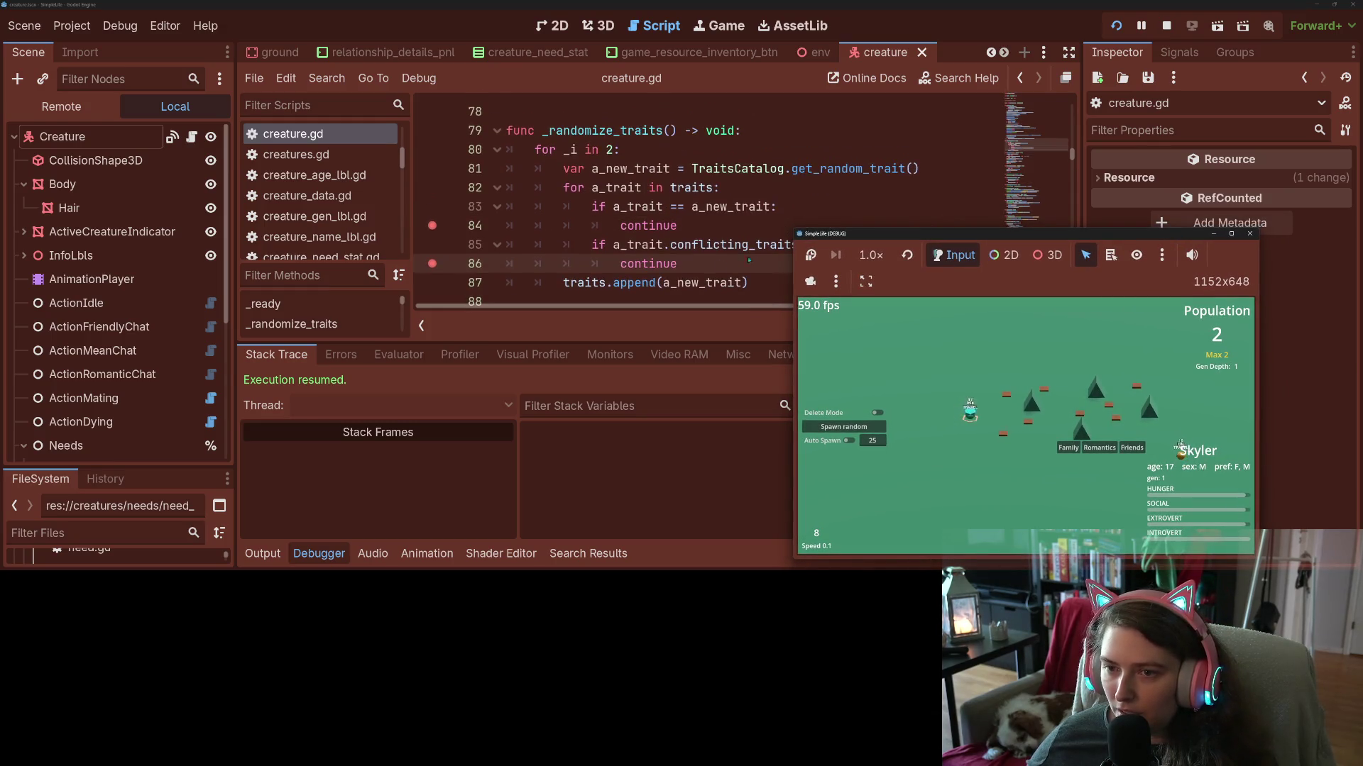
pyautogui.doubleClick(651, 263)
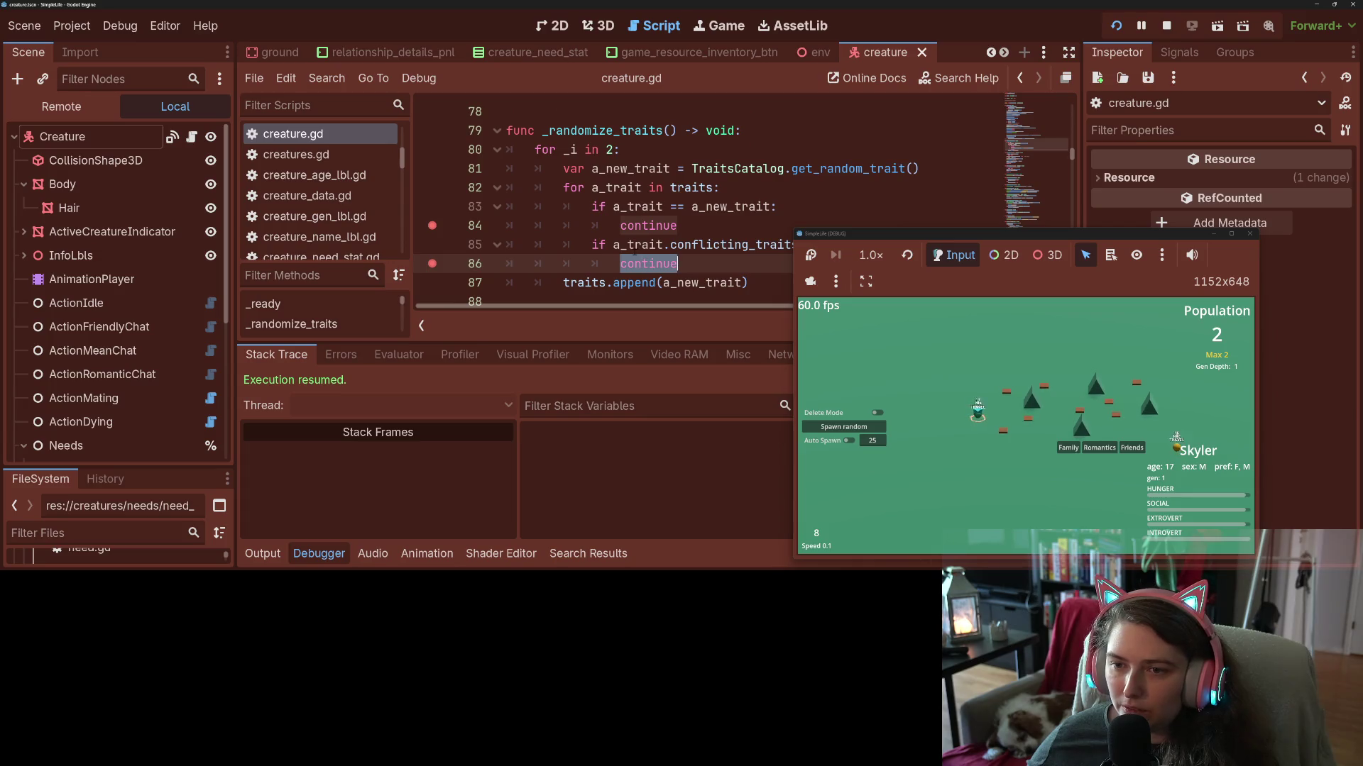
pyautogui.click(620, 263)
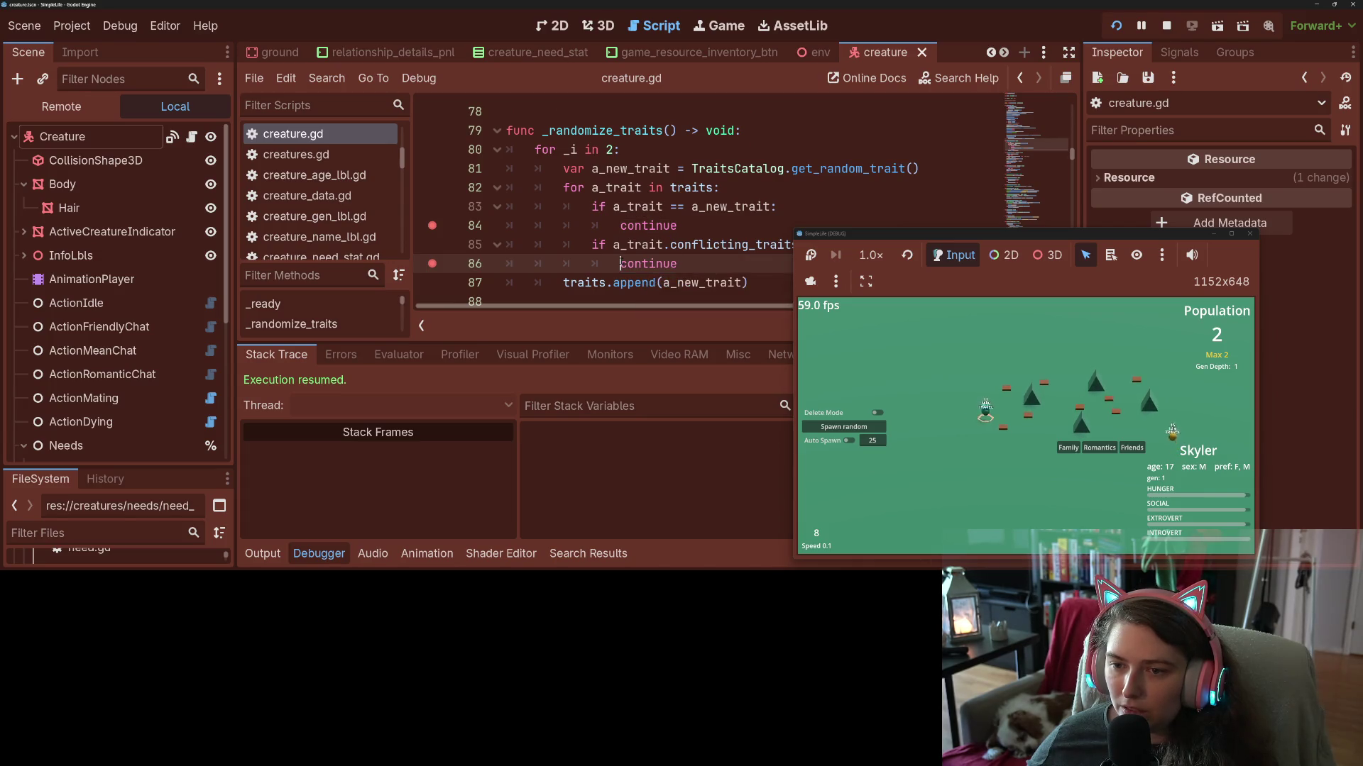
pyautogui.click(1249, 233)
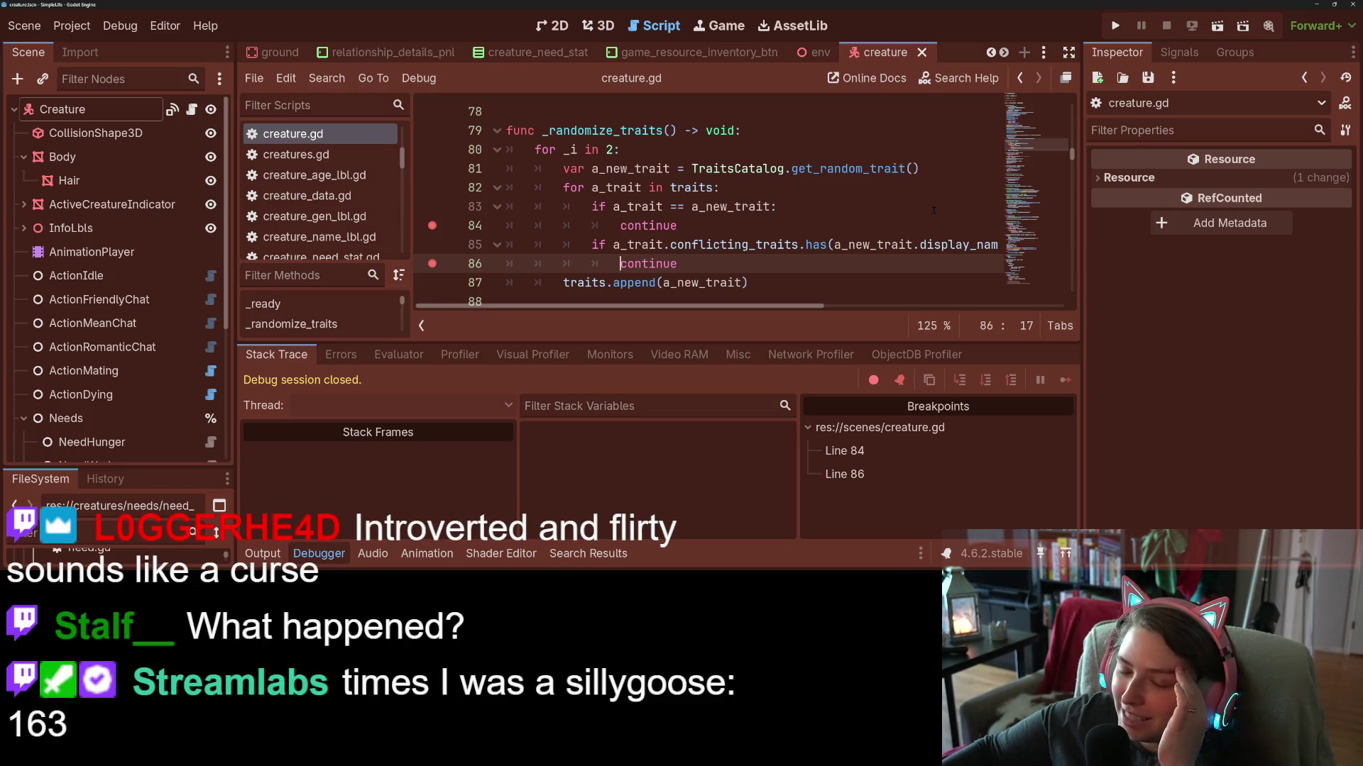
pyautogui.moveTo(564, 187)
pyautogui.mouseDown()
pyautogui.moveTo(709, 206)
pyautogui.moveTo(711, 261)
pyautogui.mouseUp()
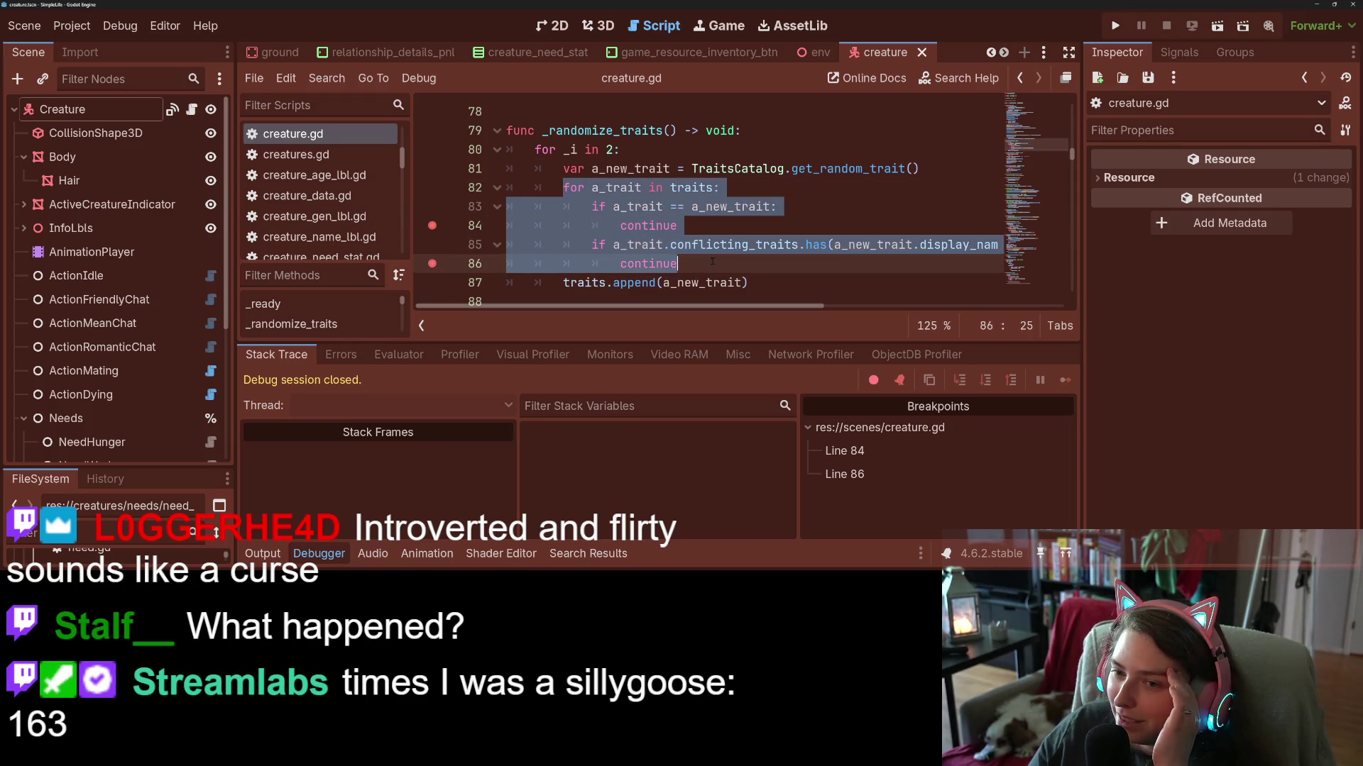
pyautogui.click(712, 264)
pyautogui.moveTo(536, 149)
pyautogui.mouseDown()
pyautogui.moveTo(682, 264)
pyautogui.moveTo(791, 284)
pyautogui.mouseUp()
pyautogui.click(791, 285)
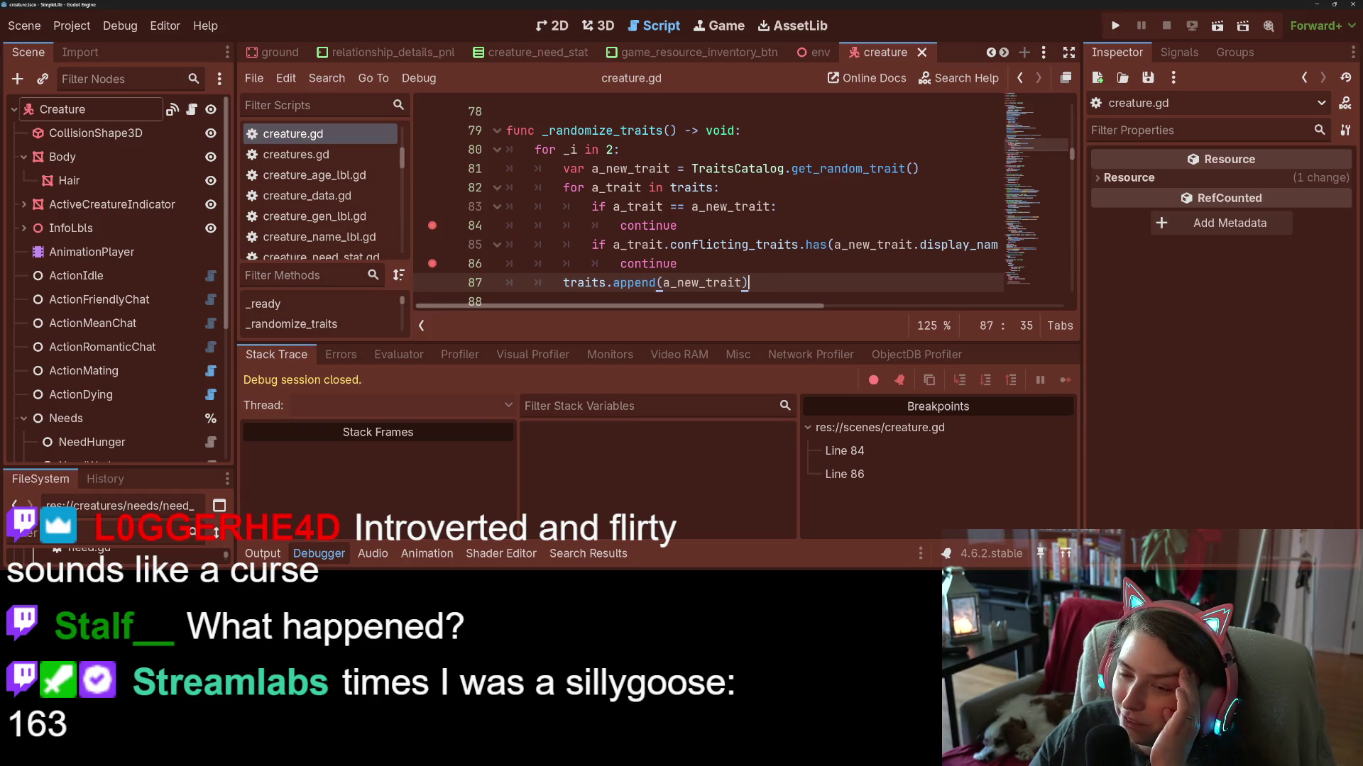
pyautogui.moveTo(561, 188)
pyautogui.mouseDown()
pyautogui.moveTo(710, 208)
pyautogui.moveTo(703, 265)
pyautogui.mouseUp()
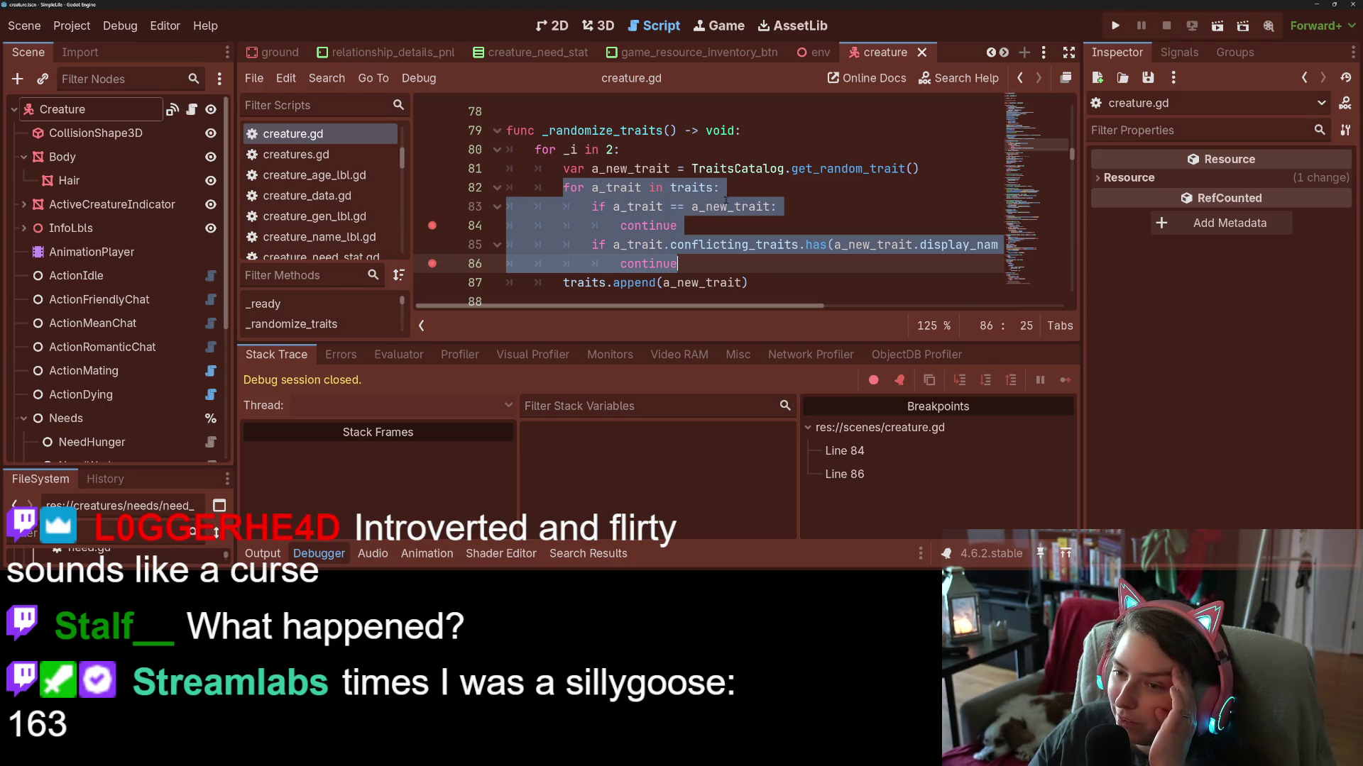
pyautogui.moveTo(563, 187); pyautogui.dragTo(717, 187)
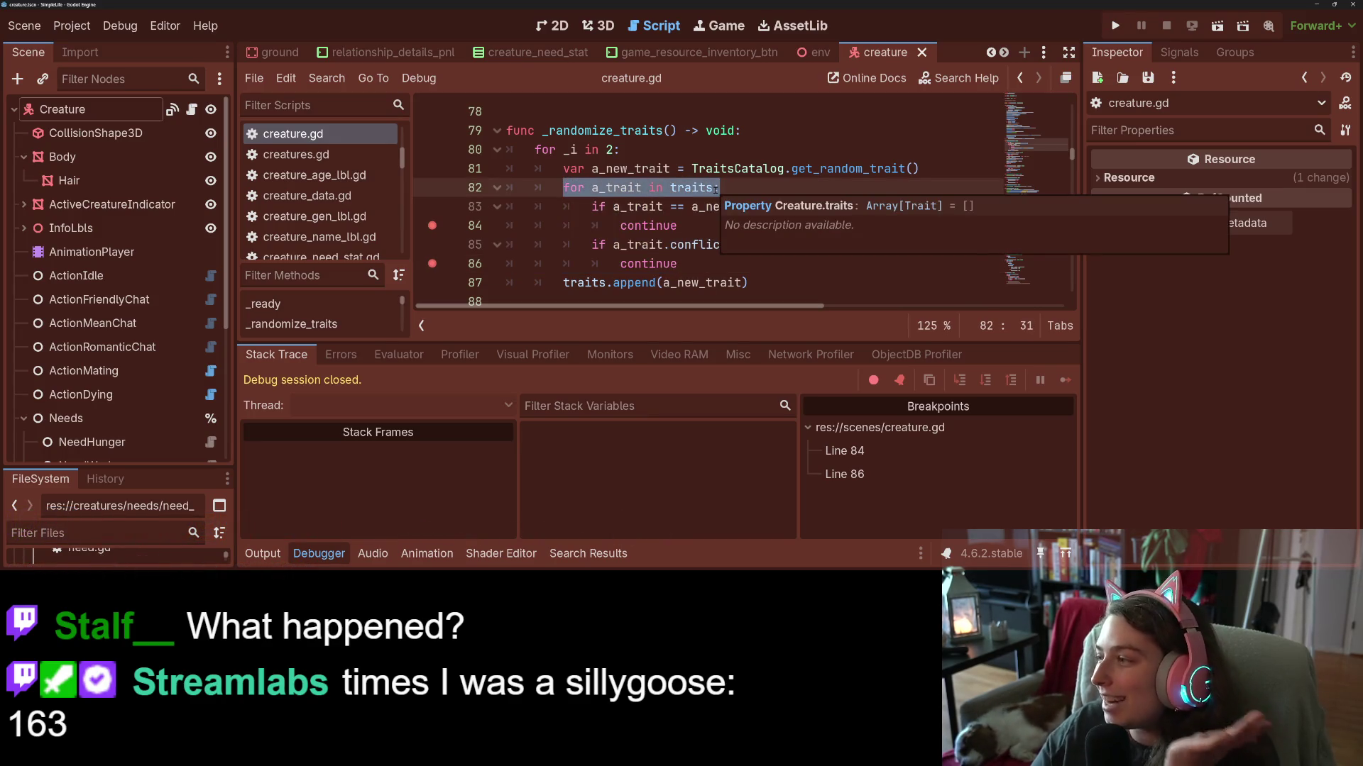
pyautogui.click(687, 168)
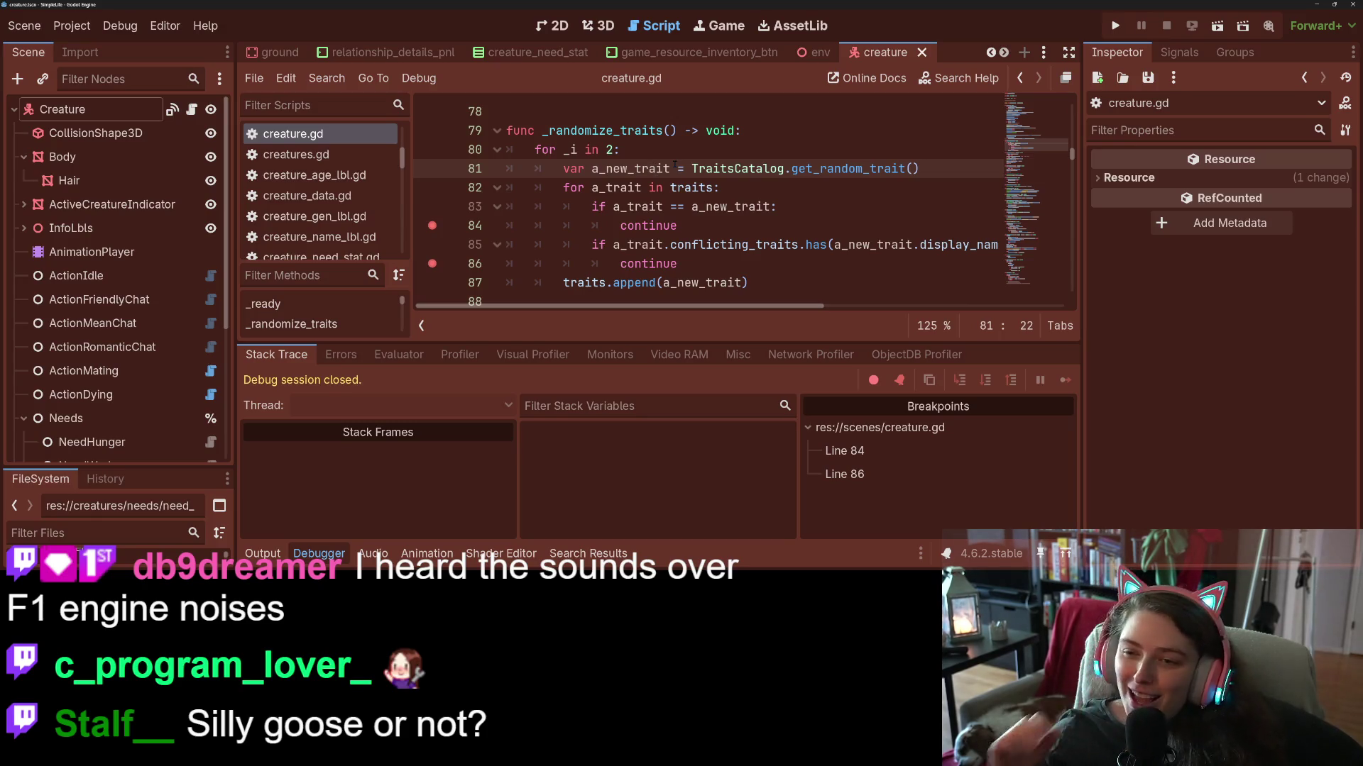
pyautogui.click(663, 187)
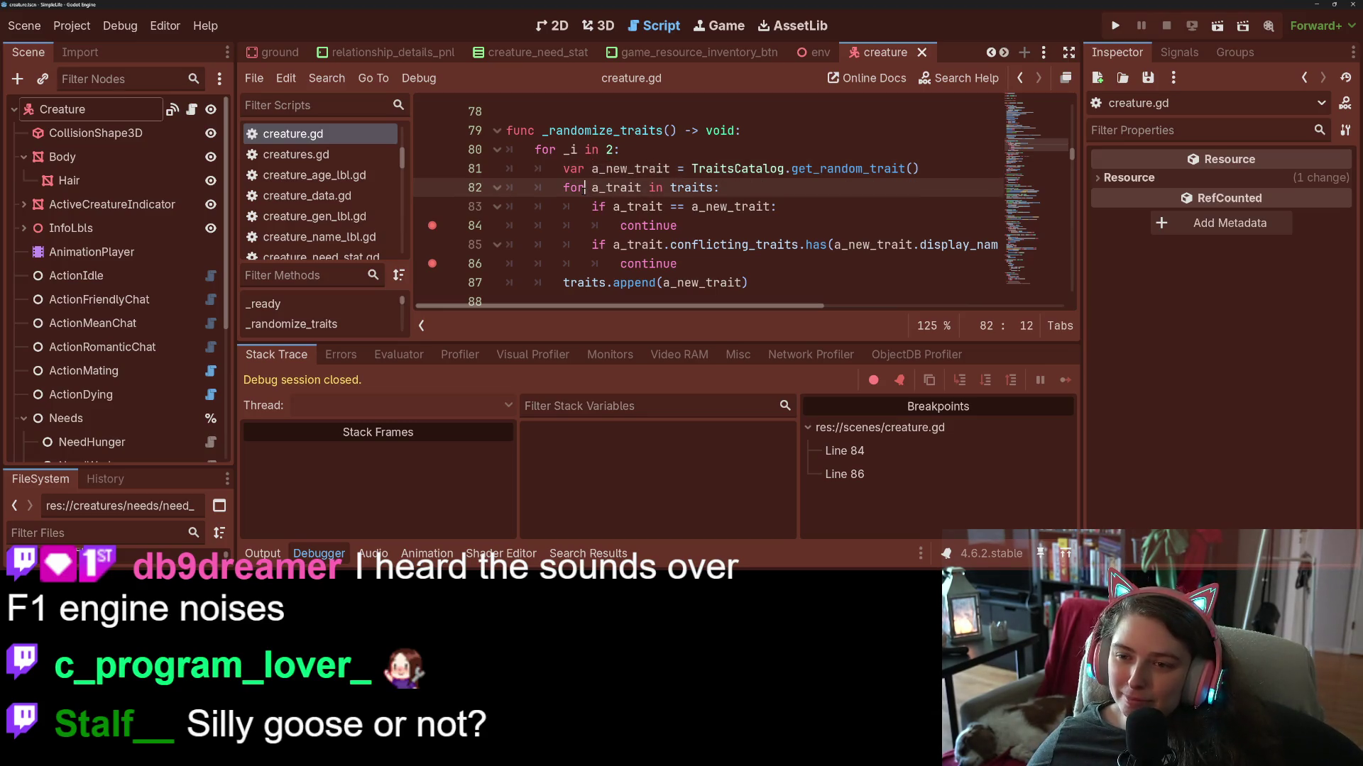
pyautogui.click(951, 170)
pyautogui.press('Return')
pyautogui.write('if tr')
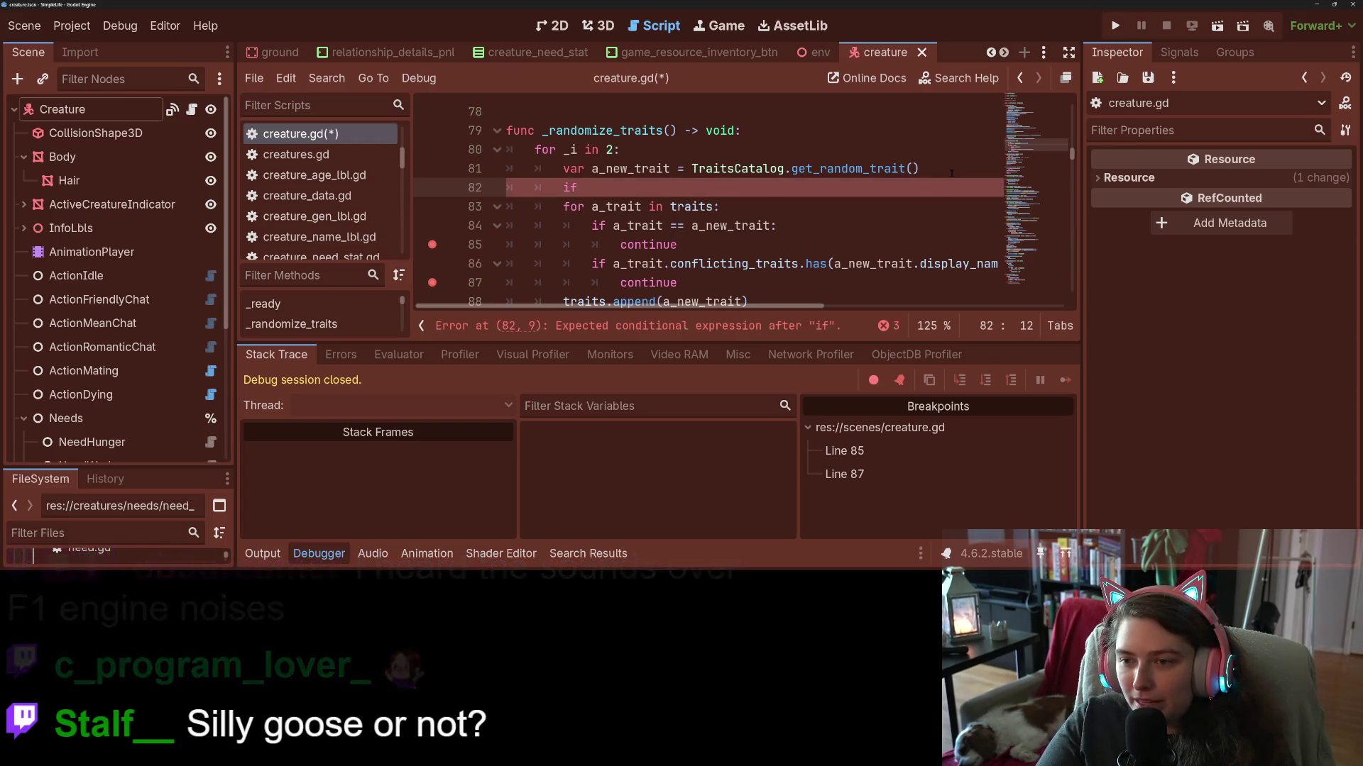
pyautogui.write('aits.has')
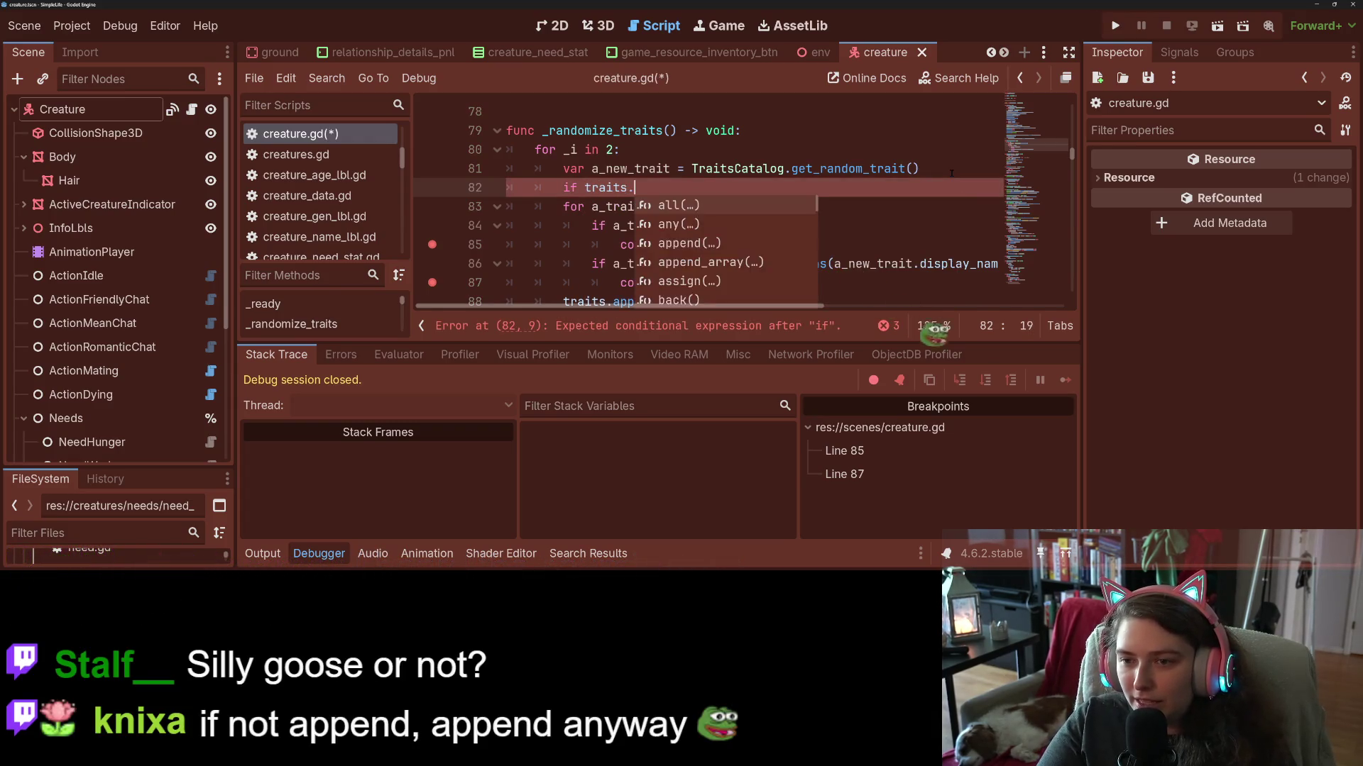
pyautogui.press('BackSpace')
pyautogui.press('BackSpace')
pyautogui.press('BackSpace')
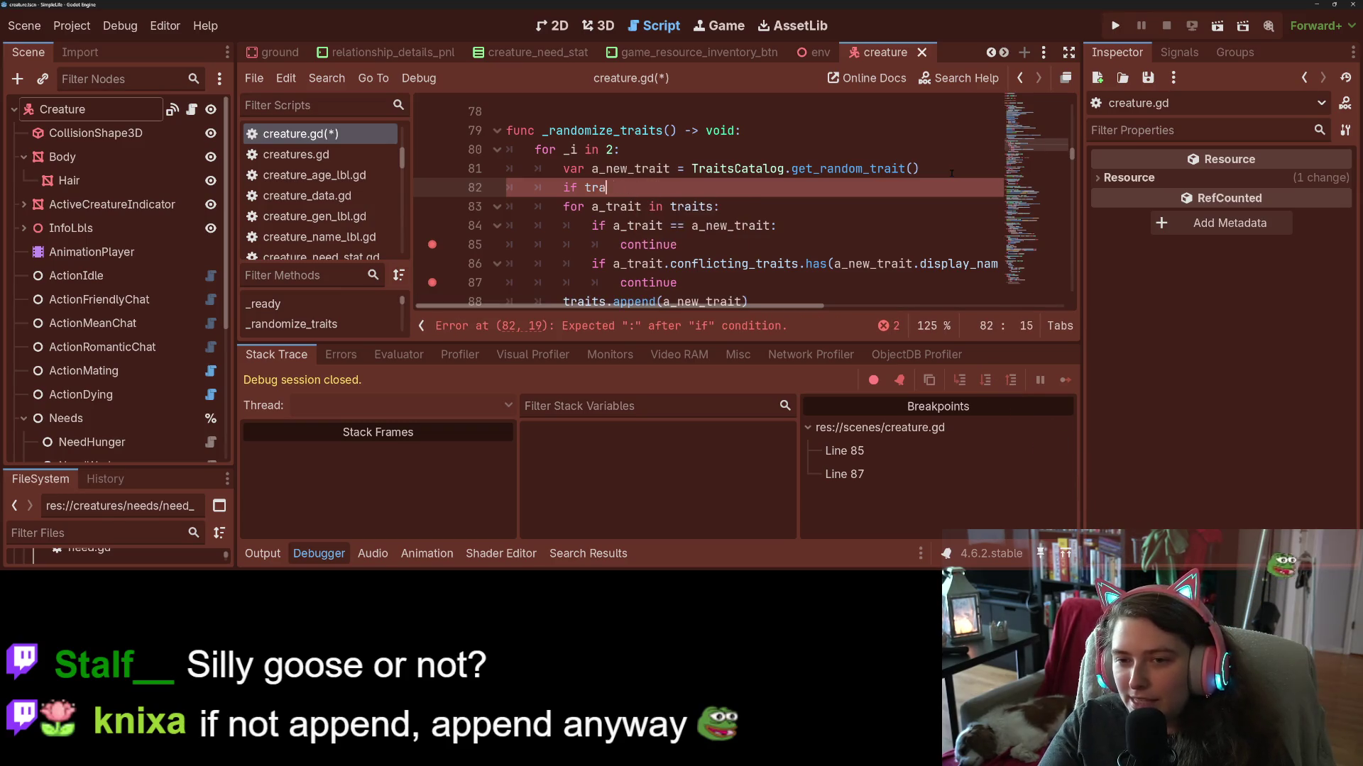
pyautogui.press('BackSpace')
pyautogui.press('BackSpace')
pyautogui.hotkey('ctrl', 's')
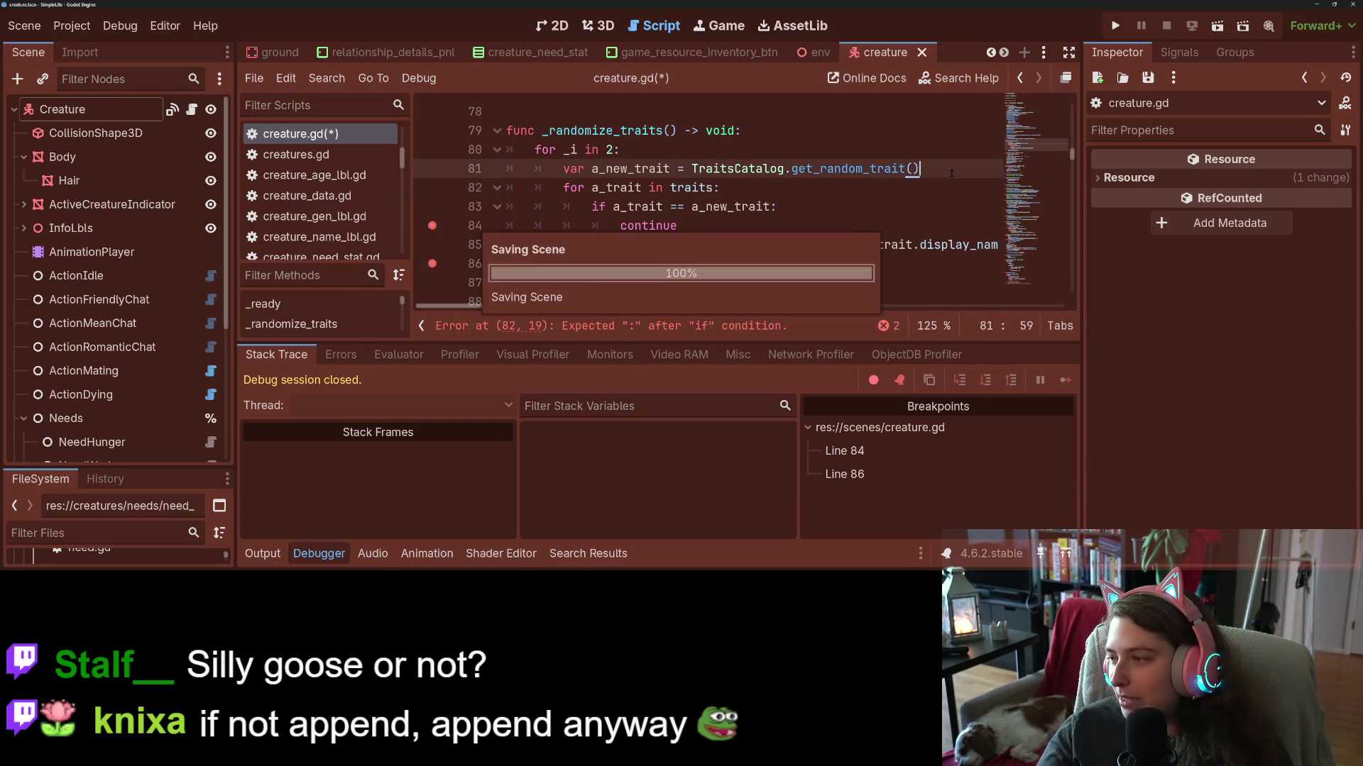
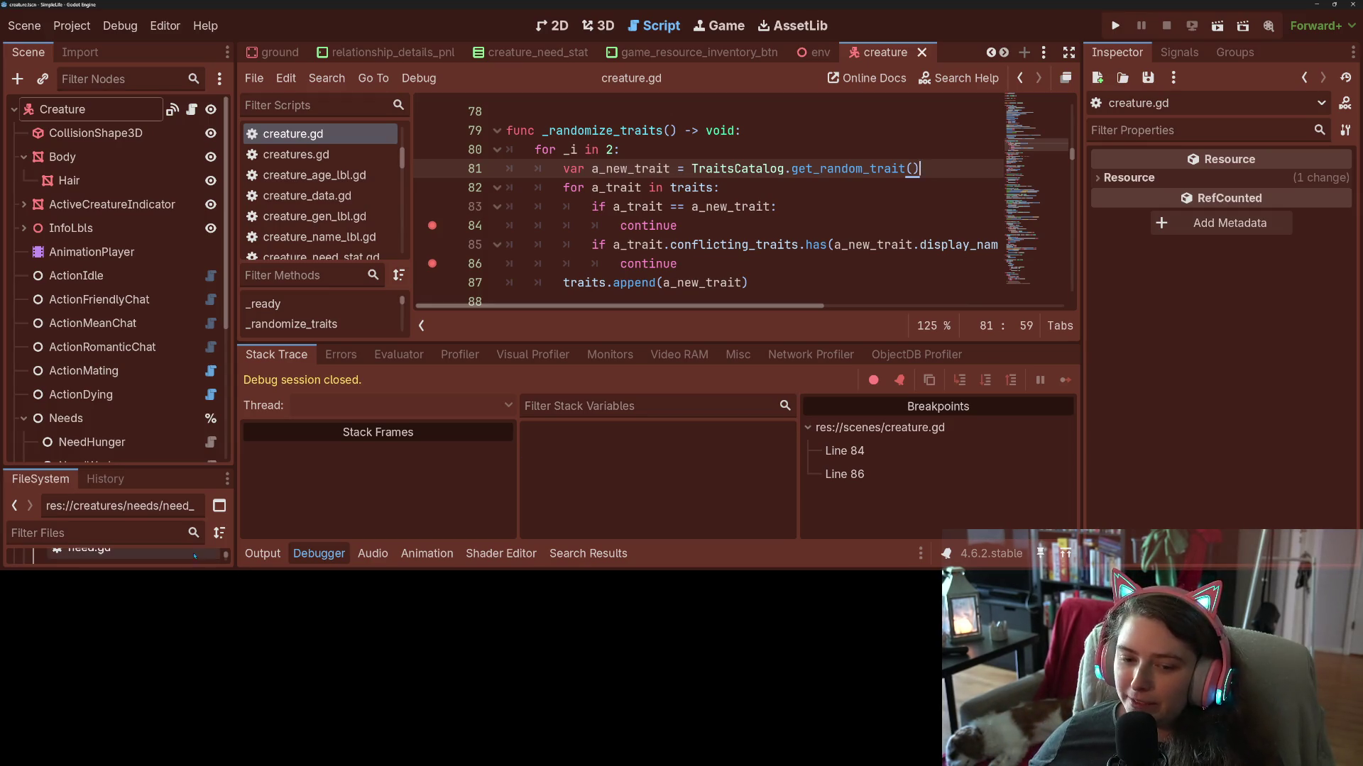
# Collapse the Debugger panel and review the two continue statements in _randomize_traits.
pyautogui.click(299, 559)
pyautogui.scroll(1, 446, 313)
pyautogui.click(721, 282)
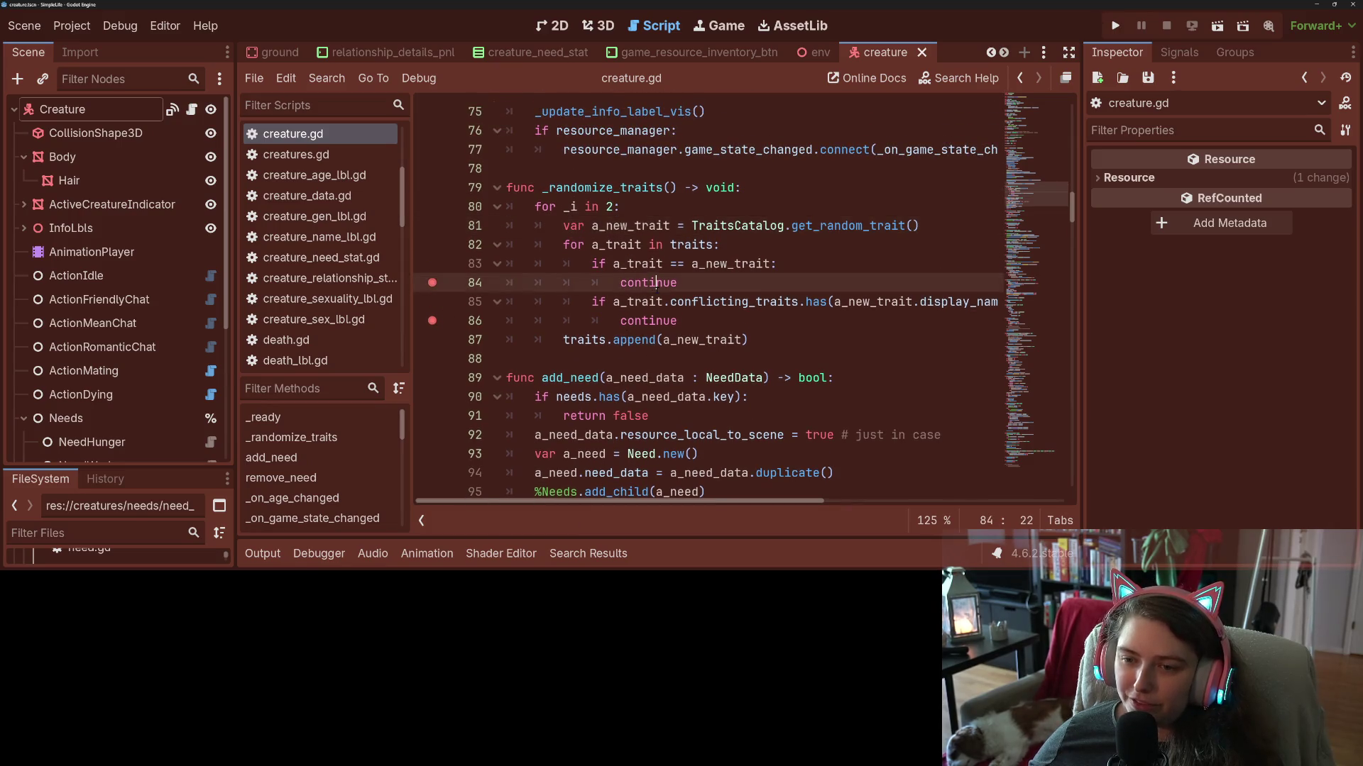
pyautogui.click(711, 323)
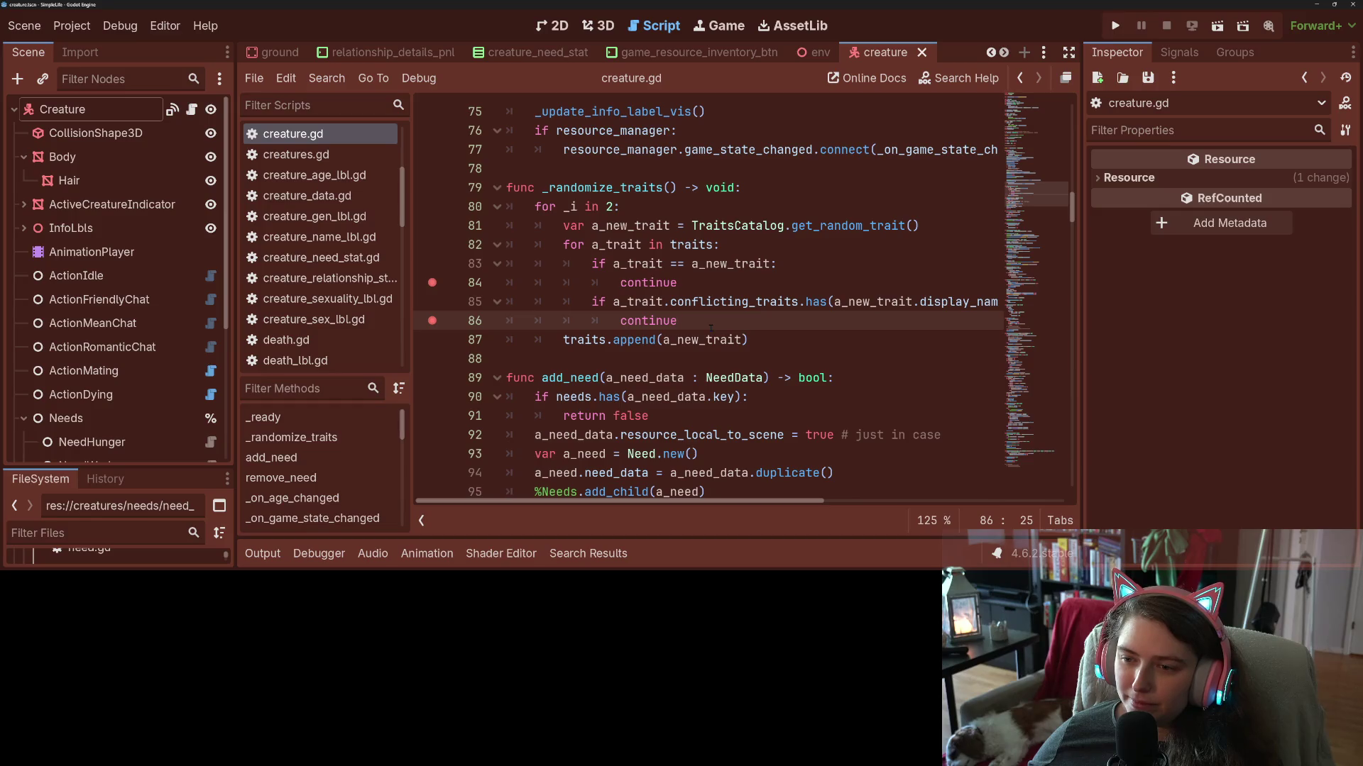
# Insert 'var dirty_trait = false' on a new line after the random trait pick on line 81.
pyautogui.click(951, 229)
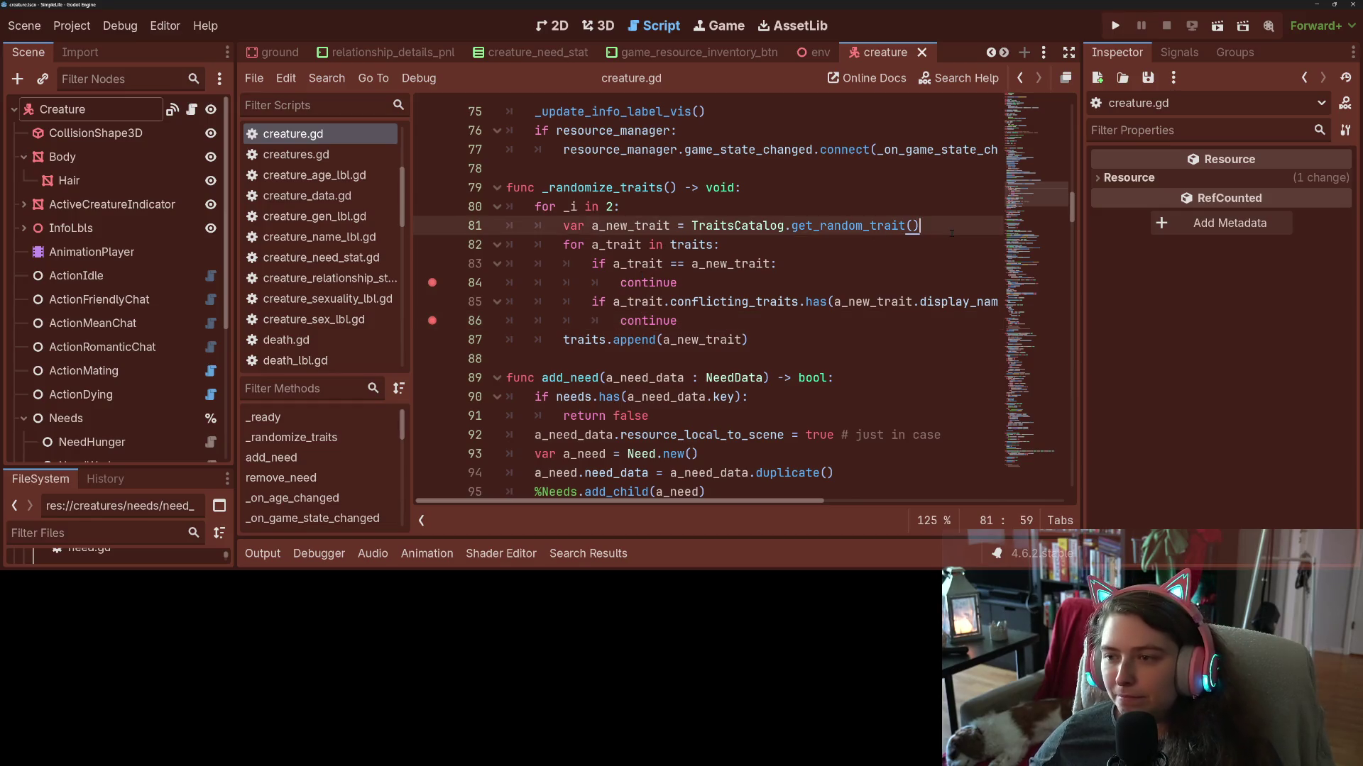
pyautogui.press('Return')
pyautogui.write('var dirty_')
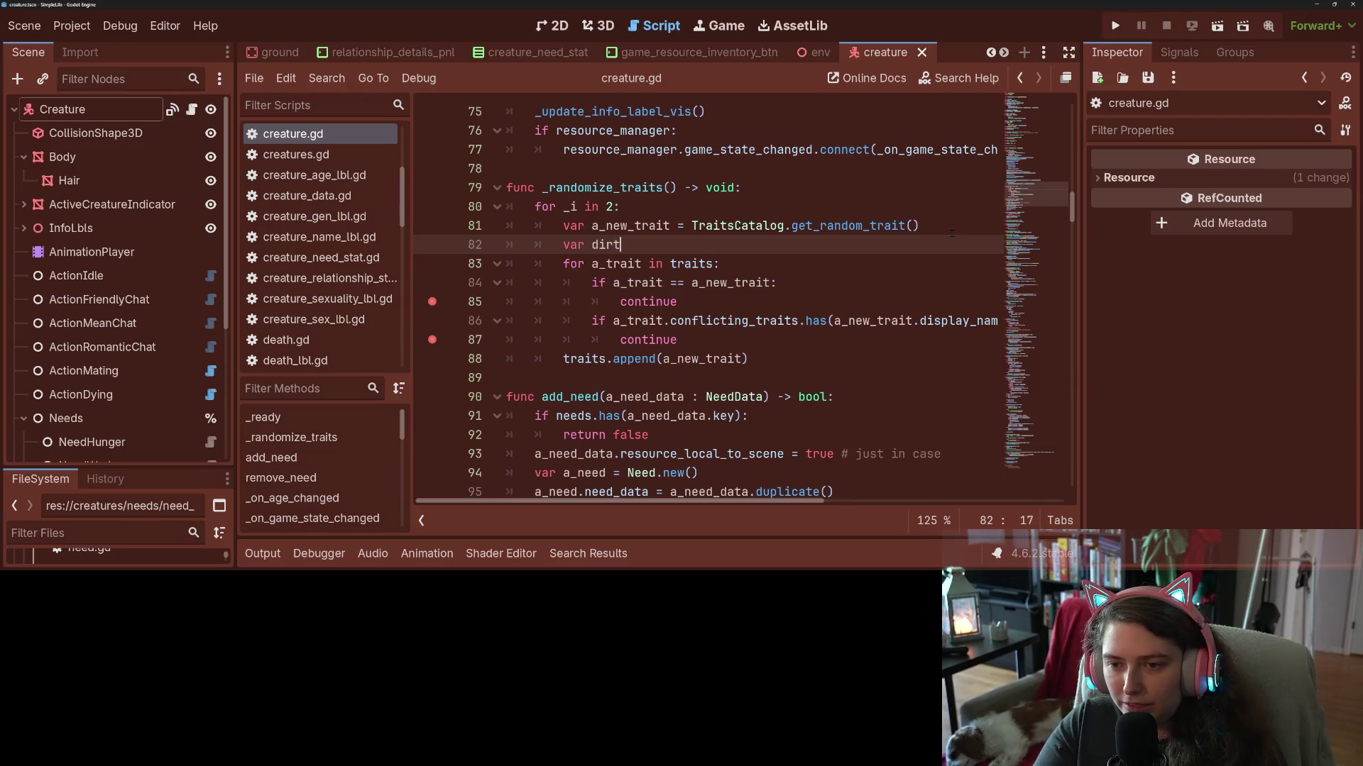
pyautogui.write('trait ')
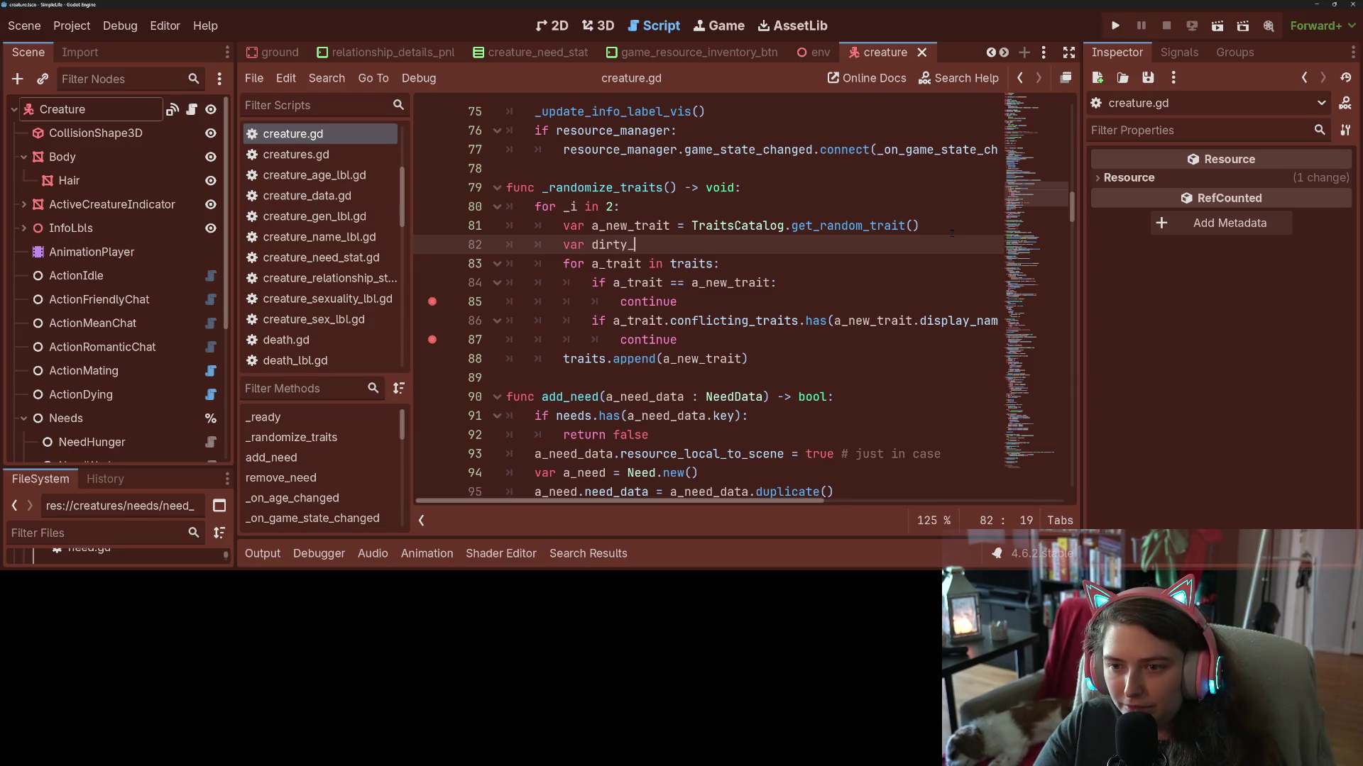
pyautogui.write('= false')
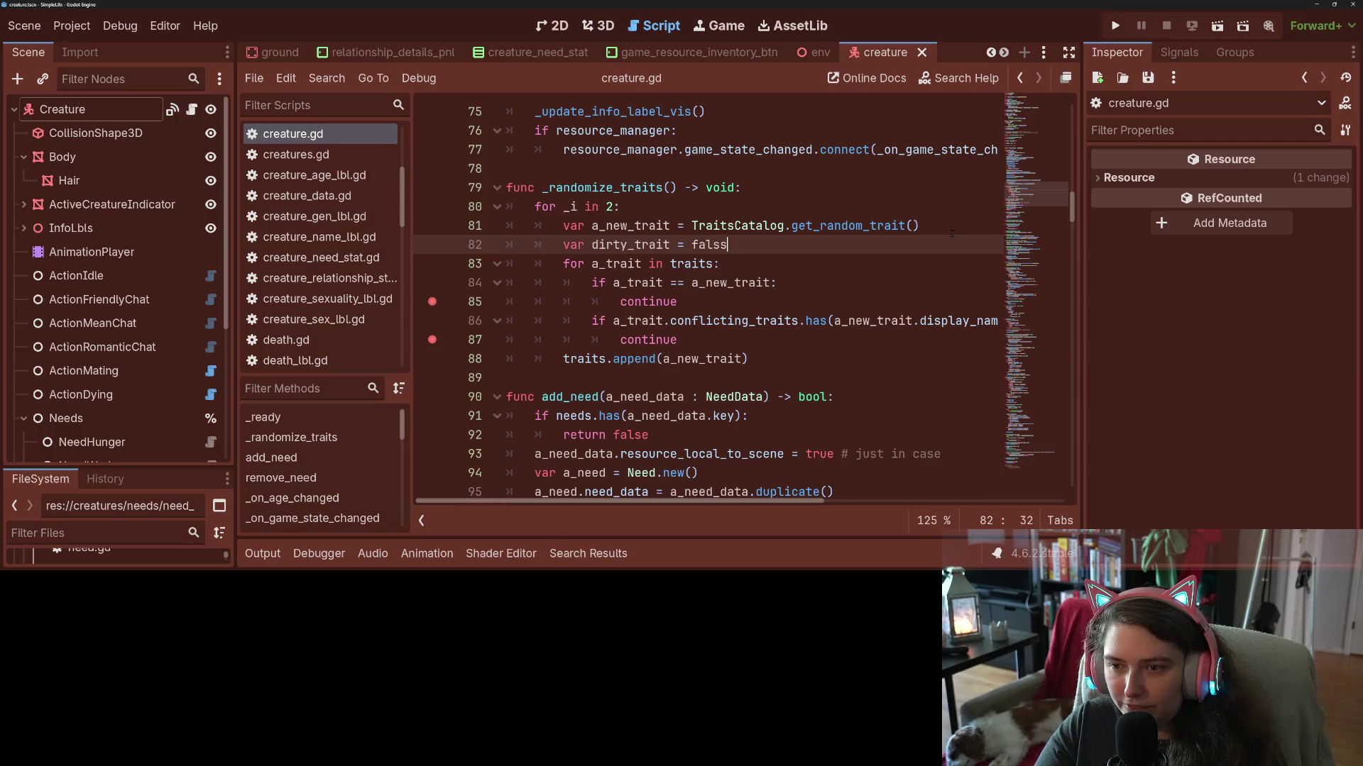
pyautogui.press('Escape')
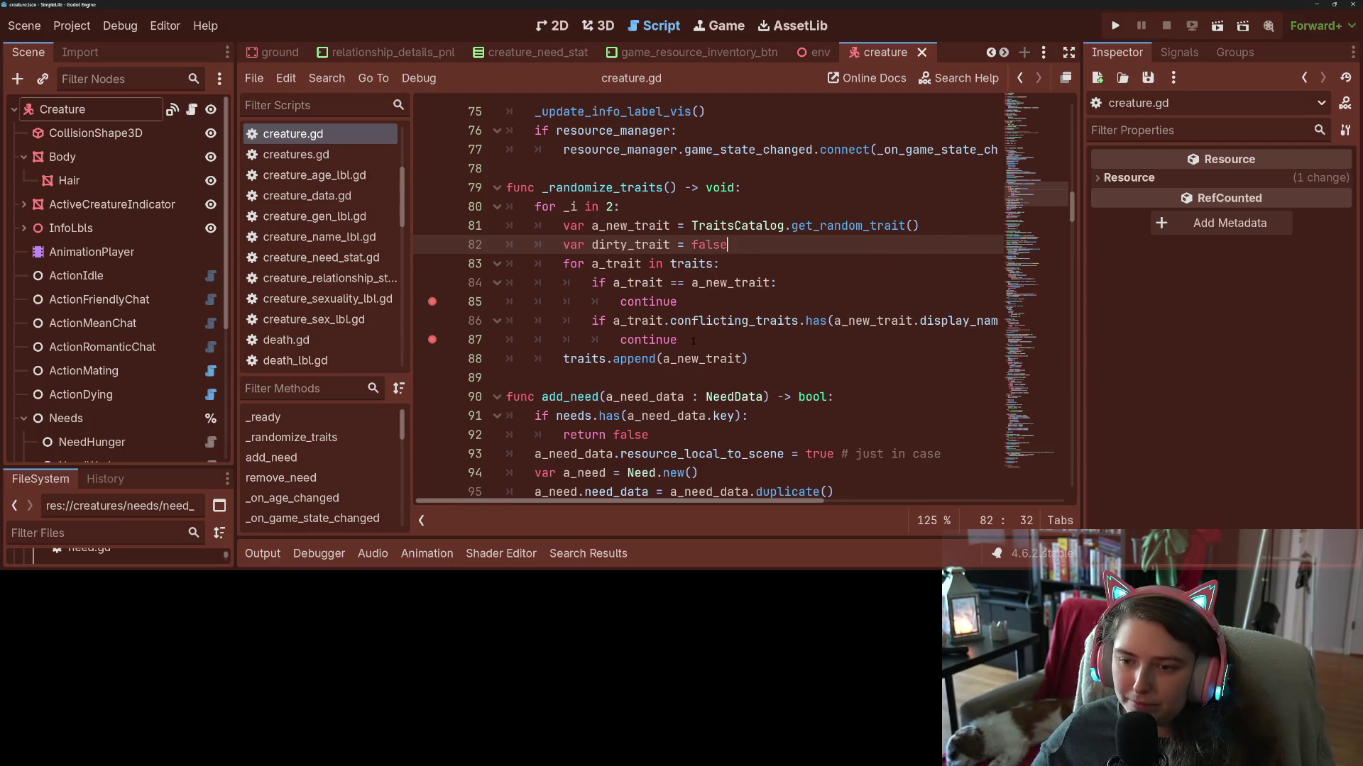
pyautogui.click(617, 341)
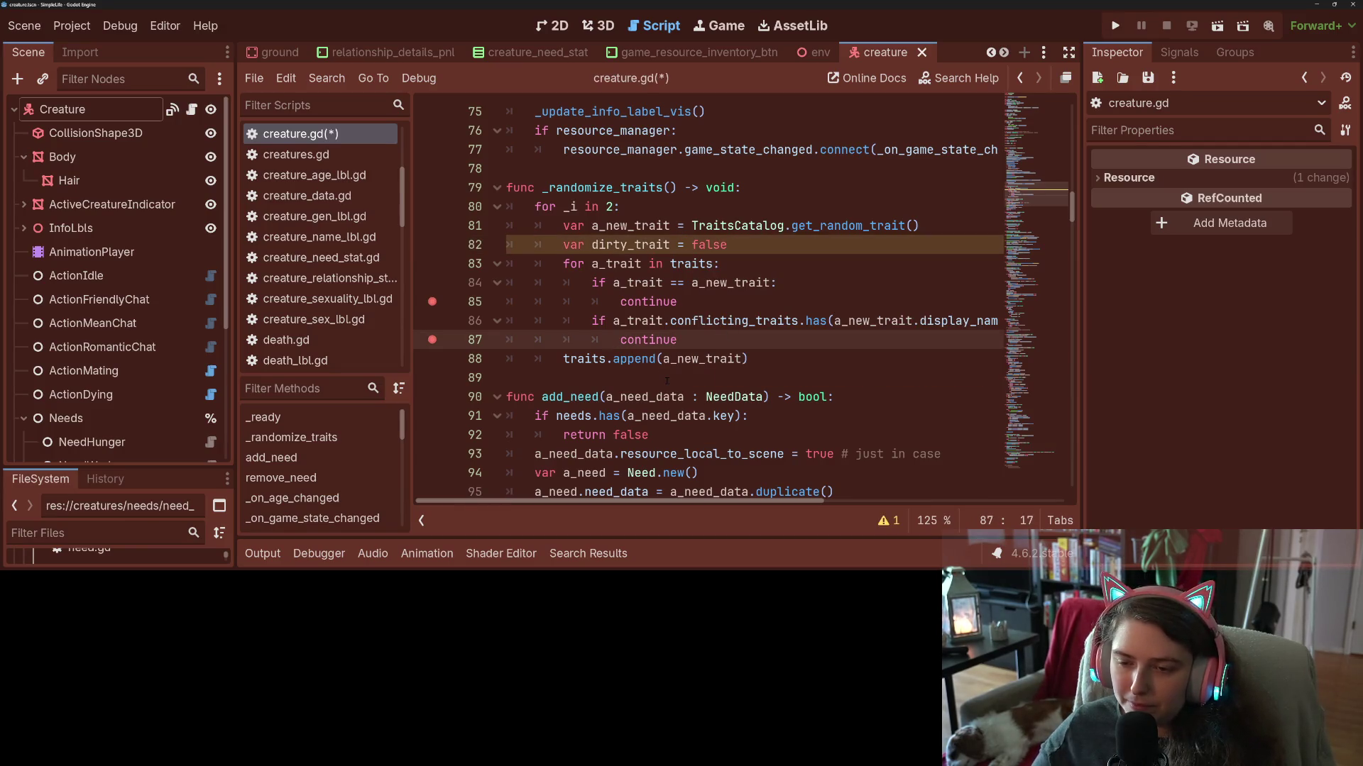
# Replace the conflict continue with 'dirty_trait = true' followed by 'break'.
pyautogui.press('Return')
pyautogui.press('Up')
pyautogui.write('dir')
pyautogui.press('Return')
pyautogui.write('= true')
pyautogui.press('Return')
pyautogui.write('break')
pyautogui.moveTo(678, 378); pyautogui.dragTo(563, 377)
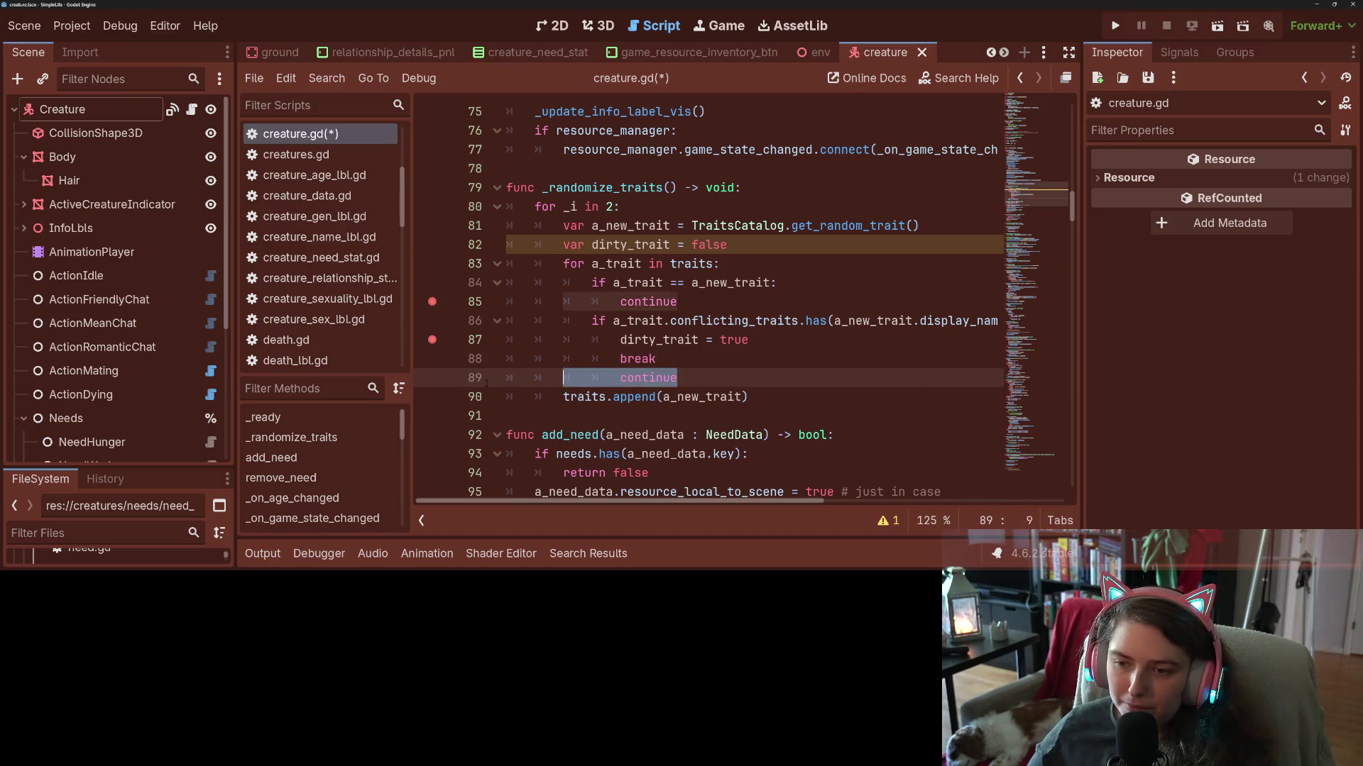
pyautogui.press('BackSpace')
pyautogui.press('BackSpace')
pyautogui.press('BackSpace')
# Copy the 'dirty_trait = true' and 'break' lines over the first continue statement.
pyautogui.moveTo(656, 359); pyautogui.dragTo(627, 340)
pyautogui.hotkey('ctrl', 'c')
pyautogui.doubleClick(647, 301)
pyautogui.hotkey('ctrl', 'v')
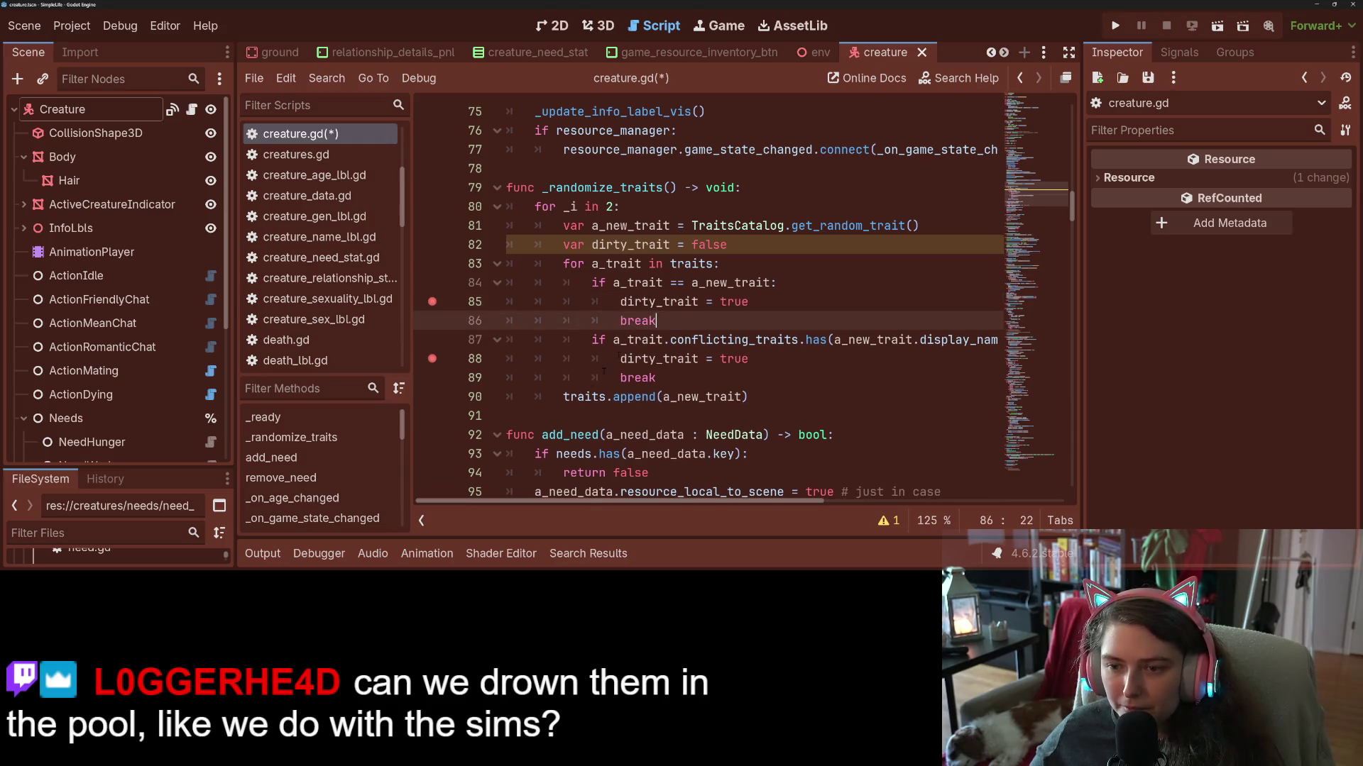
# Wrap traits.append inside a new 'if not dirty_trait:' block.
pyautogui.click(564, 397)
pyautogui.press('Return')
pyautogui.press('Up')
pyautogui.write('if ')
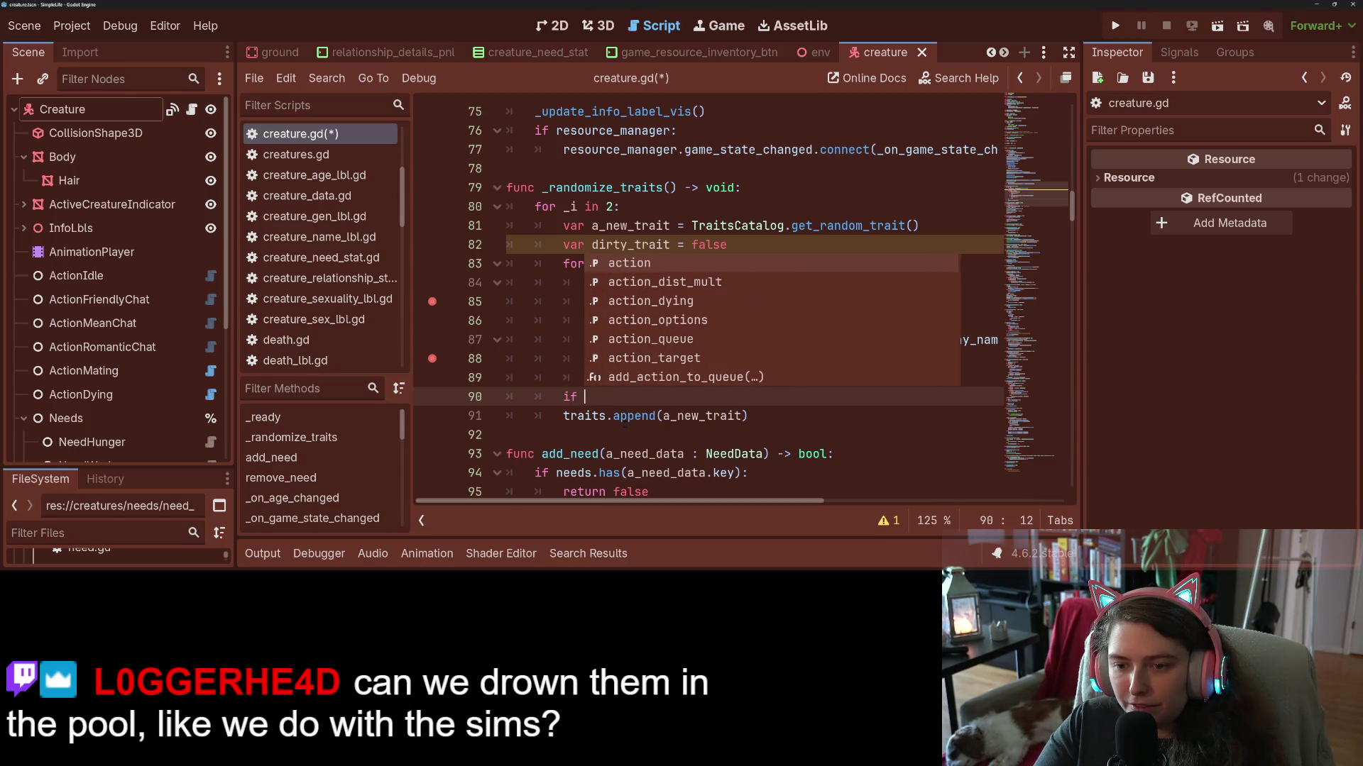
pyautogui.write('not dir')
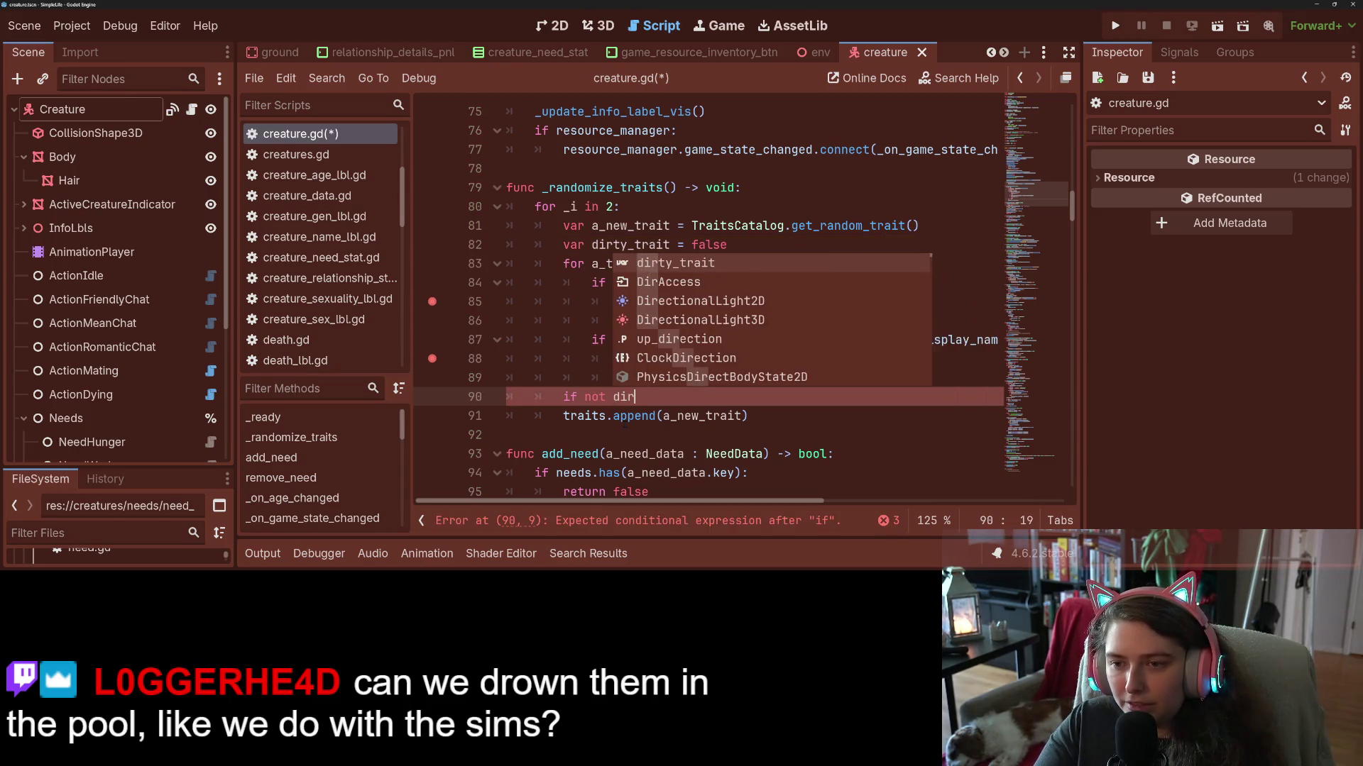
pyautogui.press('Return')
pyautogui.click(564, 416)
pyautogui.press('Tab')
# Save the script, remove the breakpoints on lines 85 and 88, and run the game.
pyautogui.hotkey('ctrl', 's')
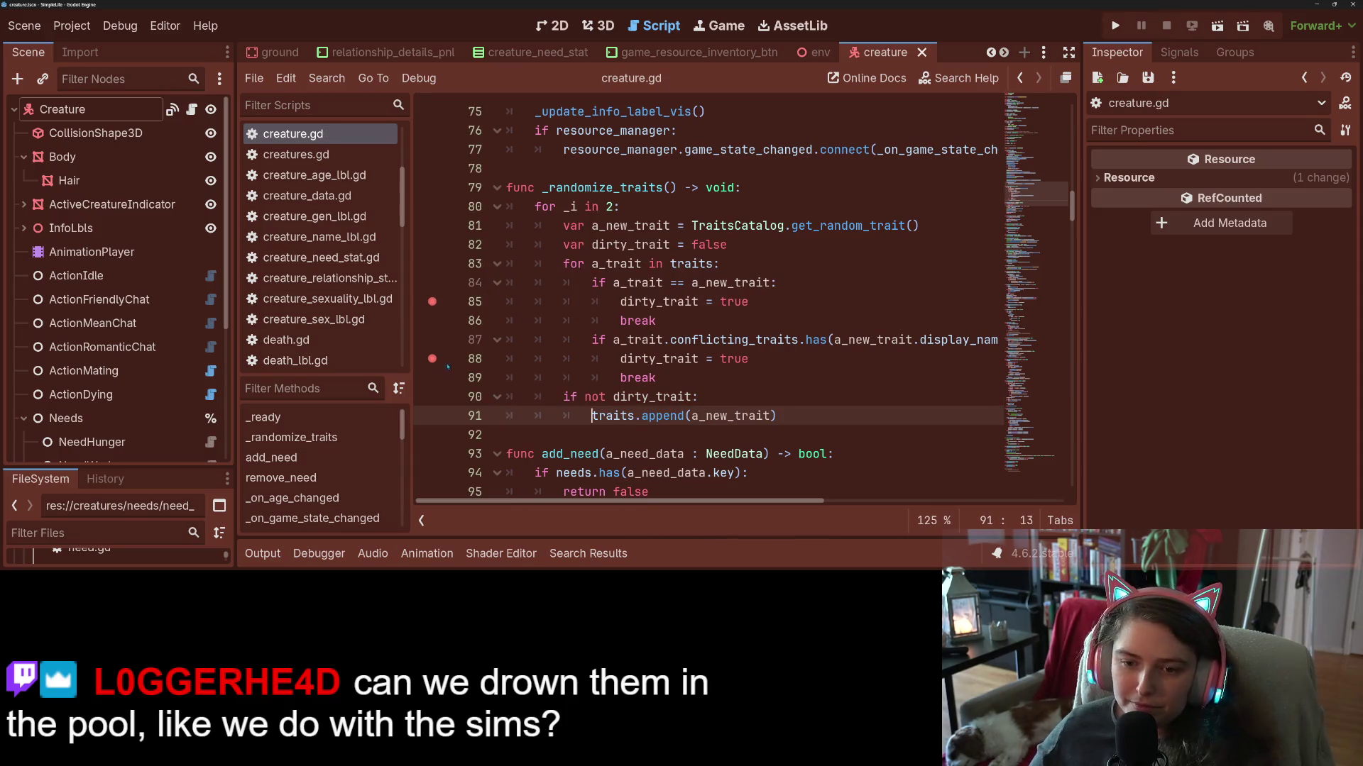
pyautogui.click(432, 358)
pyautogui.click(432, 301)
pyautogui.click(690, 358)
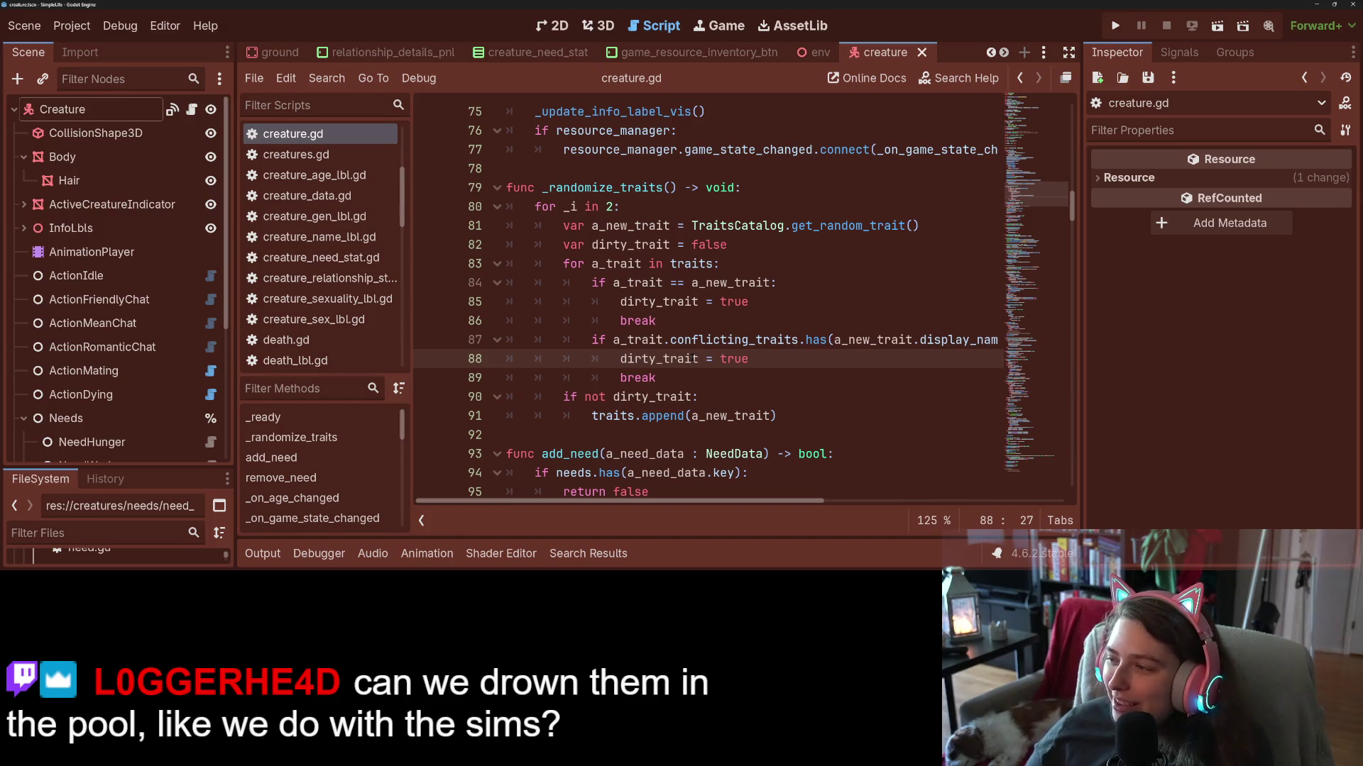
pyautogui.click(752, 301)
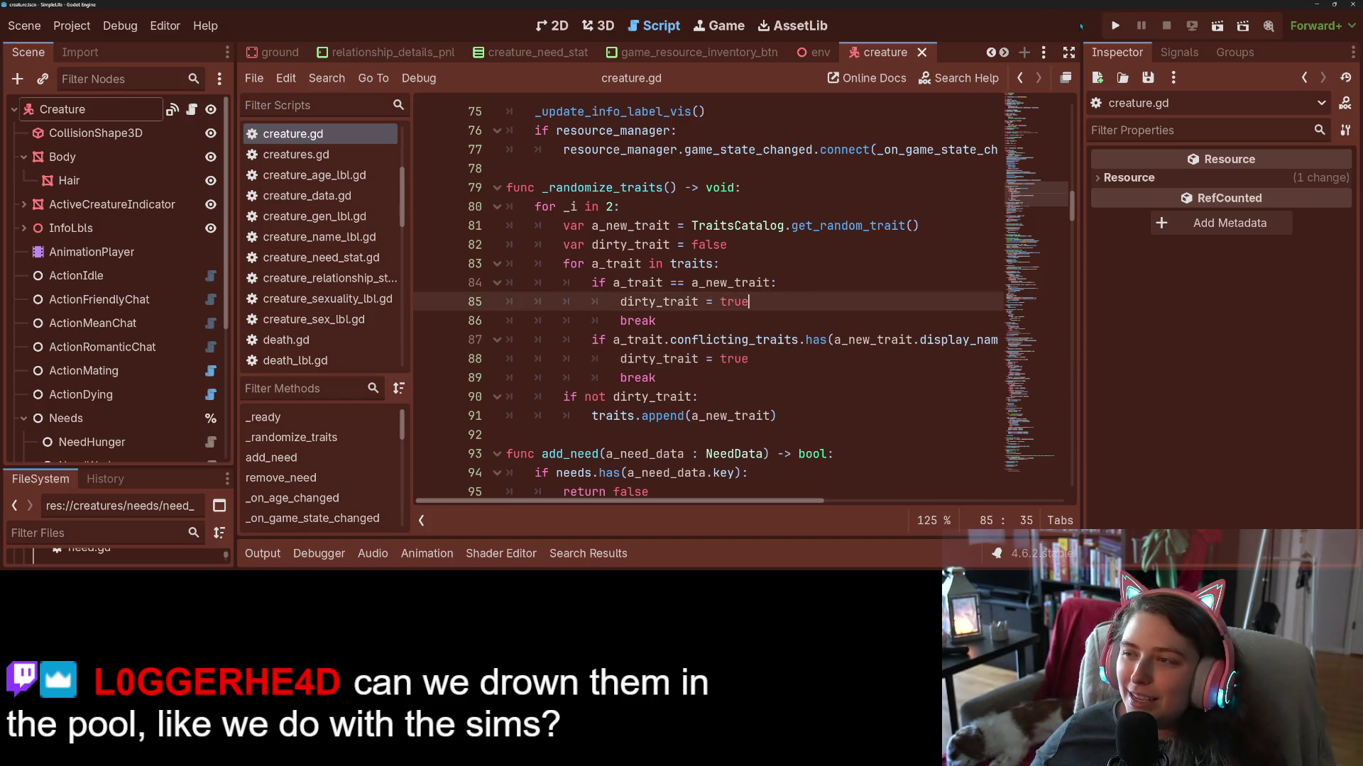
pyautogui.click(1115, 27)
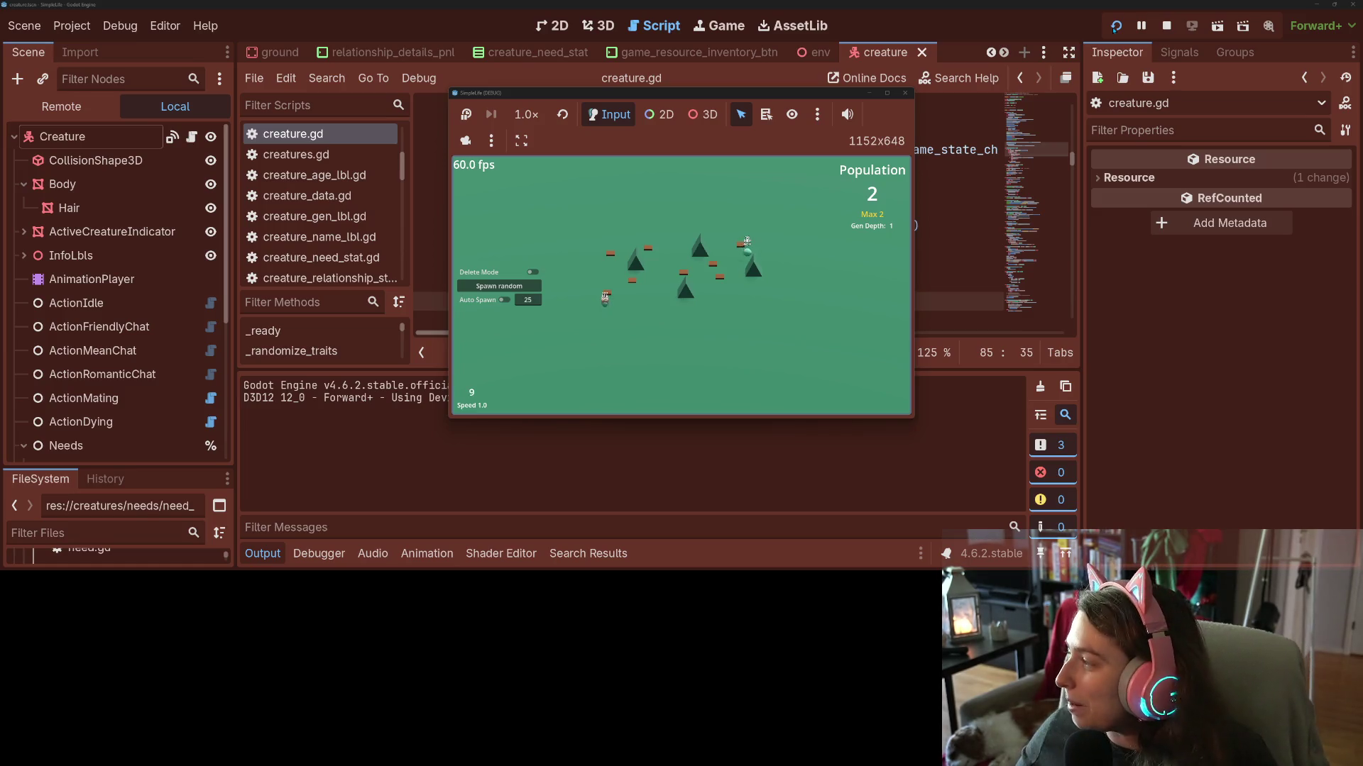
# Maximize the game window and follow the creatures, switching between the two of them.
pyautogui.click(887, 93)
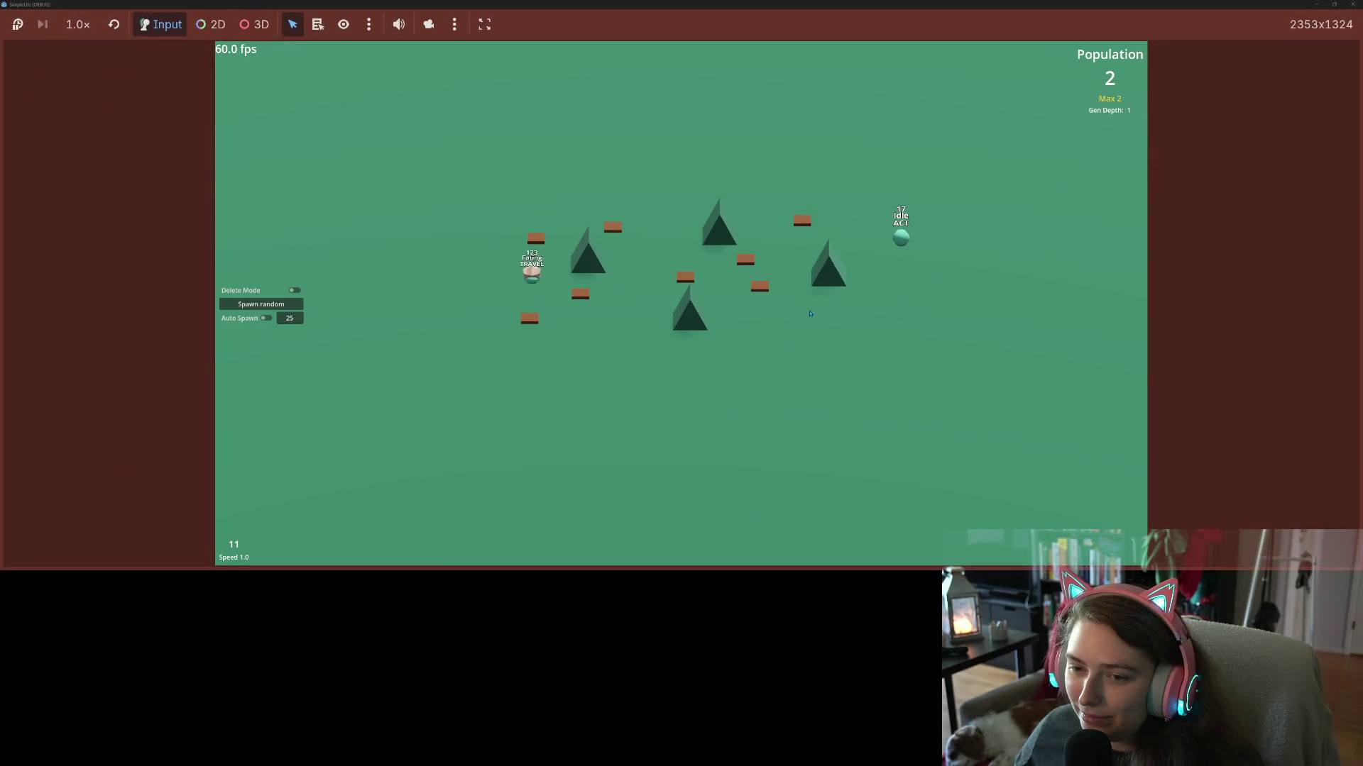
pyautogui.click(905, 240)
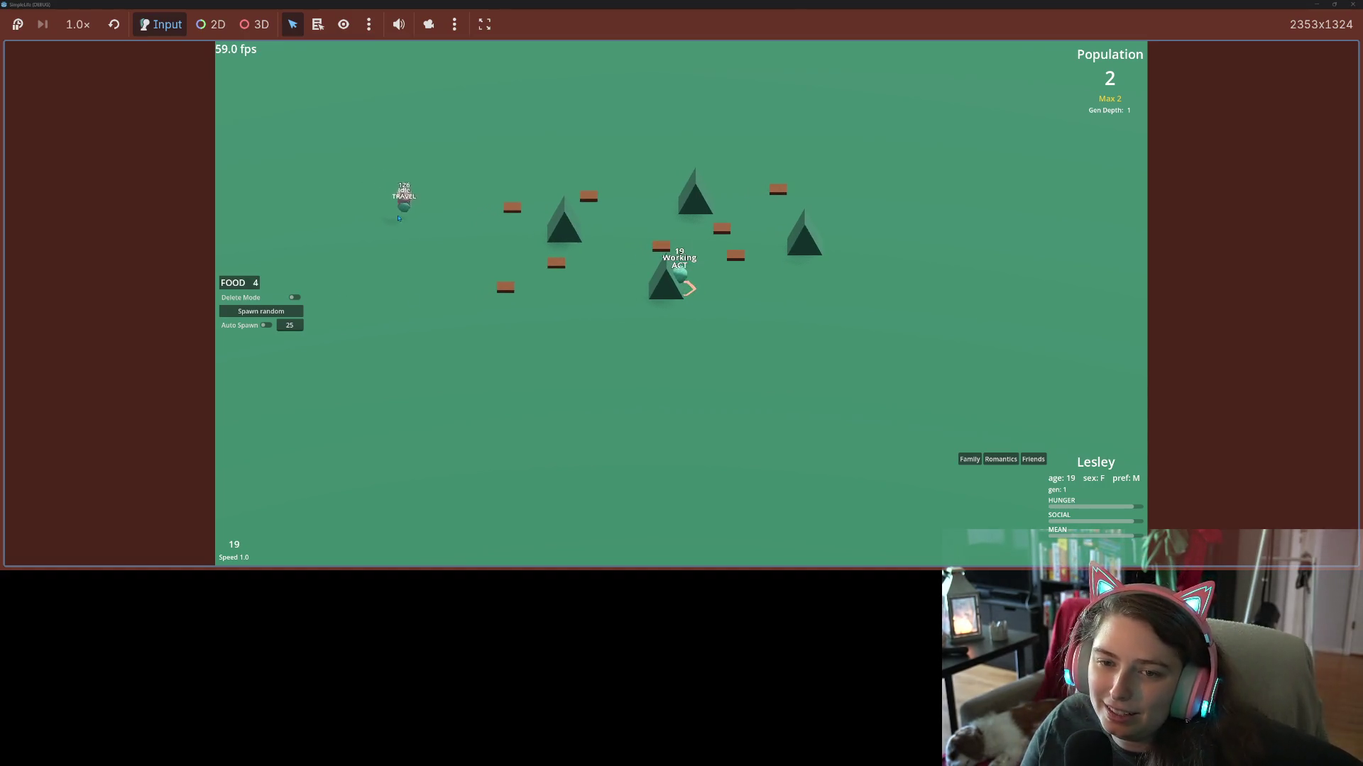
pyautogui.click(420, 221)
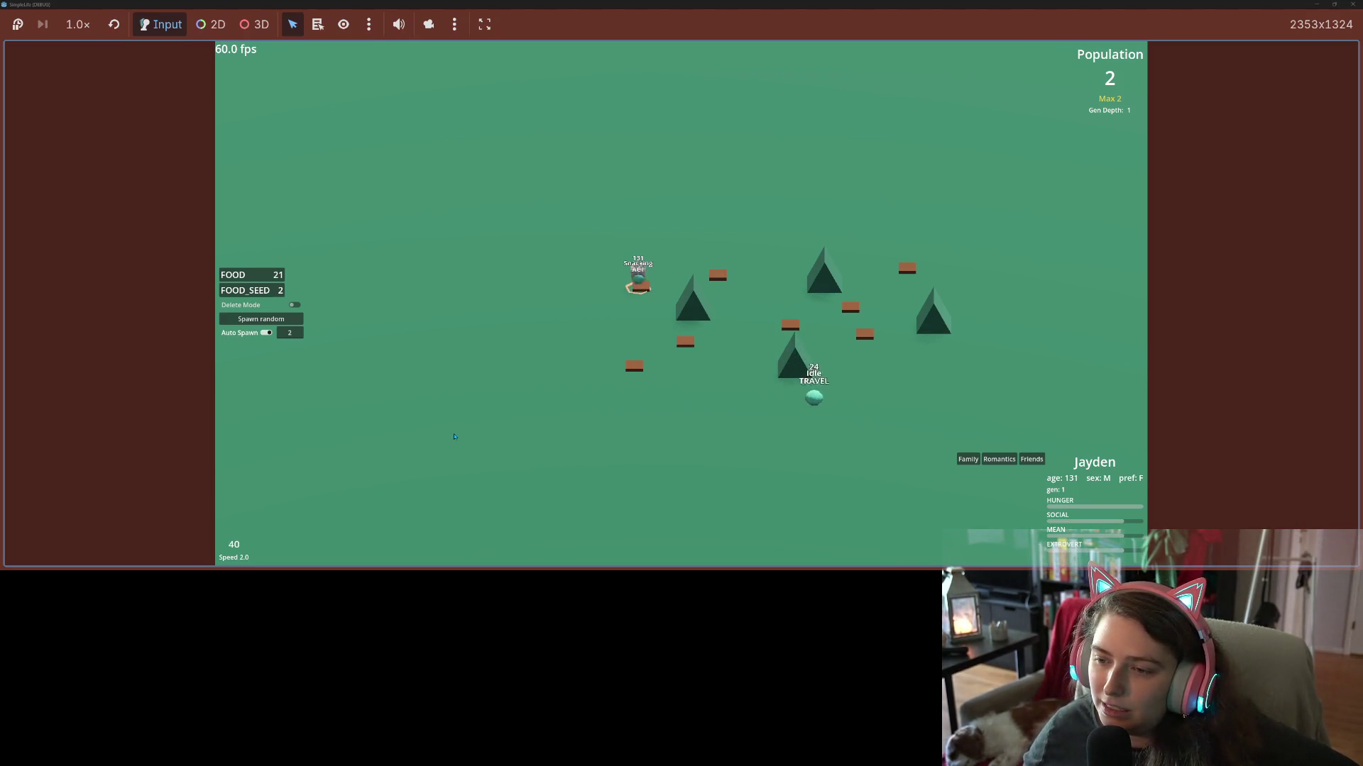
pyautogui.click(829, 420)
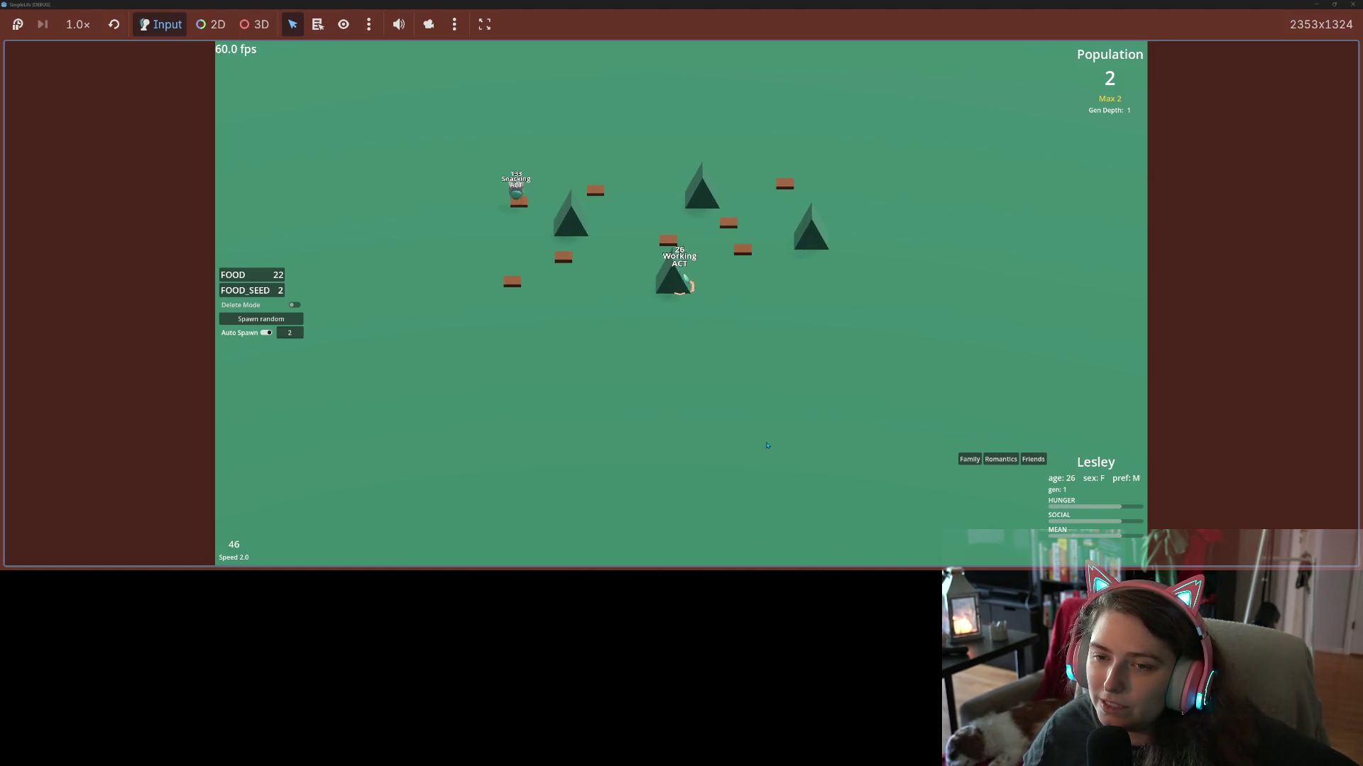
# Step the simulation speed up with the arrow keys, then back down to 2.0.
pyautogui.press('Up')
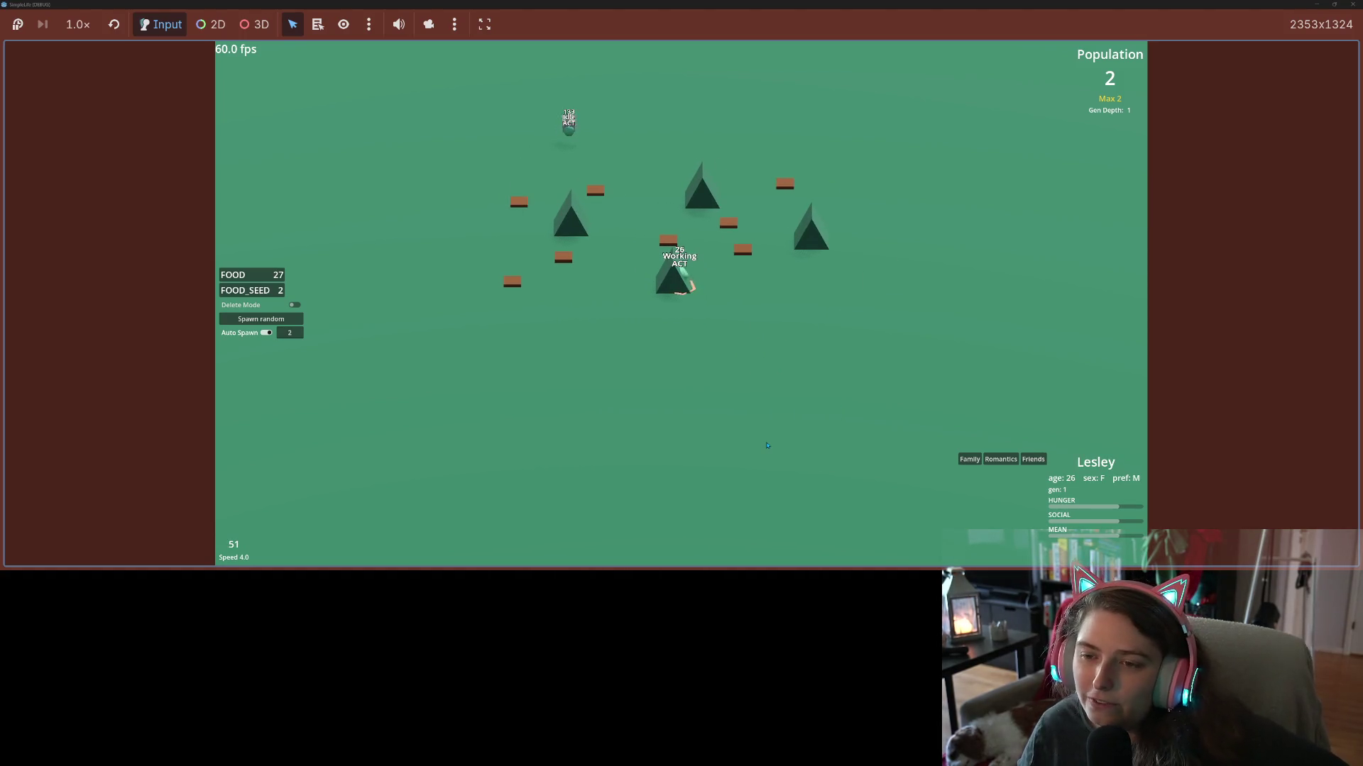
pyautogui.press('Up')
pyautogui.press('Up')
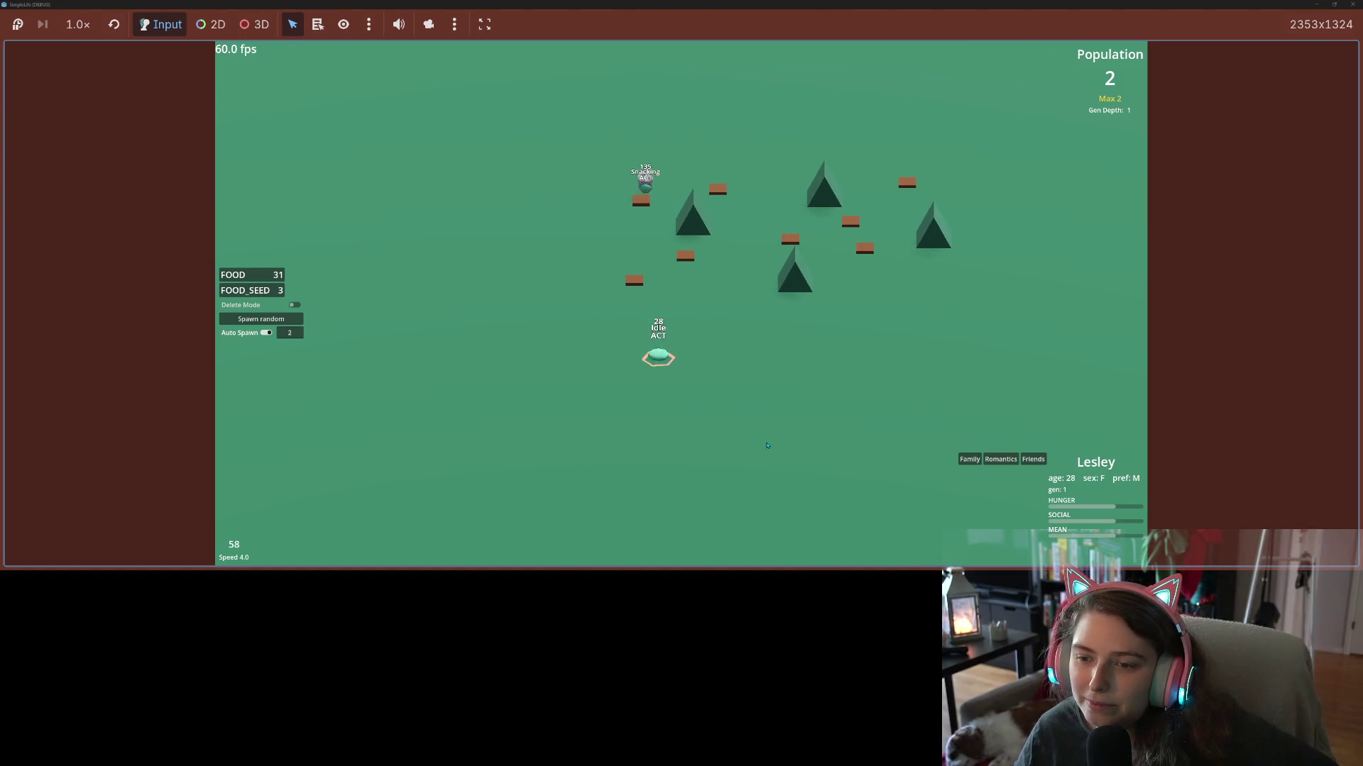
pyautogui.press('Up')
pyautogui.press('Up')
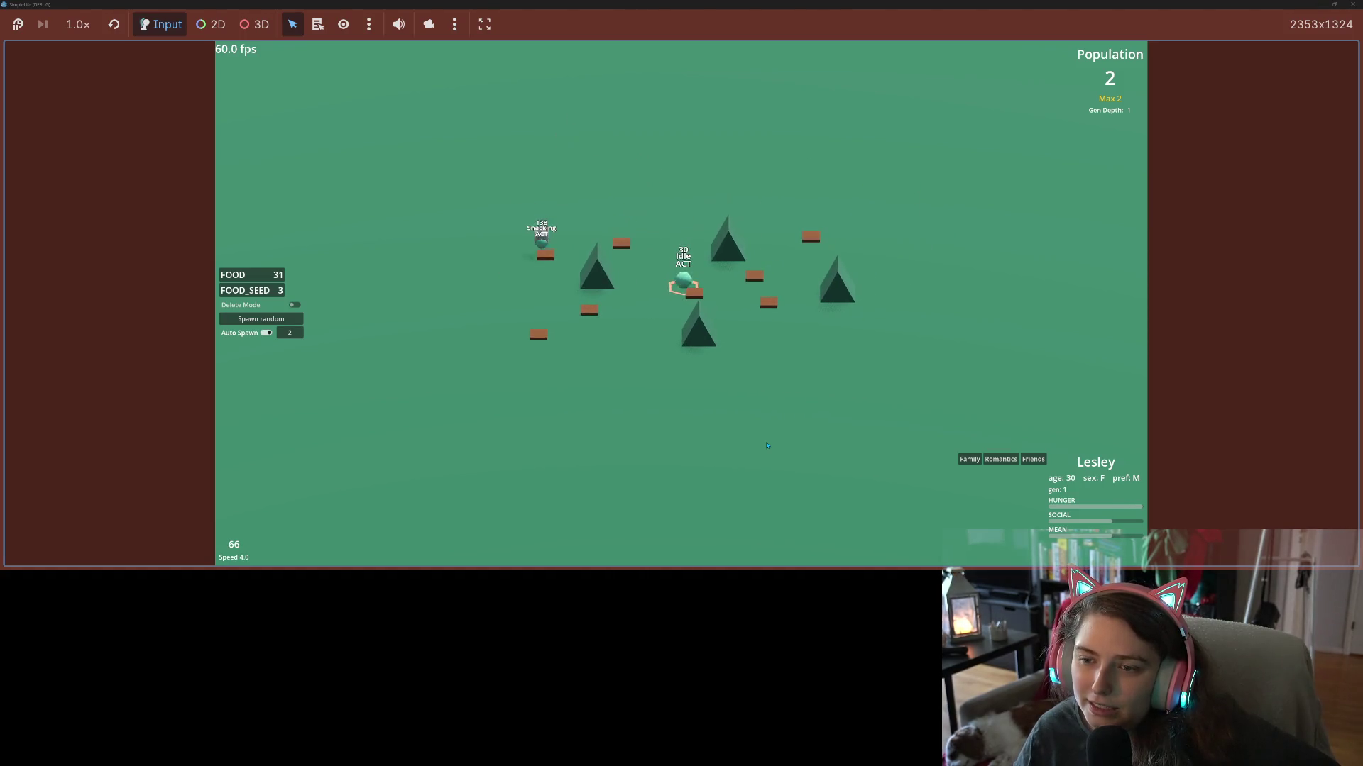
pyautogui.press('Up')
pyautogui.press('Up')
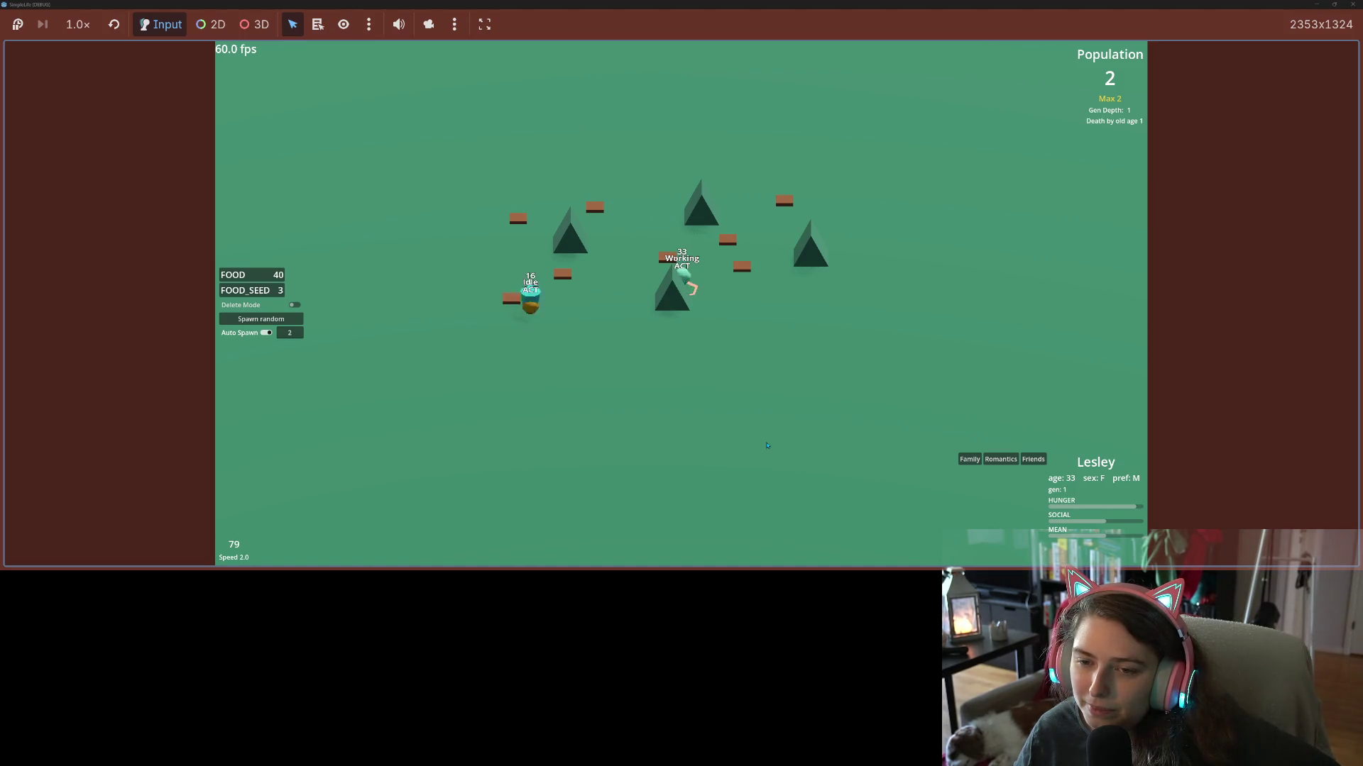
pyautogui.press('Down')
pyautogui.press('Down')
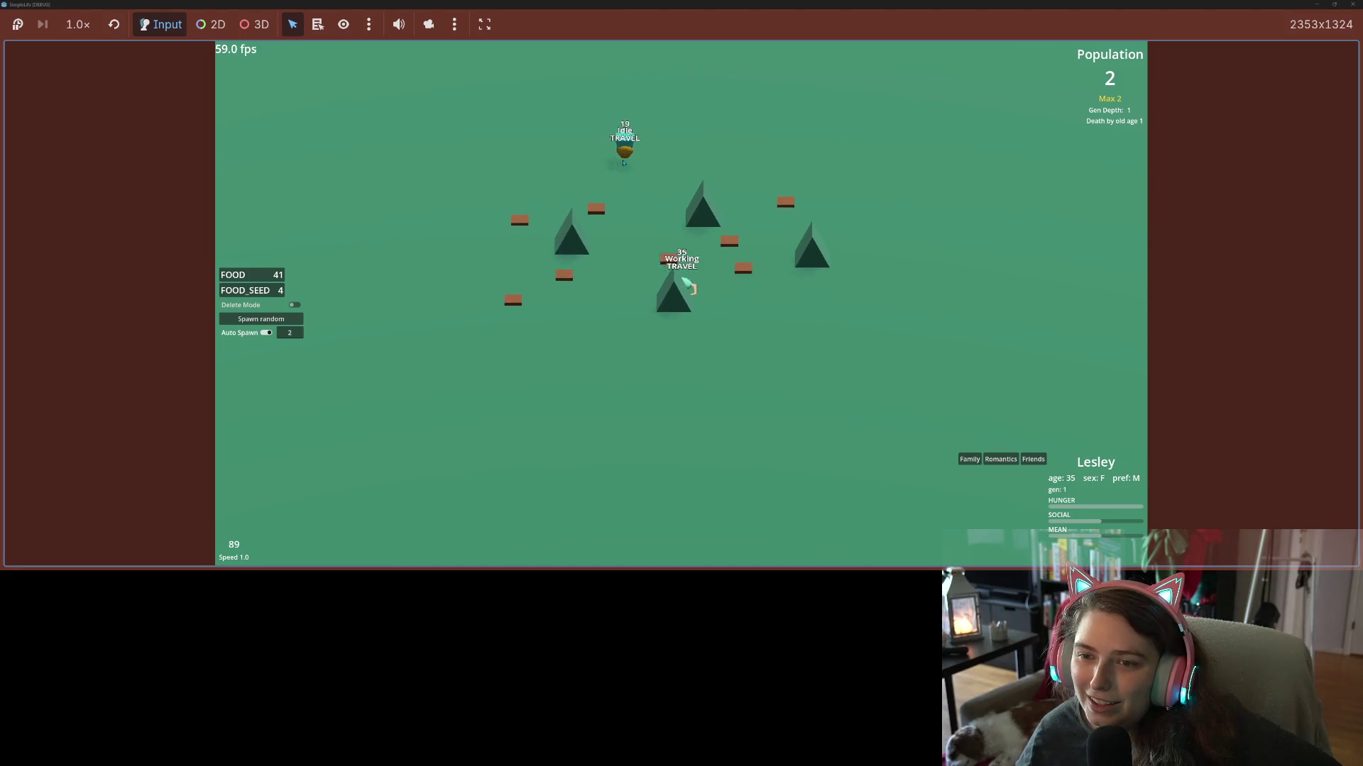
# Follow the new creature, briefly run at 16x, settle on 4x, and follow the snacking creature.
pyautogui.click(639, 136)
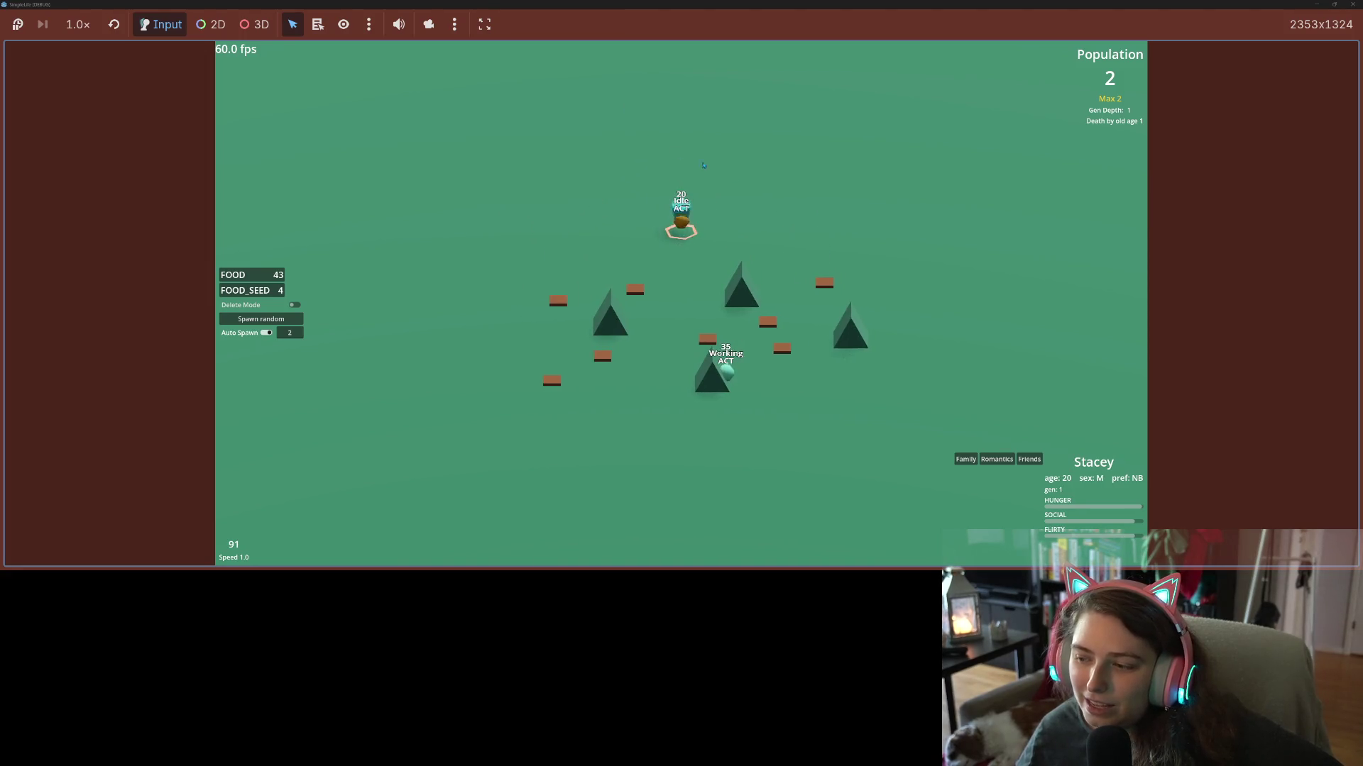
pyautogui.press('4')
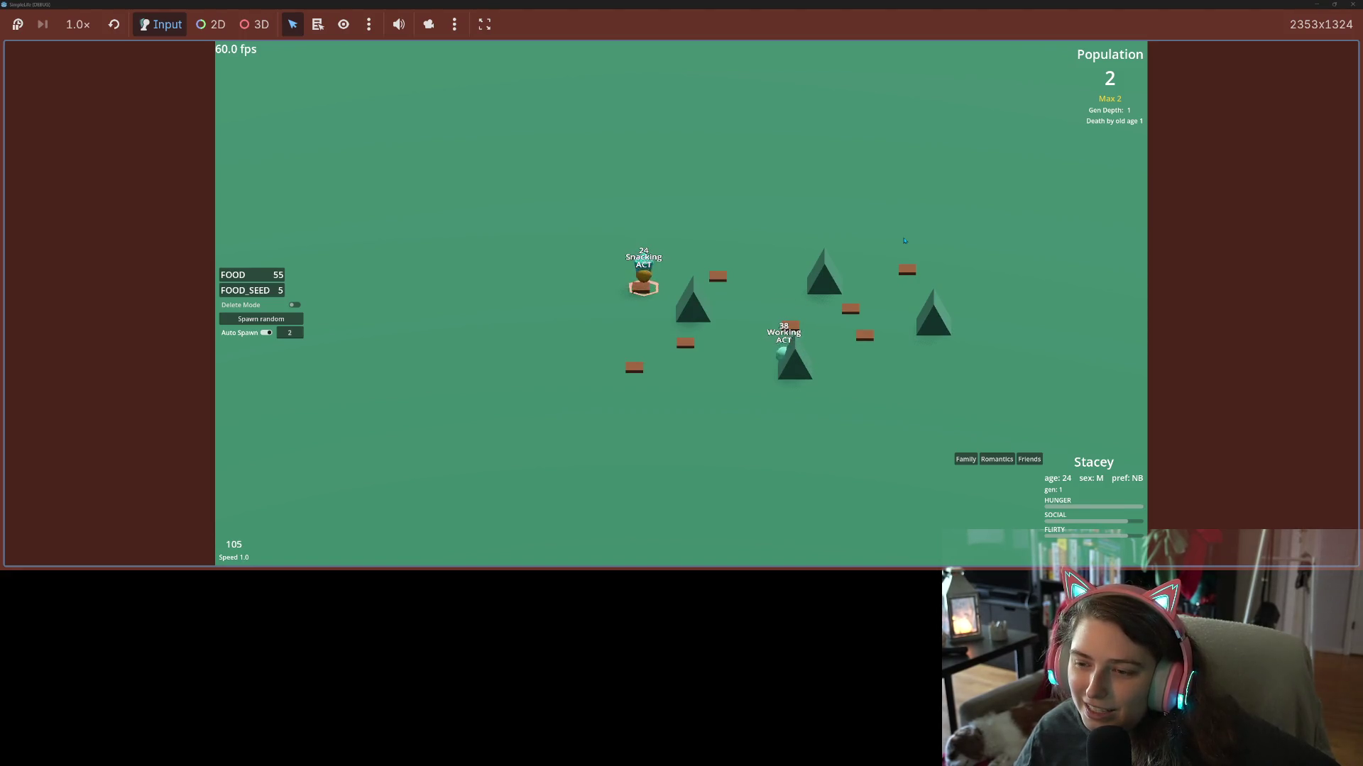
pyautogui.press('5')
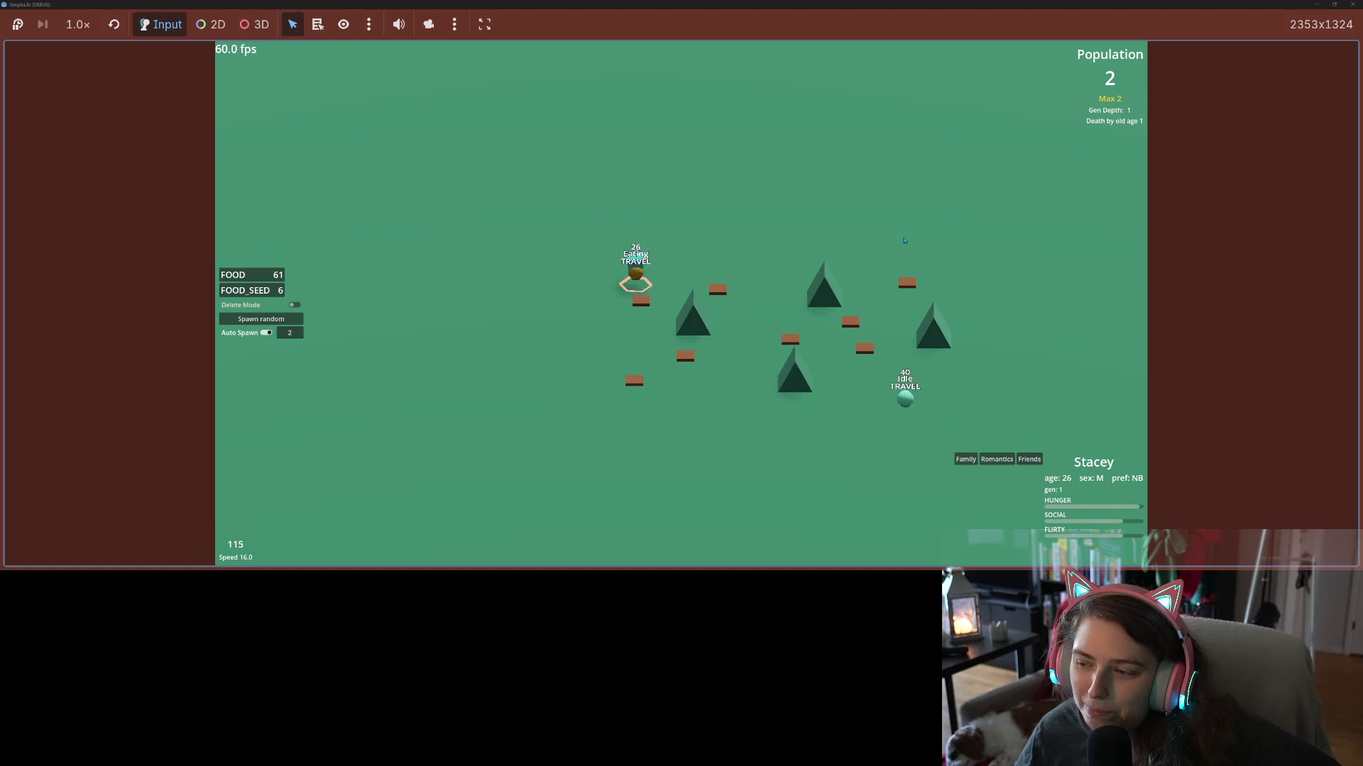
pyautogui.press('4')
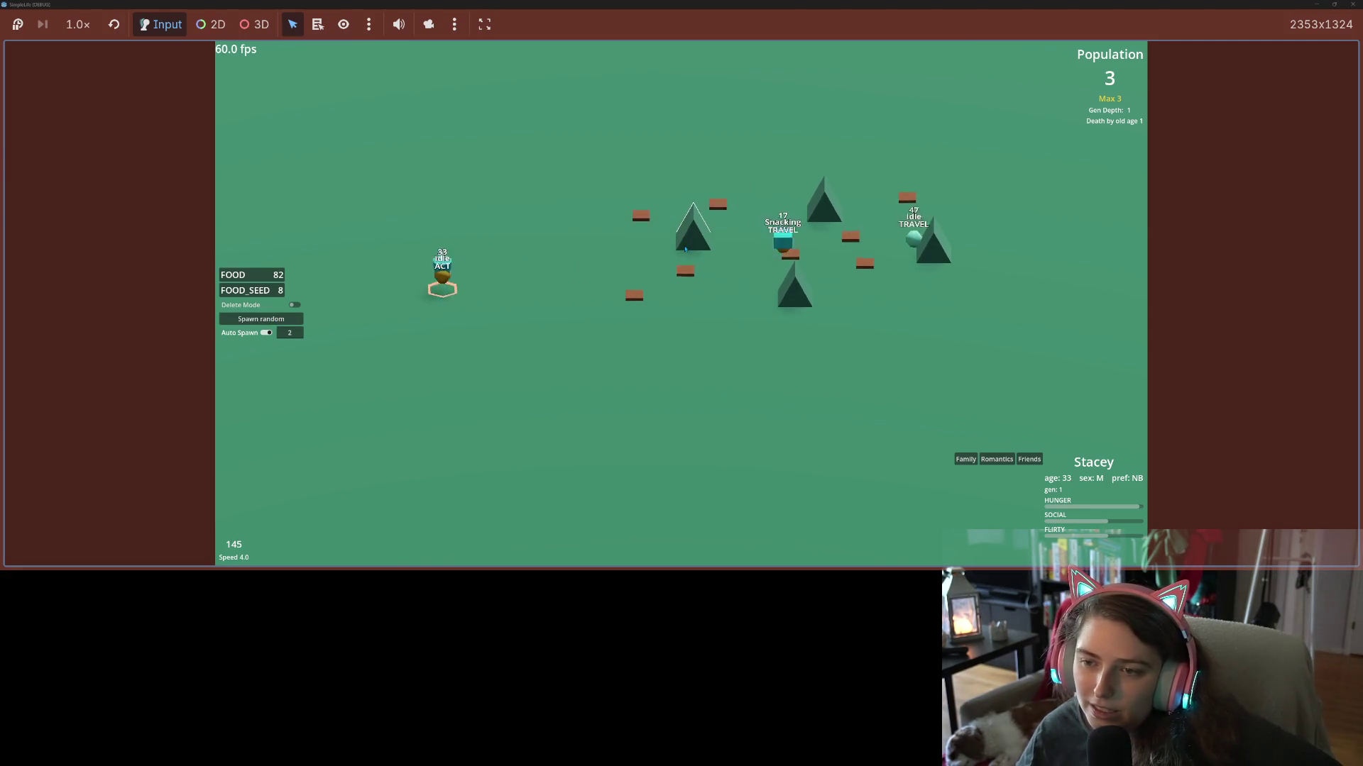
pyautogui.click(782, 241)
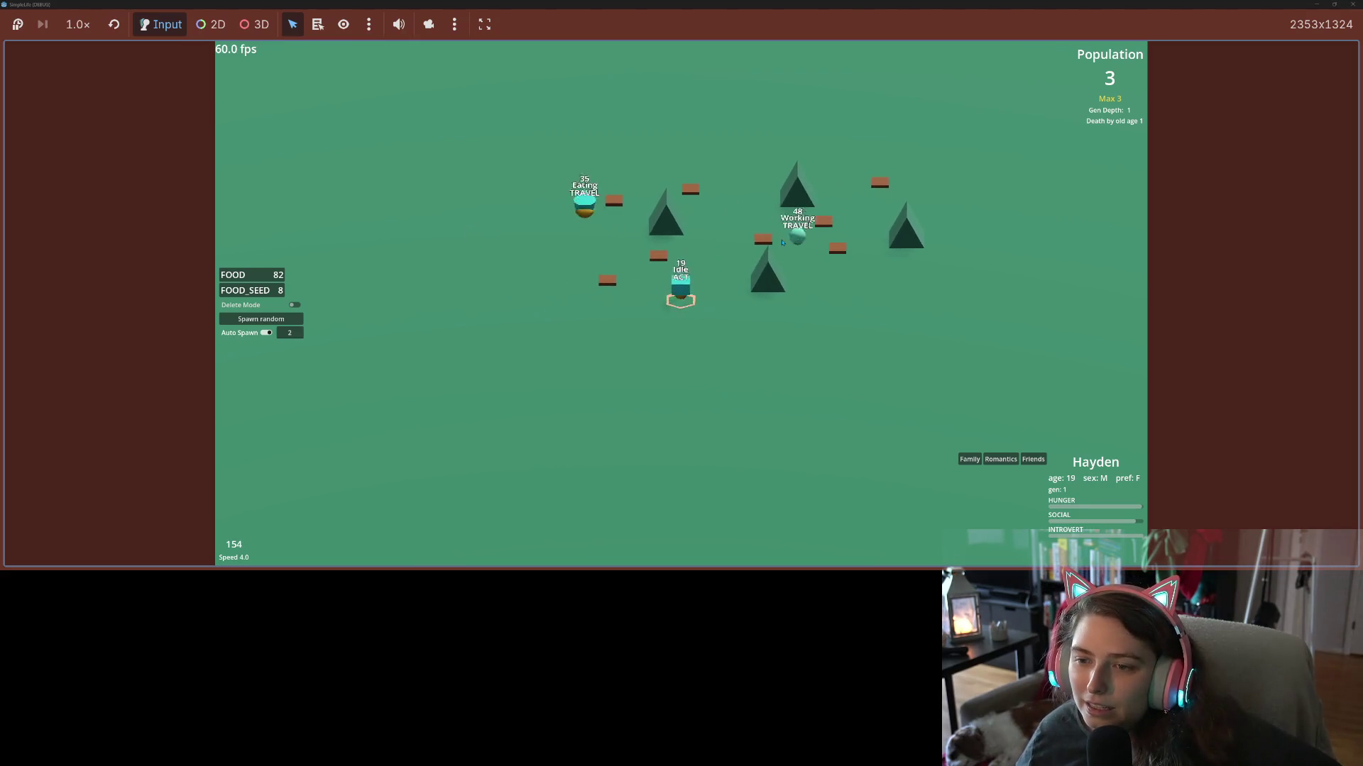
# Return to 1x speed, zoom the camera in, and check Lesley before following Hayden again.
pyautogui.press('4')
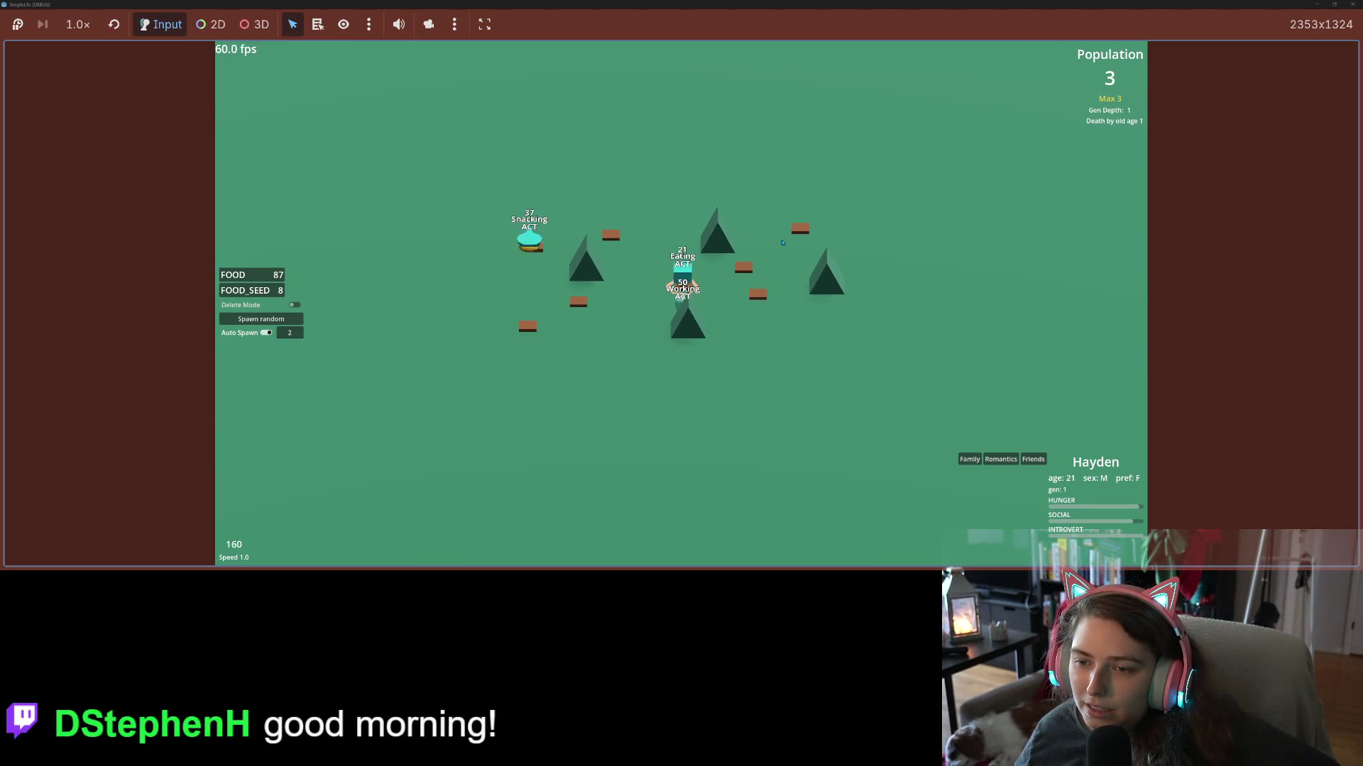
pyautogui.press('1')
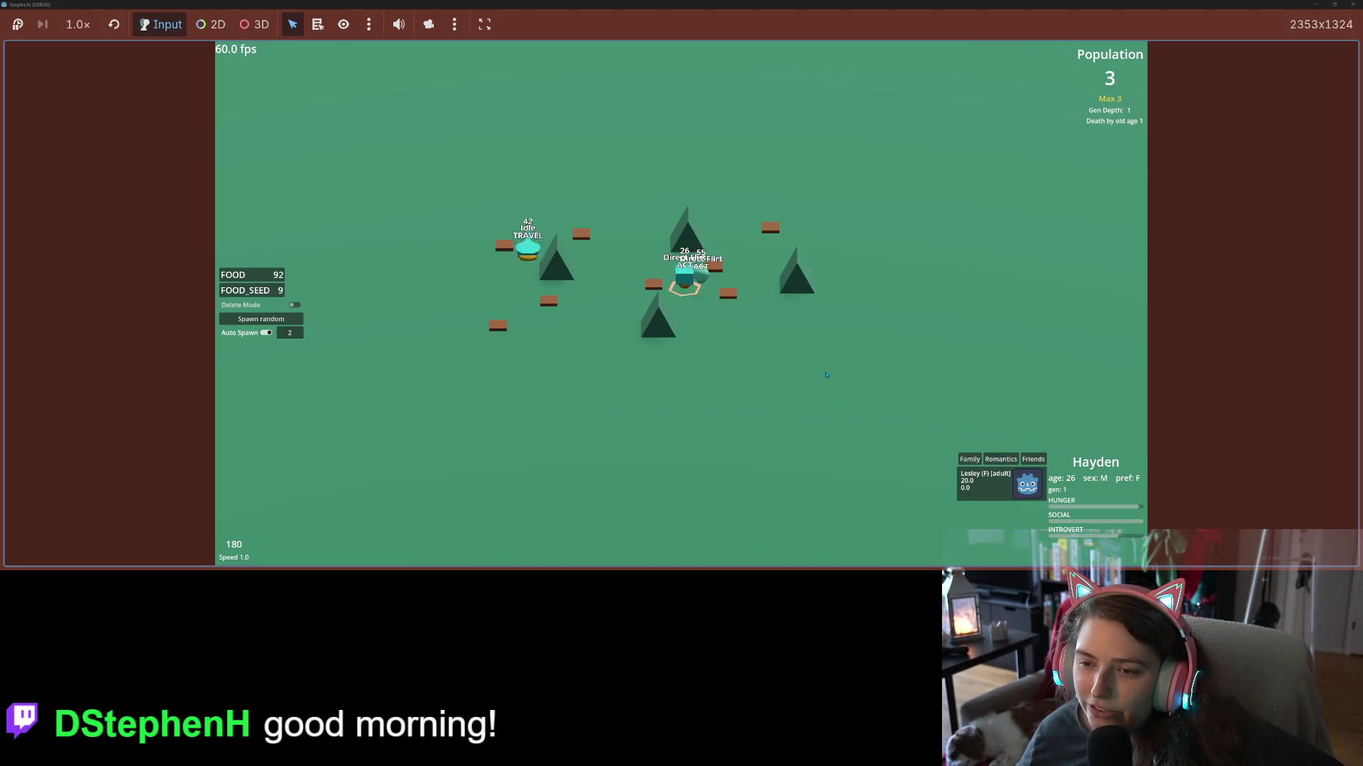
pyautogui.scroll(3, 826, 375)
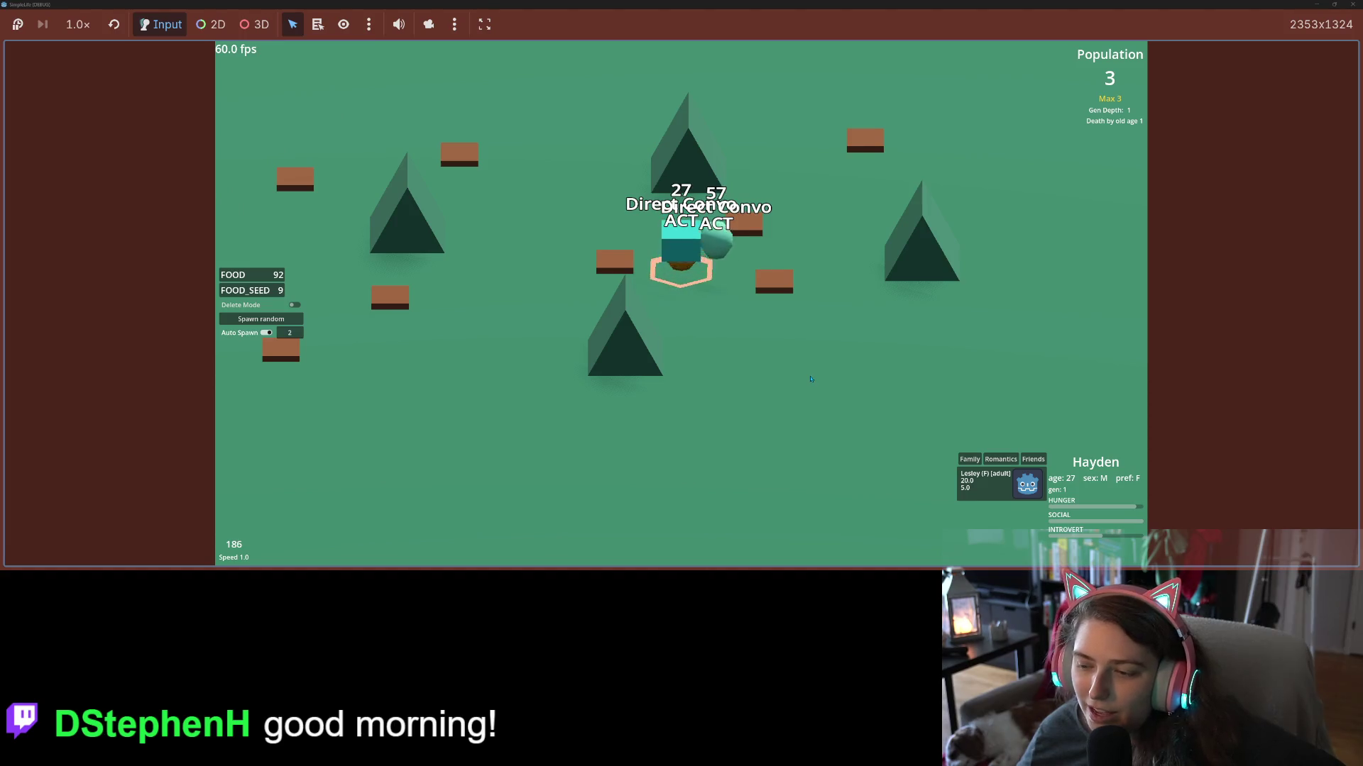
pyautogui.click(999, 483)
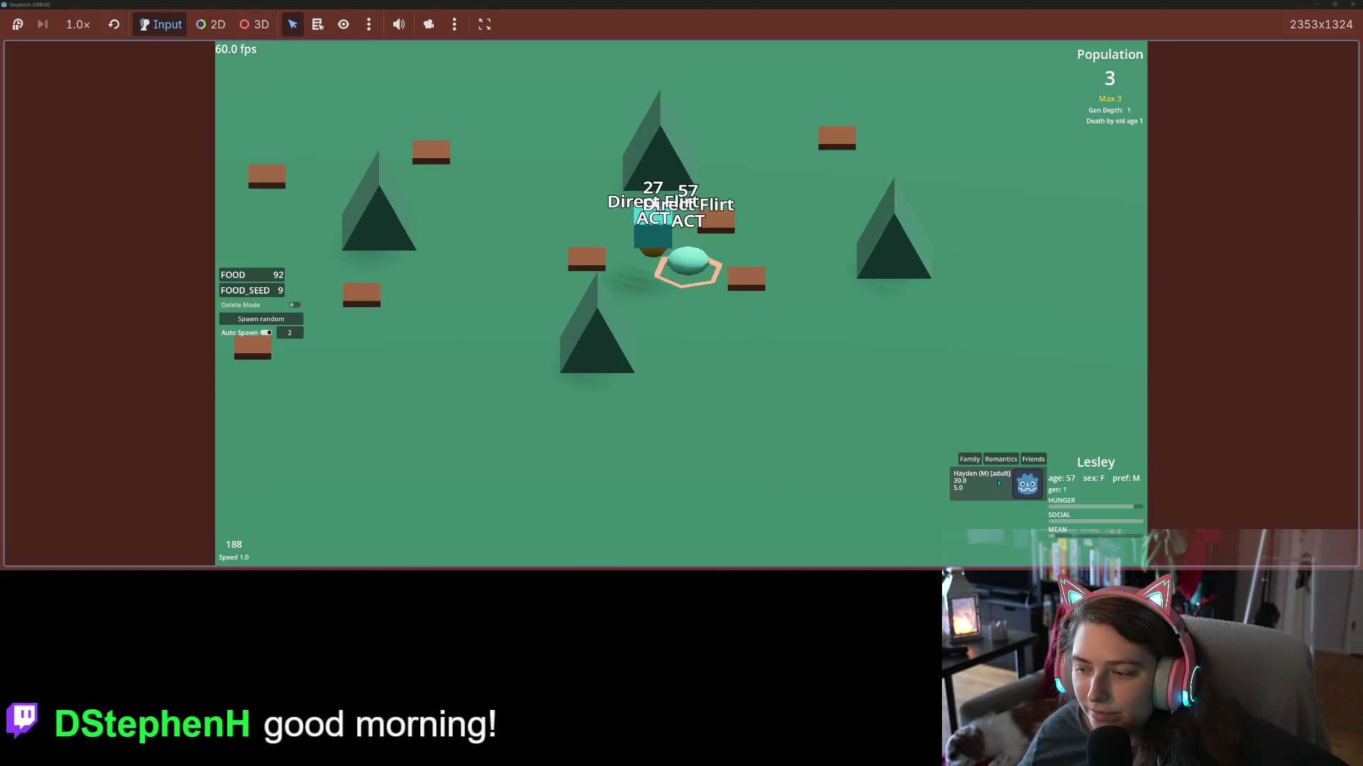
pyautogui.click(993, 480)
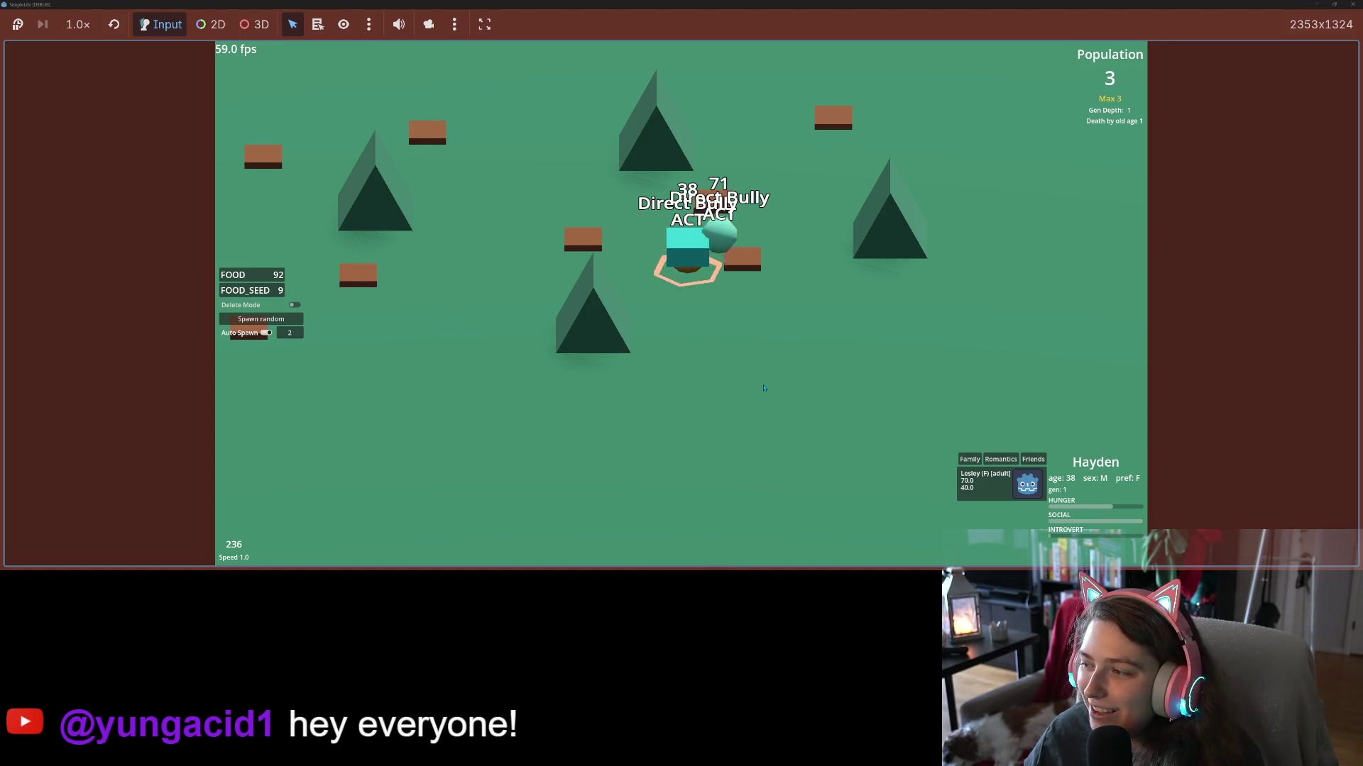
# Toggle between 1x and 2x speed, then follow Lesley and then Stacey.
pyautogui.press('1')
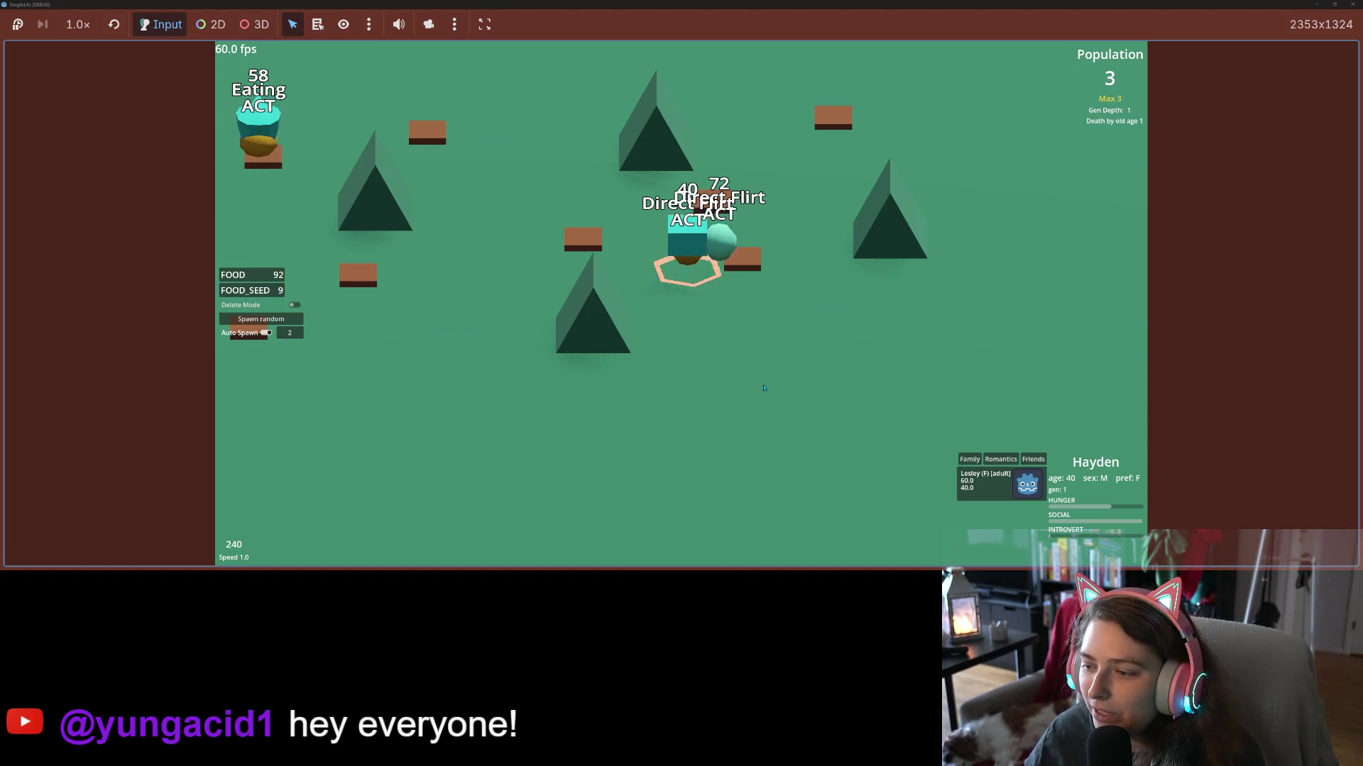
pyautogui.press('2')
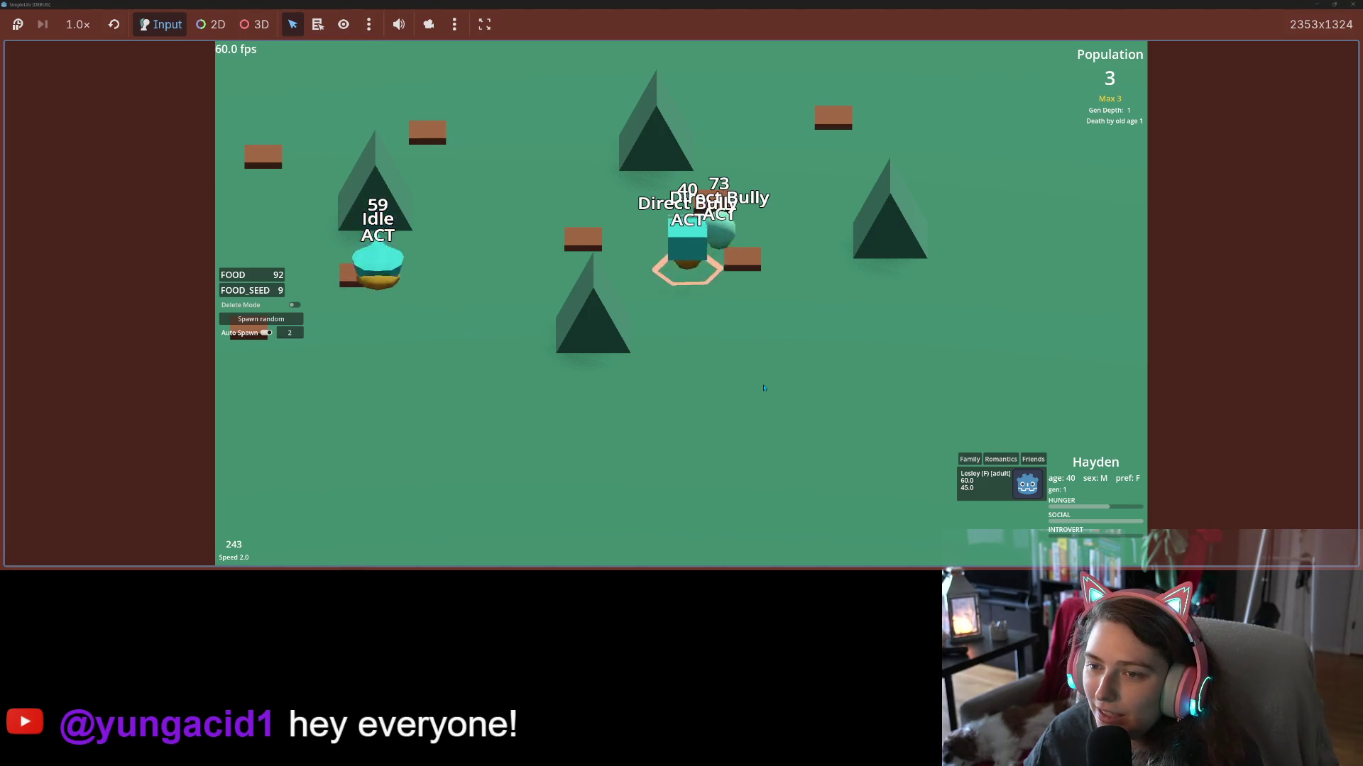
pyautogui.press('1')
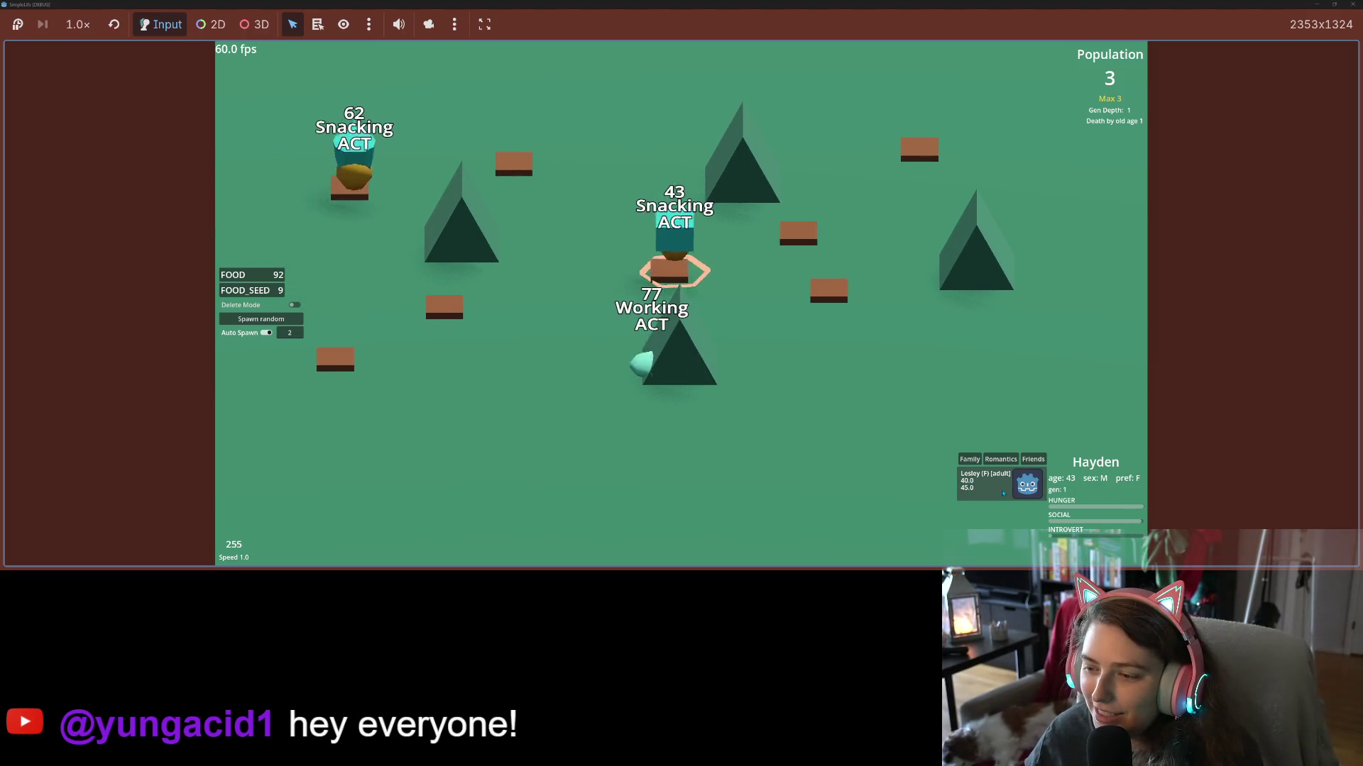
pyautogui.click(653, 362)
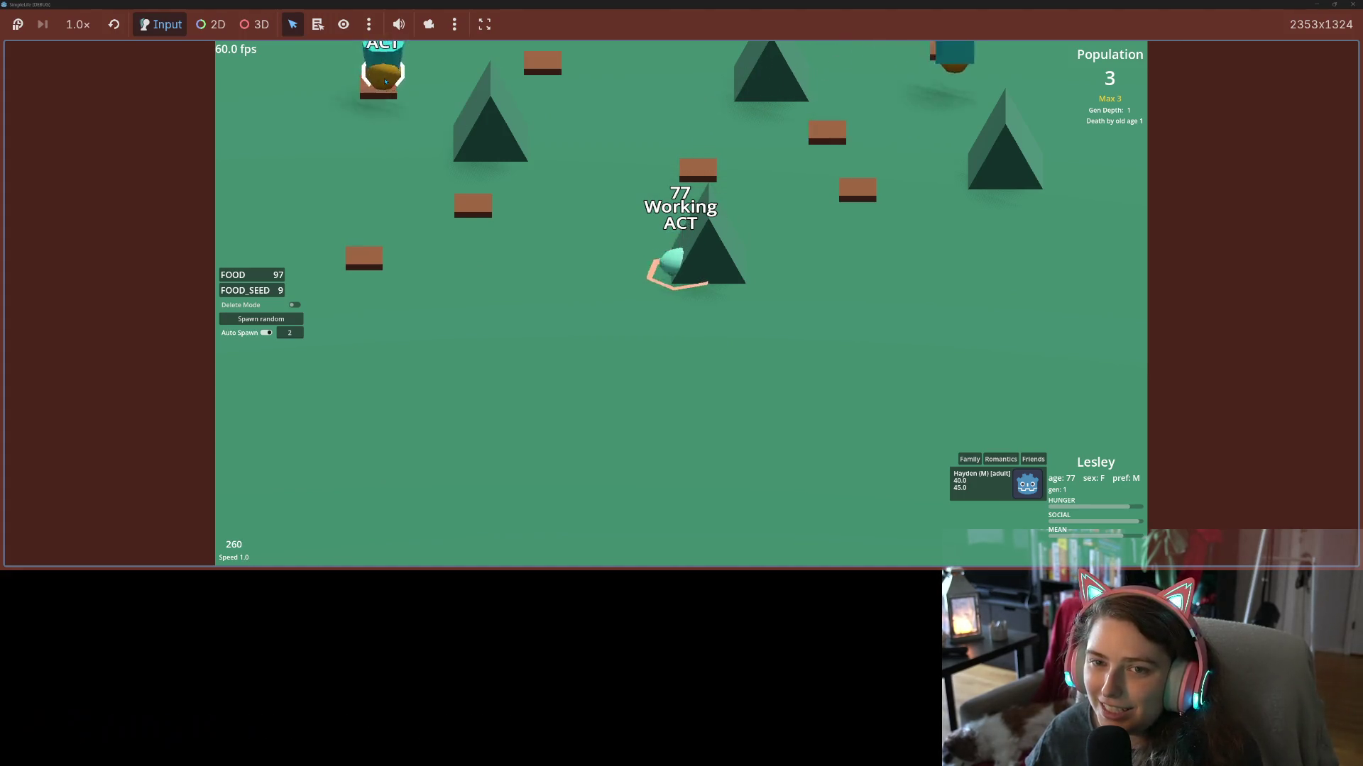
pyautogui.click(387, 71)
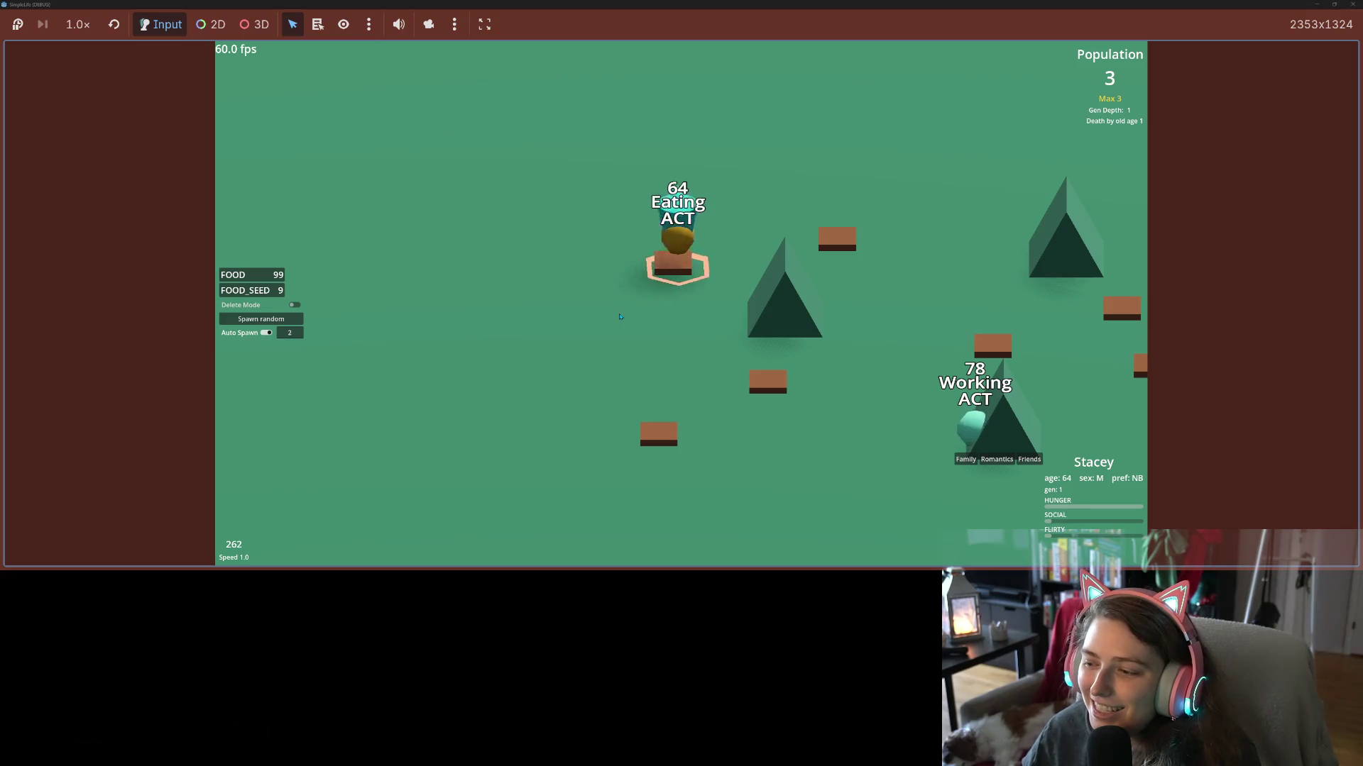
# Cycle speed through 2x, 4x and 1x, checking Lesley refilling before returning to Stacey.
pyautogui.press('2')
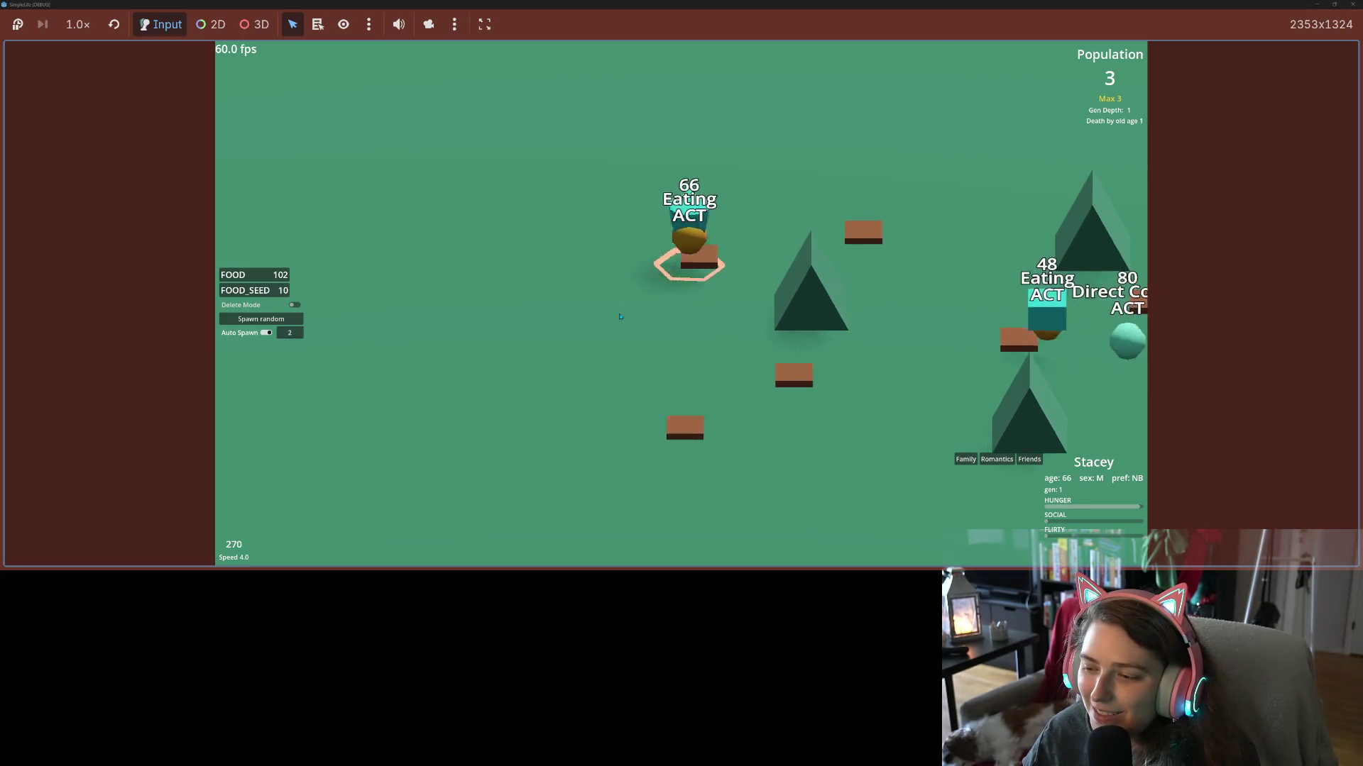
pyautogui.press('4')
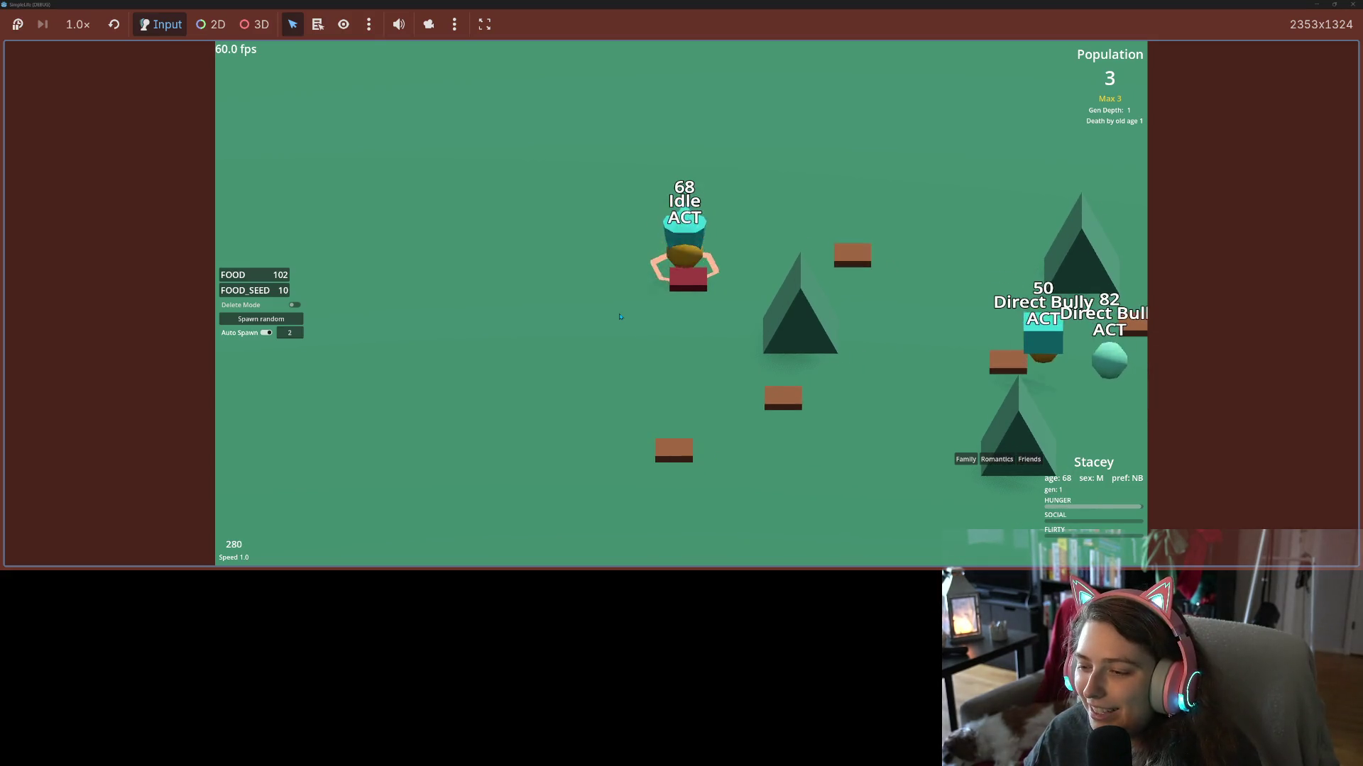
pyautogui.press('1')
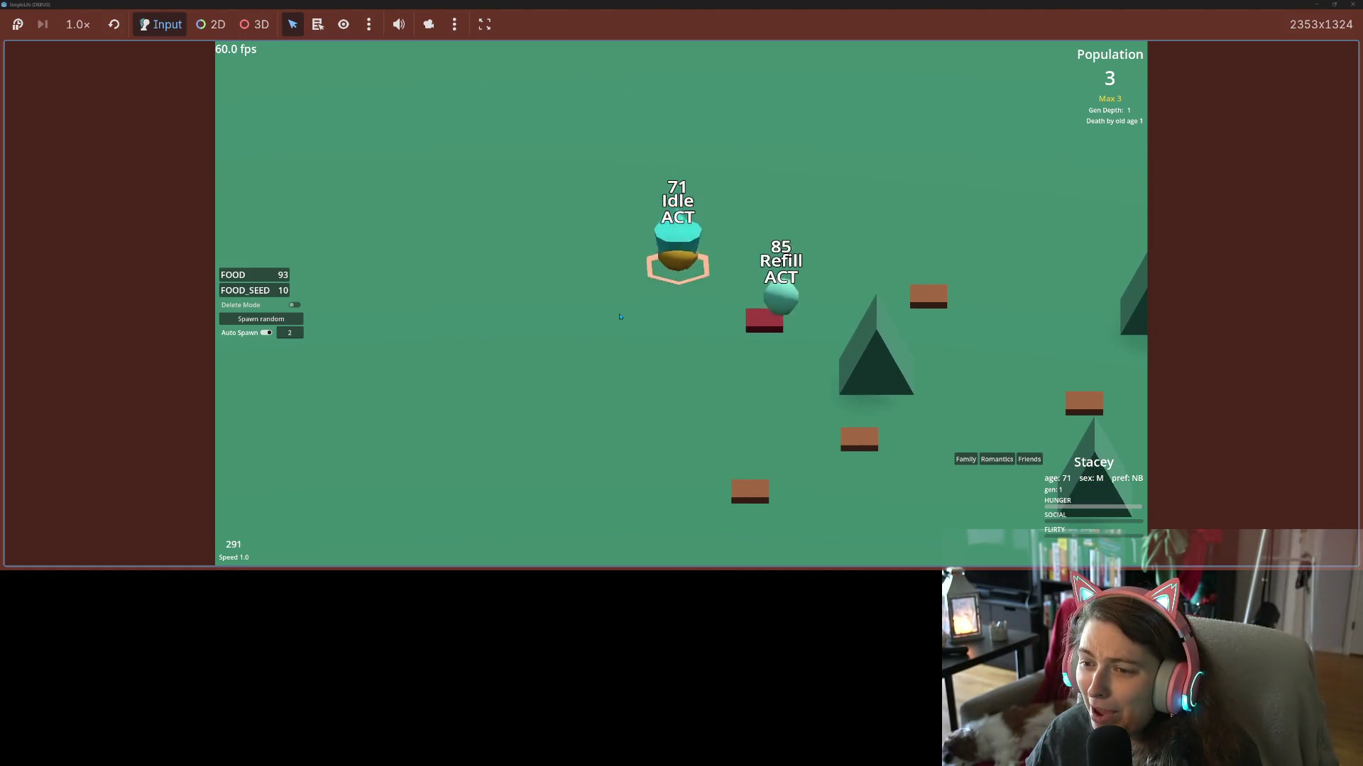
pyautogui.click(776, 306)
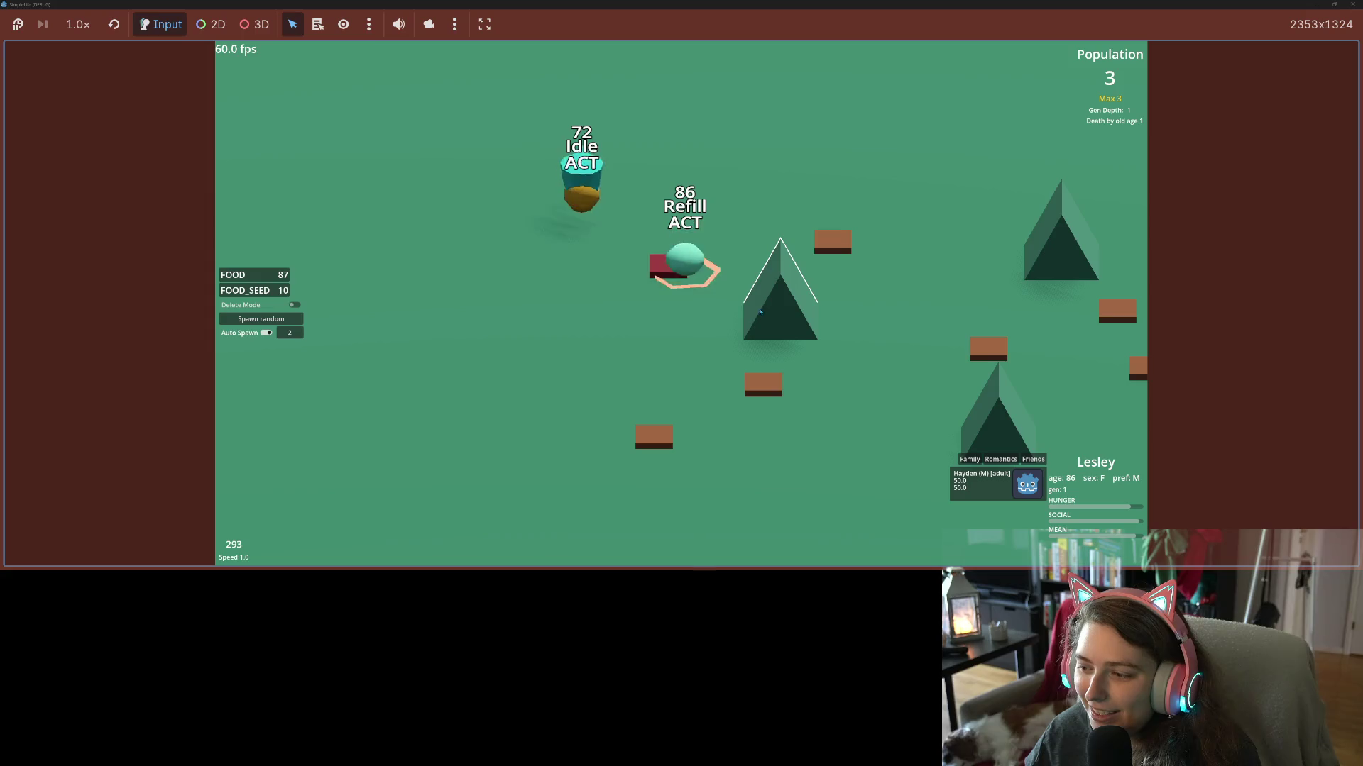
pyautogui.click(657, 259)
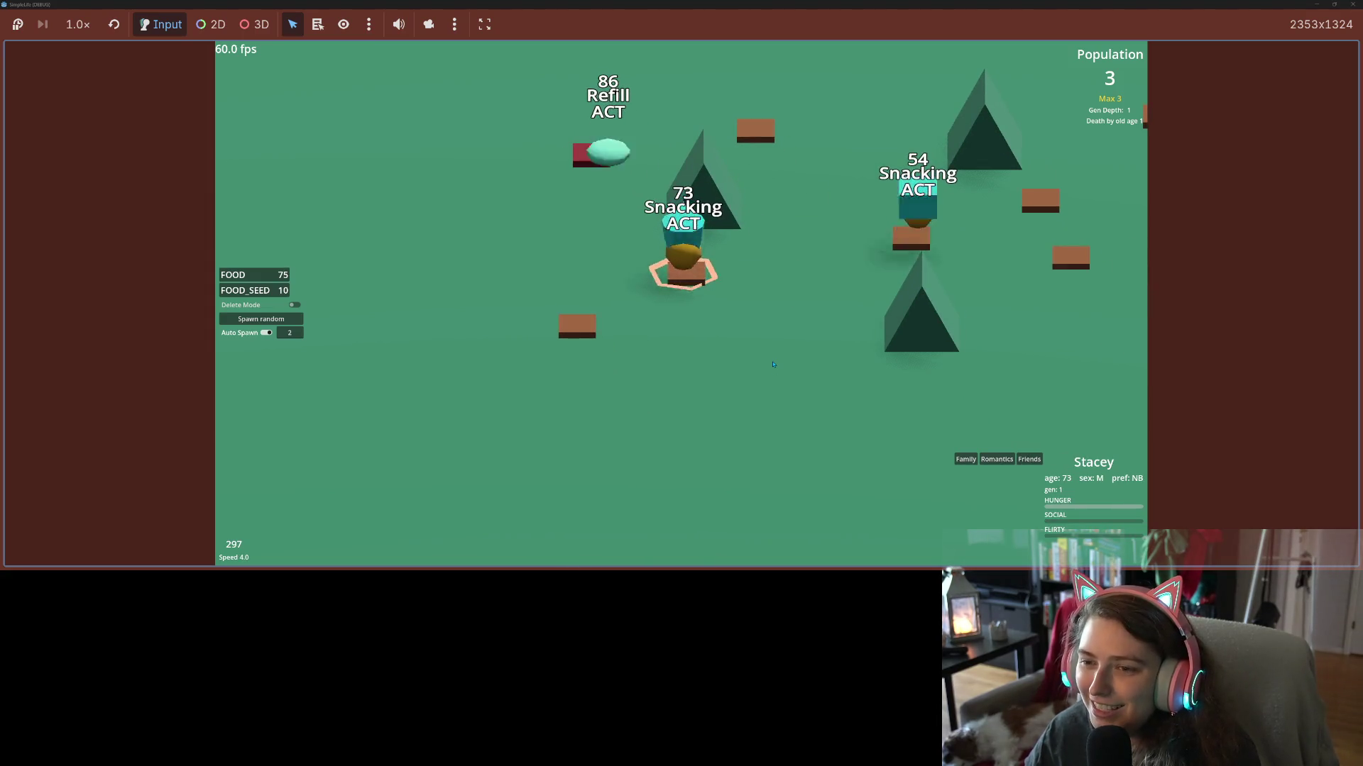
# Toggle speed between 2x, 1x and 4x, then shrink the game window to reveal the editor.
pyautogui.press('2')
pyautogui.press('1')
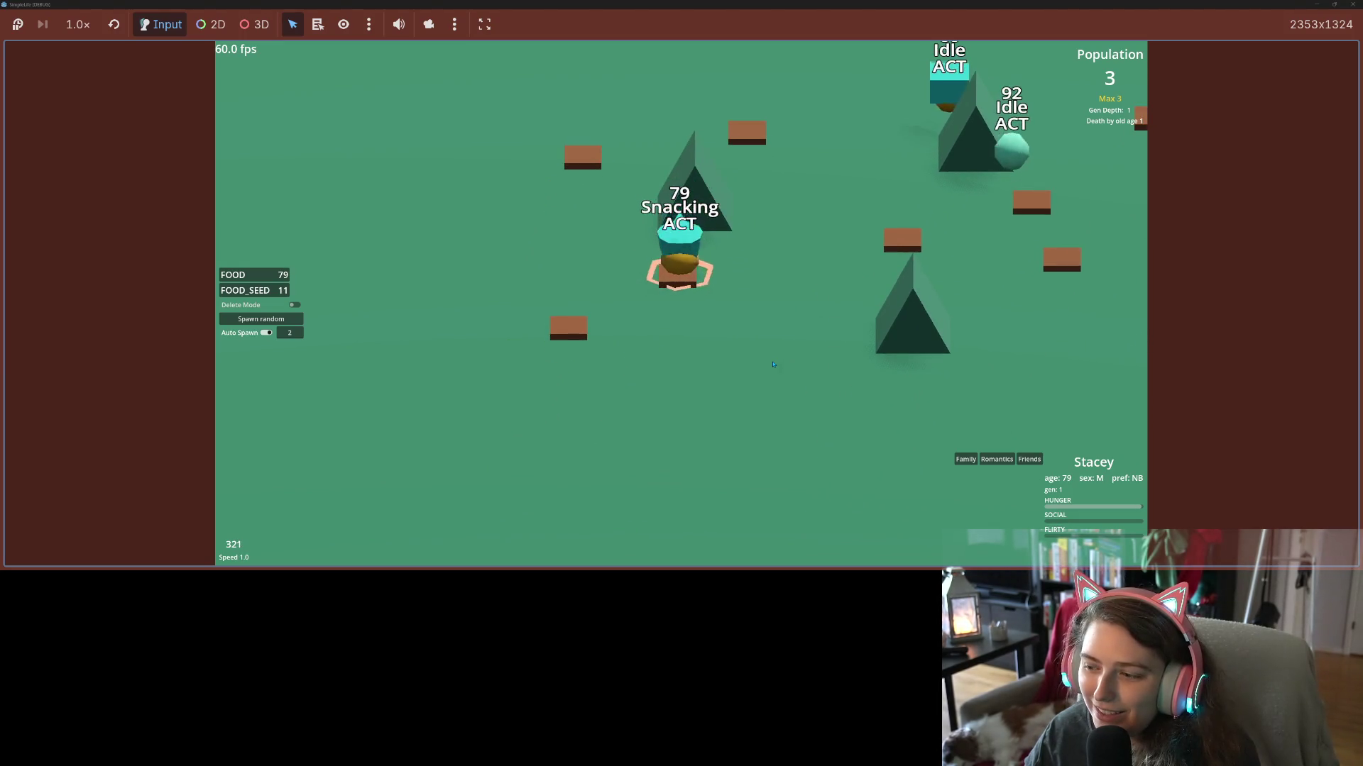
pyautogui.press('4')
pyautogui.press('4')
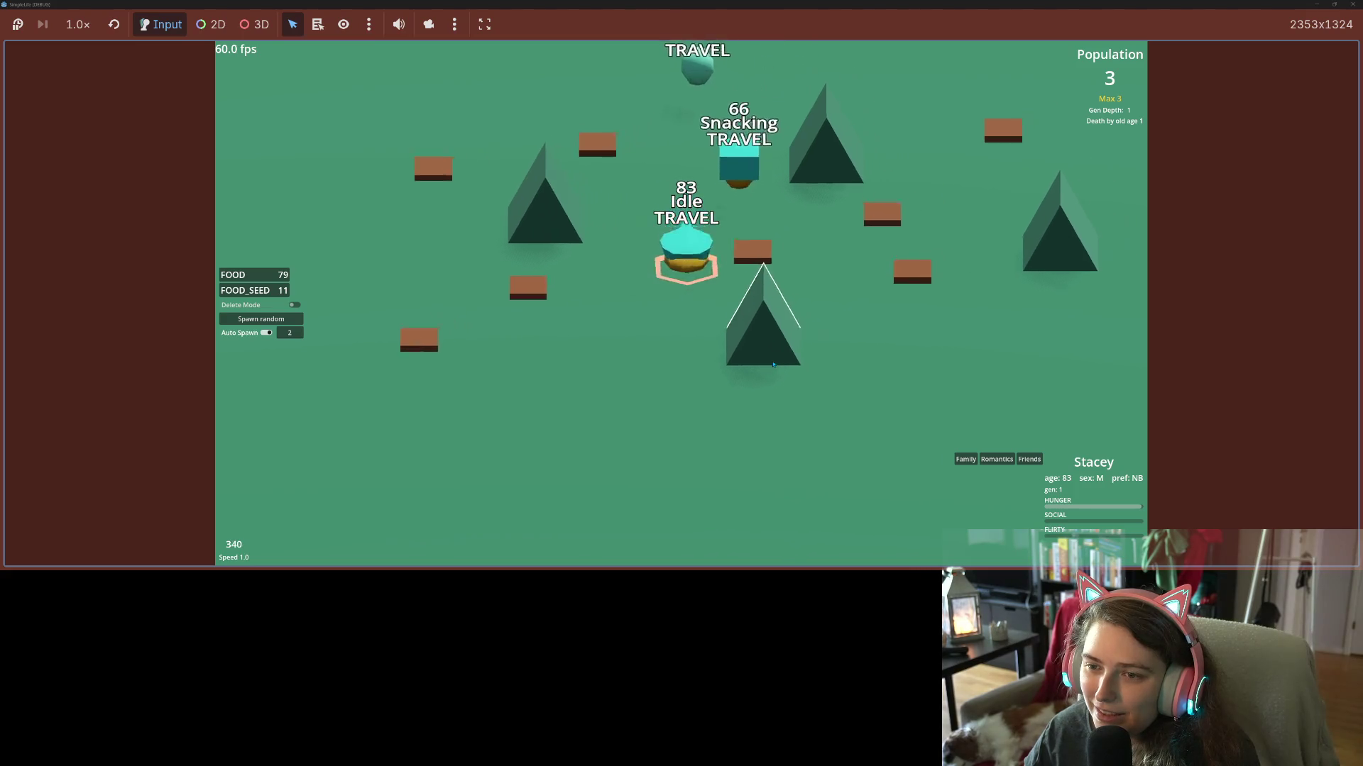
pyautogui.moveTo(753, 6)
pyautogui.mouseDown()
pyautogui.moveTo(784, 55)
pyautogui.moveTo(884, 52)
pyautogui.mouseUp()
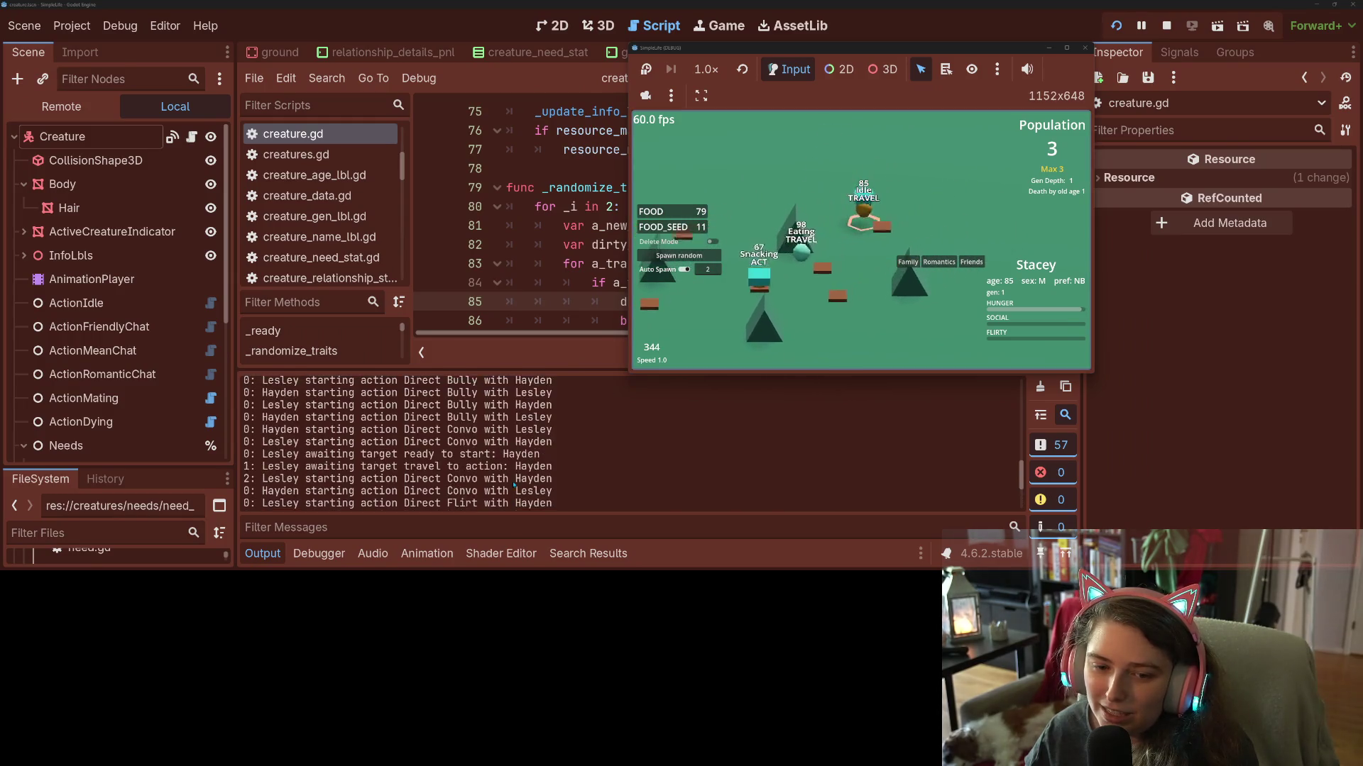
# Filter the Output log by 'Stac' and make the game window full screen again.
pyautogui.scroll(10, 518, 485)
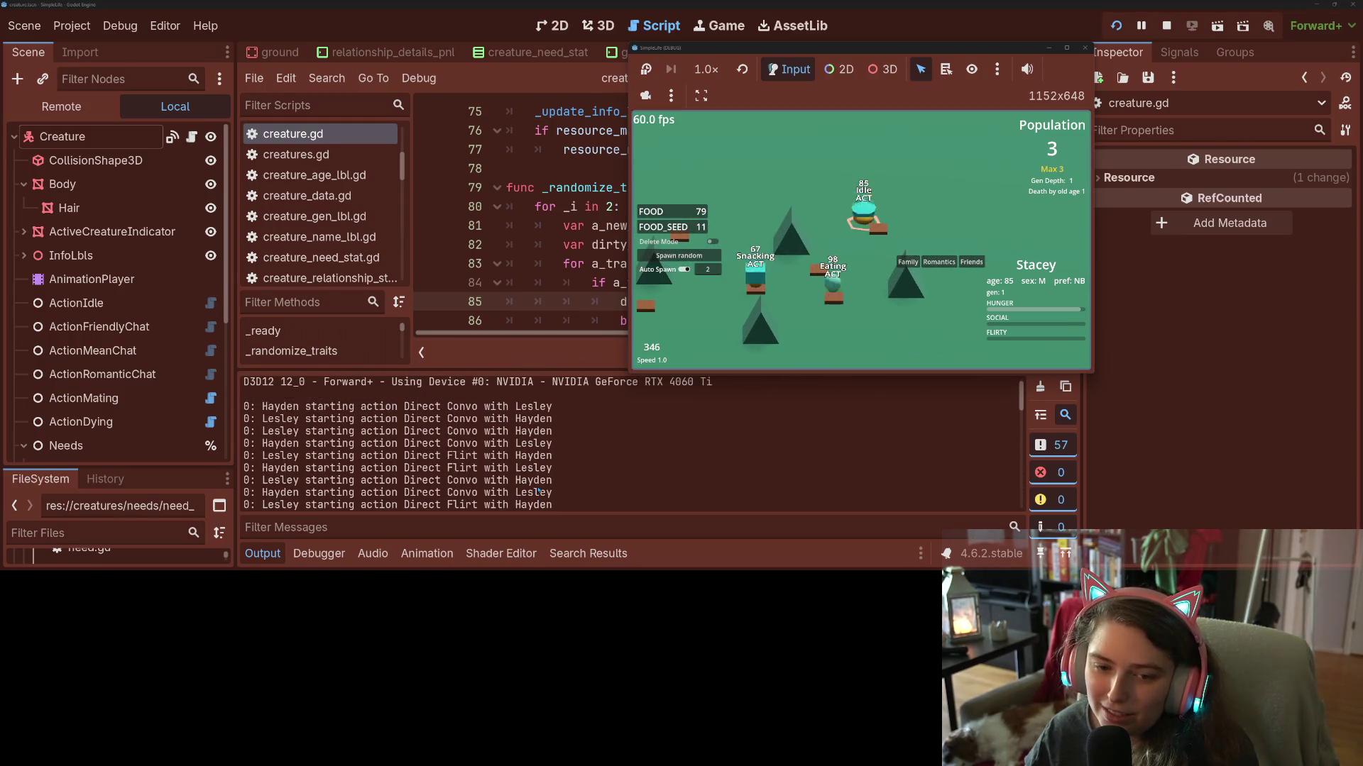
pyautogui.click(519, 528)
pyautogui.write('Stacey')
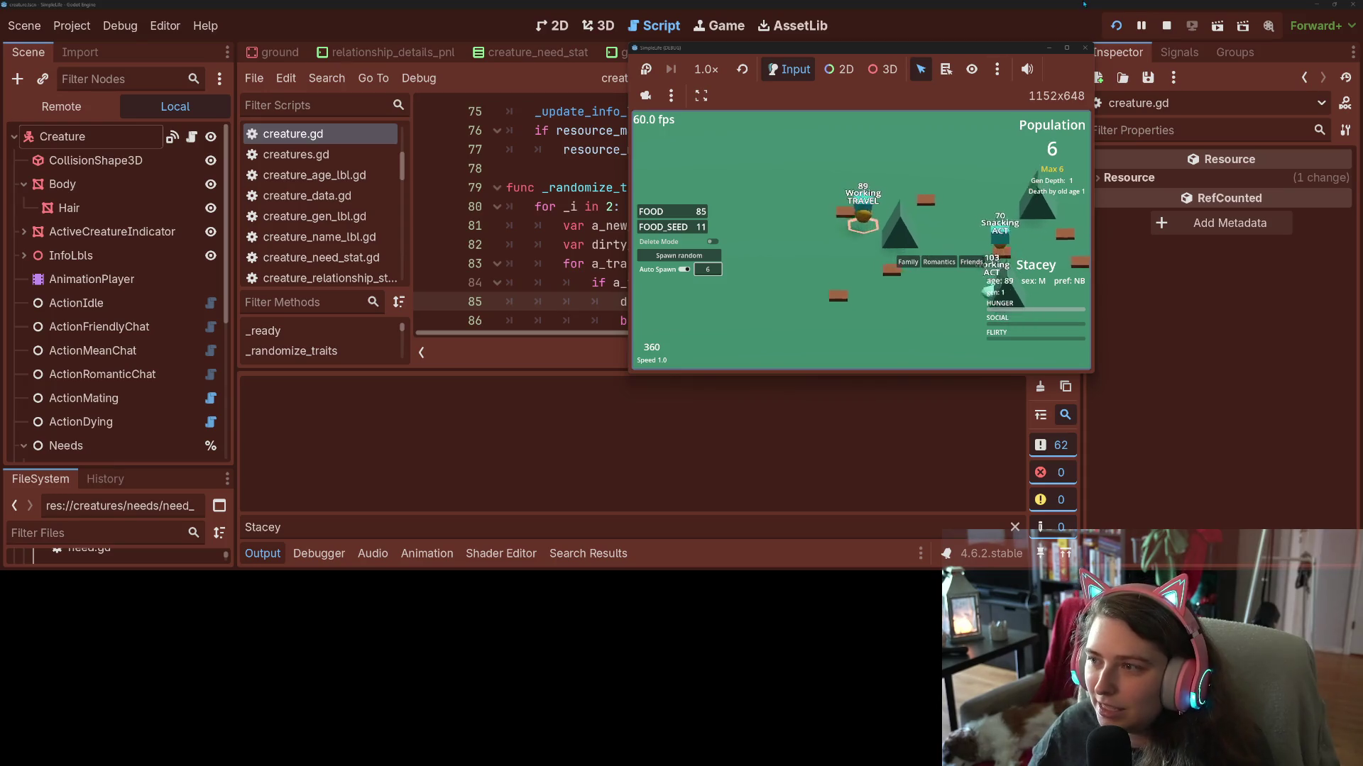
pyautogui.press('super+Up')
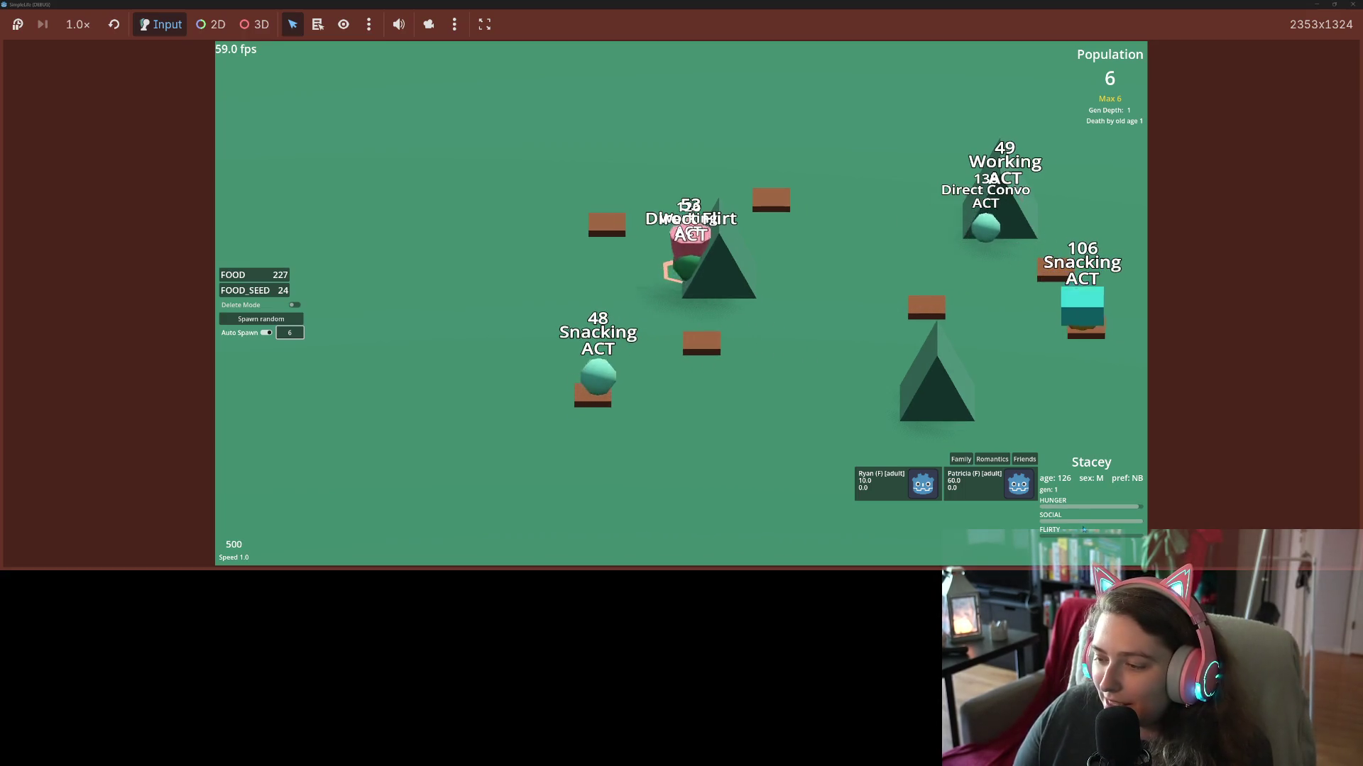
# Follow Patricia, Hayden, Ryan, then the age-60 snacking creature, dipping speed to 0.1 and back to 1.0.
pyautogui.click(963, 492)
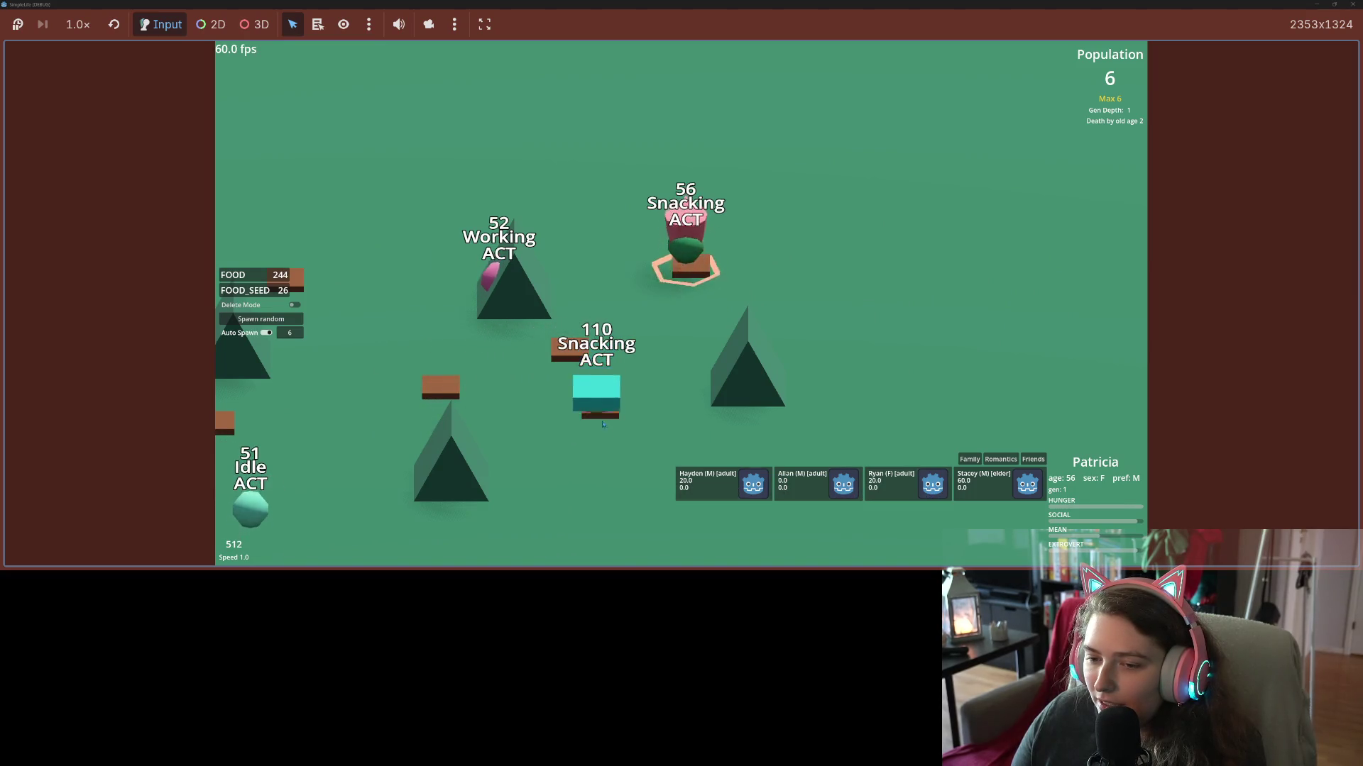
pyautogui.click(603, 396)
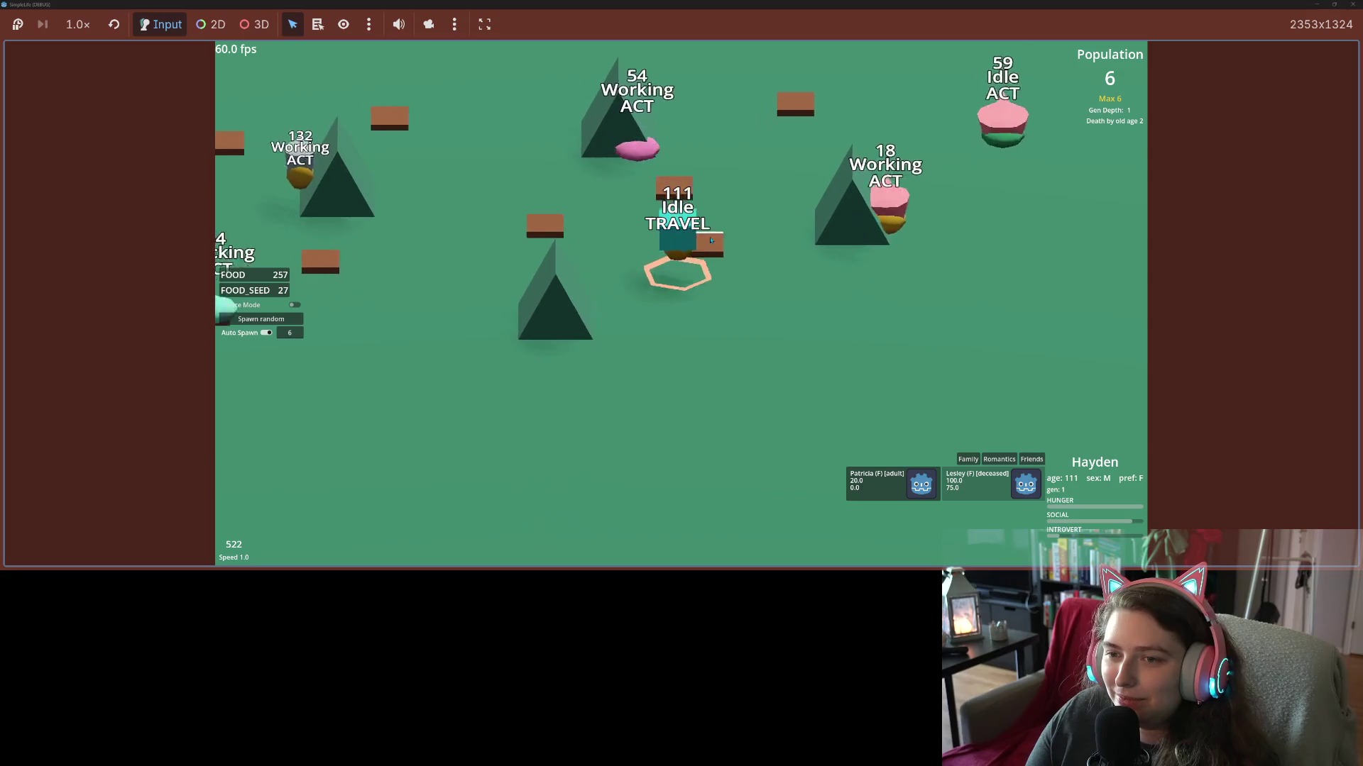
pyautogui.click(654, 283)
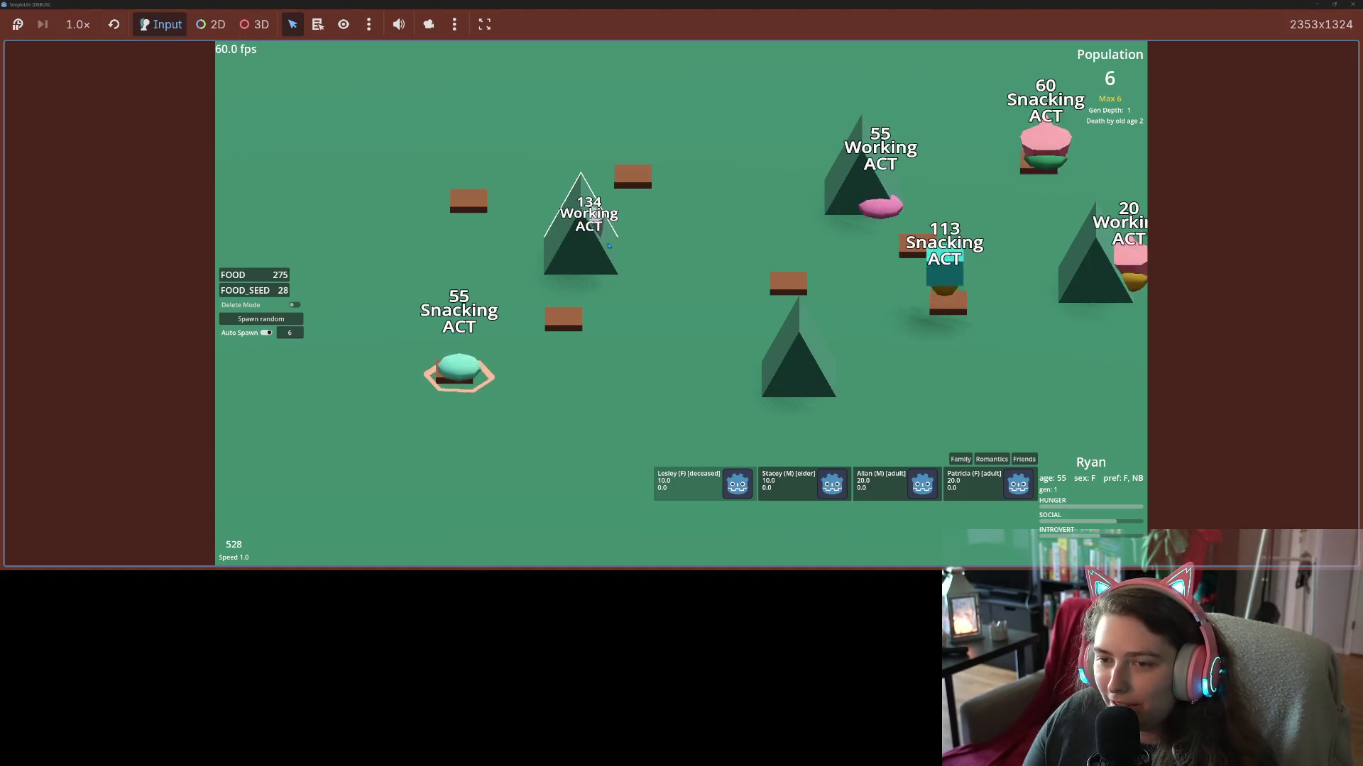
pyautogui.click(1043, 139)
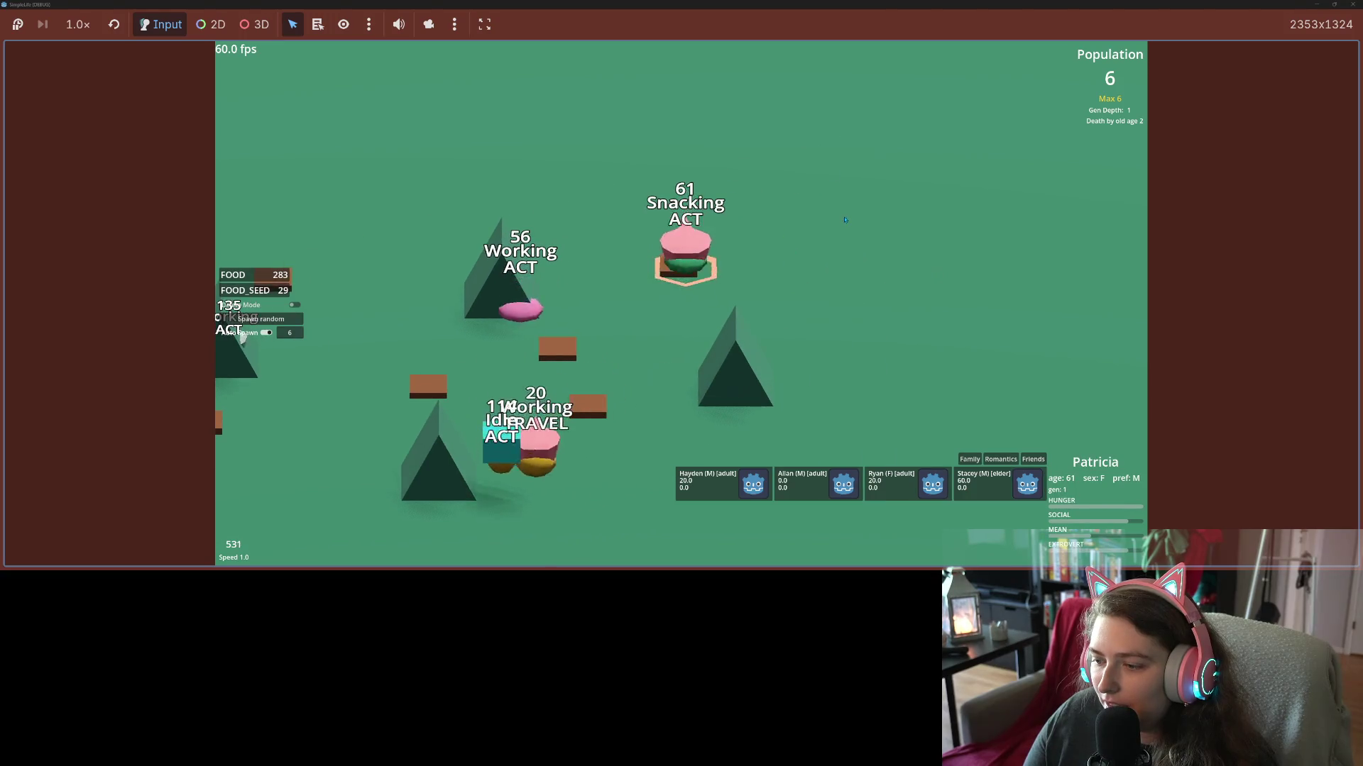
pyautogui.press('-')
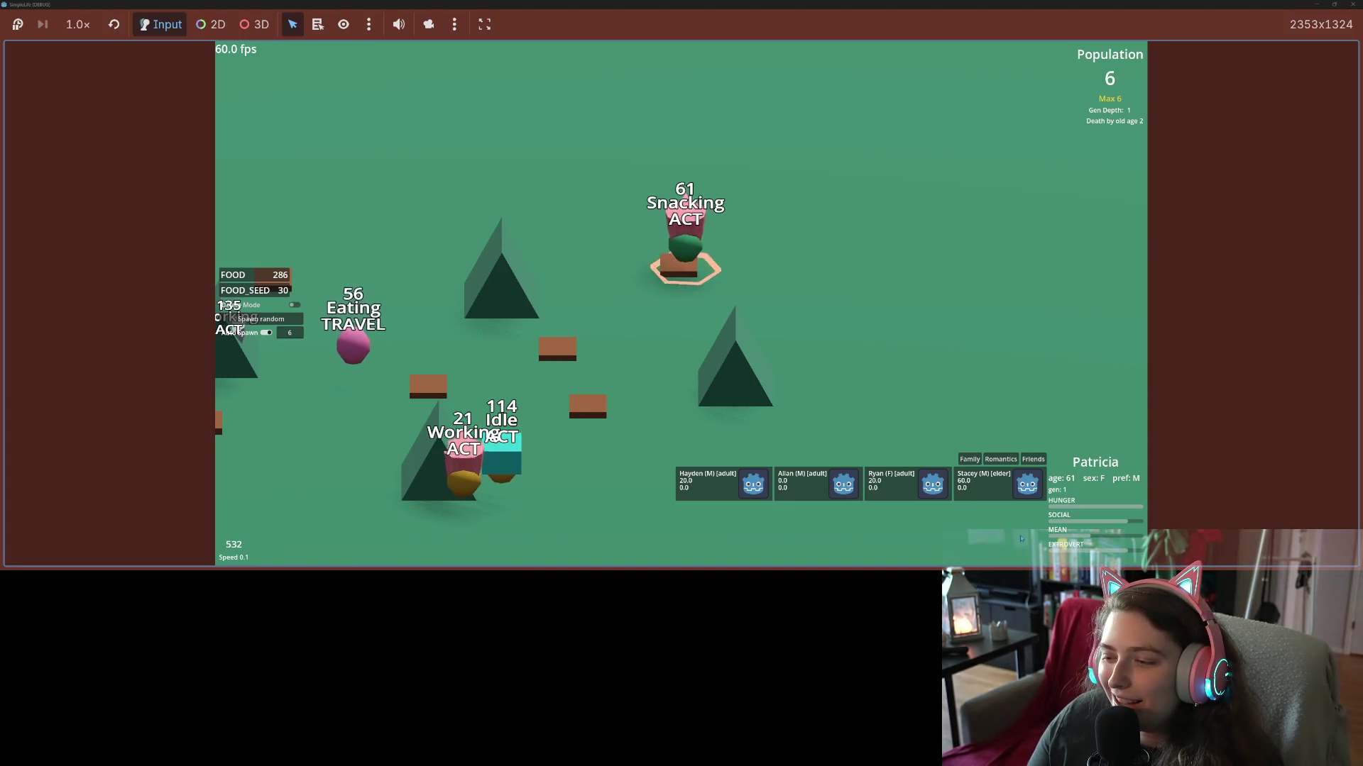
pyautogui.press('+')
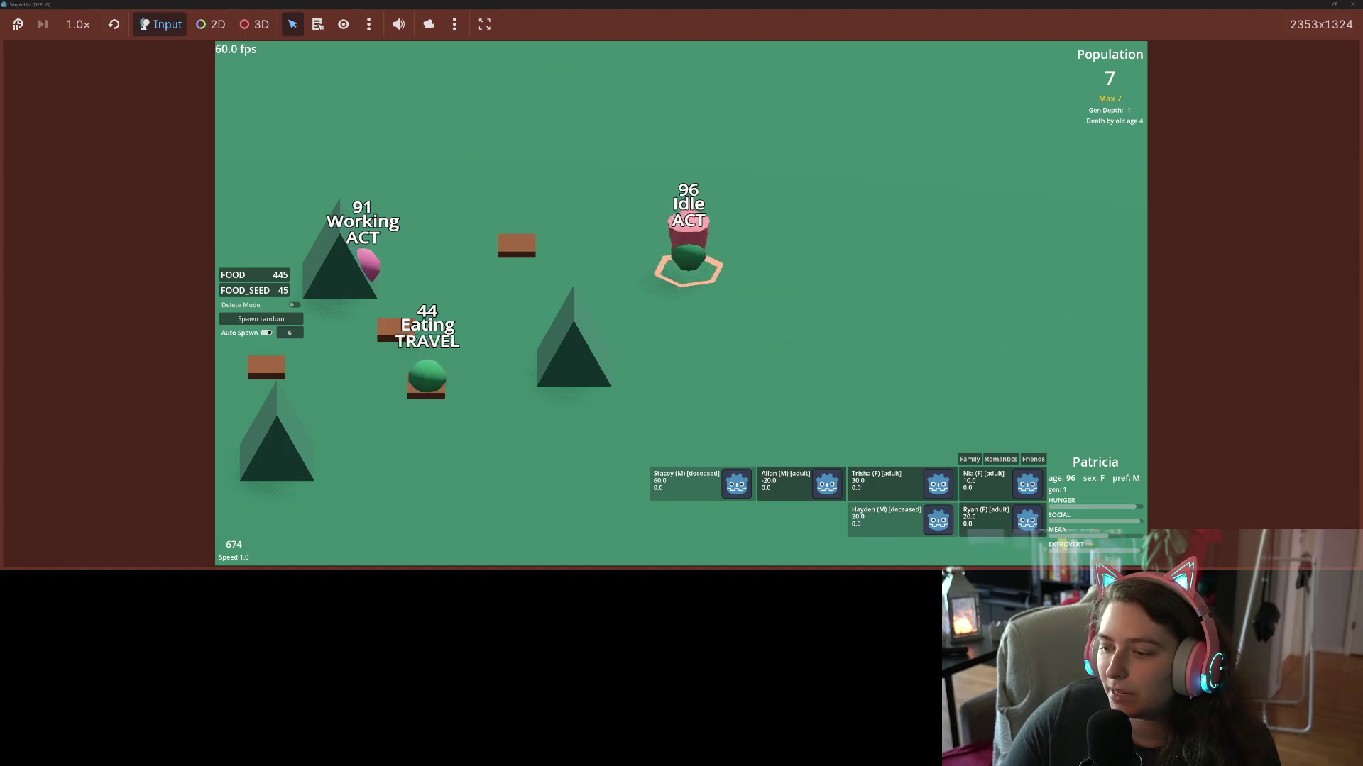
# Follow a different creature and edit the Auto Spawn amount.
pyautogui.click(988, 480)
pyautogui.write('2')
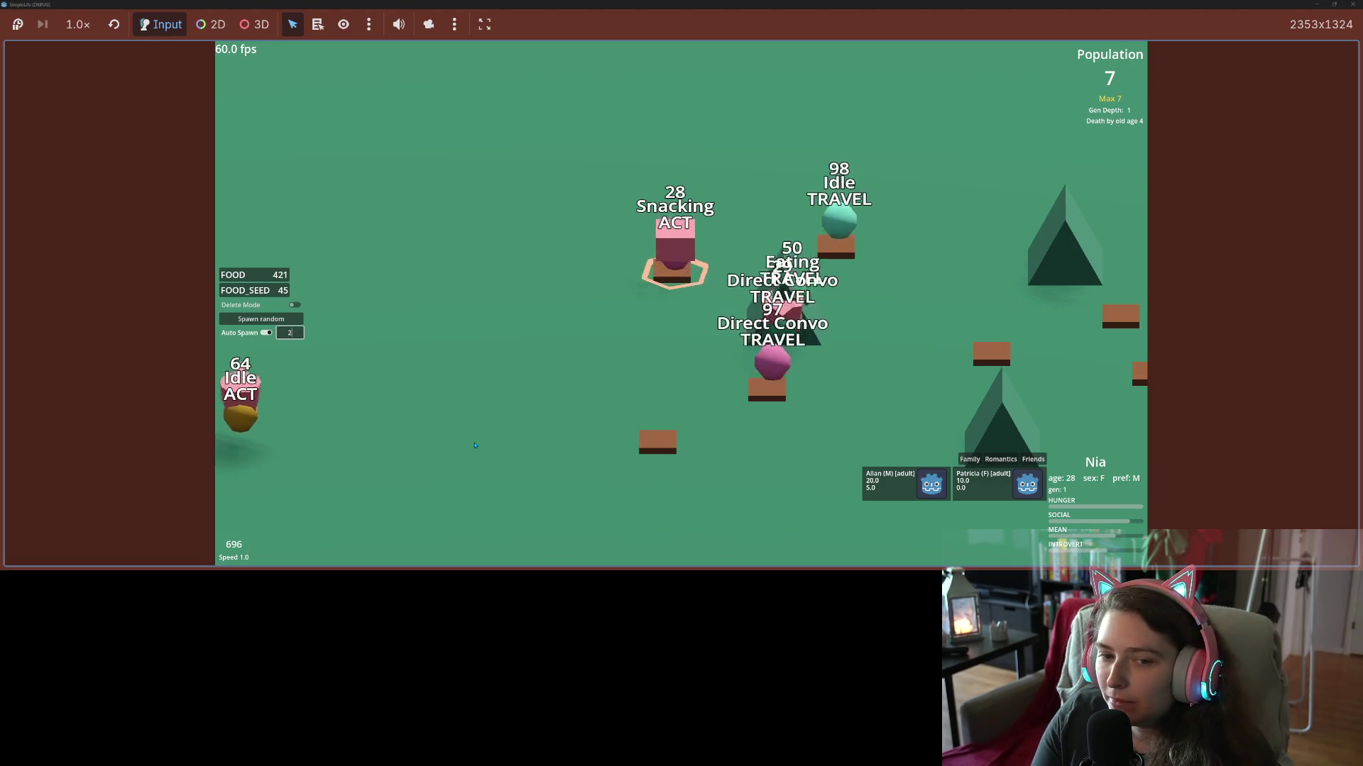
pyautogui.write('0')
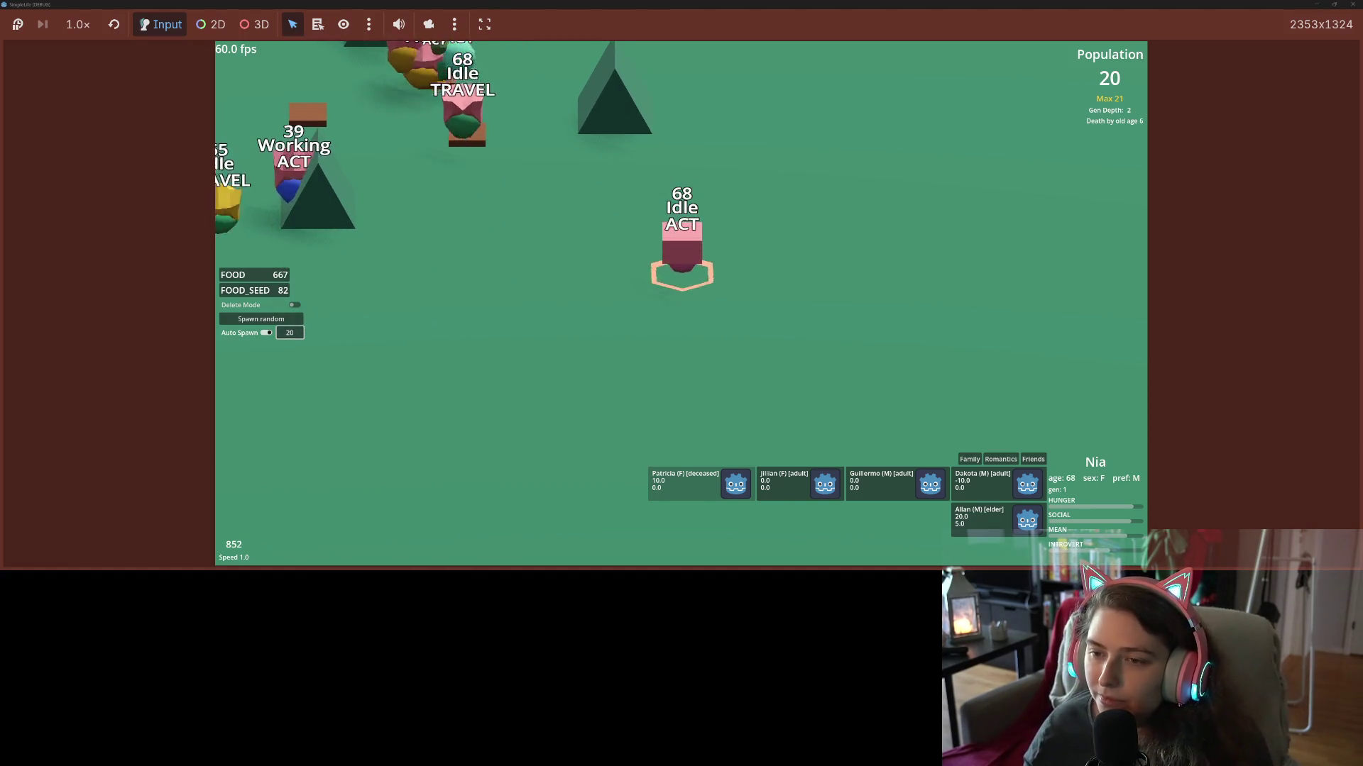
# Raise the simulation to 4x speed, zoom out, and remove a tree from the meadow.
pyautogui.press('2')
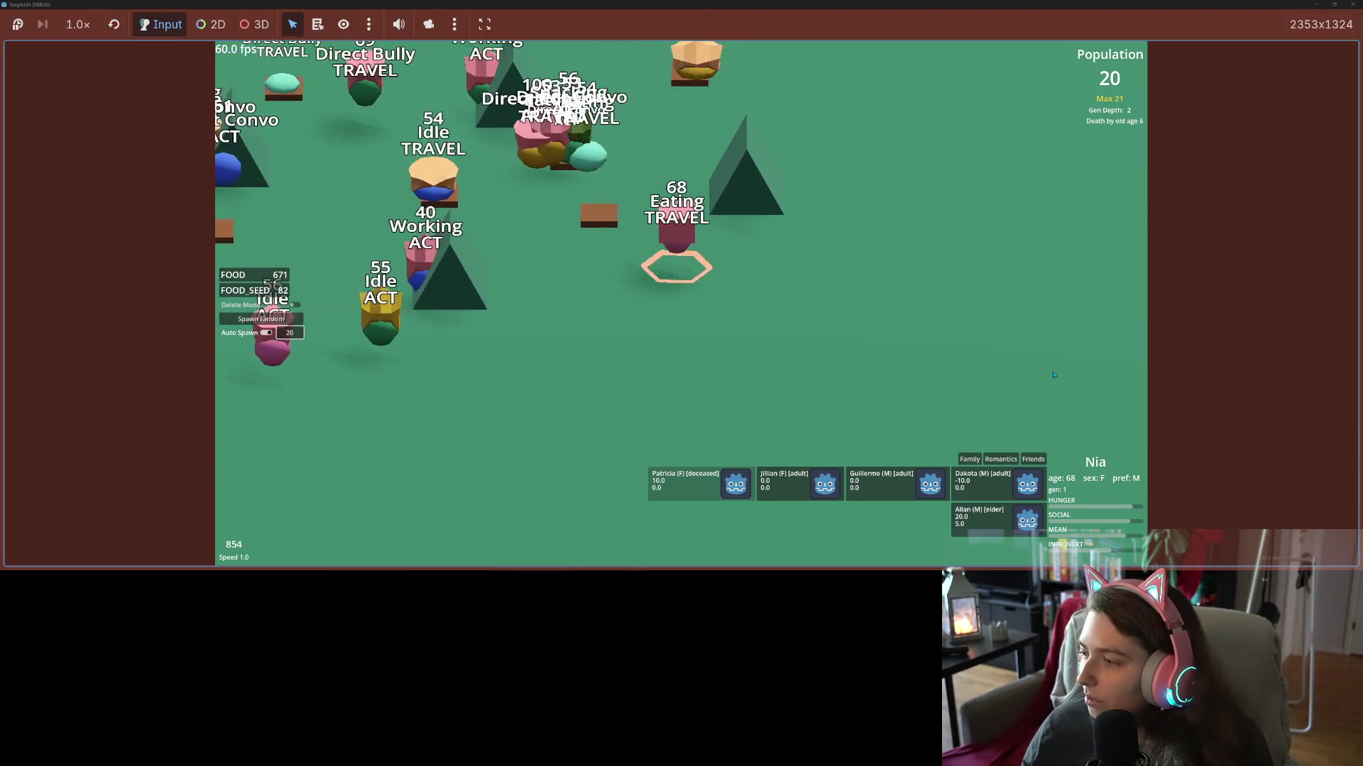
pyautogui.press('4')
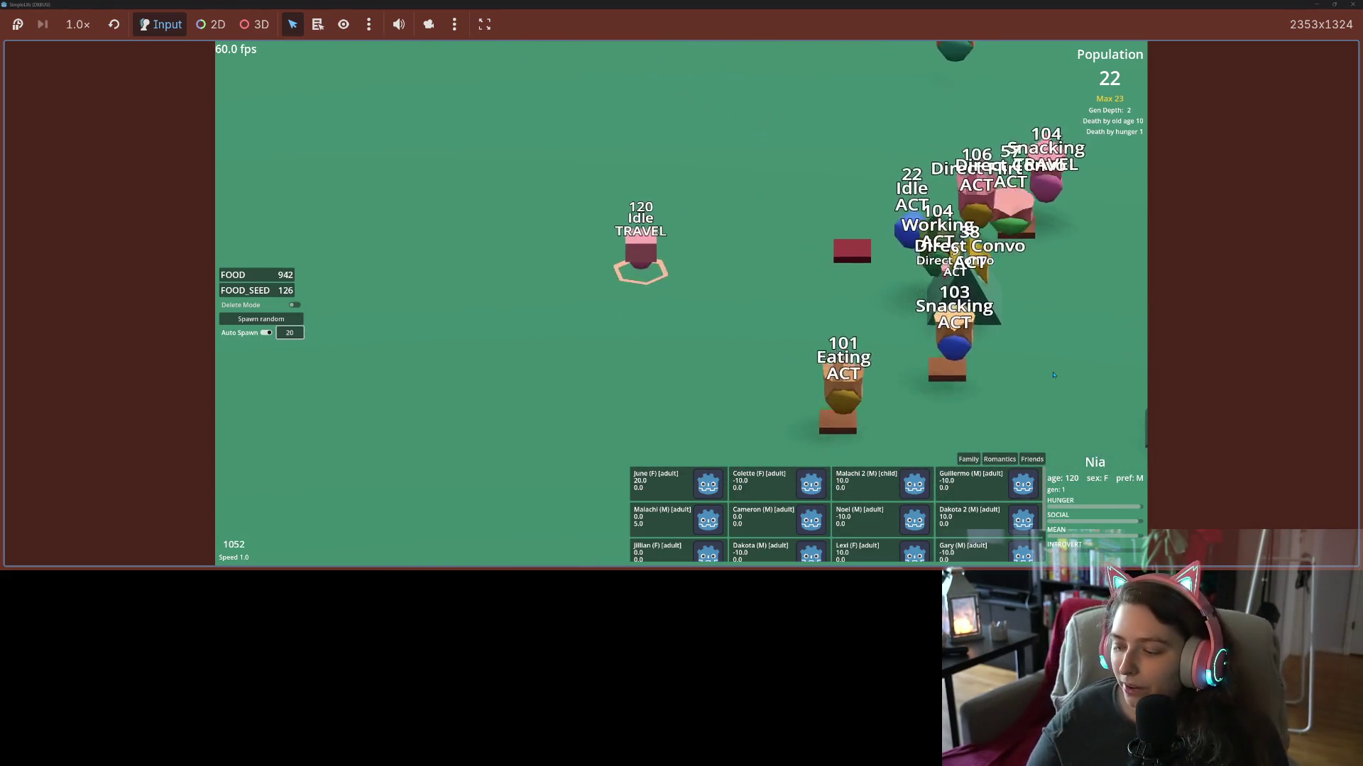
pyautogui.scroll(-5, 1053, 375)
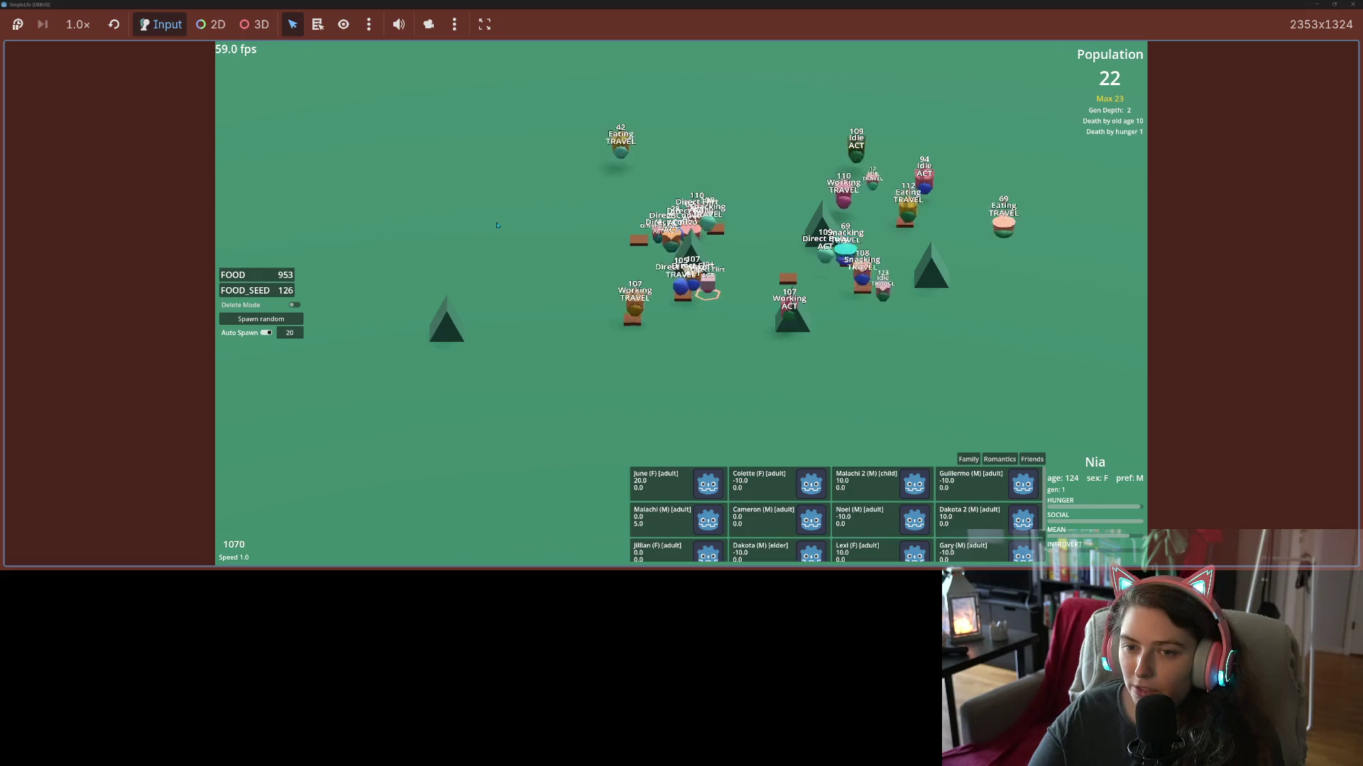
pyautogui.click(546, 211)
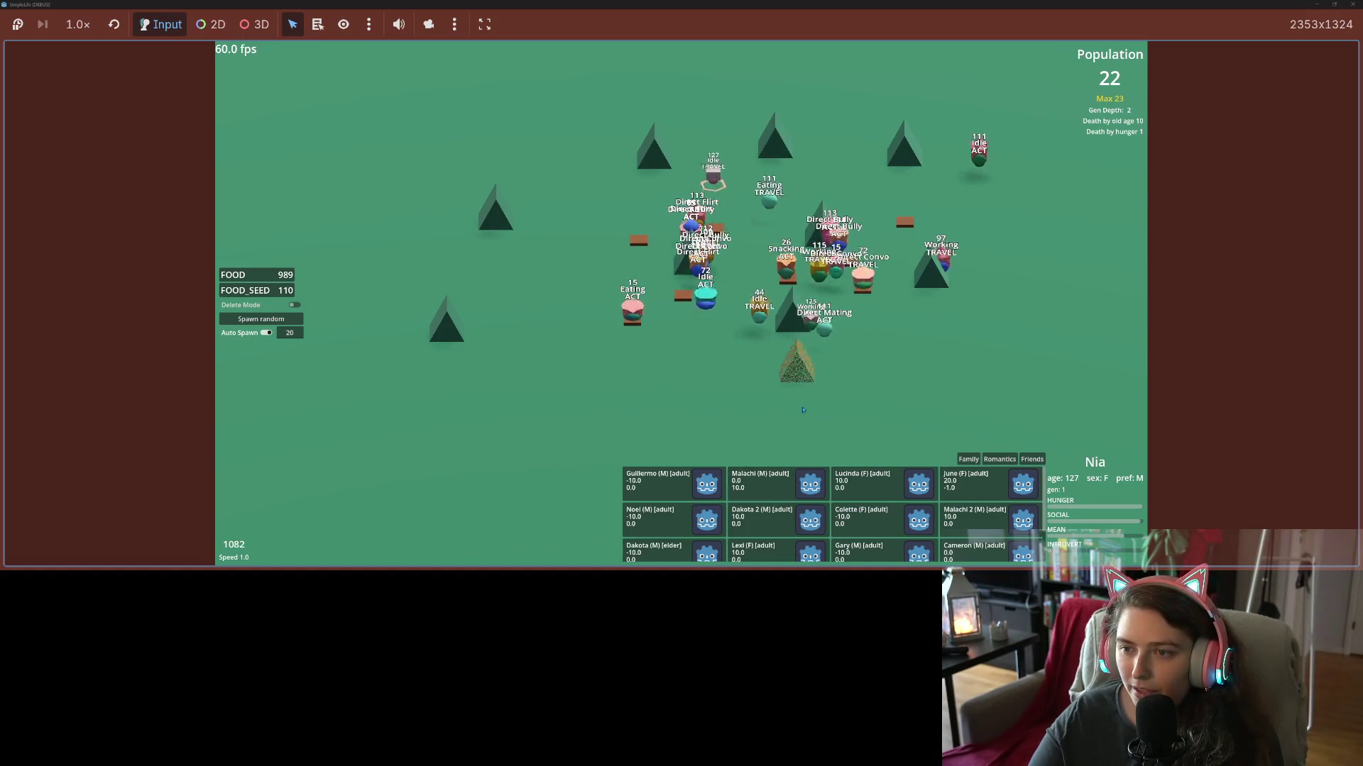
# Plant seven pine trees across the meadow, panning the view to reach new areas.
pyautogui.press('Down')
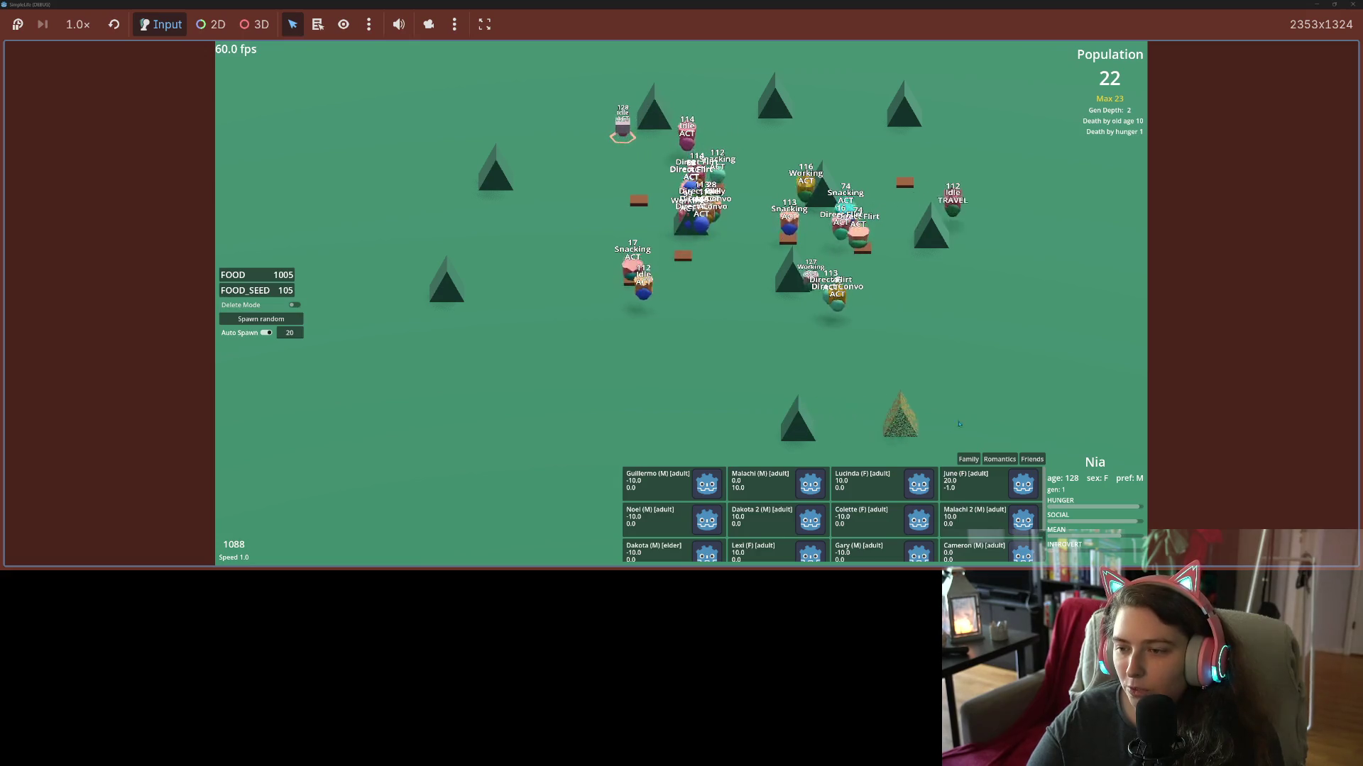
pyautogui.click(1037, 388)
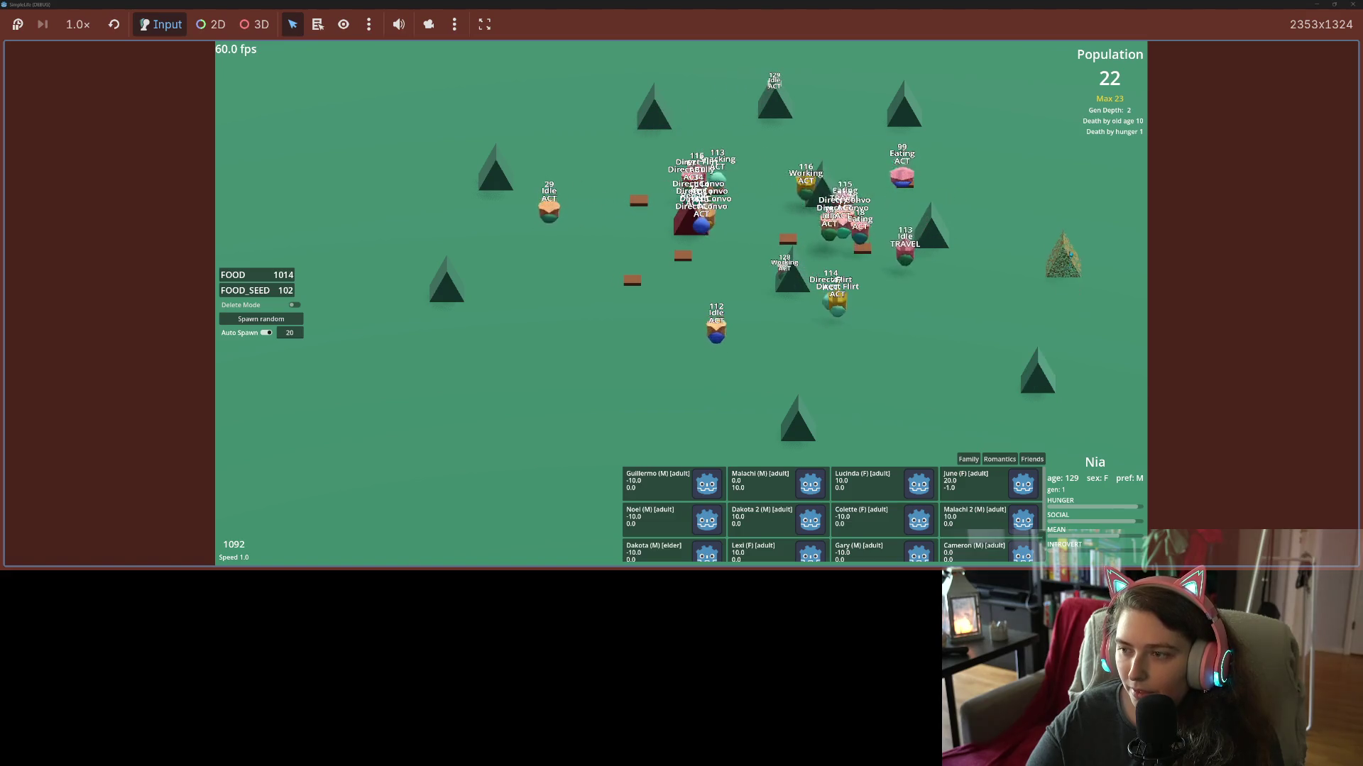
pyautogui.click(1112, 235)
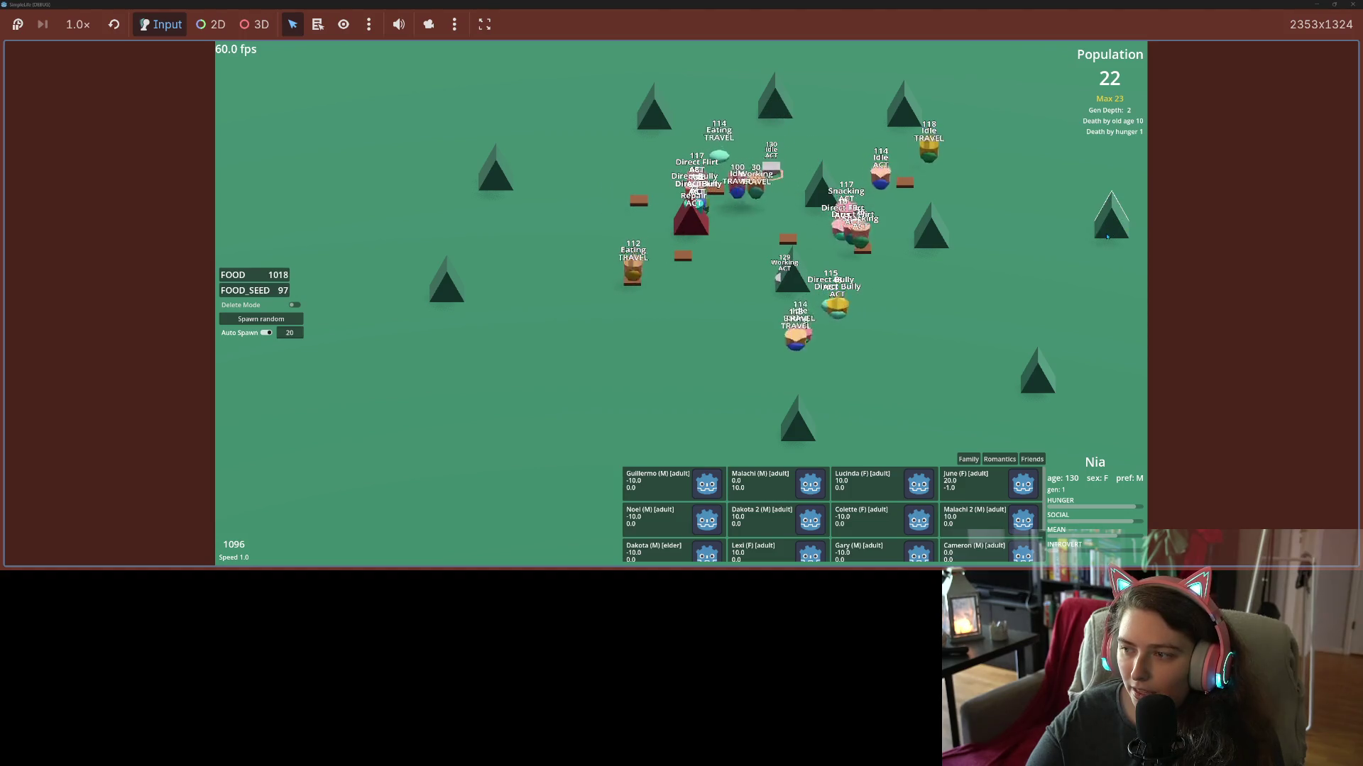
pyautogui.click(1022, 157)
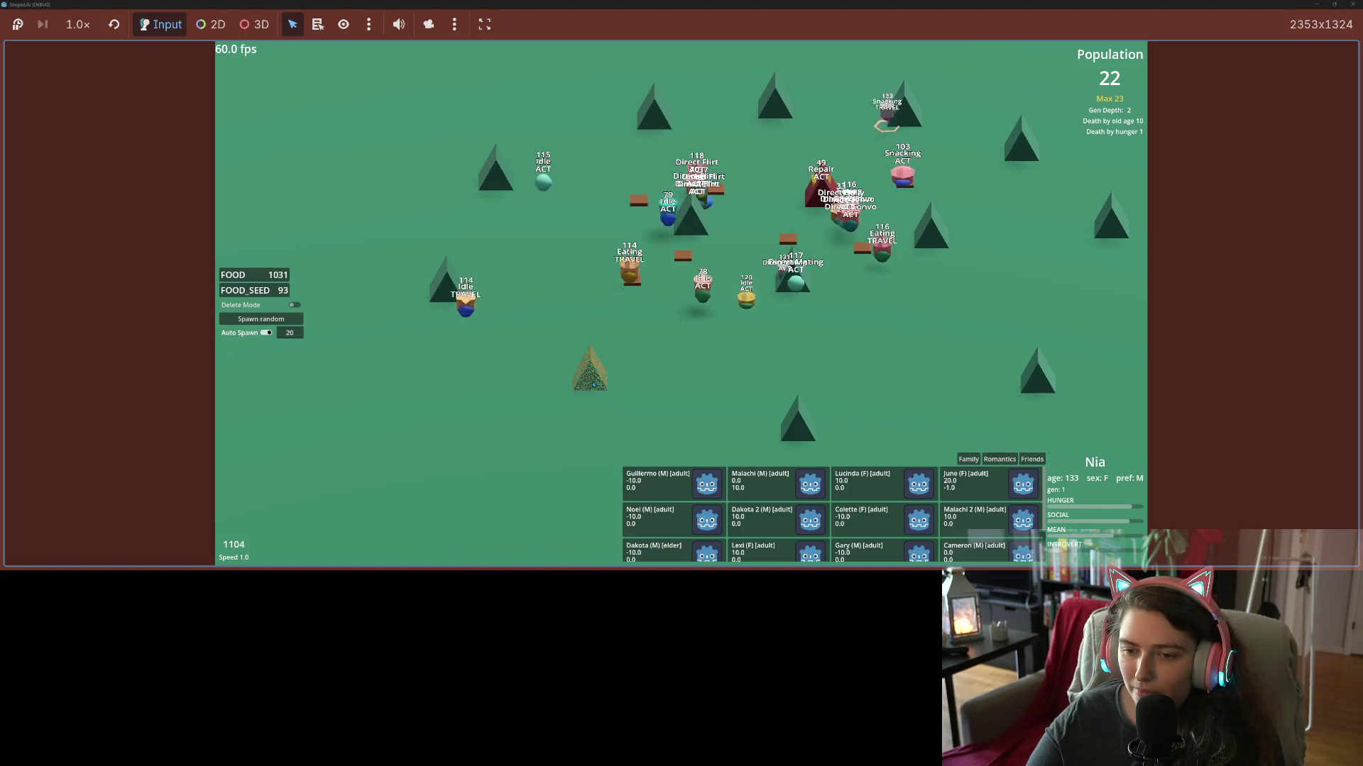
pyautogui.click(573, 406)
pyautogui.click(710, 399)
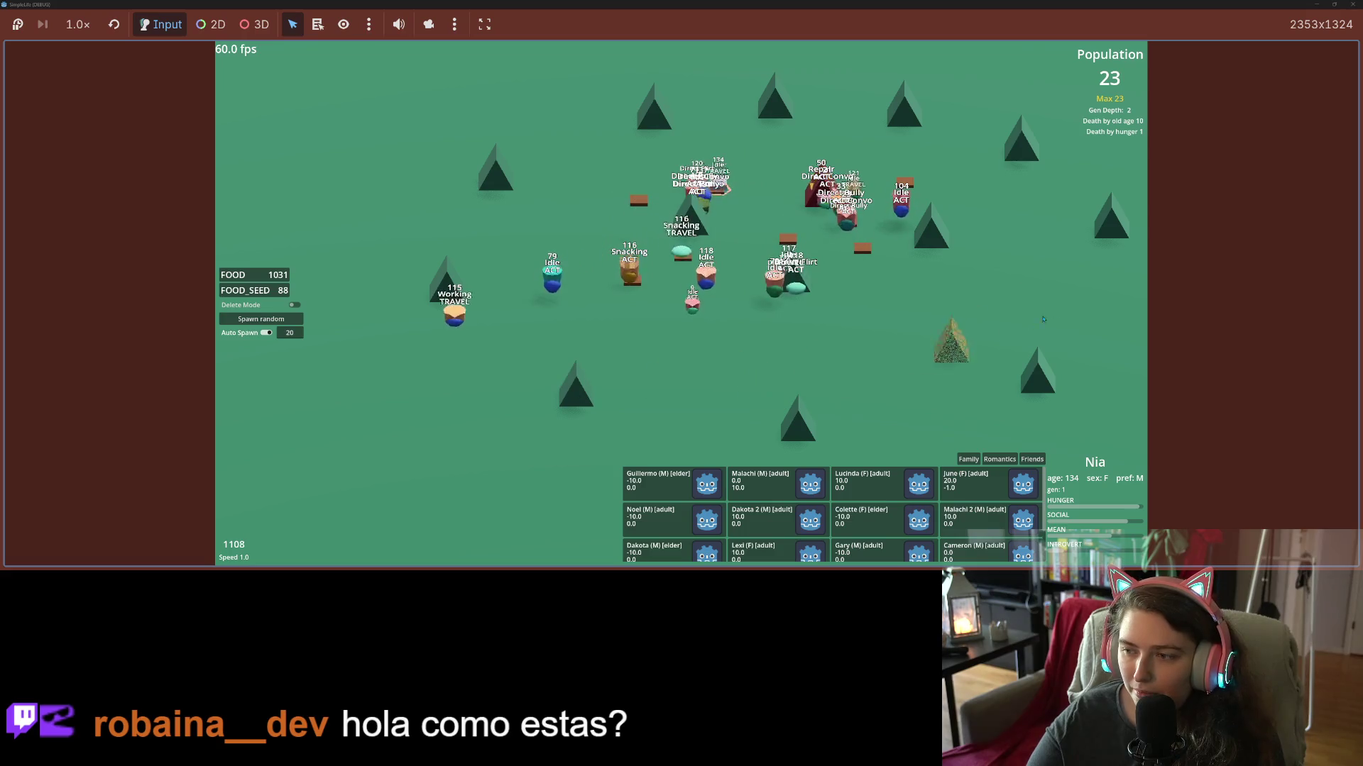
pyautogui.click(1114, 328)
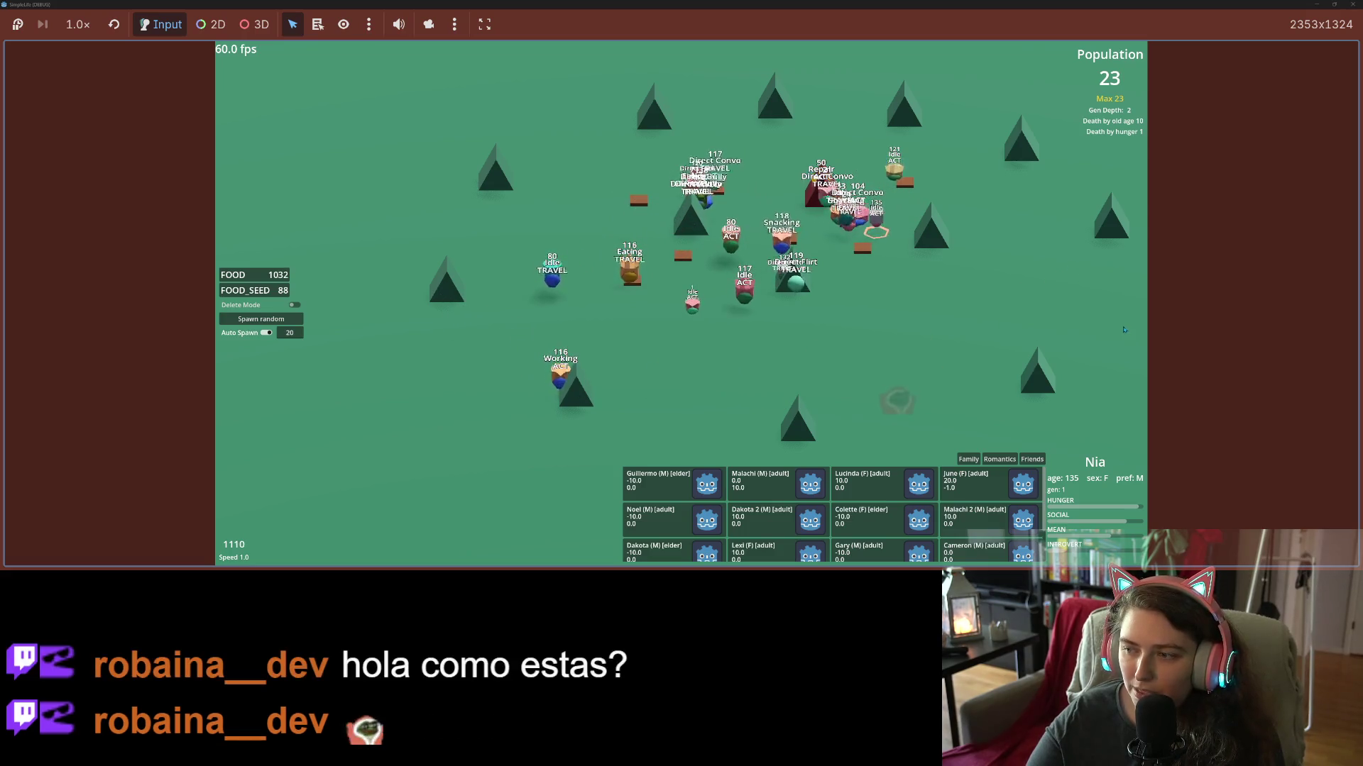
pyautogui.press('d')
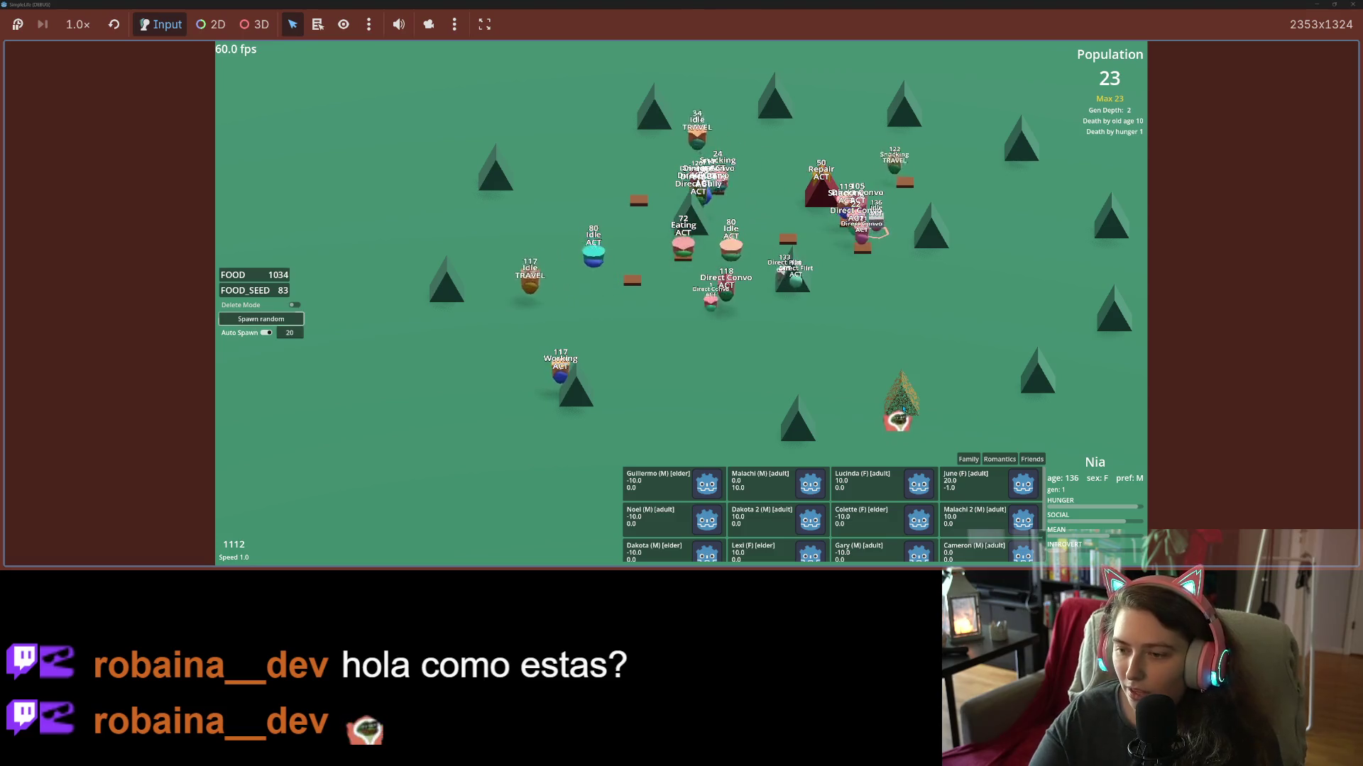
pyautogui.click(781, 415)
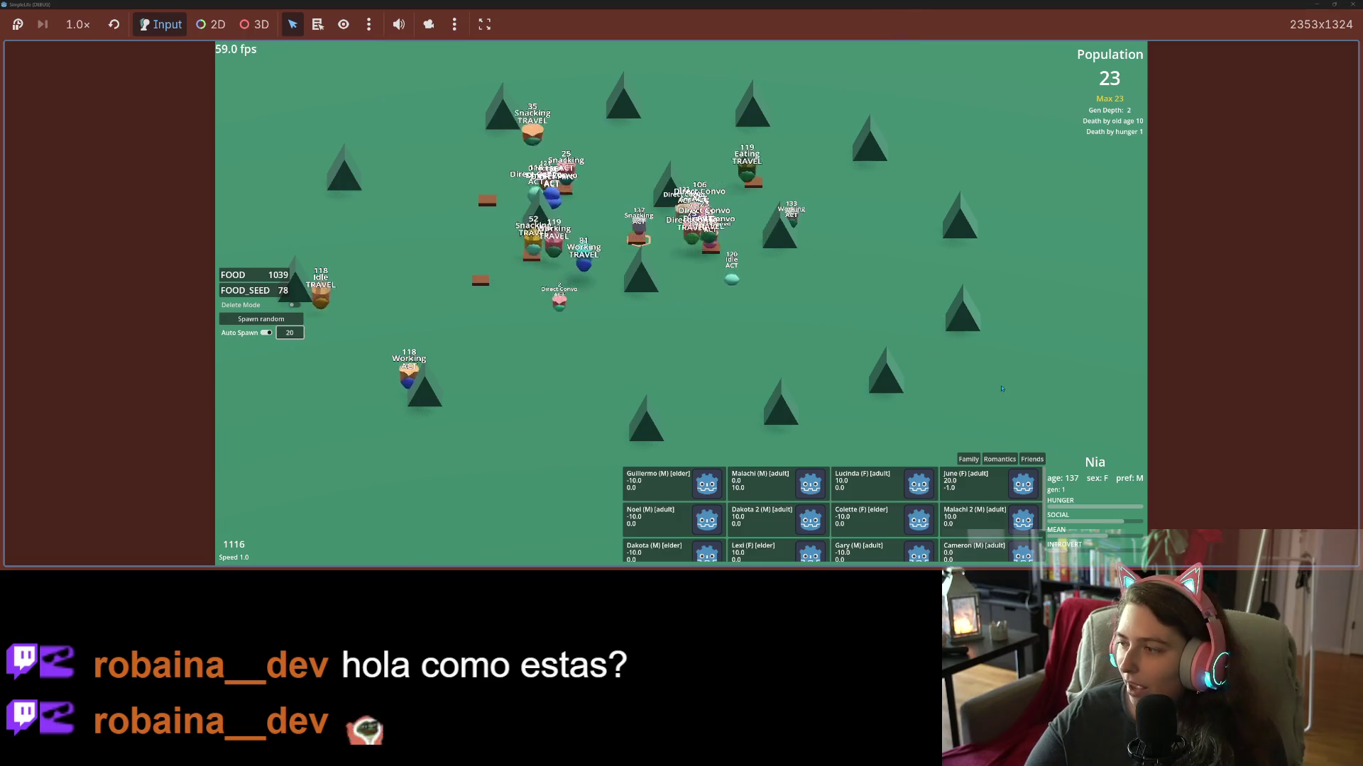
pyautogui.press('Escape')
pyautogui.press('a')
pyautogui.press('a')
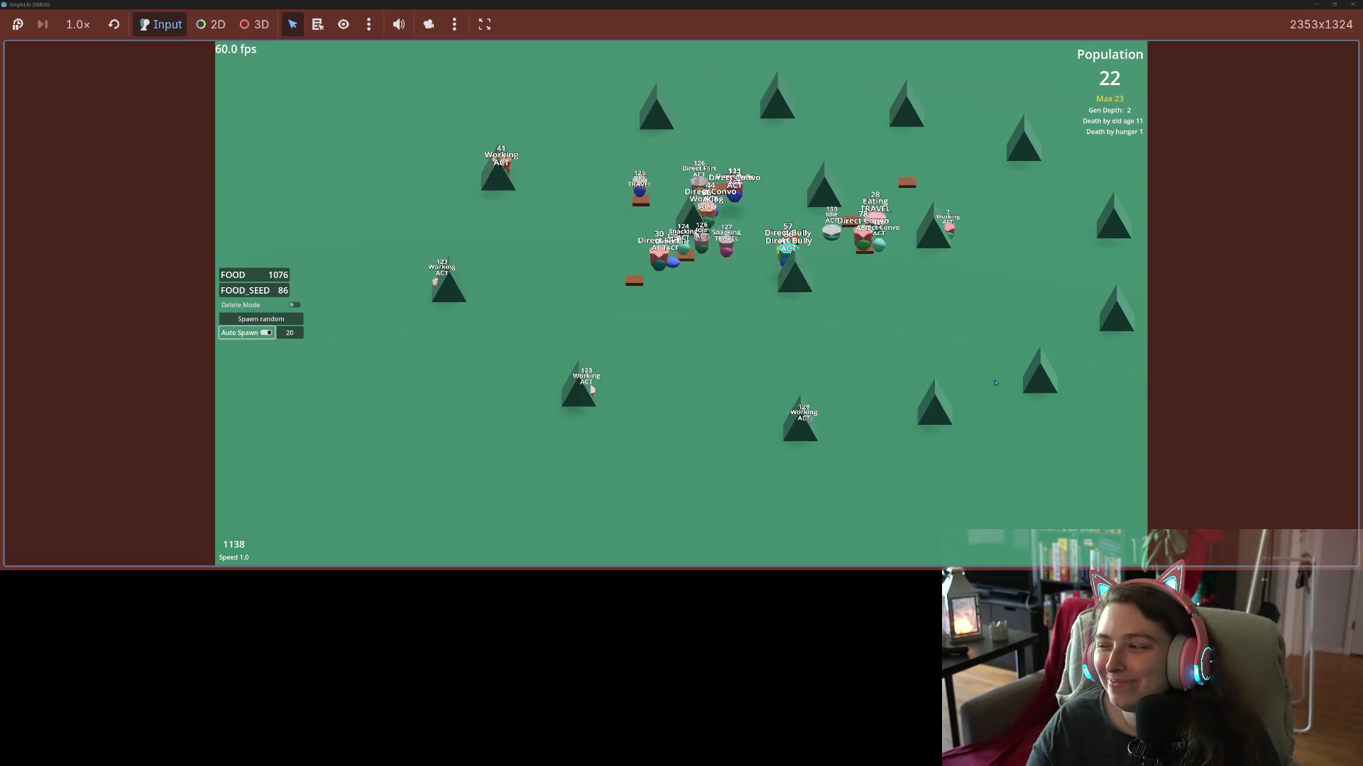
pyautogui.press('Up')
# Pan the camera over the roaming creatures, then stop the game with F8.
pyautogui.press('Right')
pyautogui.press('Left')
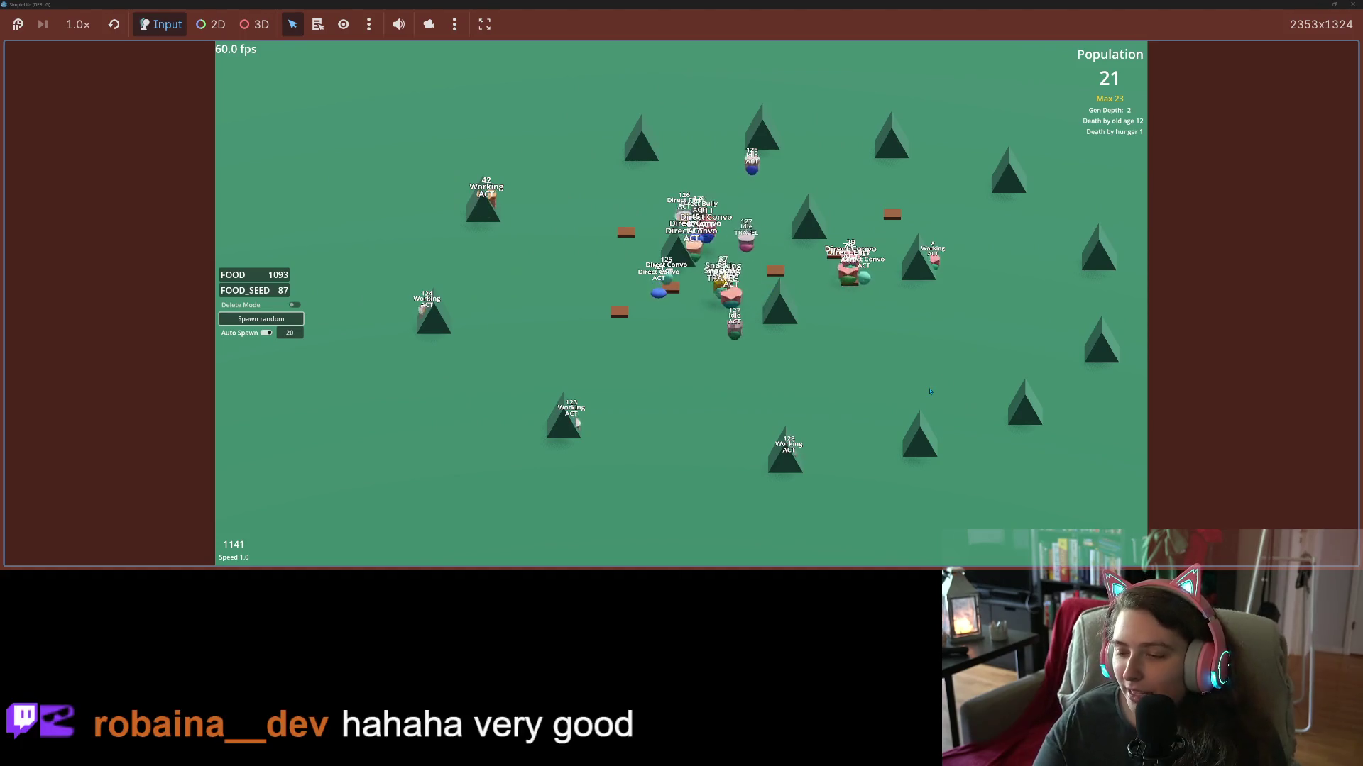
pyautogui.press('Left')
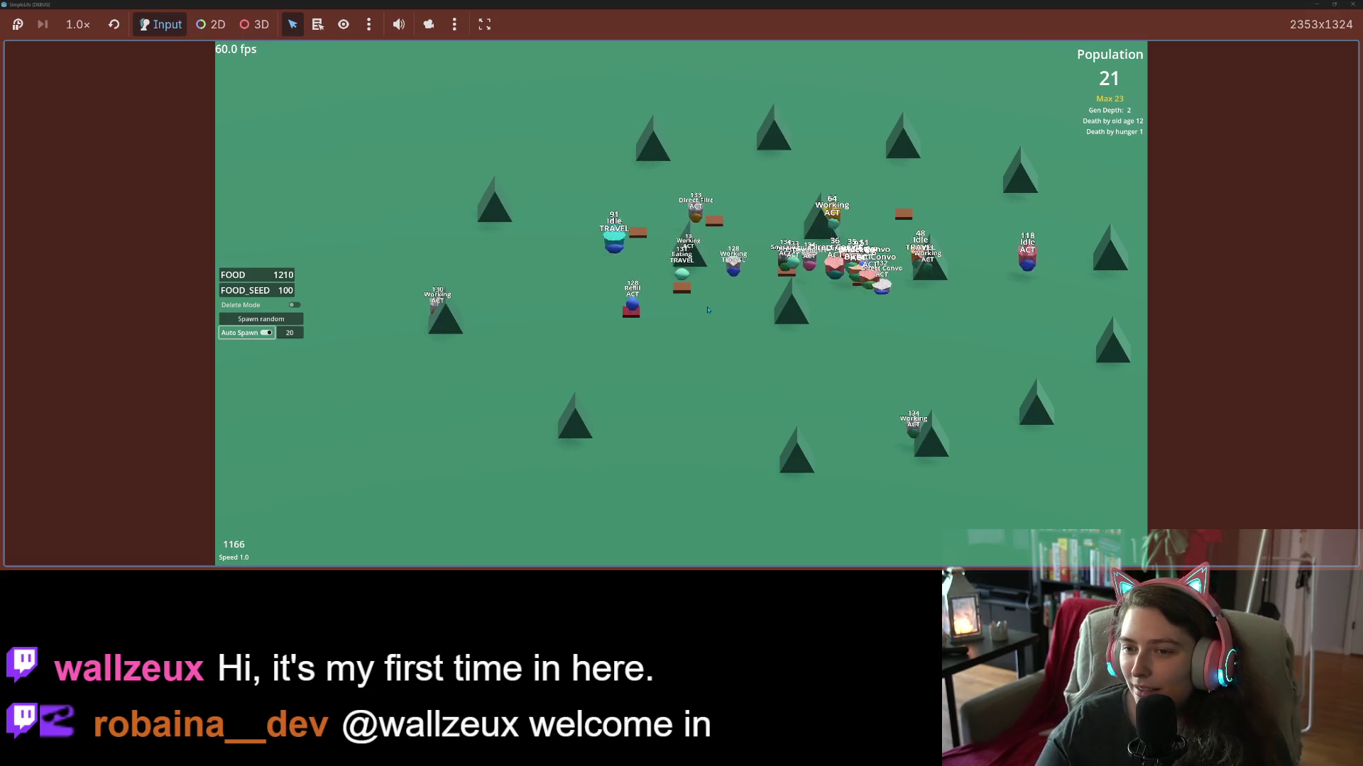
pyautogui.press('Right')
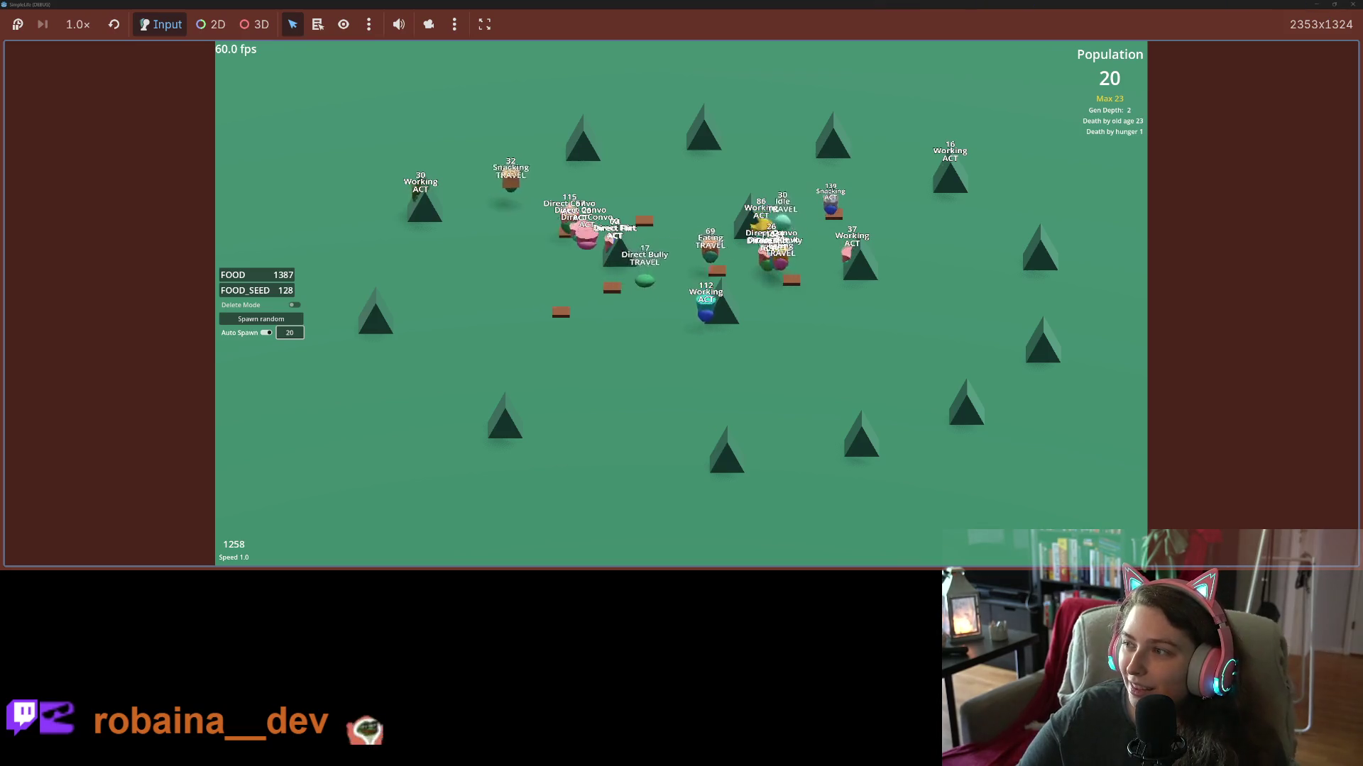
pyautogui.press('F8')
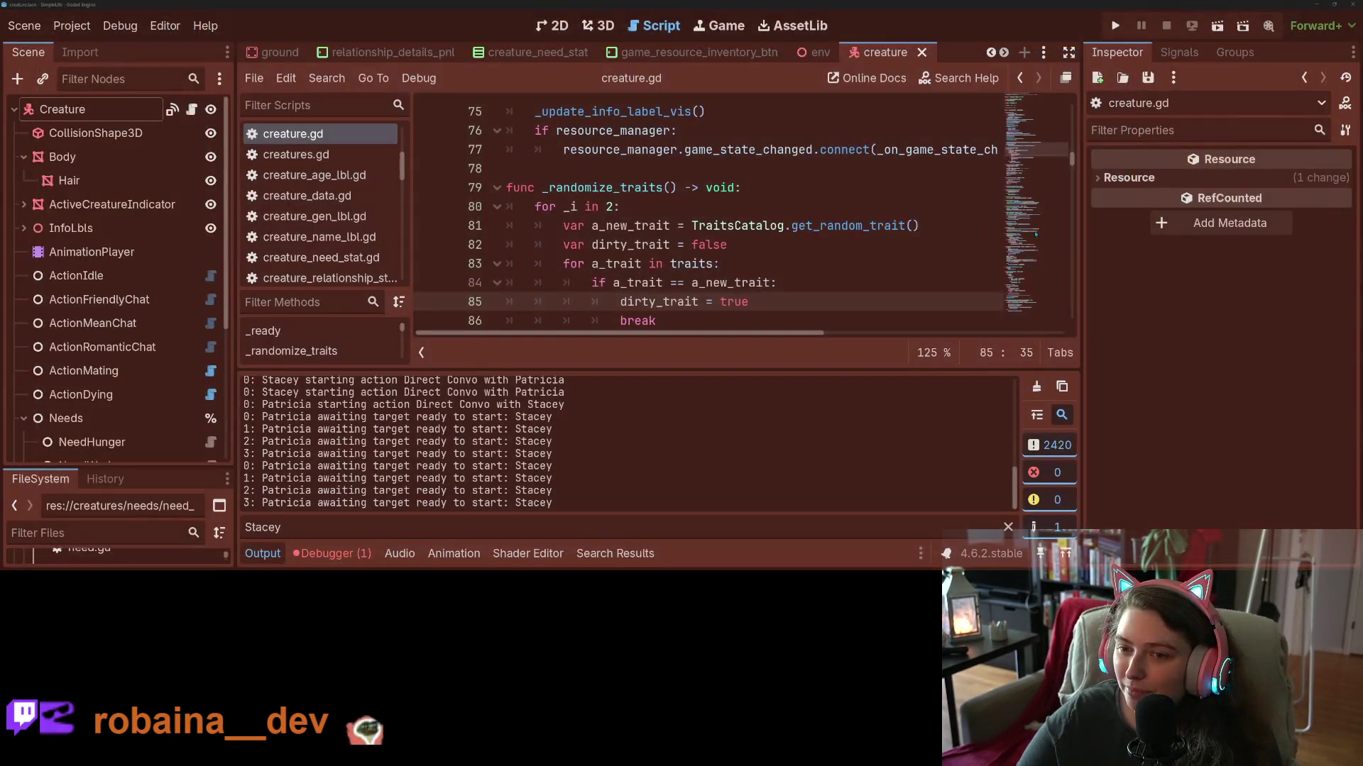
# Check the debugger's error list and stack trace, then collapse the bottom panel.
pyautogui.click(331, 554)
pyautogui.click(366, 355)
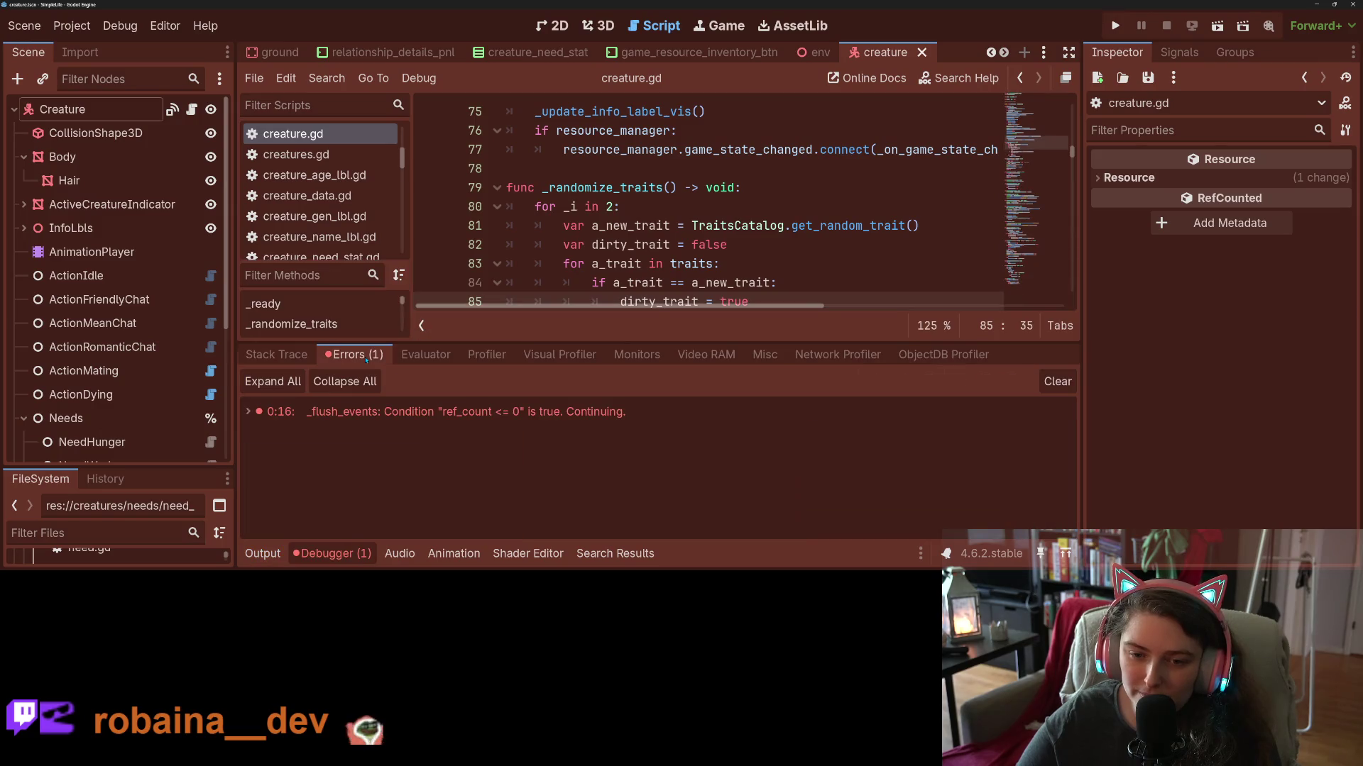
pyautogui.click(275, 355)
pyautogui.click(313, 553)
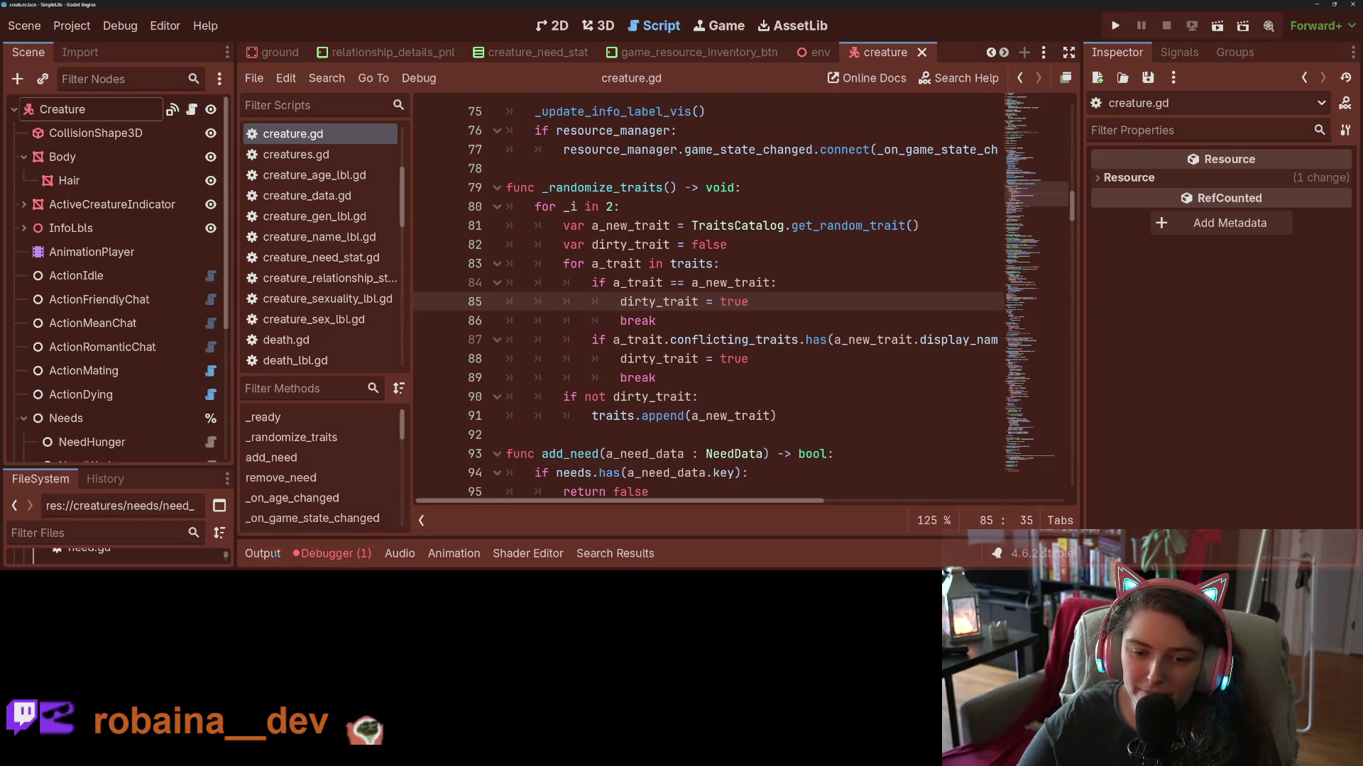
pyautogui.click(263, 554)
pyautogui.click(261, 555)
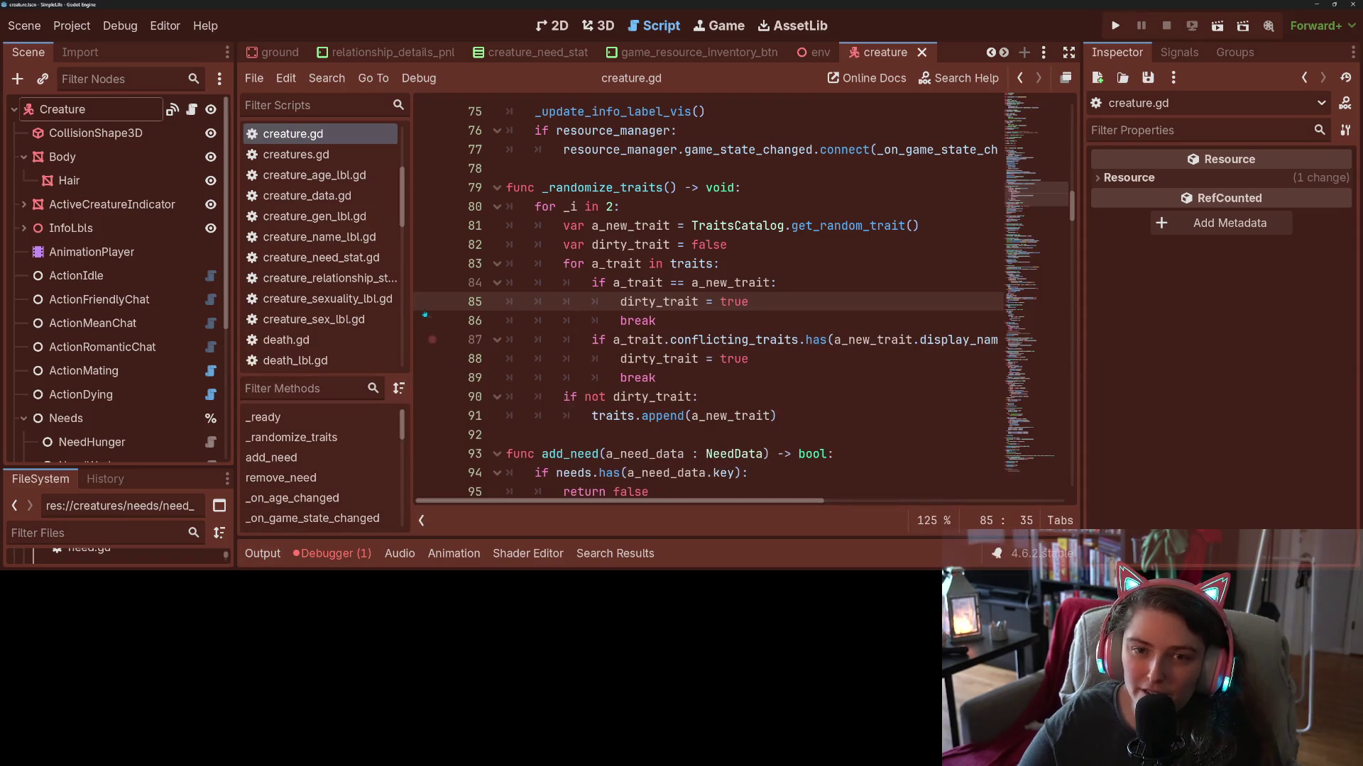
pyautogui.scroll(10, 432, 339)
pyautogui.scroll(-3, 350, 335)
pyautogui.scroll(-5, 350, 335)
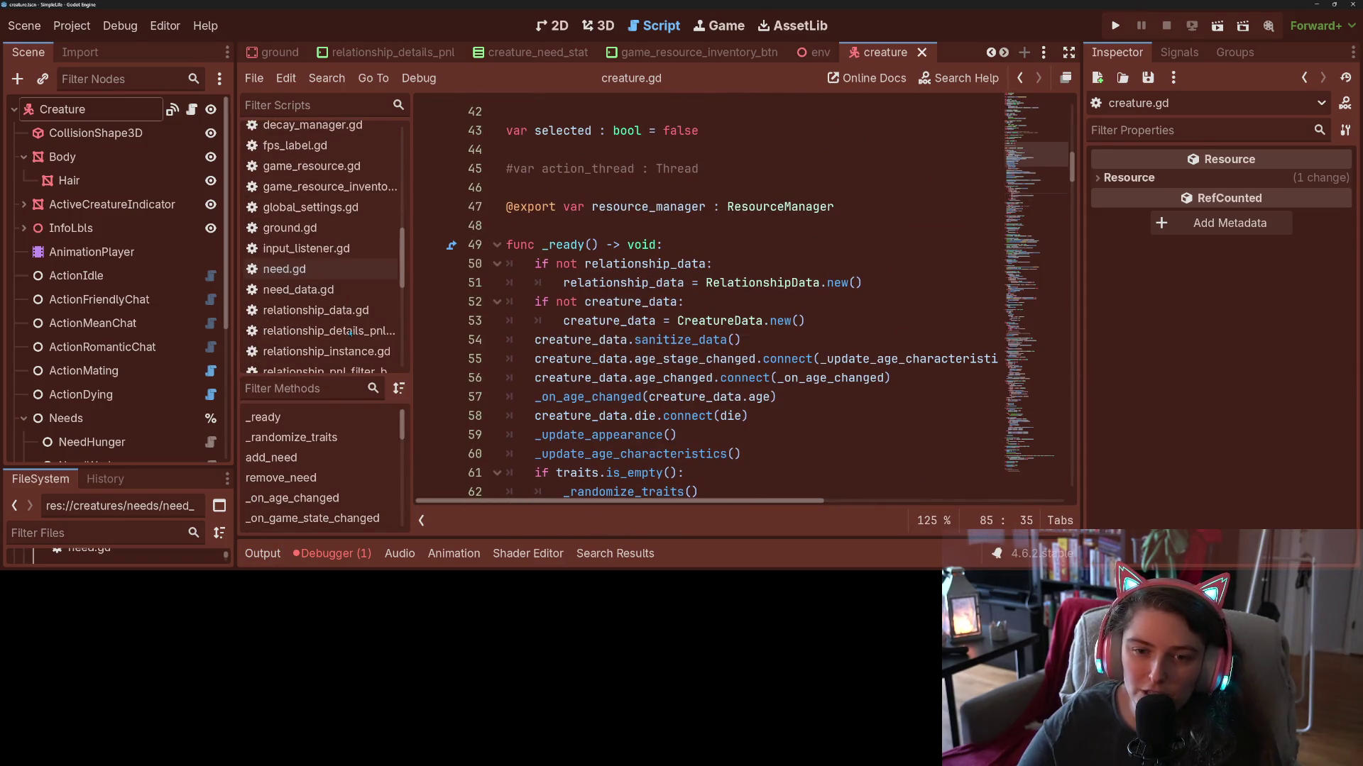
pyautogui.scroll(3, 350, 335)
# Change sev_level on line 14 of debug_printer.gd from MODERATE to LOW and save.
pyautogui.click(328, 197)
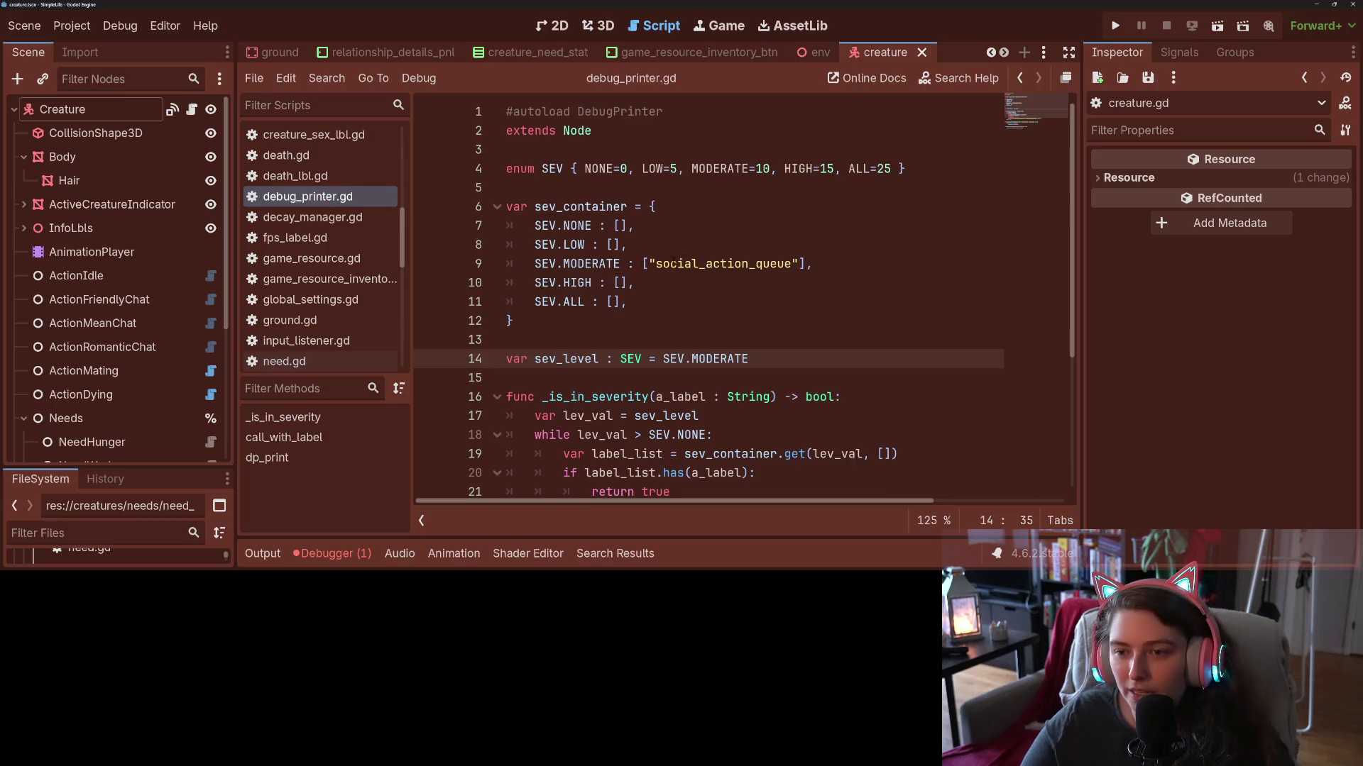
pyautogui.doubleClick(717, 360)
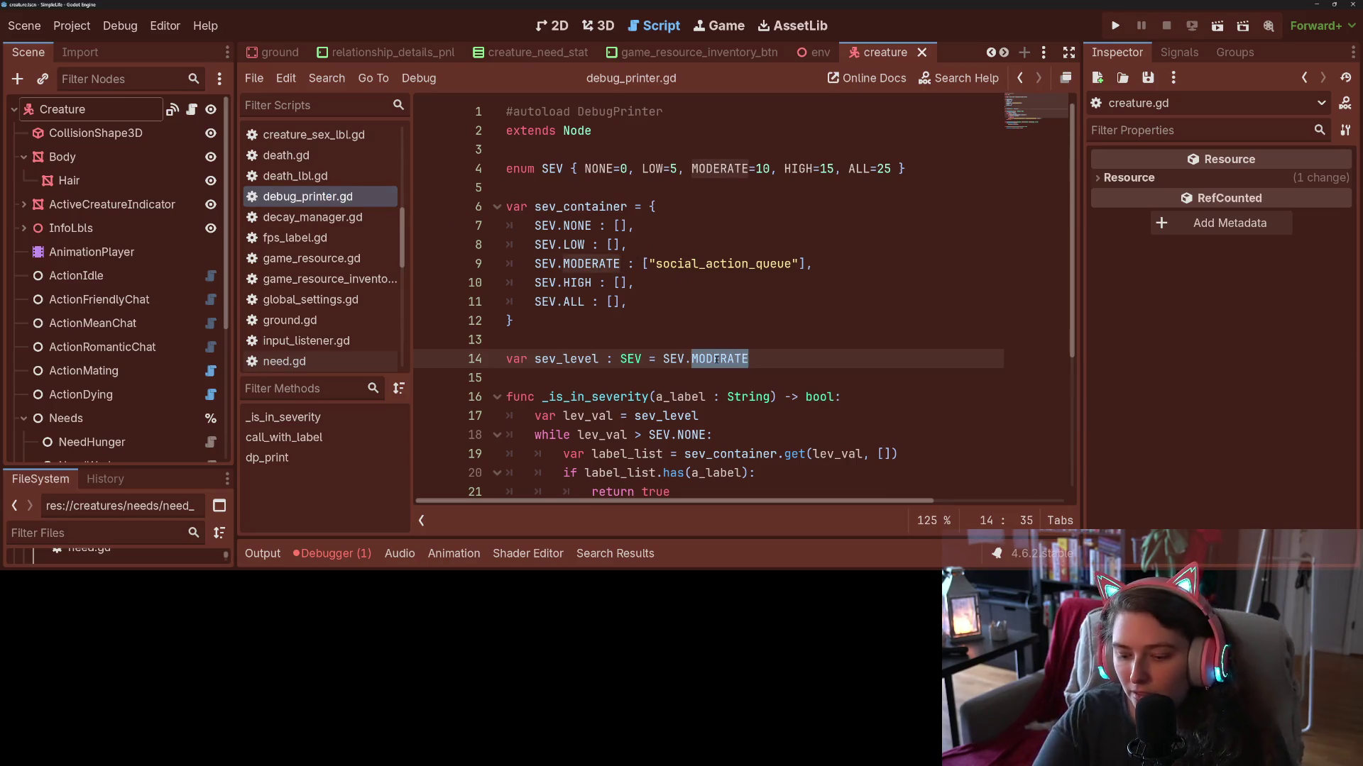
pyautogui.write('LOW')
pyautogui.hotkey('ctrl', 's')
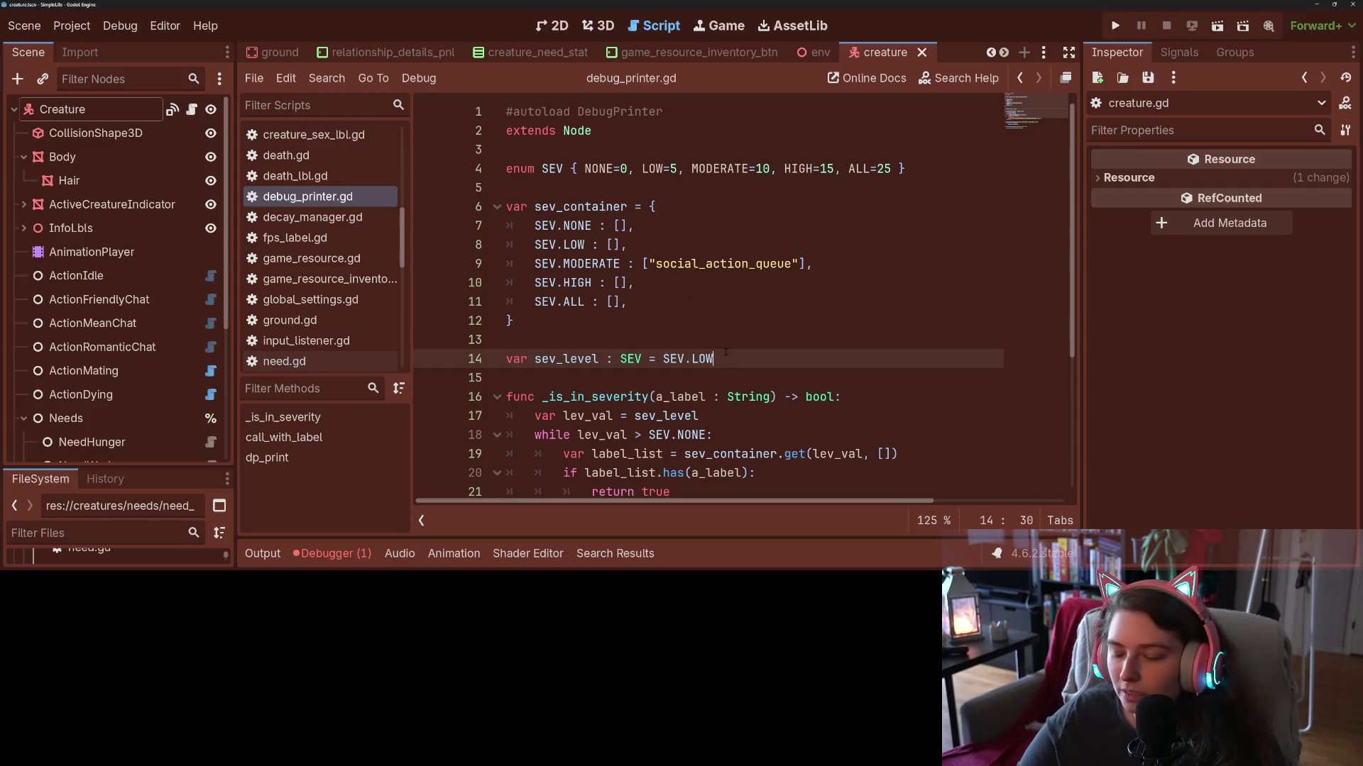
pyautogui.hotkey('alt', 'Tab')
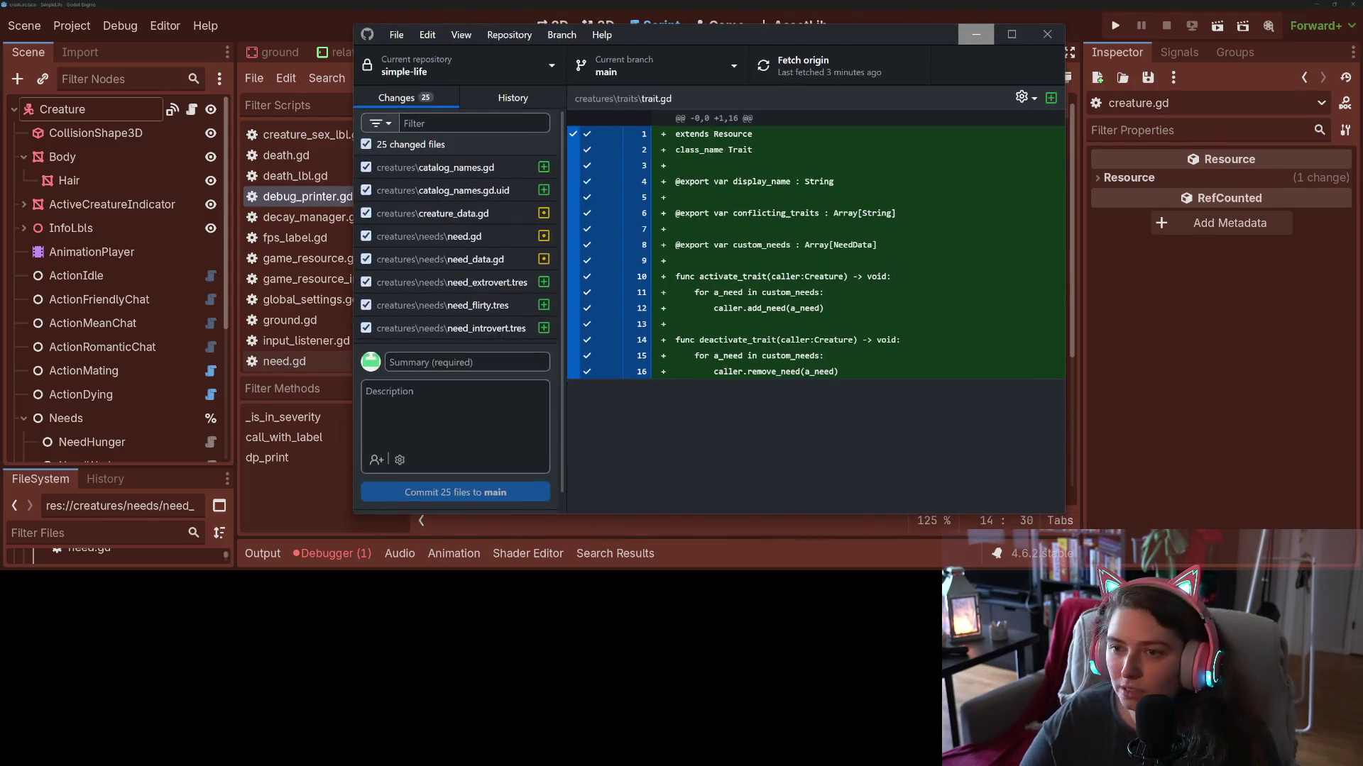
# Include only catalog_names.gd, random_names.gd and their .uid files in the commit.
pyautogui.click(461, 170)
pyautogui.scroll(-3, 502, 217)
pyautogui.scroll(5, 462, 234)
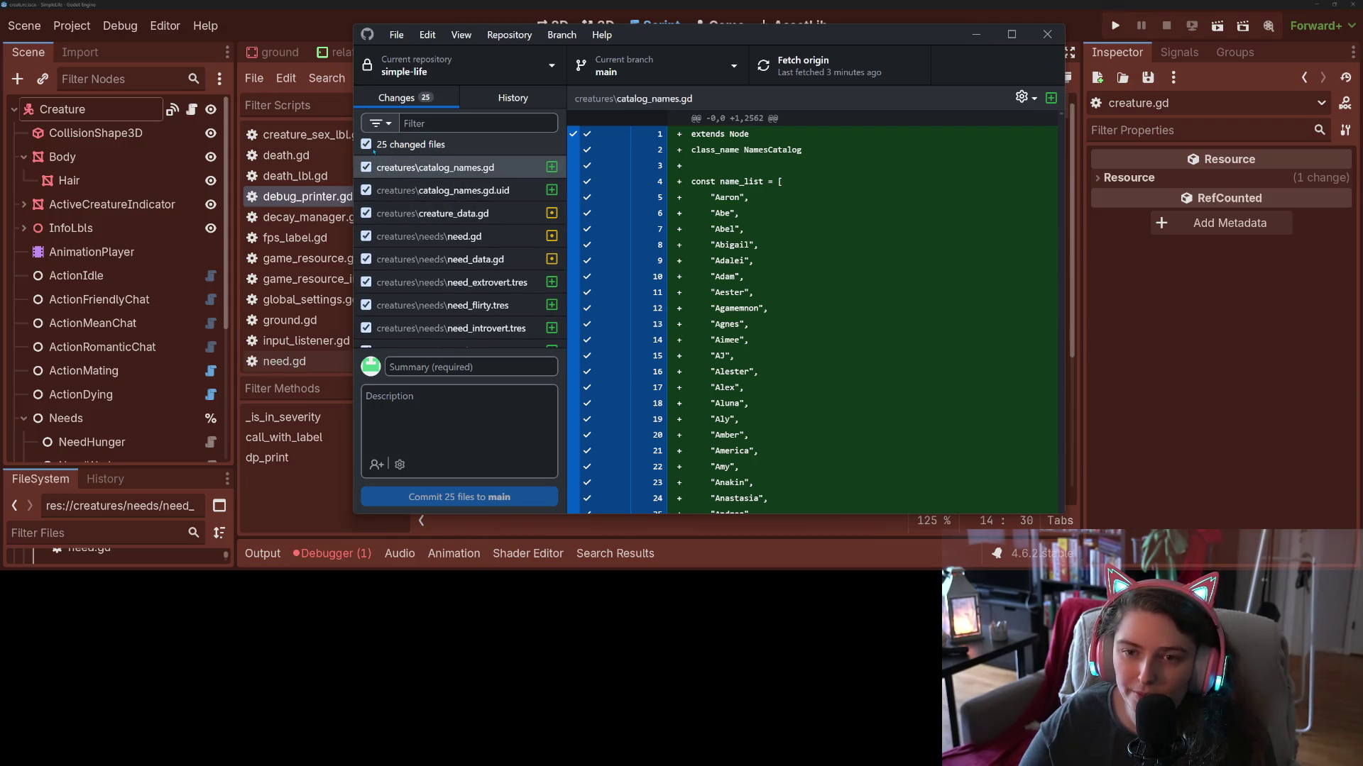
pyautogui.click(367, 144)
pyautogui.click(366, 168)
pyautogui.click(365, 190)
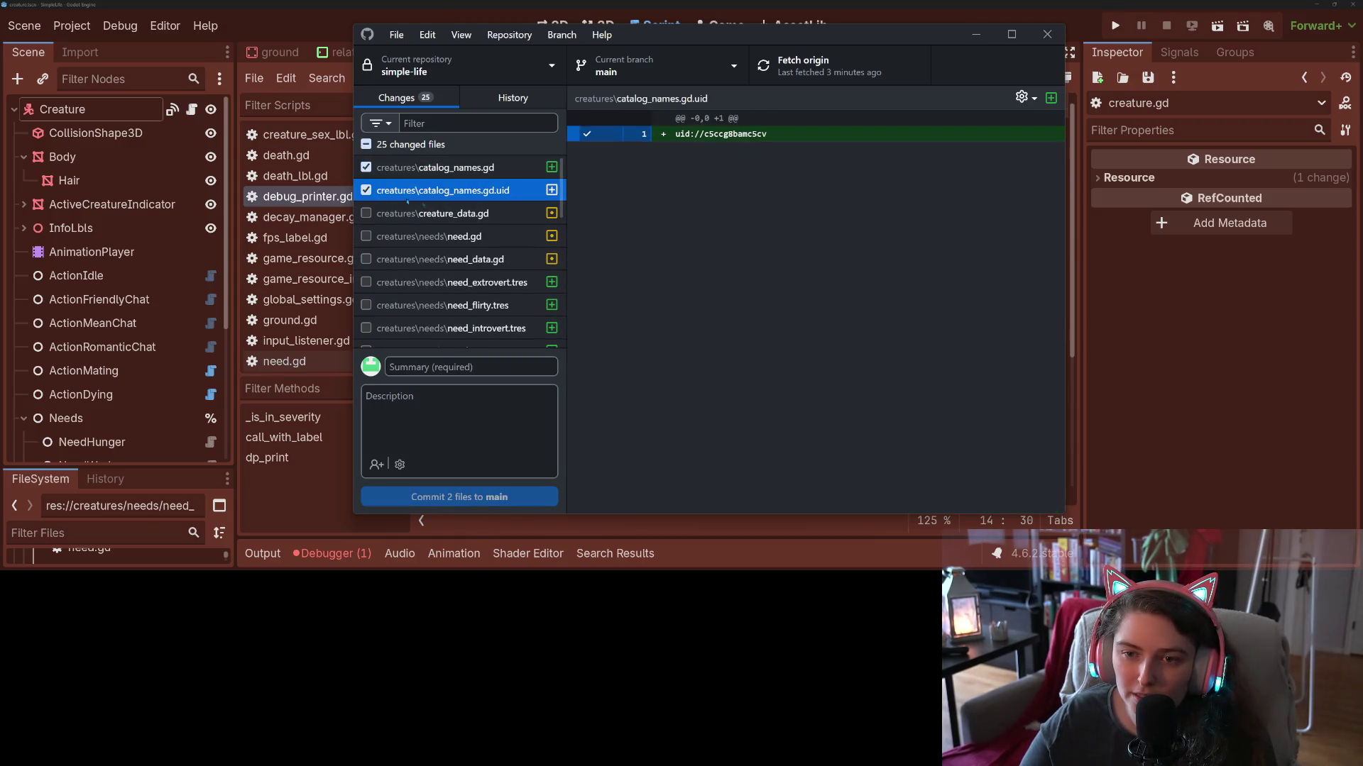
pyautogui.scroll(-5, 418, 234)
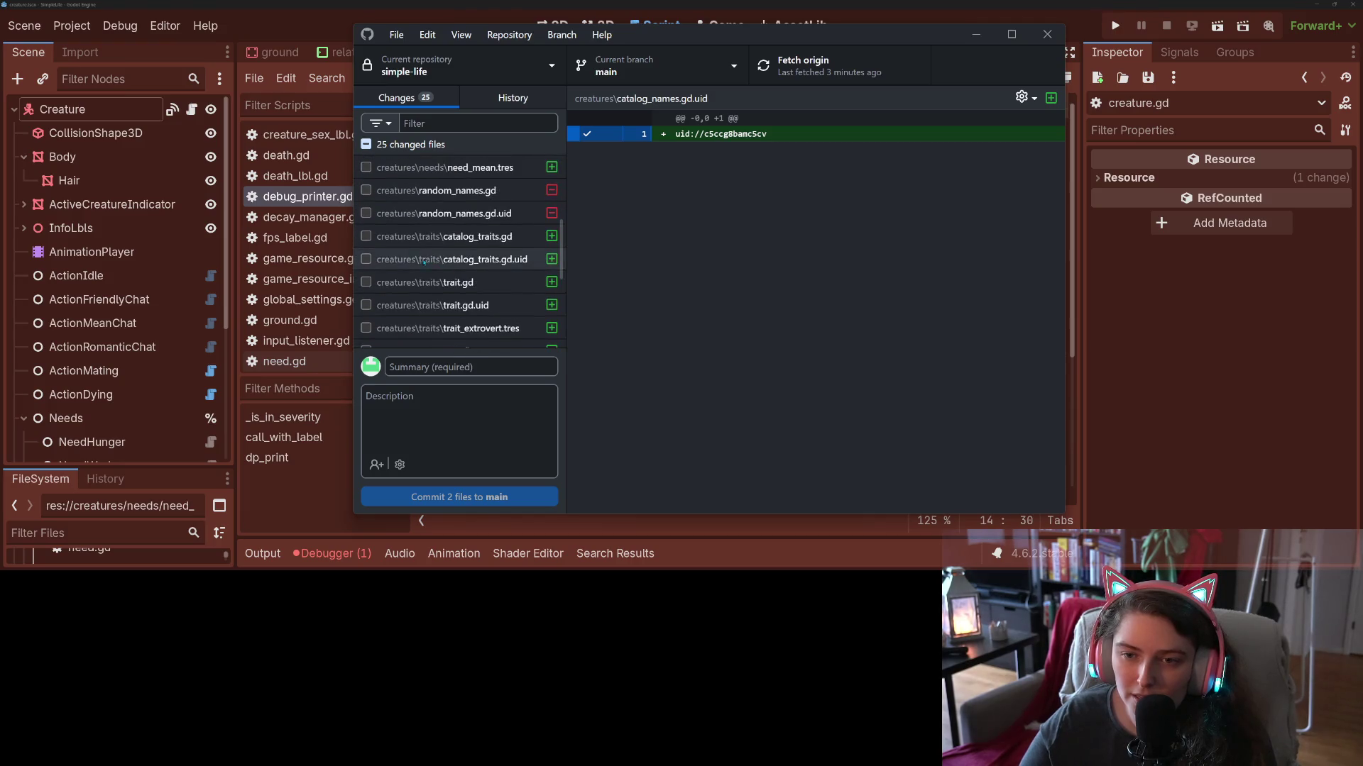
pyautogui.click(366, 190)
pyautogui.click(367, 213)
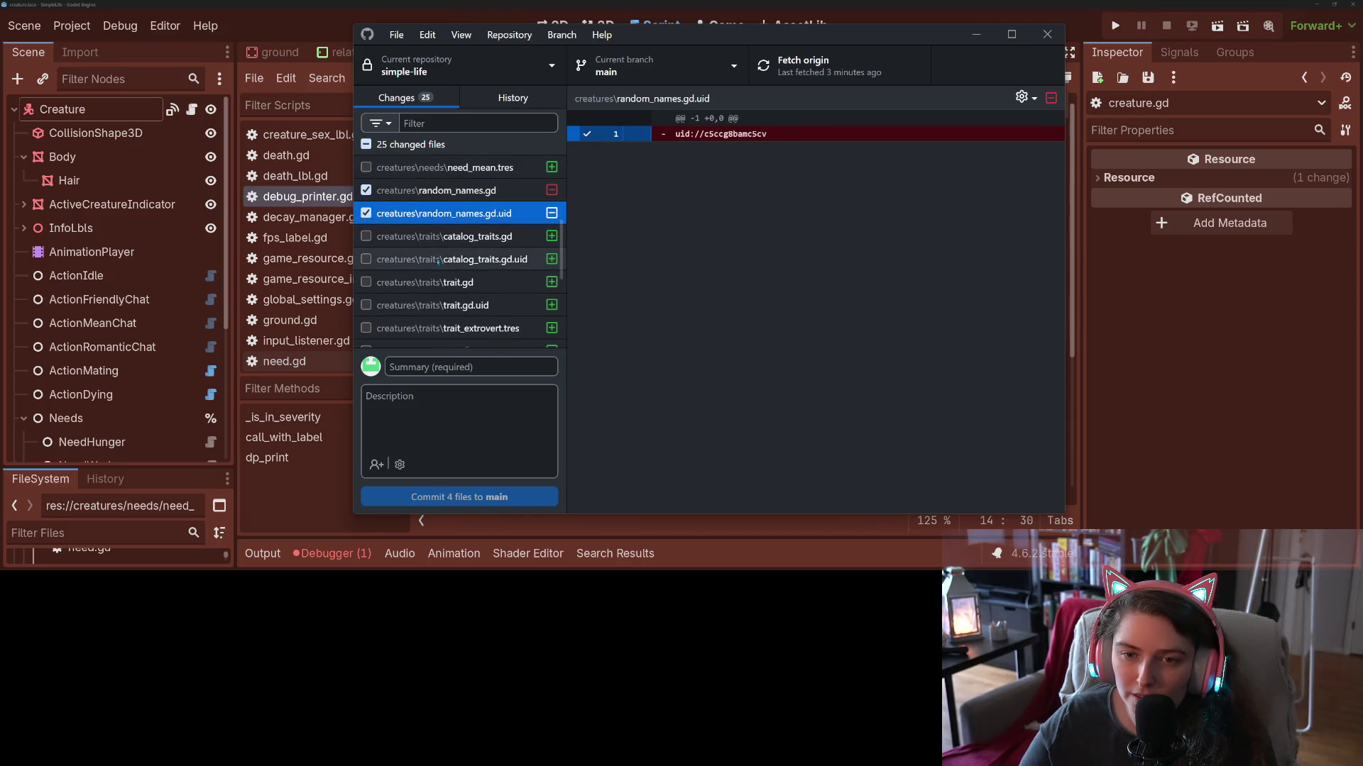
pyautogui.scroll(-3, 438, 261)
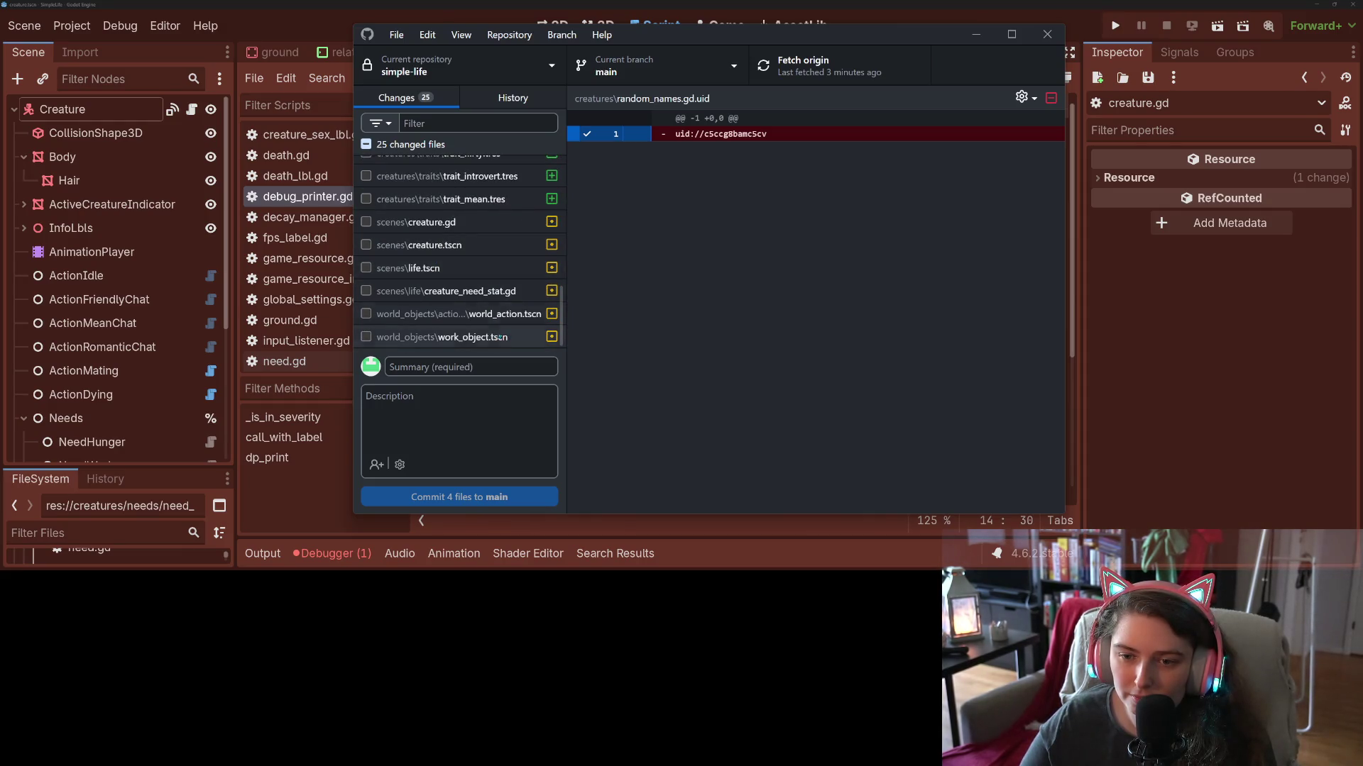
pyautogui.scroll(5, 484, 312)
pyautogui.scroll(-2, 480, 270)
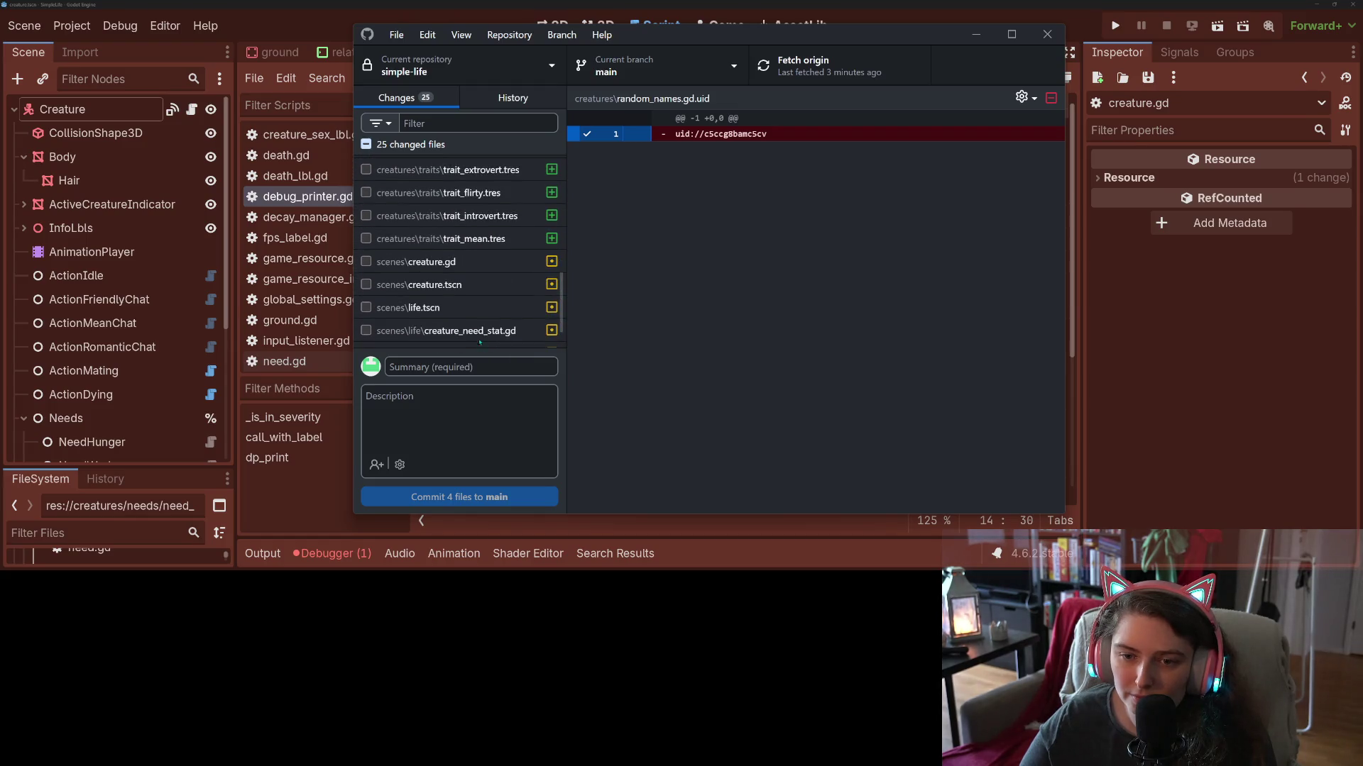
pyautogui.scroll(-2, 480, 268)
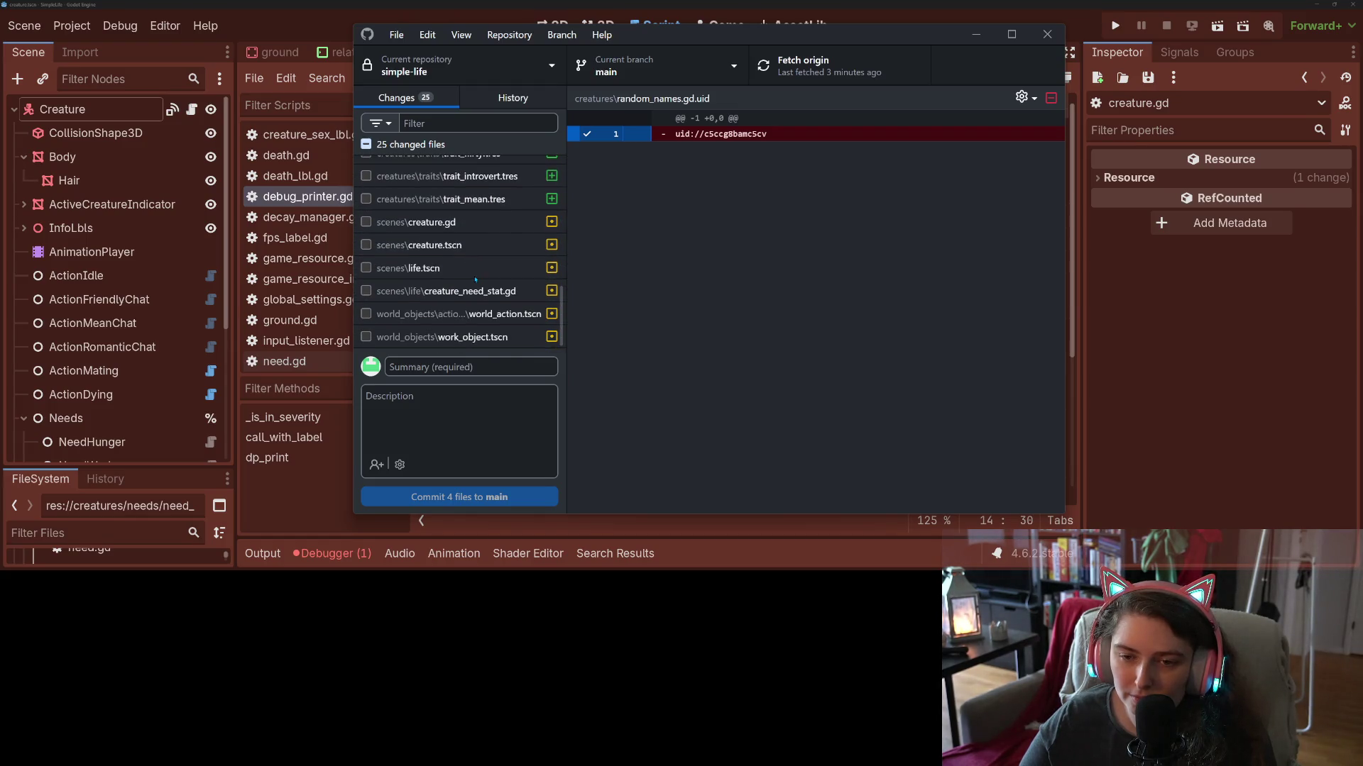
# Review creature.gd, then include creature_data.gd's line 201 name change.
pyautogui.click(475, 222)
pyautogui.scroll(-3, 663, 328)
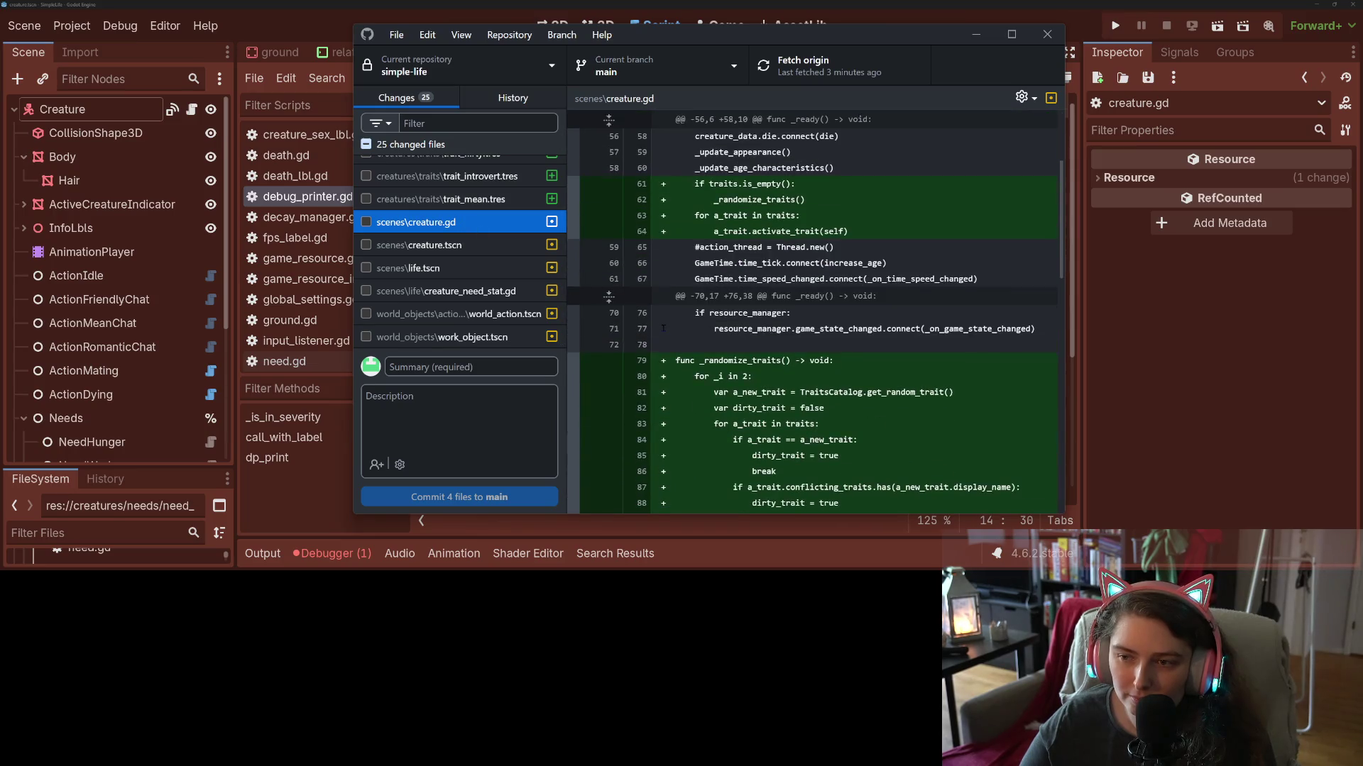
pyautogui.scroll(-3, 663, 328)
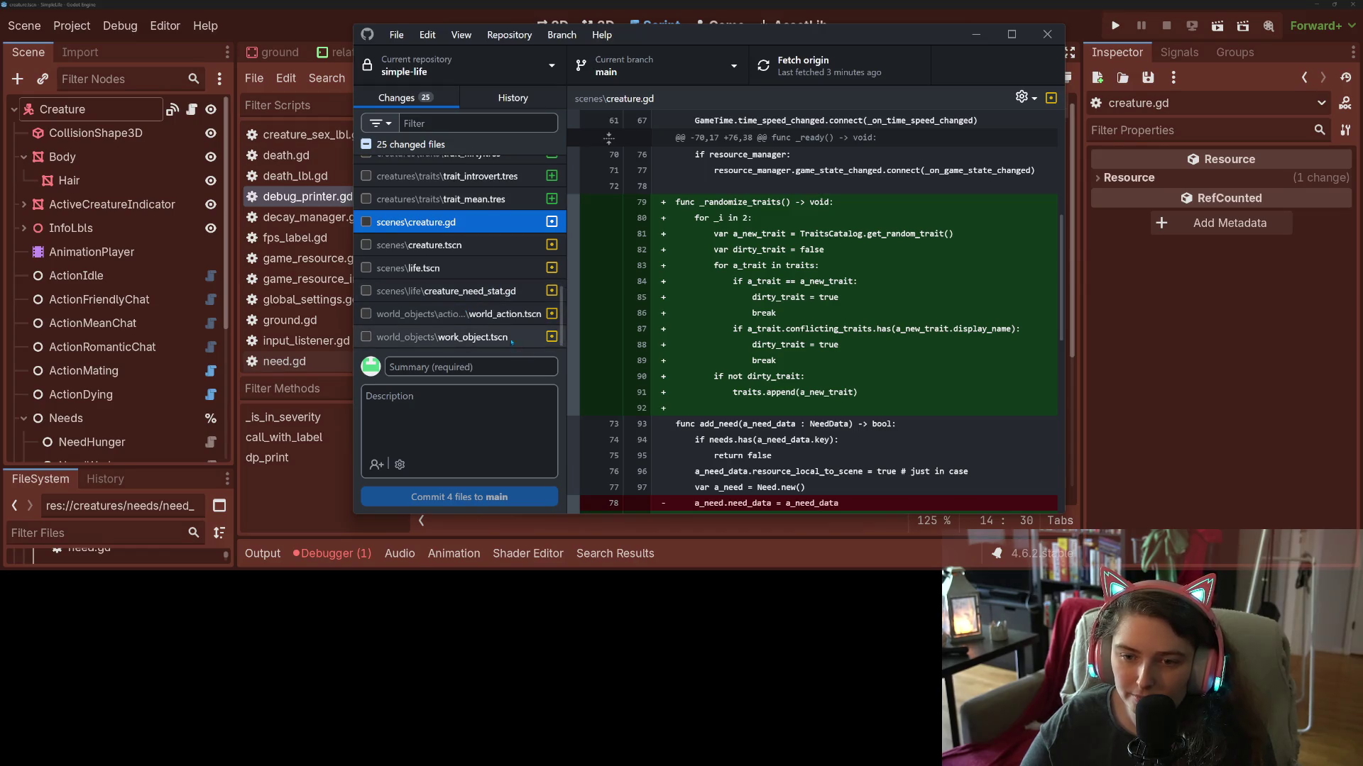
pyautogui.scroll(3, 490, 322)
pyautogui.scroll(5, 506, 331)
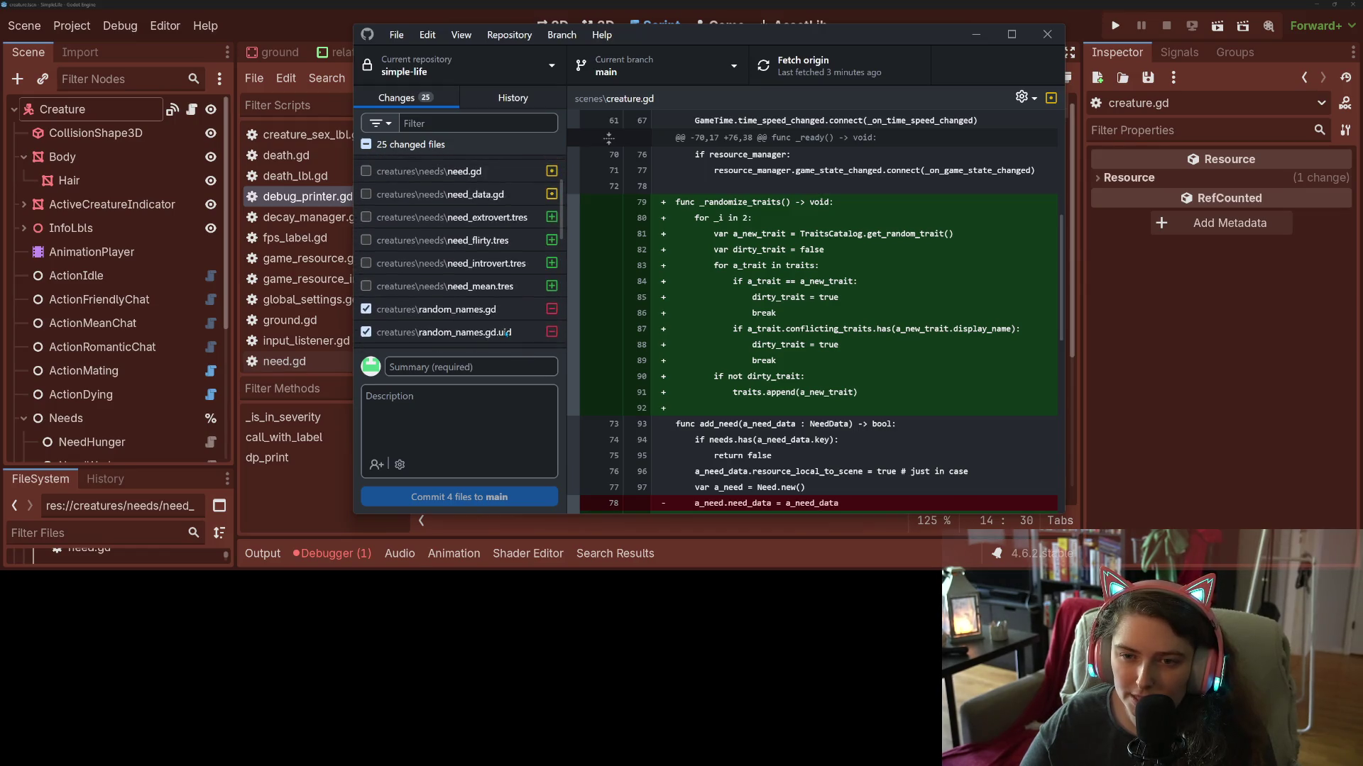
pyautogui.click(480, 212)
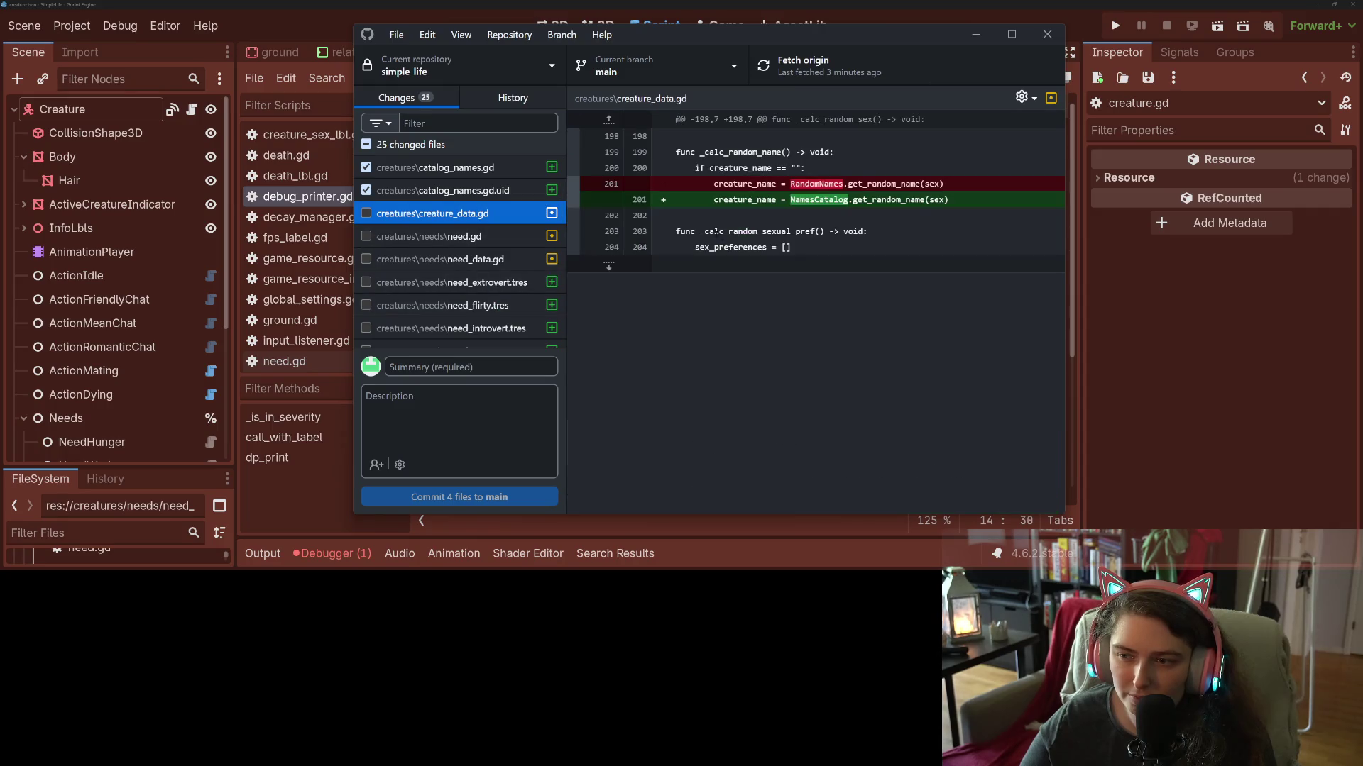
pyautogui.click(625, 191)
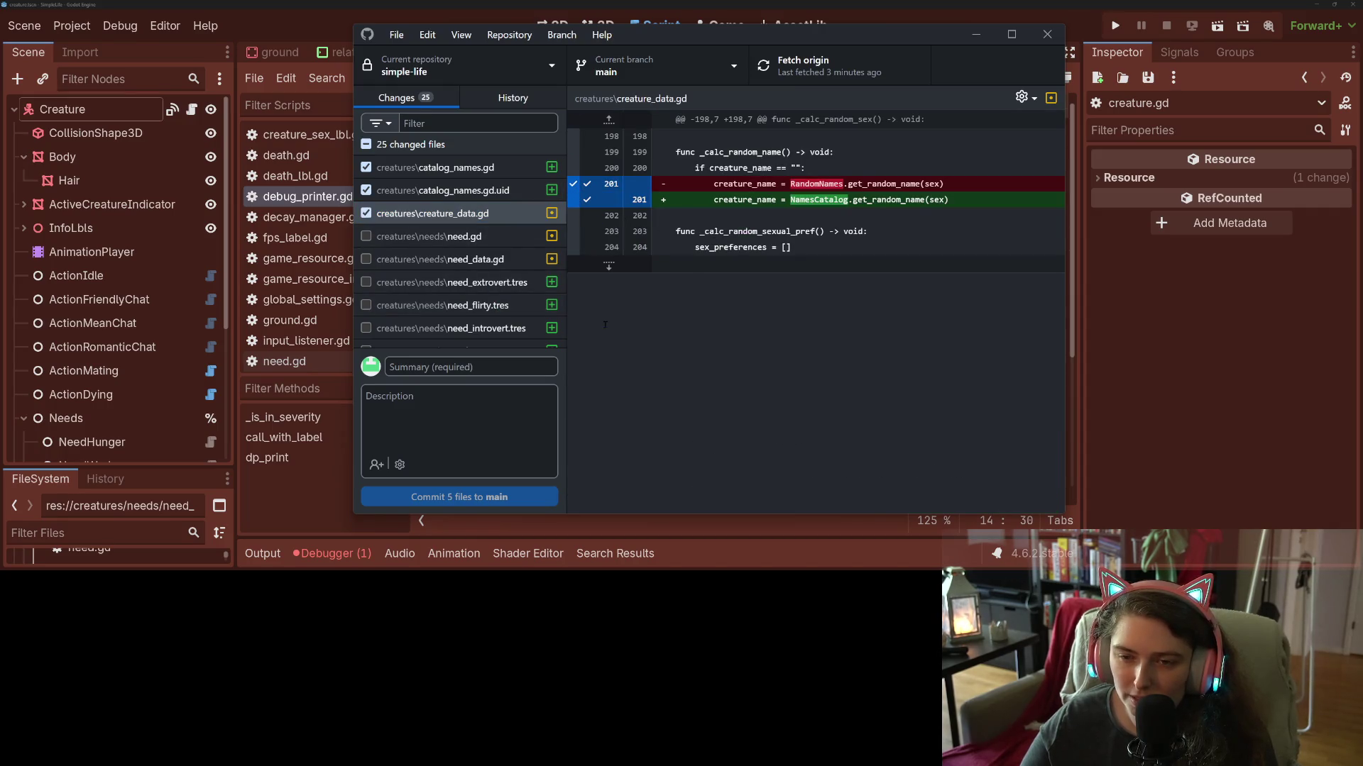
# Commit to main as 'changes random names to fit catalog naming convention'.
pyautogui.write('changes random names to fit')
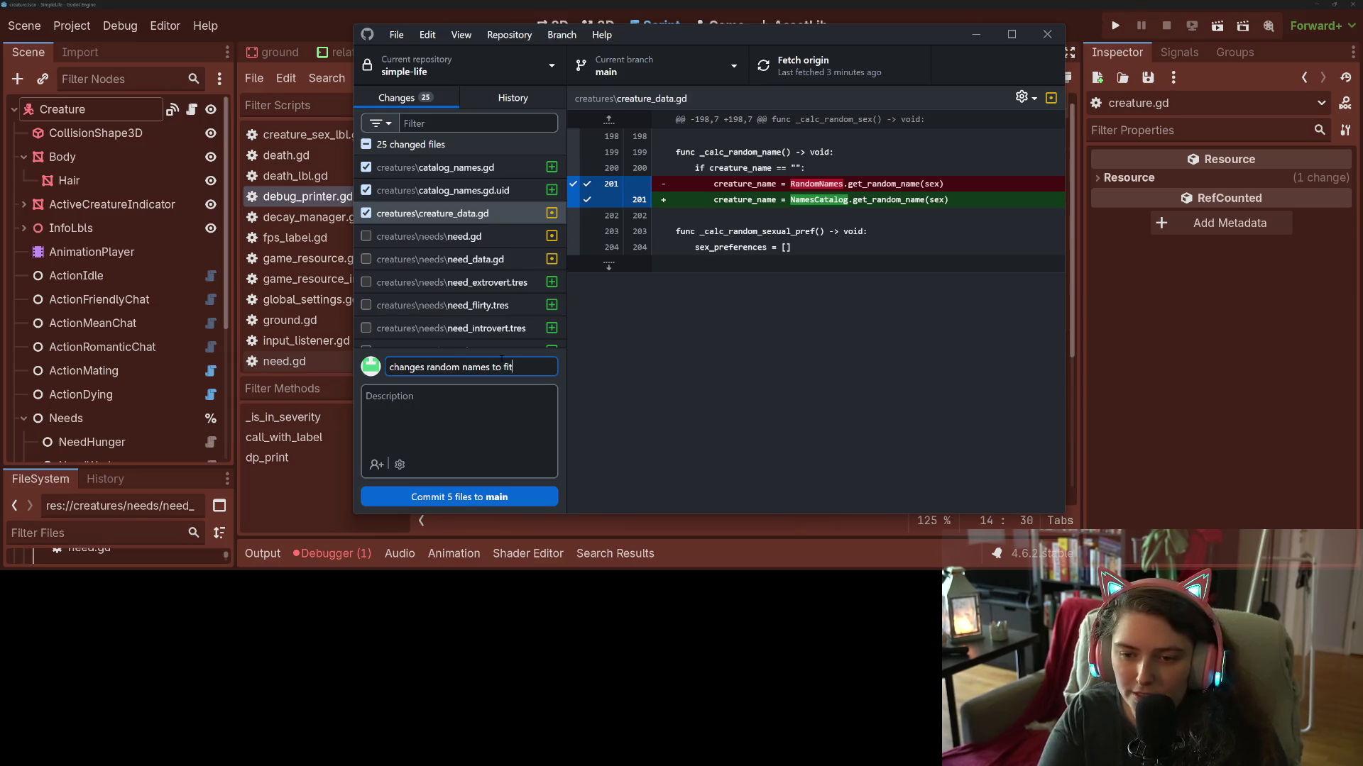
pyautogui.write('log nam')
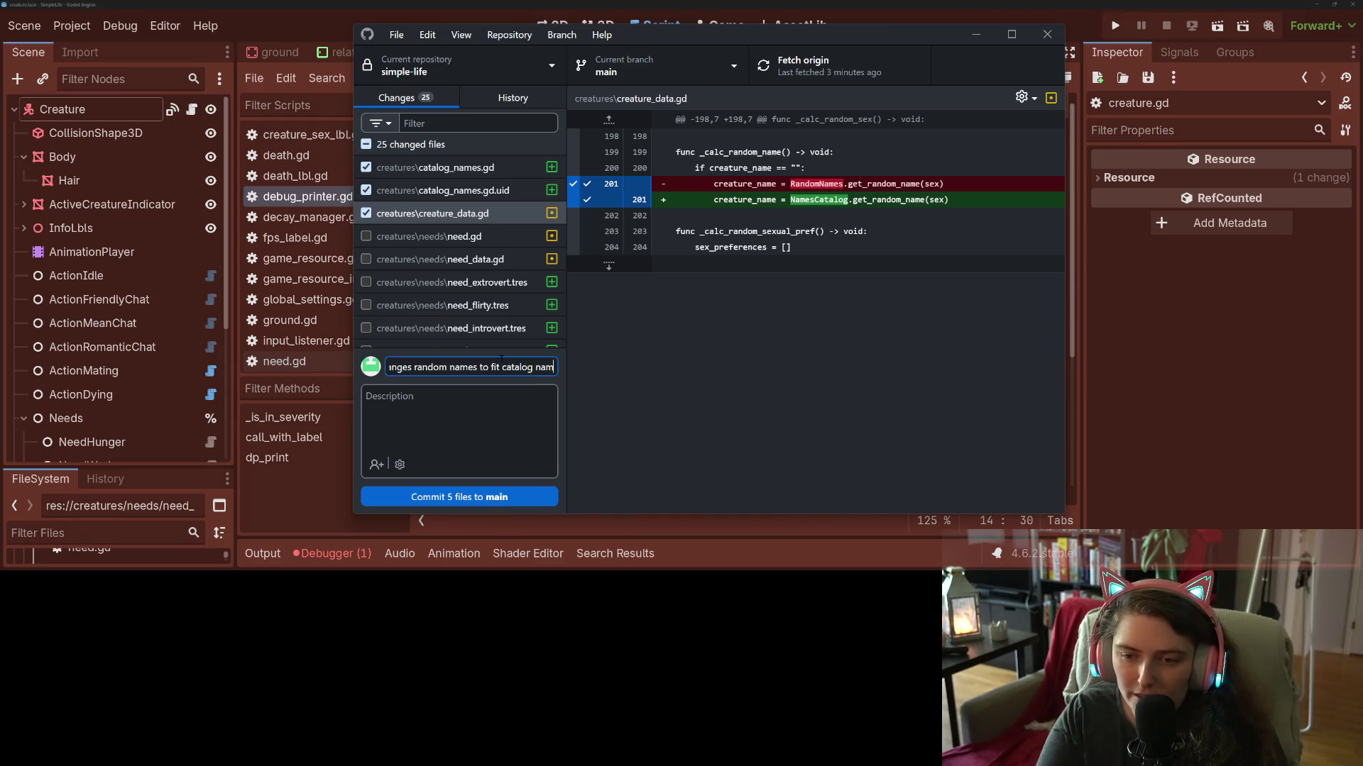
pyautogui.write('ing convention')
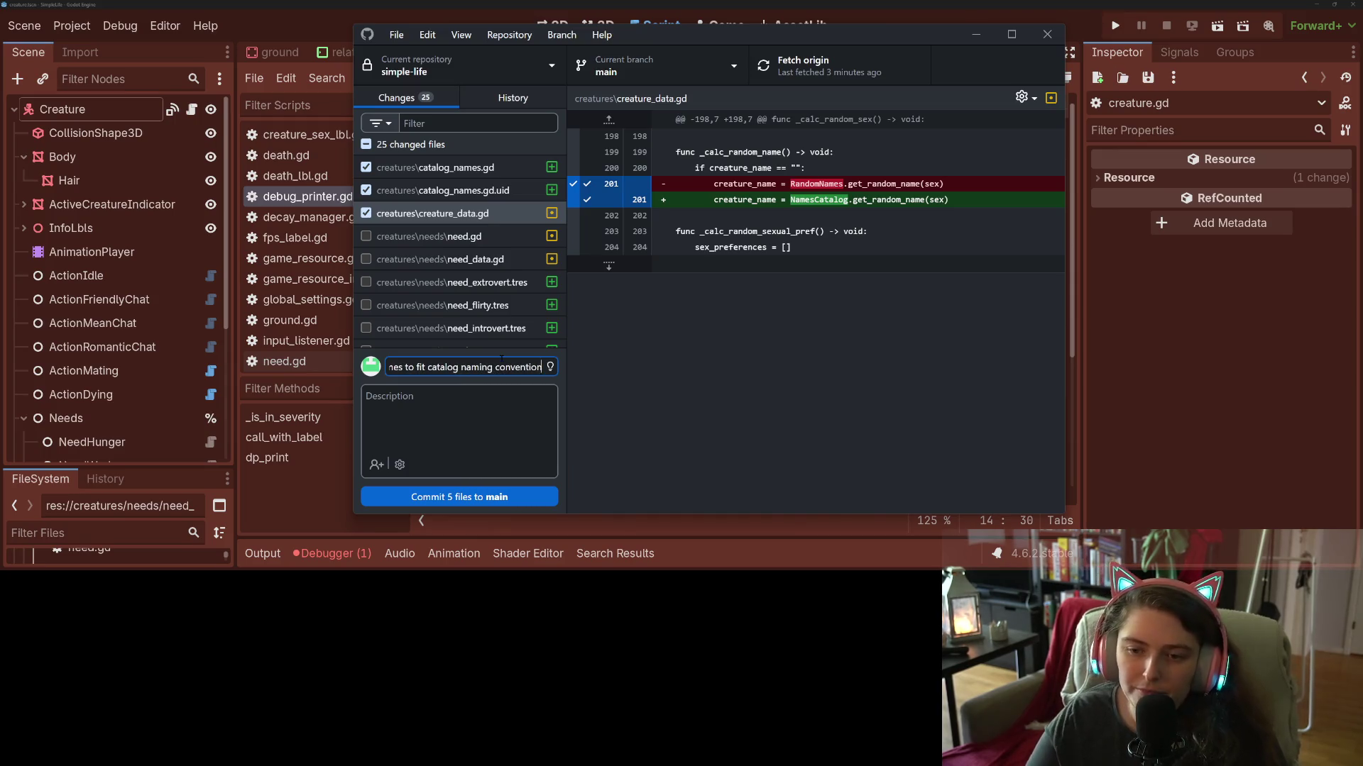
pyautogui.hotkey('ctrl', 'Return')
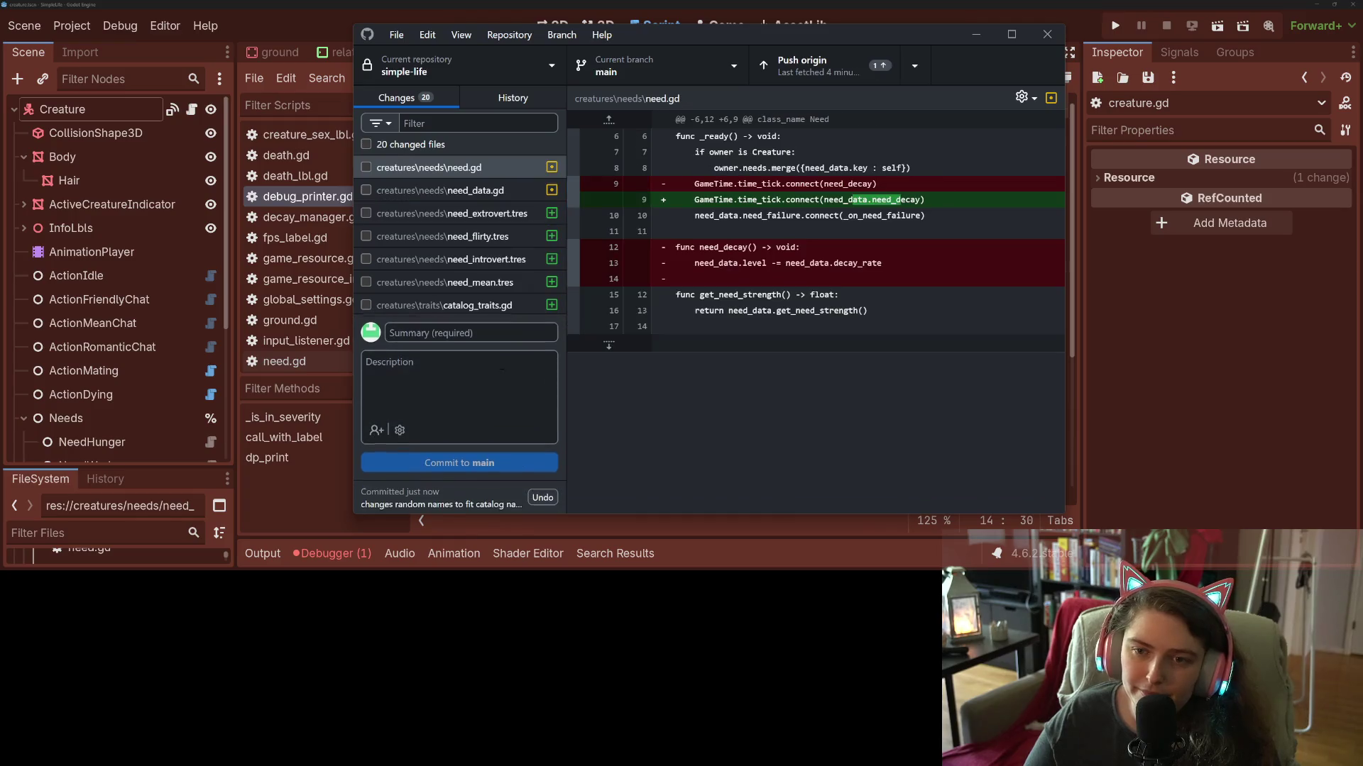
# Include only need.gd, after reviewing the need_data.gd and need_extrovert.tres diffs.
pyautogui.scroll(1, 405, 216)
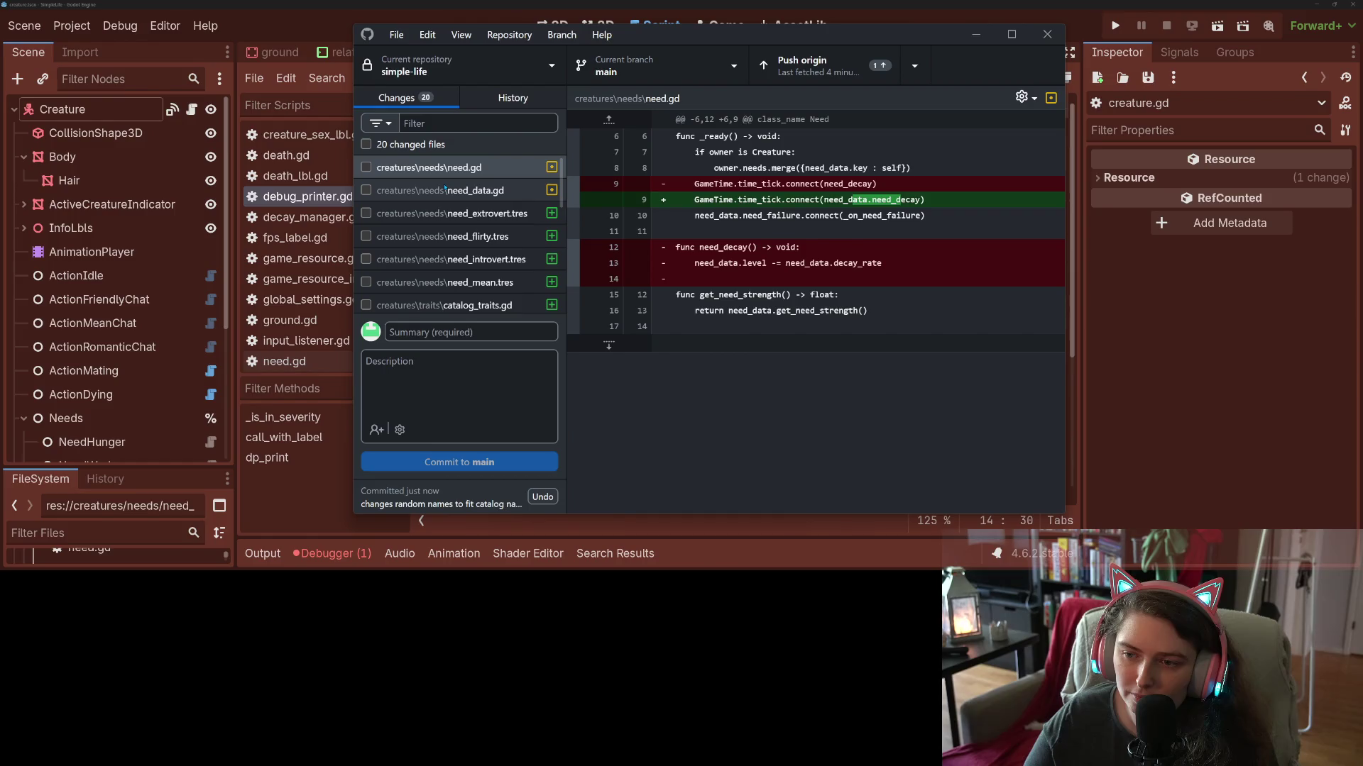
pyautogui.click(366, 168)
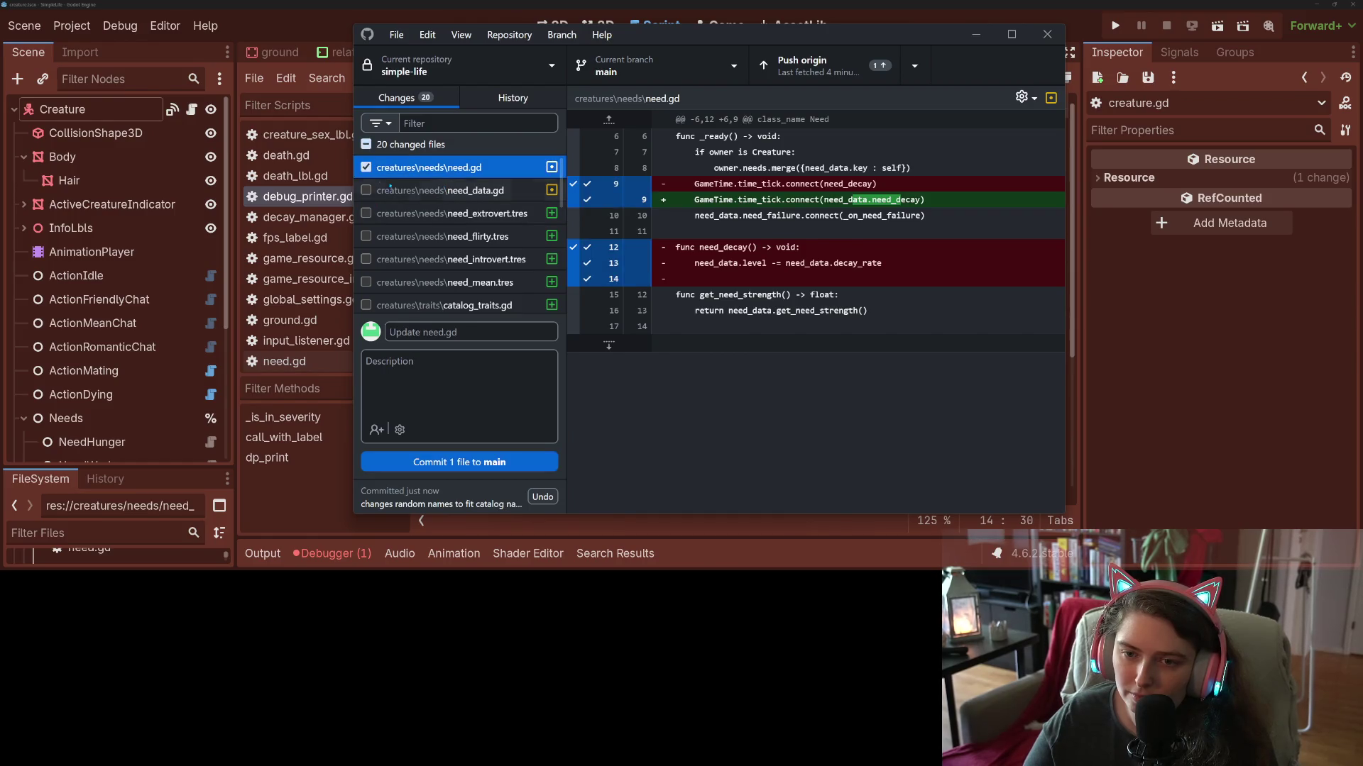
pyautogui.click(430, 192)
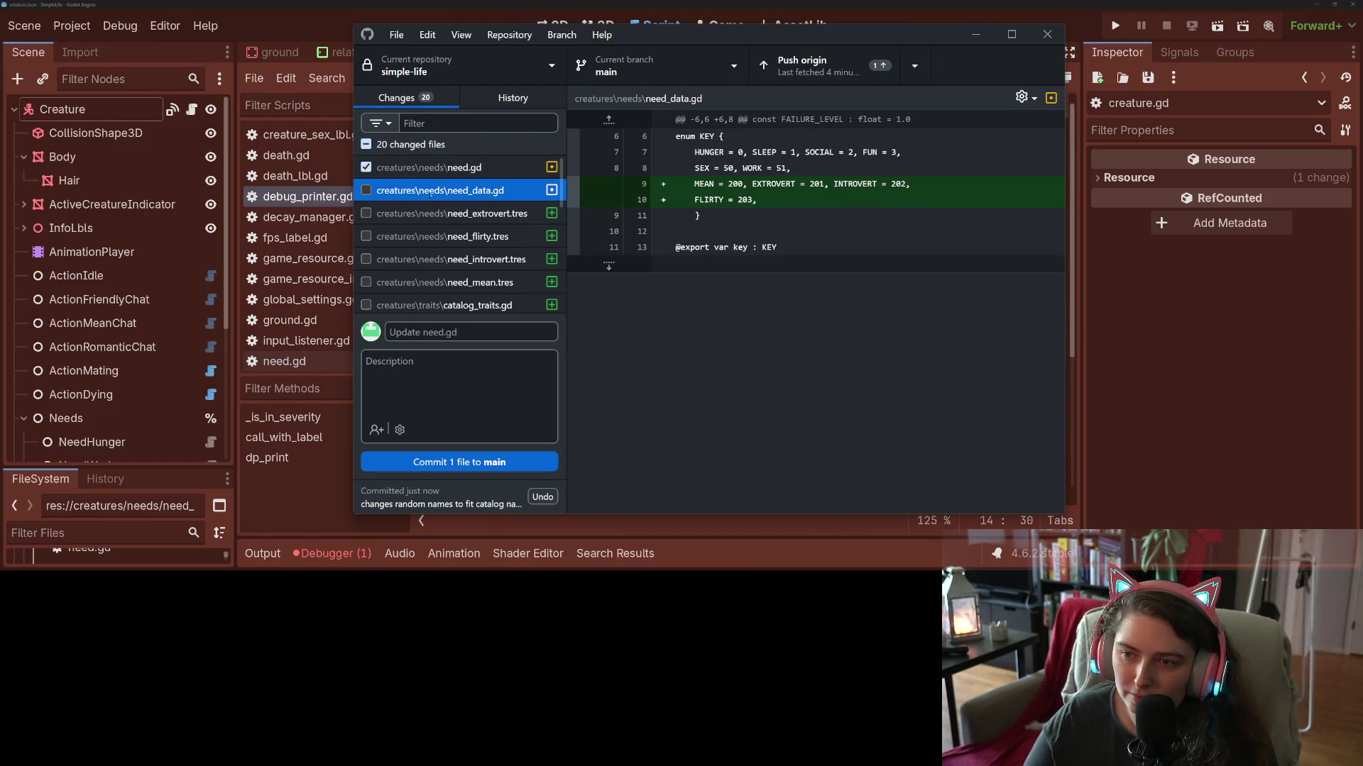
pyautogui.click(434, 213)
pyautogui.scroll(-4, 429, 272)
pyautogui.scroll(4, 429, 272)
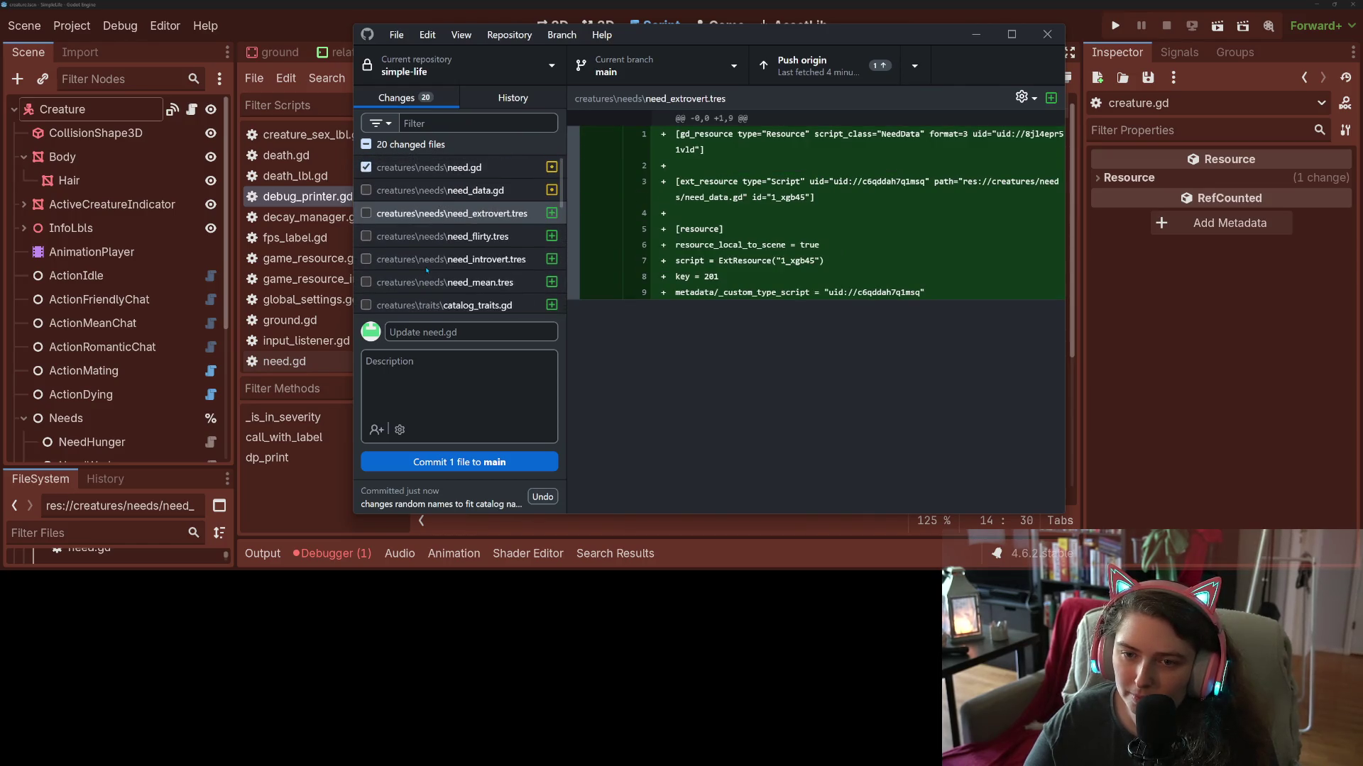
pyautogui.click(429, 167)
# Commit need.gd to main as 'fixes connecting need adjustment to need data'.
pyautogui.click(480, 328)
pyautogui.write('fixes connectin')
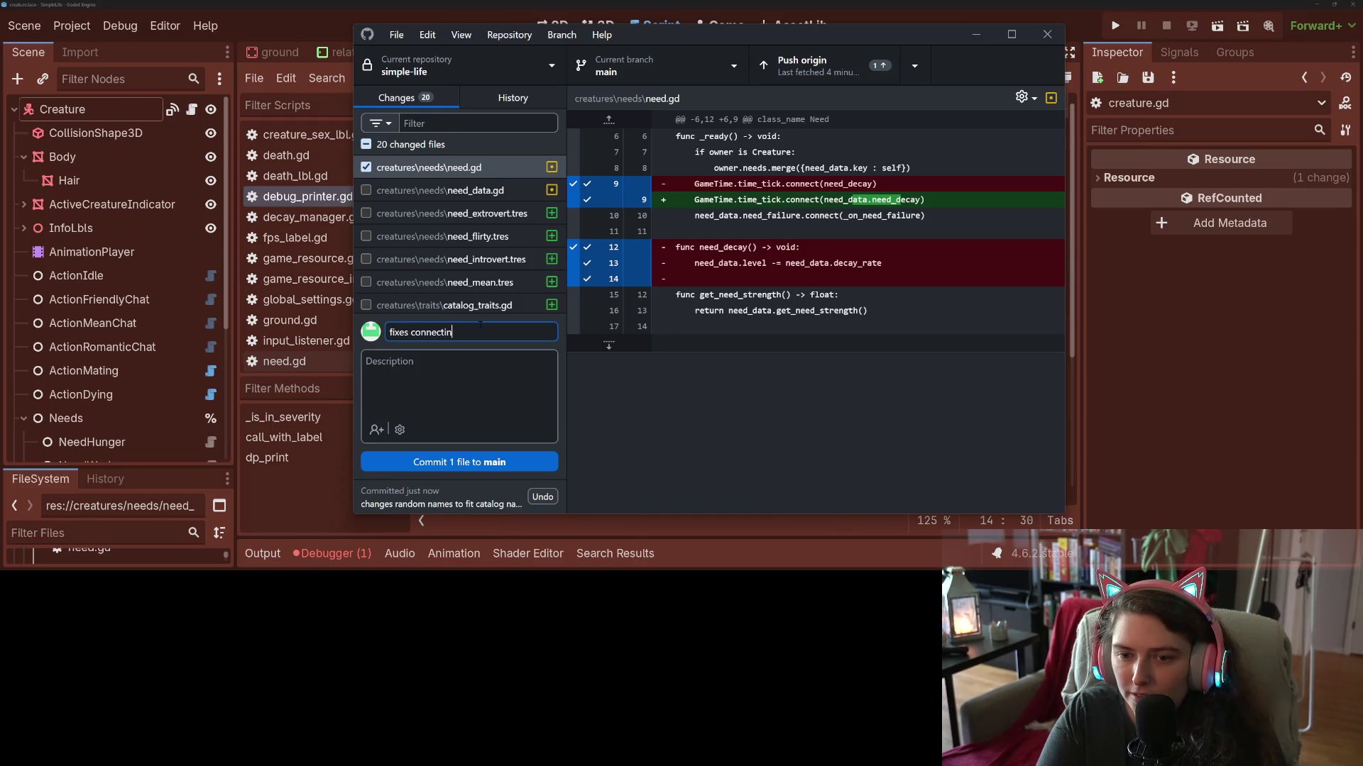
pyautogui.write('g need adjustment to')
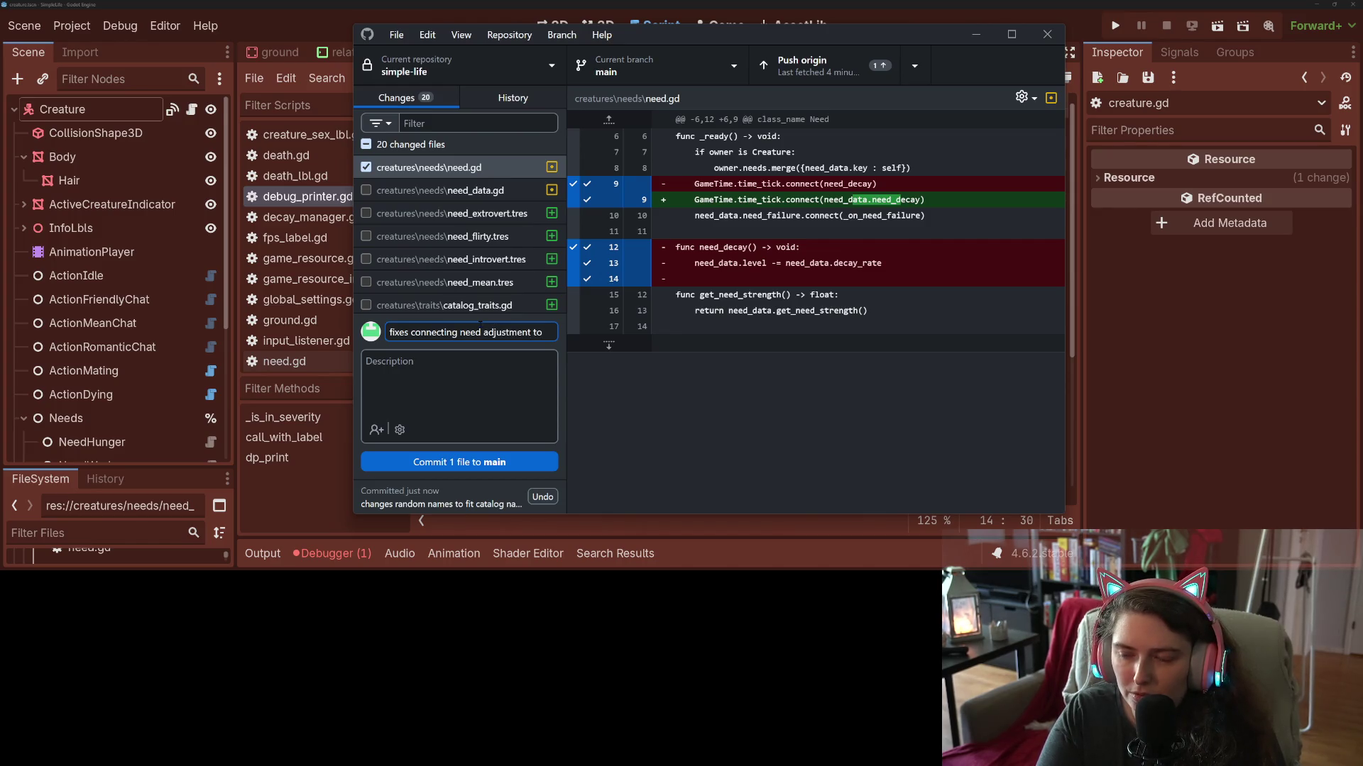
pyautogui.write('need data')
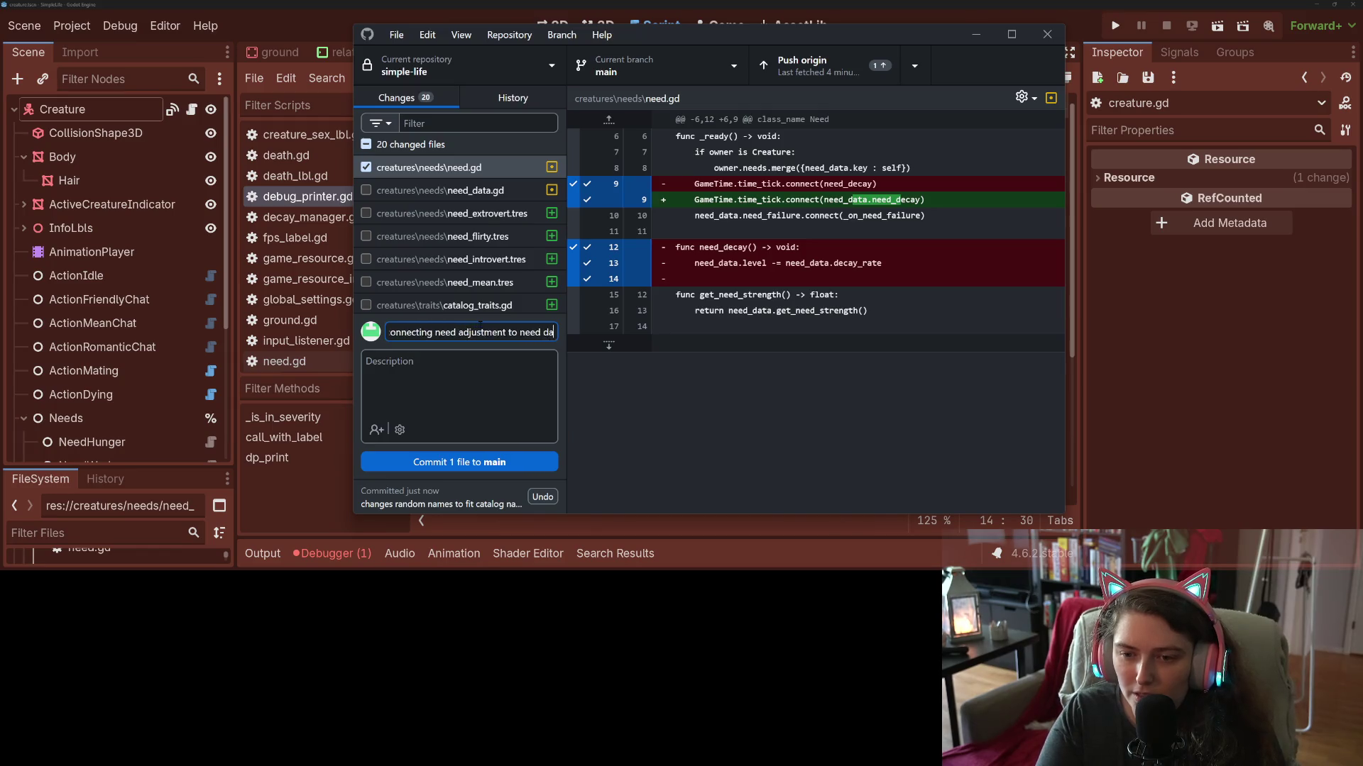
pyautogui.click(553, 462)
pyautogui.scroll(-5, 454, 206)
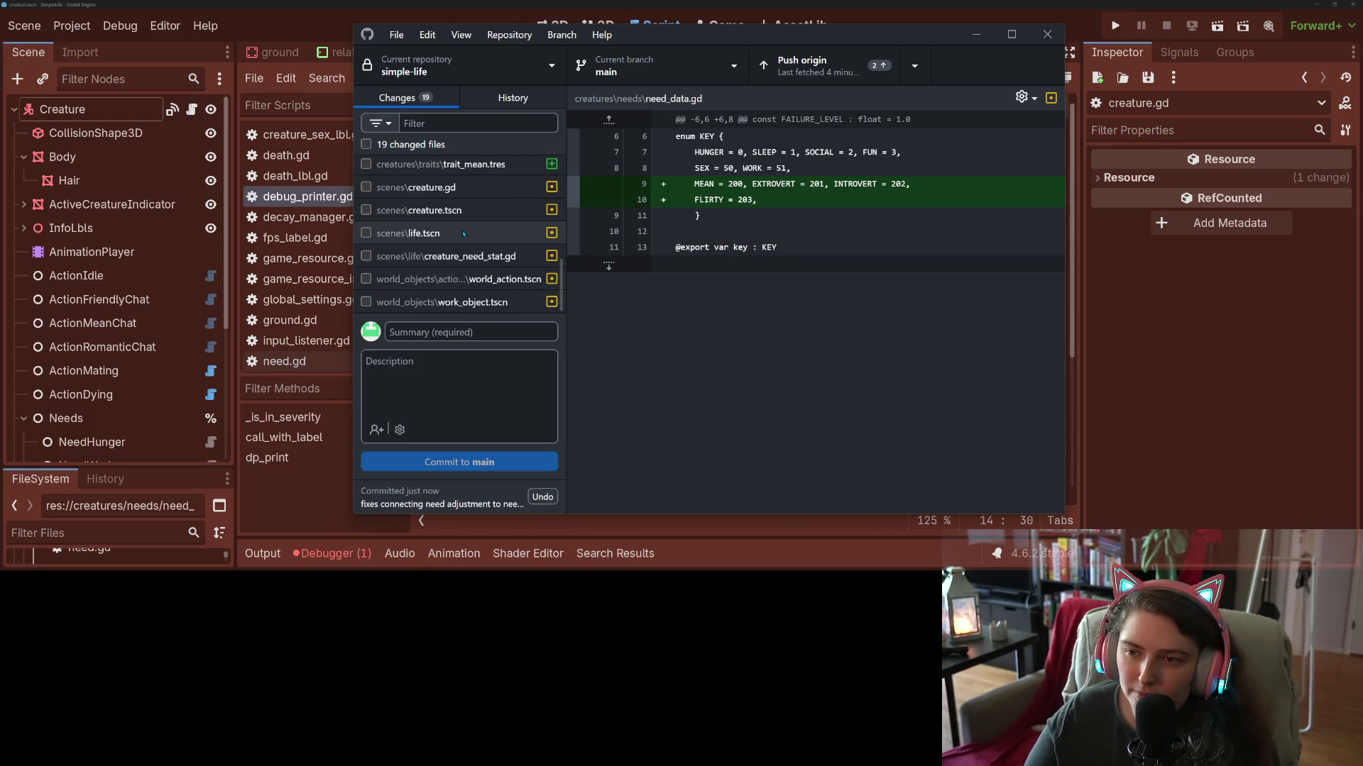
# Review the life.tscn diff and include life.tscn in the next commit.
pyautogui.click(464, 233)
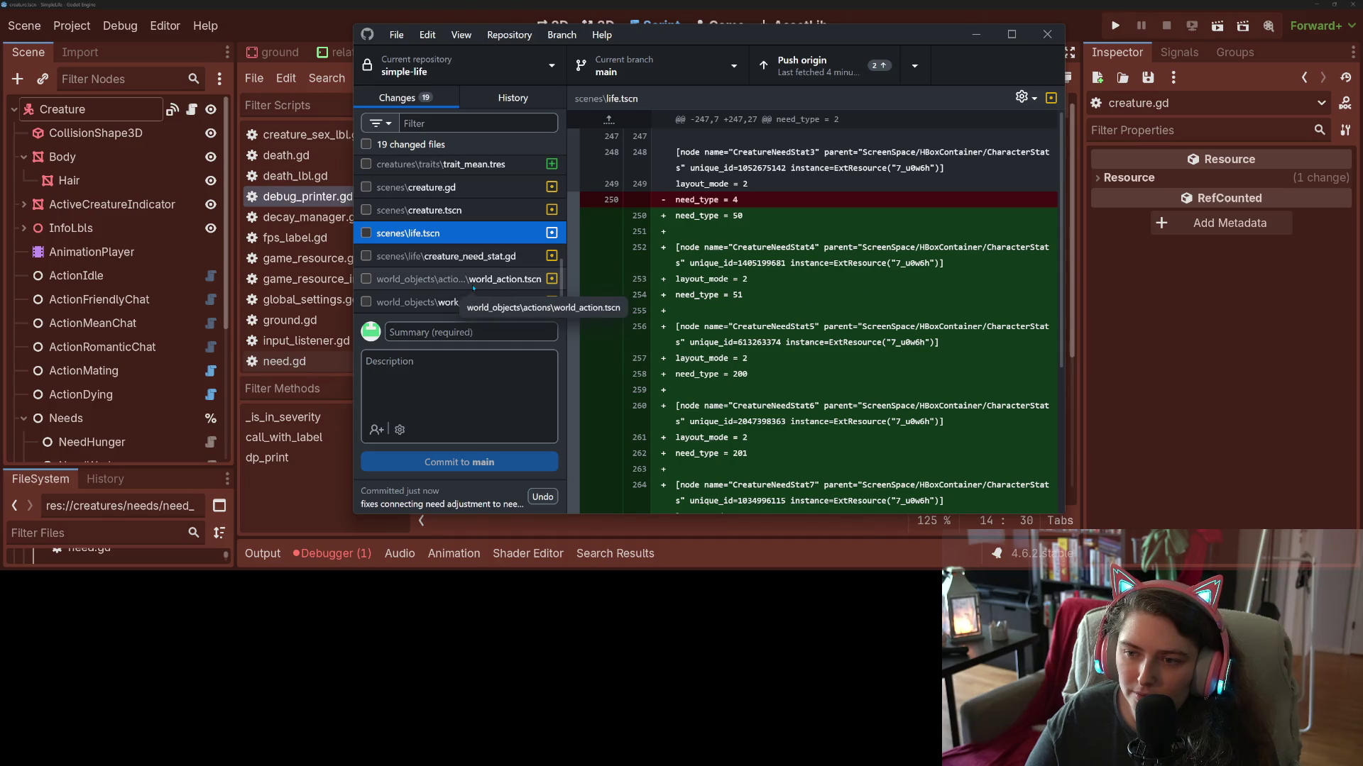
pyautogui.click(474, 261)
pyautogui.press('Up')
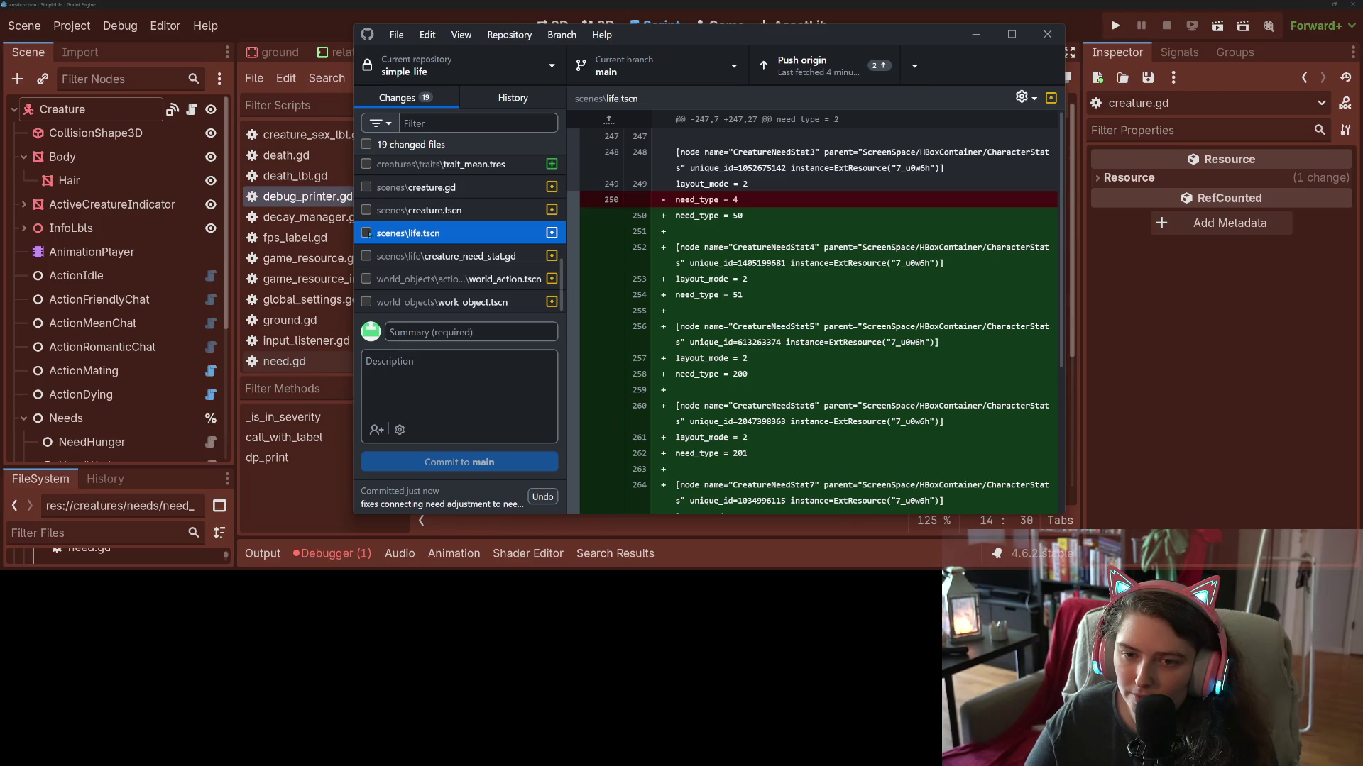
pyautogui.click(367, 233)
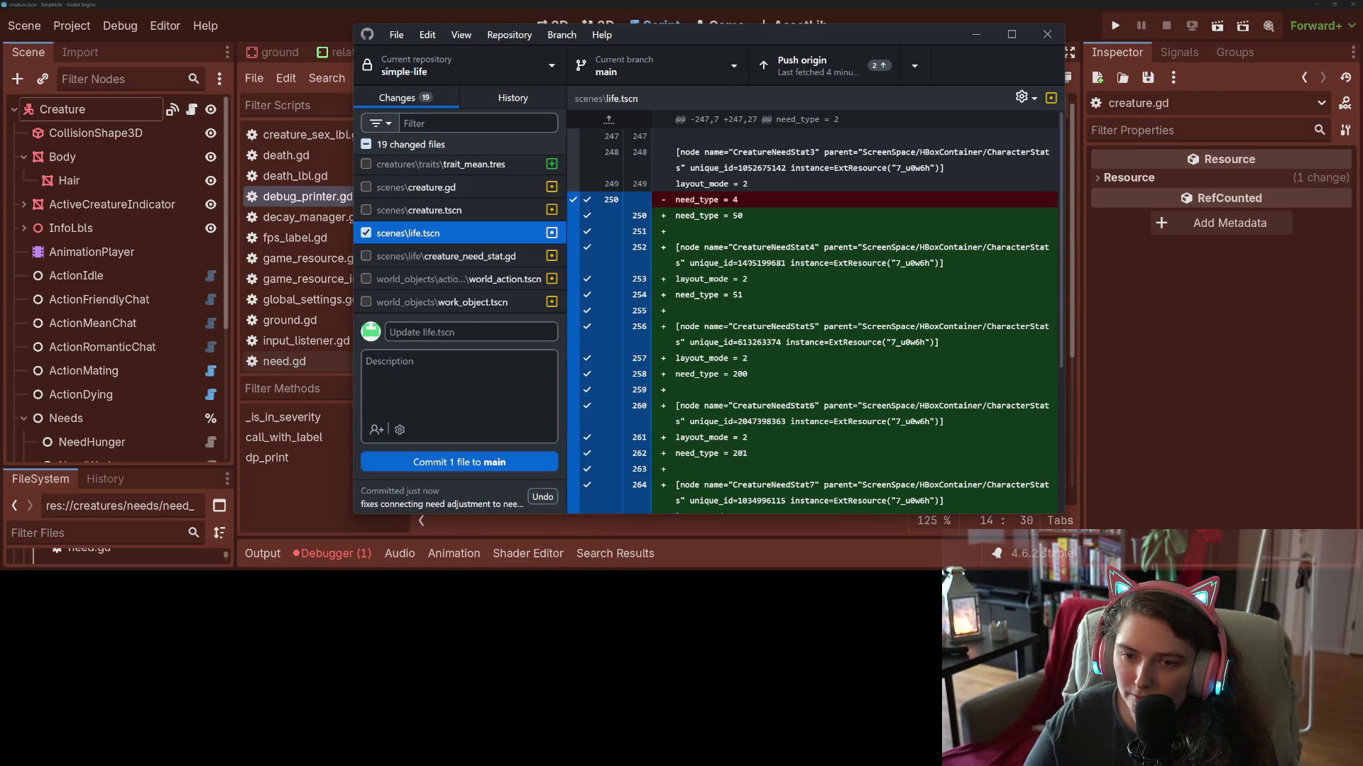
pyautogui.scroll(-3, 749, 263)
pyautogui.scroll(3, 748, 273)
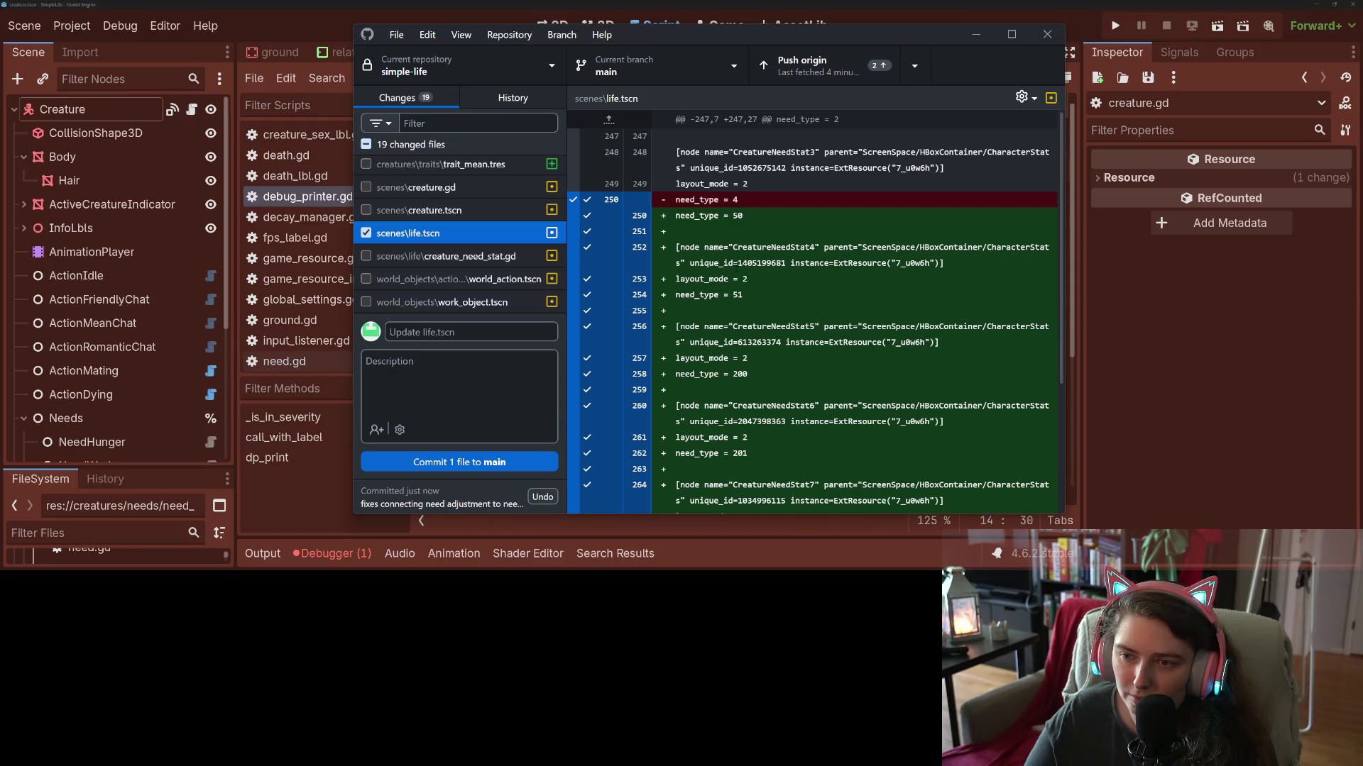
pyautogui.click(699, 216)
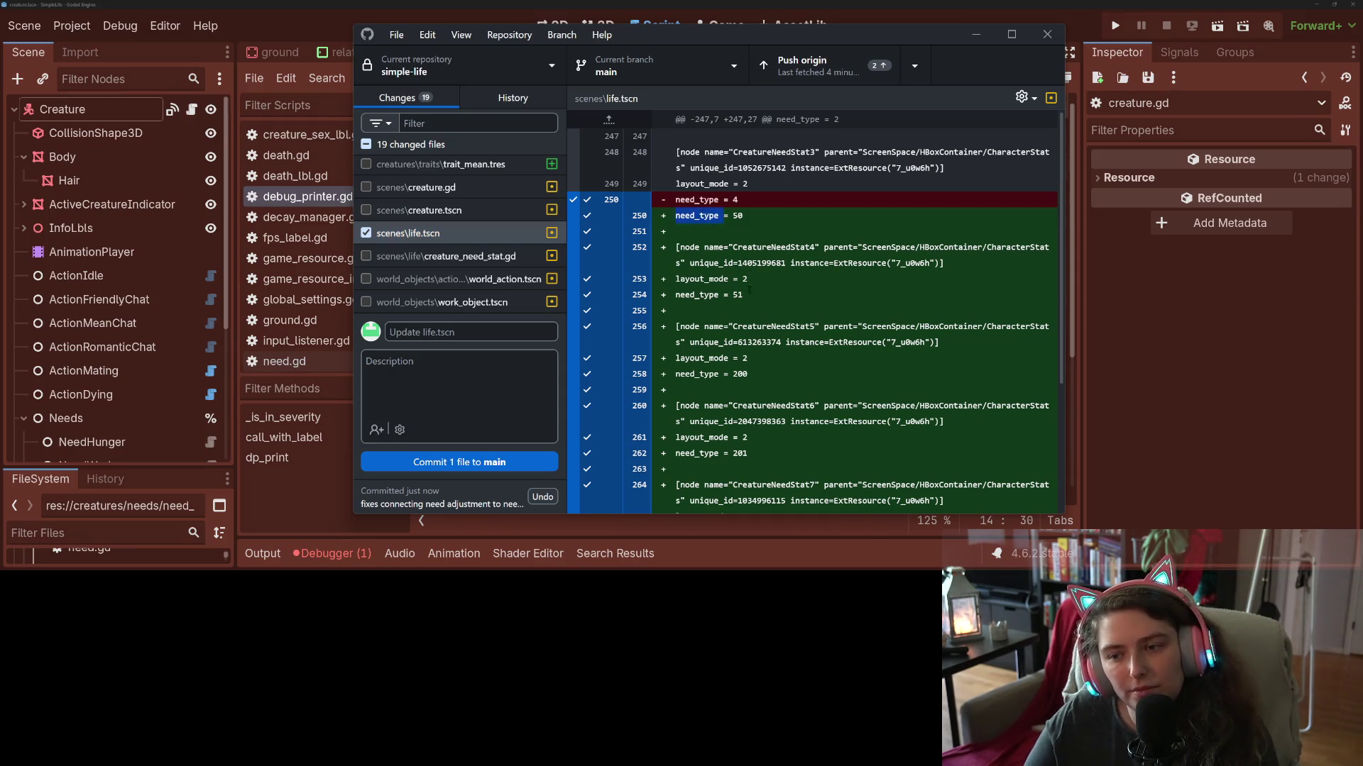
pyautogui.scroll(-3, 748, 291)
pyautogui.scroll(5, 406, 262)
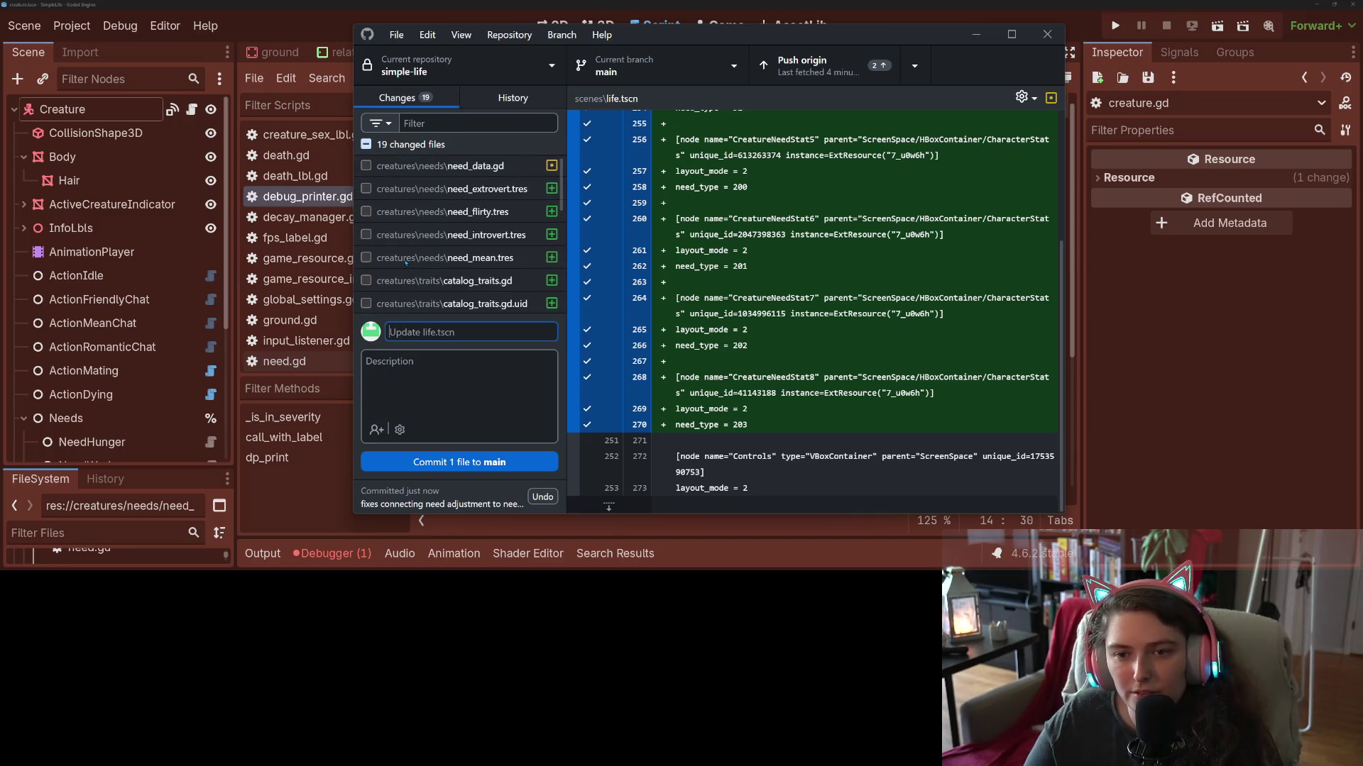
# Include need_data.gd in the commit as well and go back to Godot.
pyautogui.click(529, 167)
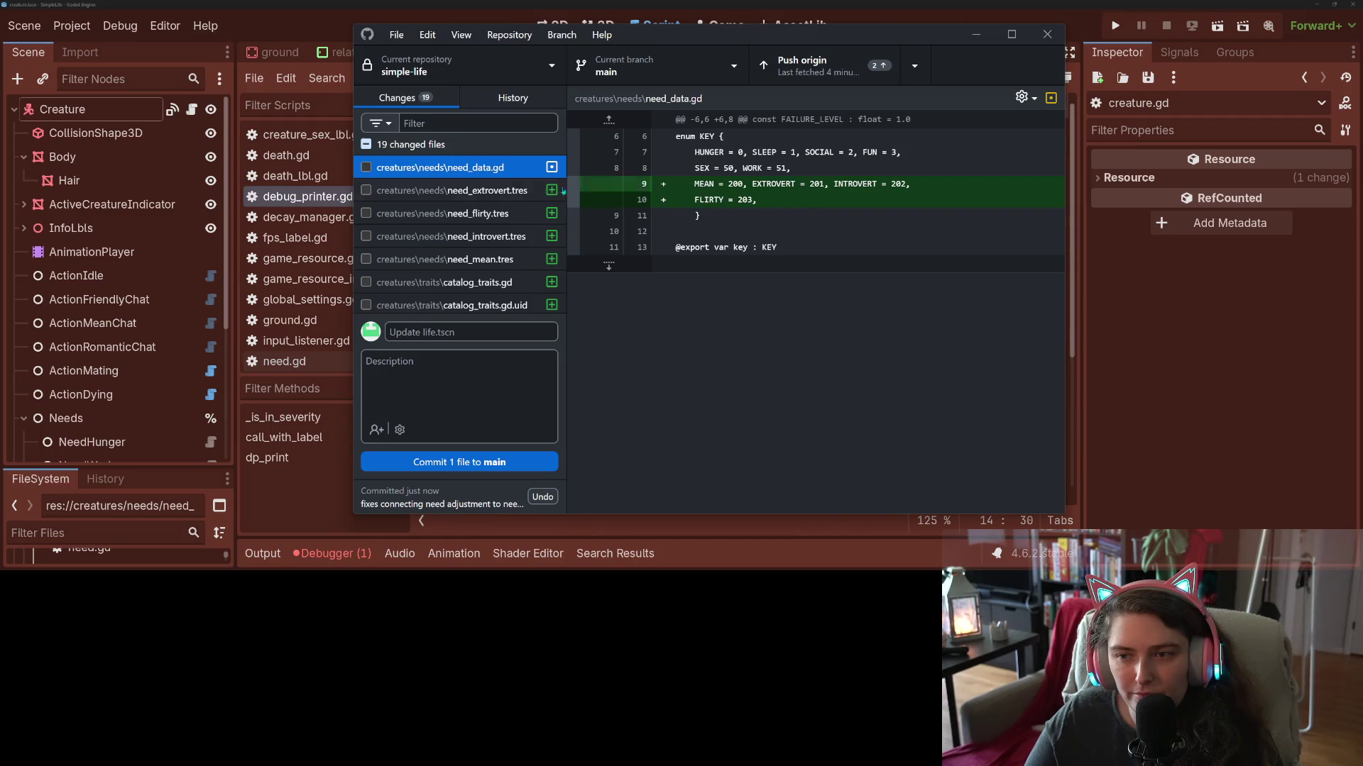
pyautogui.click(366, 167)
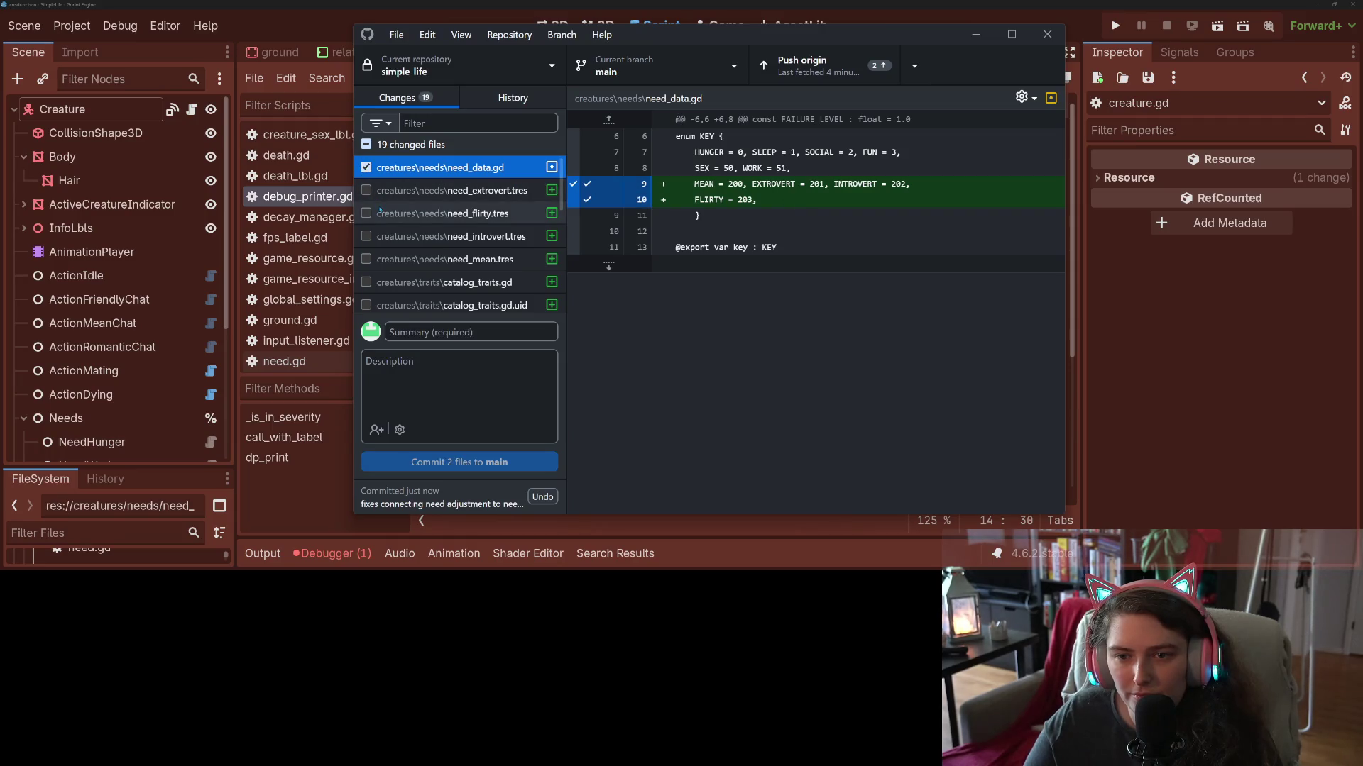
pyautogui.scroll(-5, 426, 213)
pyautogui.click(334, 7)
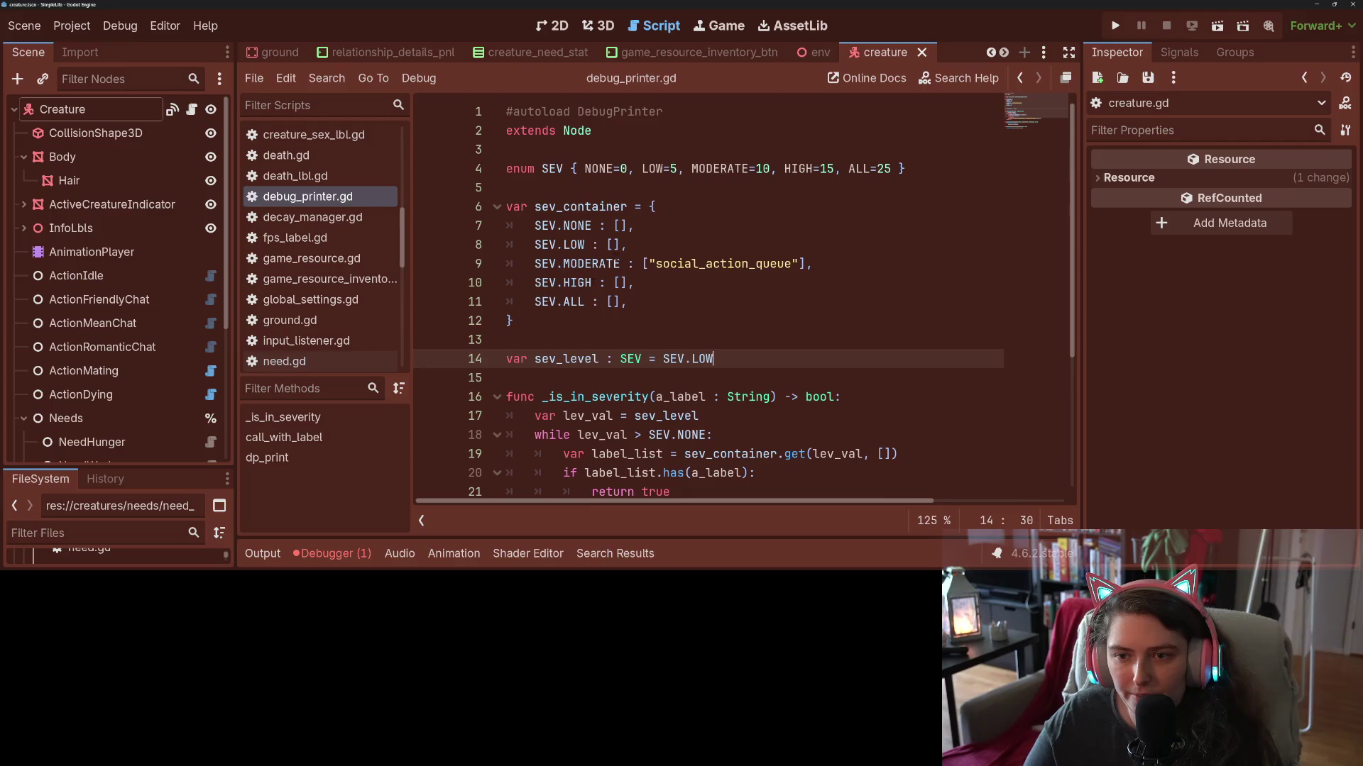
# Append ROAM = 204 after FLIRTY in need_data.gd's KEY enum, save, and open the life scene.
pyautogui.scroll(5, 298, 270)
pyautogui.scroll(-8, 298, 270)
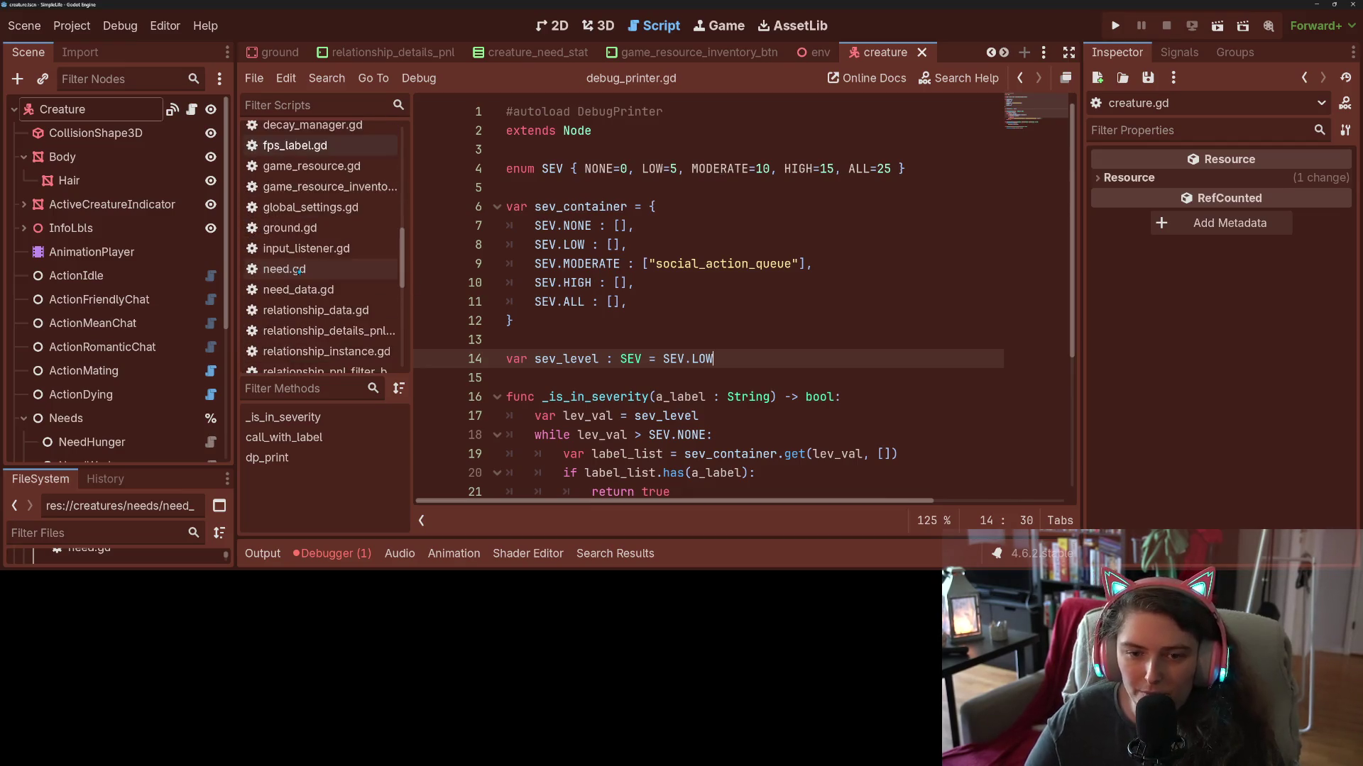
pyautogui.scroll(-3, 298, 271)
pyautogui.click(313, 176)
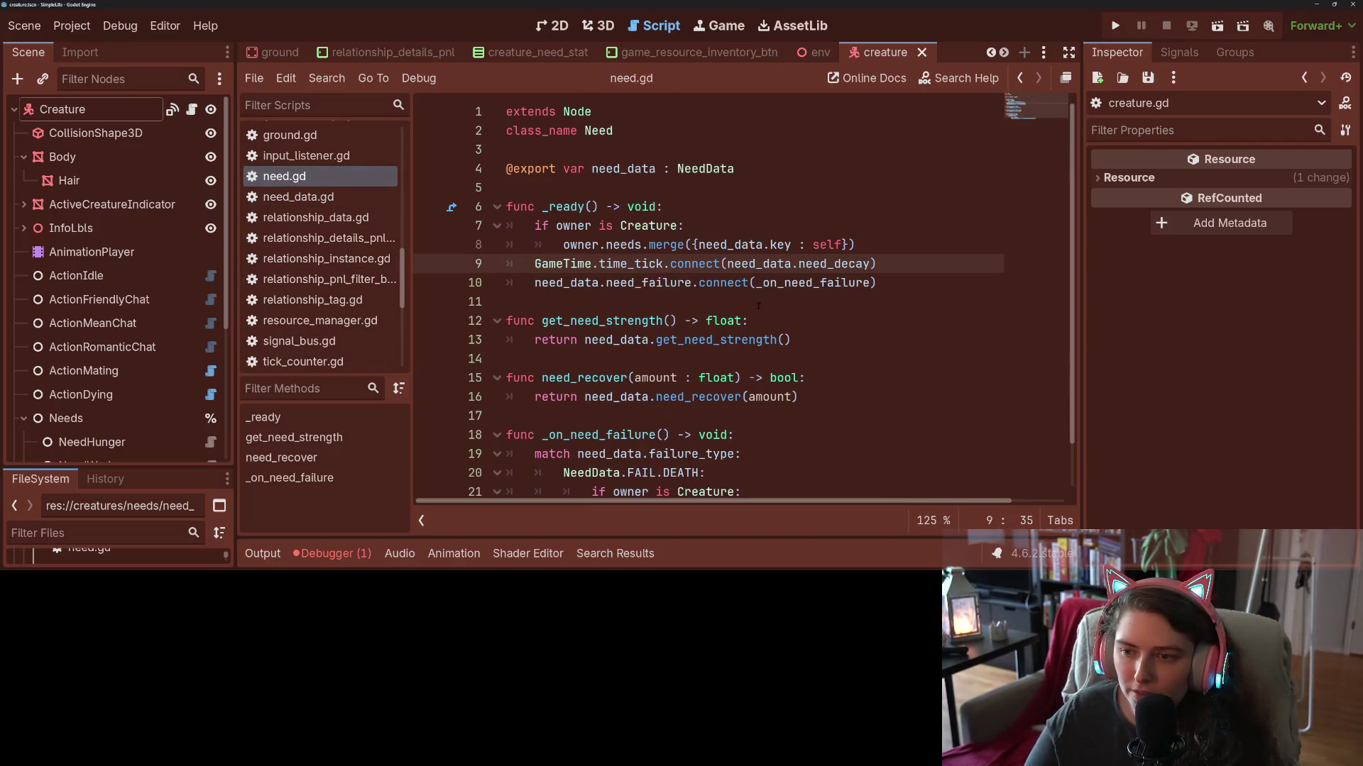
pyautogui.click(321, 197)
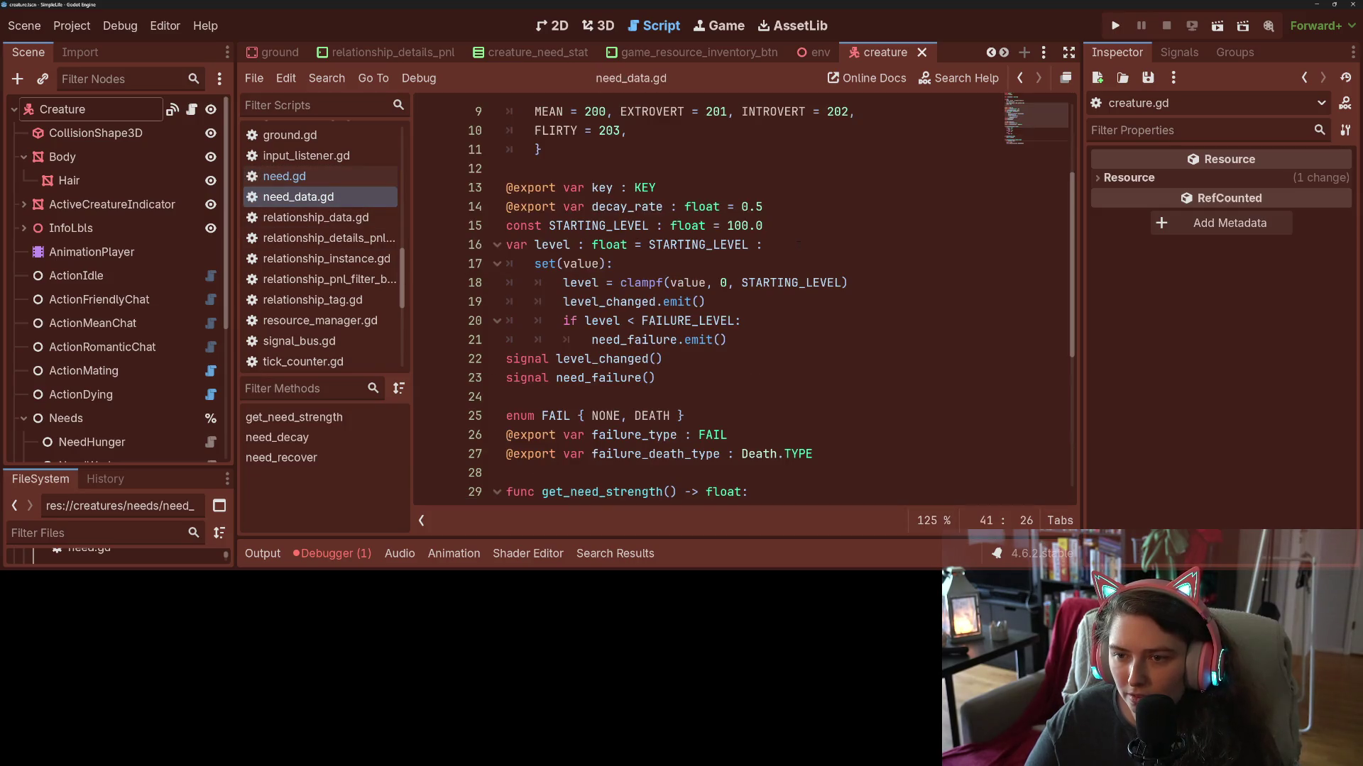
pyautogui.scroll(3, 800, 243)
pyautogui.click(708, 286)
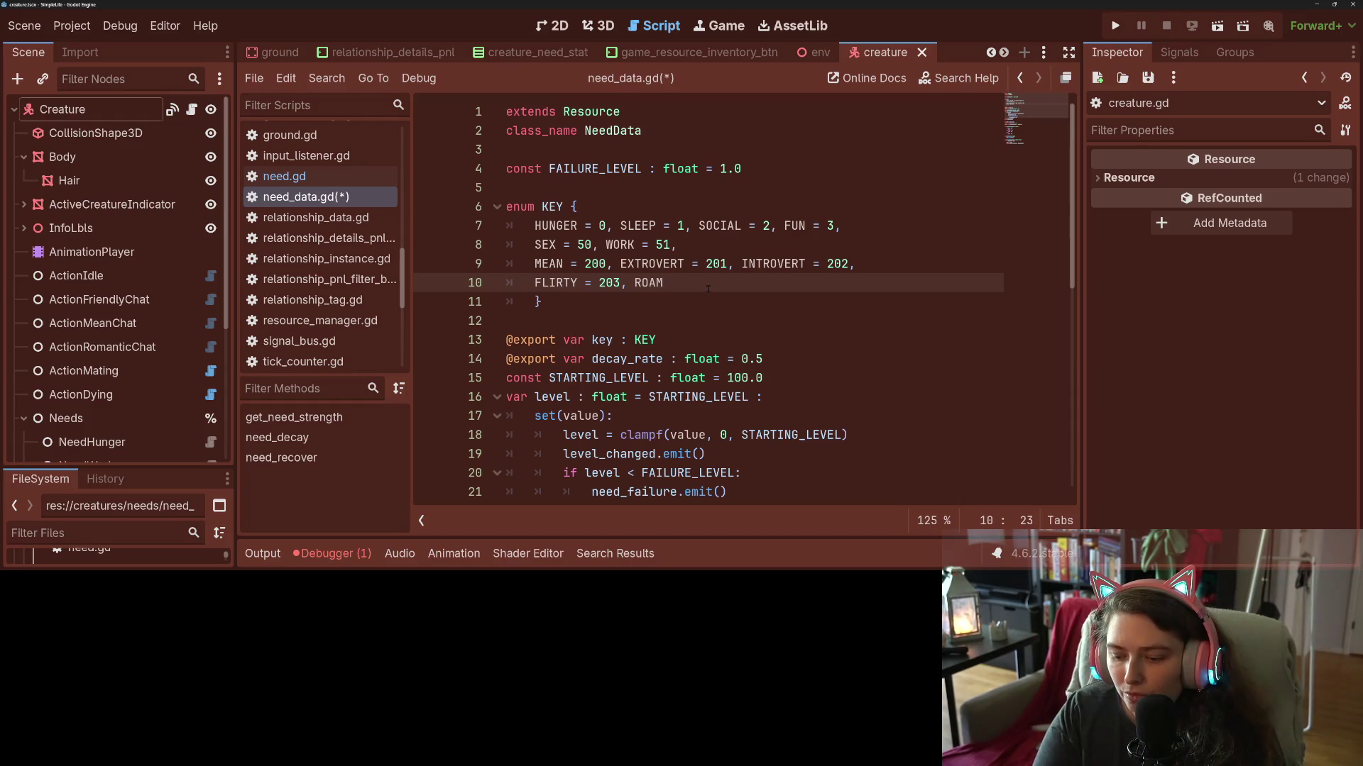
pyautogui.write(' = ')
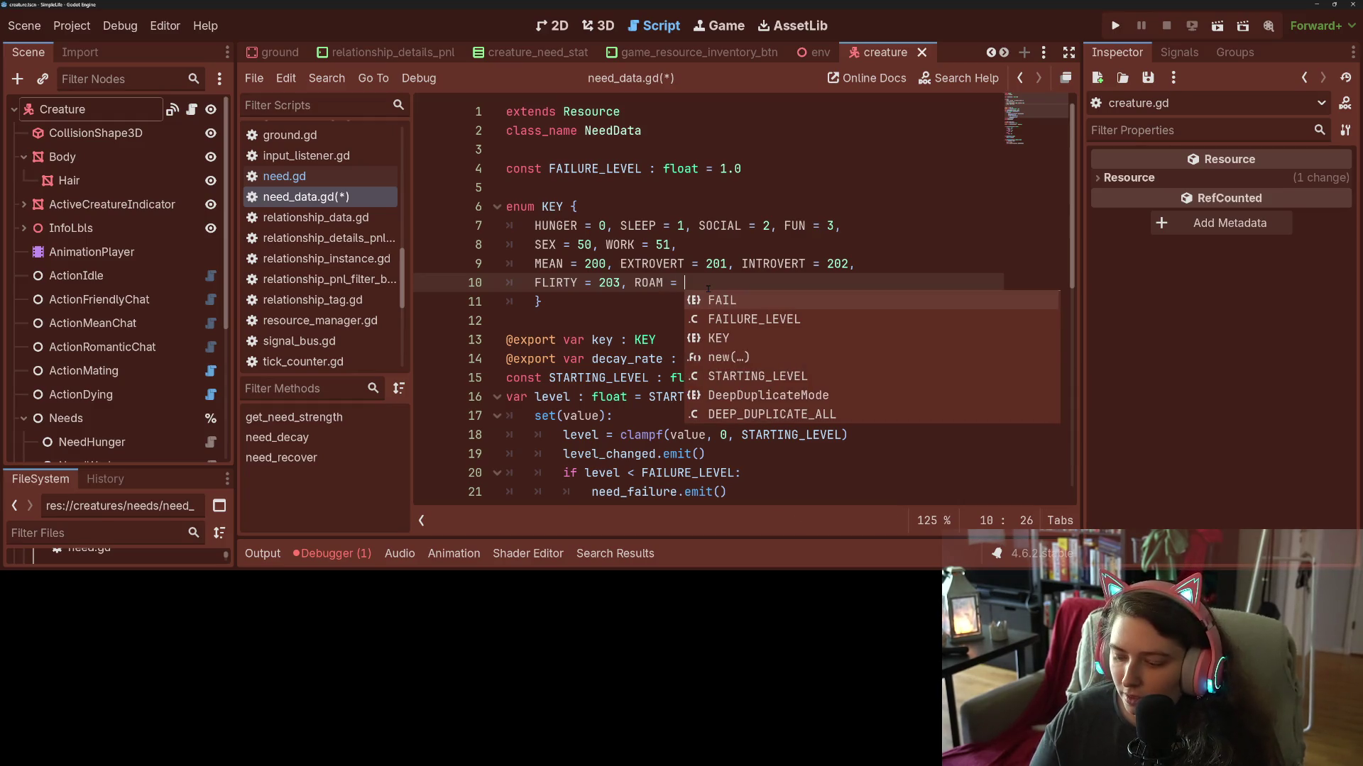
pyautogui.write('20')
pyautogui.hotkey('ctrl', 's')
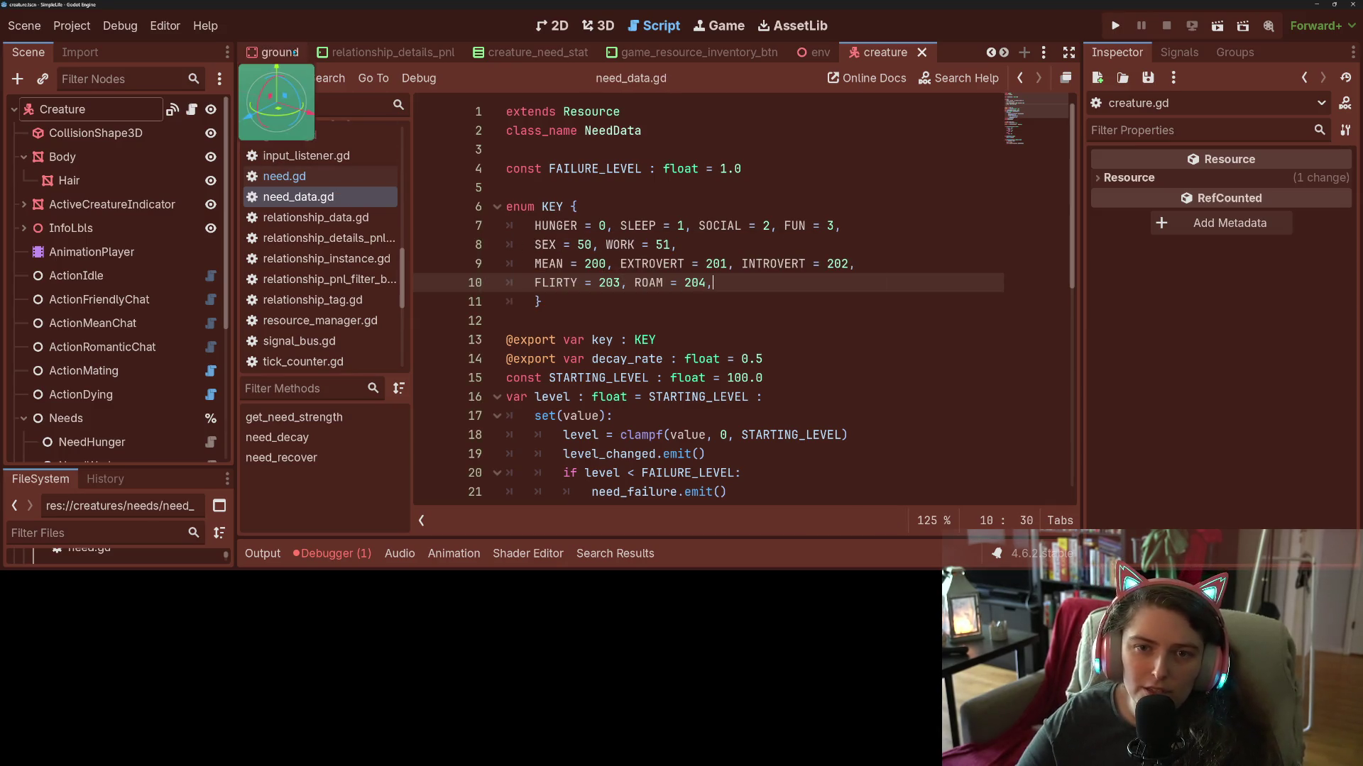
pyautogui.scroll(2, 296, 53)
pyautogui.click(326, 53)
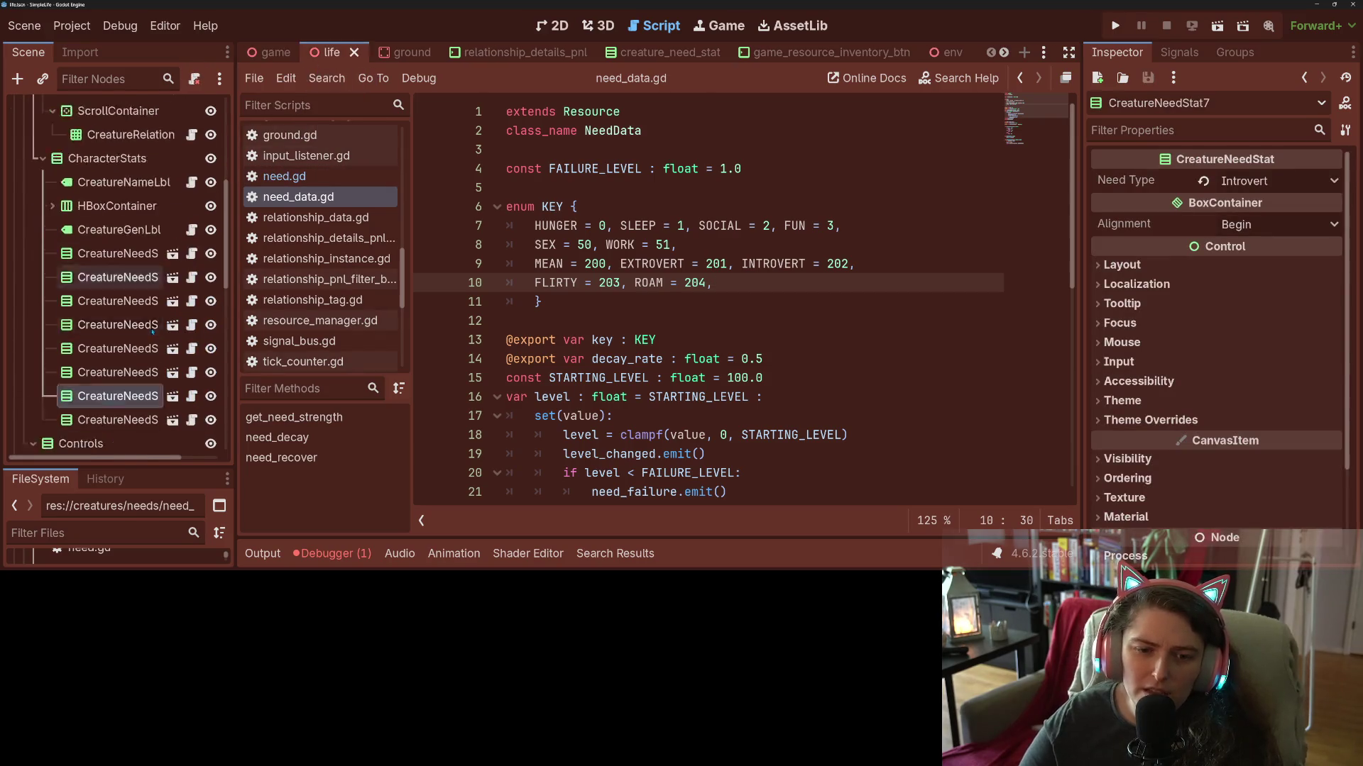
# Duplicate the CreatureNeedStat8 node as CreatureNeedStat9.
pyautogui.scroll(-3, 153, 331)
pyautogui.click(115, 290)
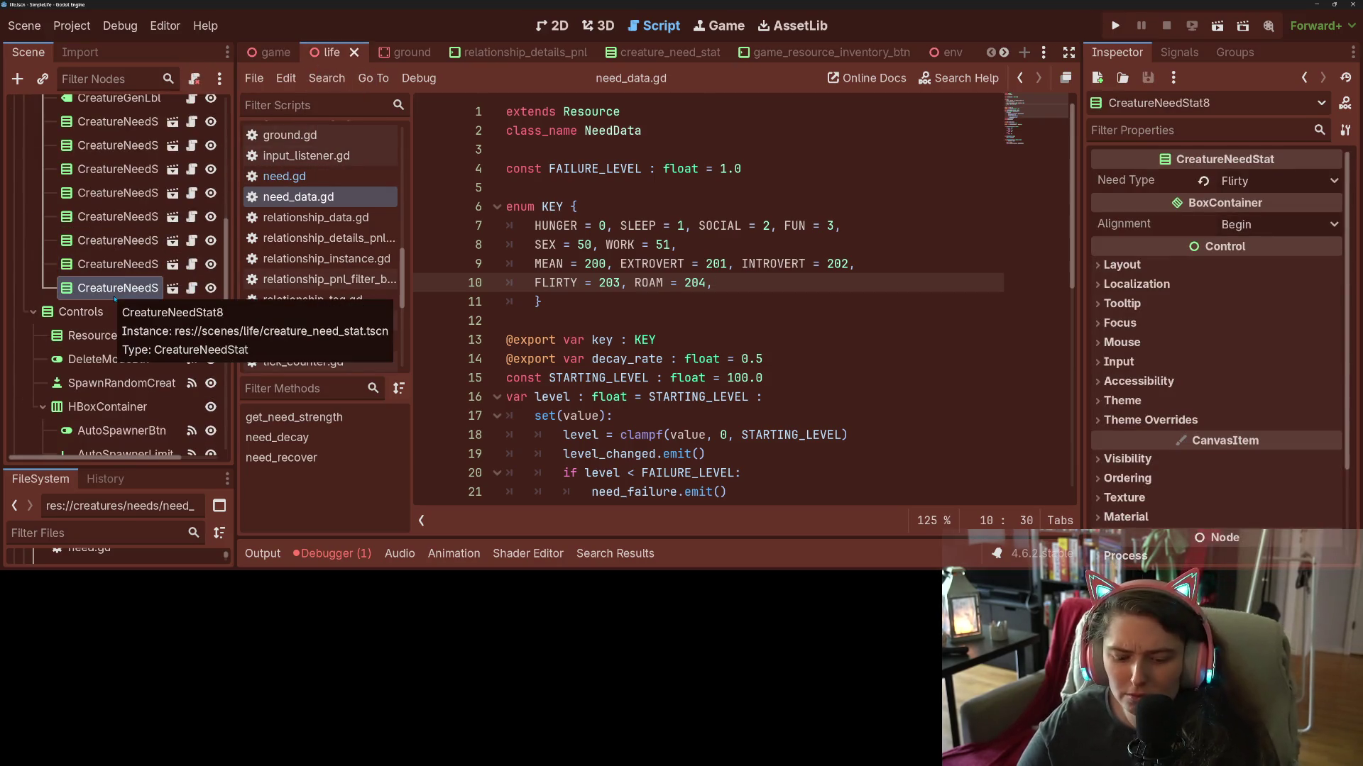
pyautogui.hotkey('ctrl', 'd')
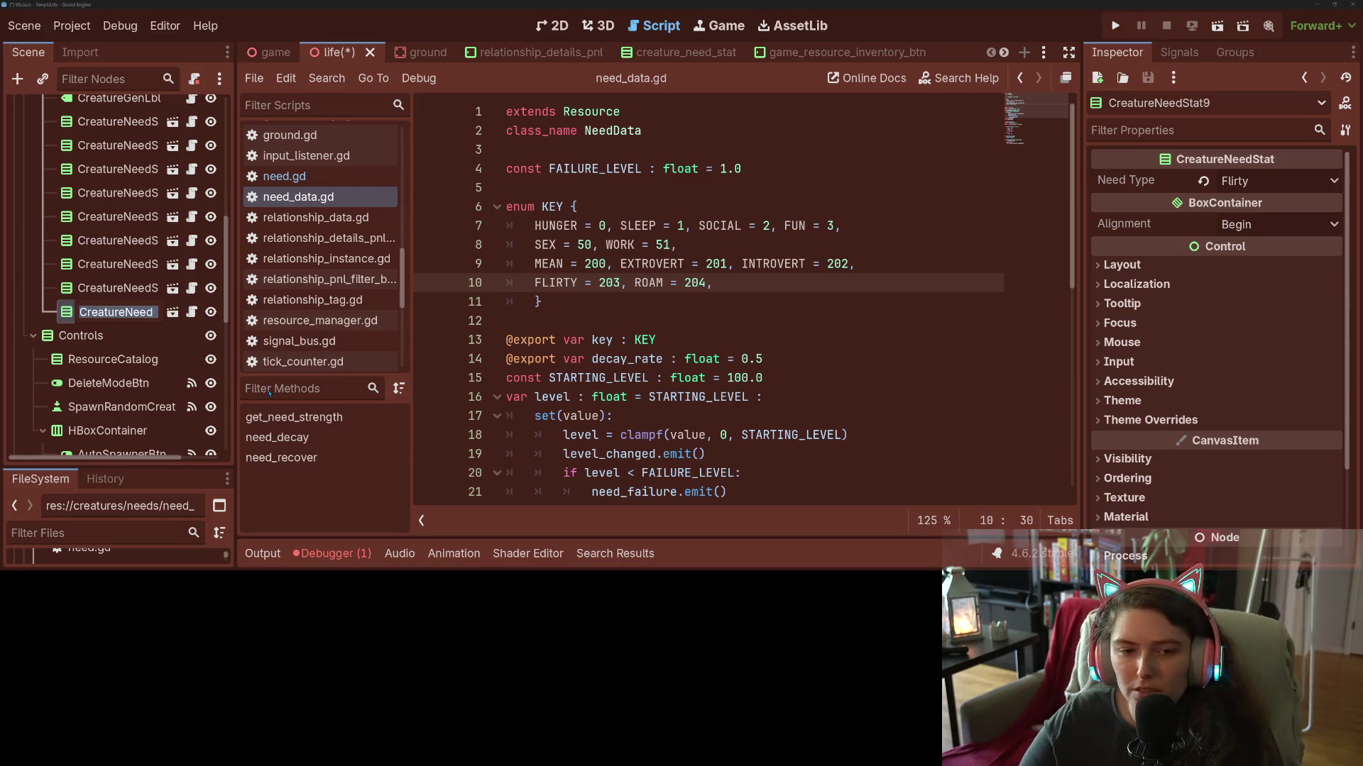
pyautogui.press('Return')
pyautogui.click(191, 312)
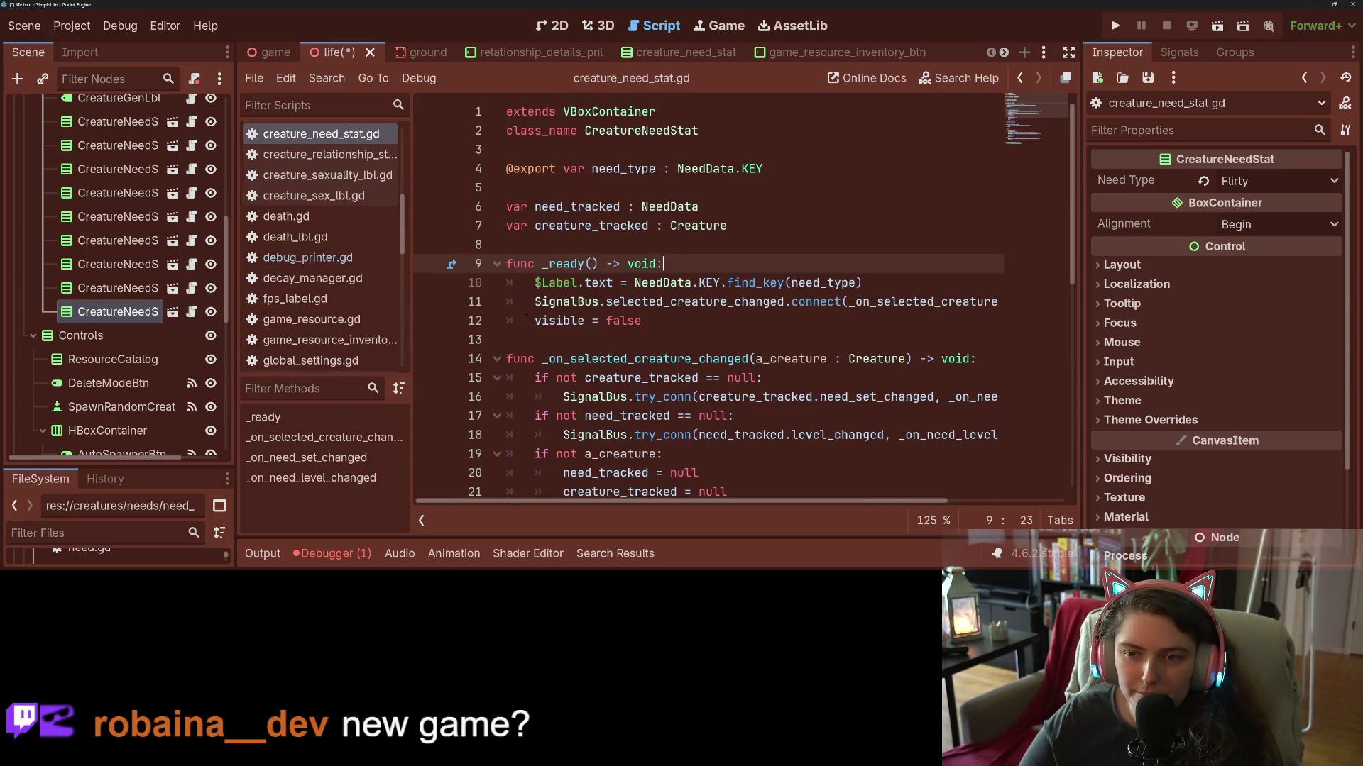
pyautogui.click(653, 245)
pyautogui.press('Return')
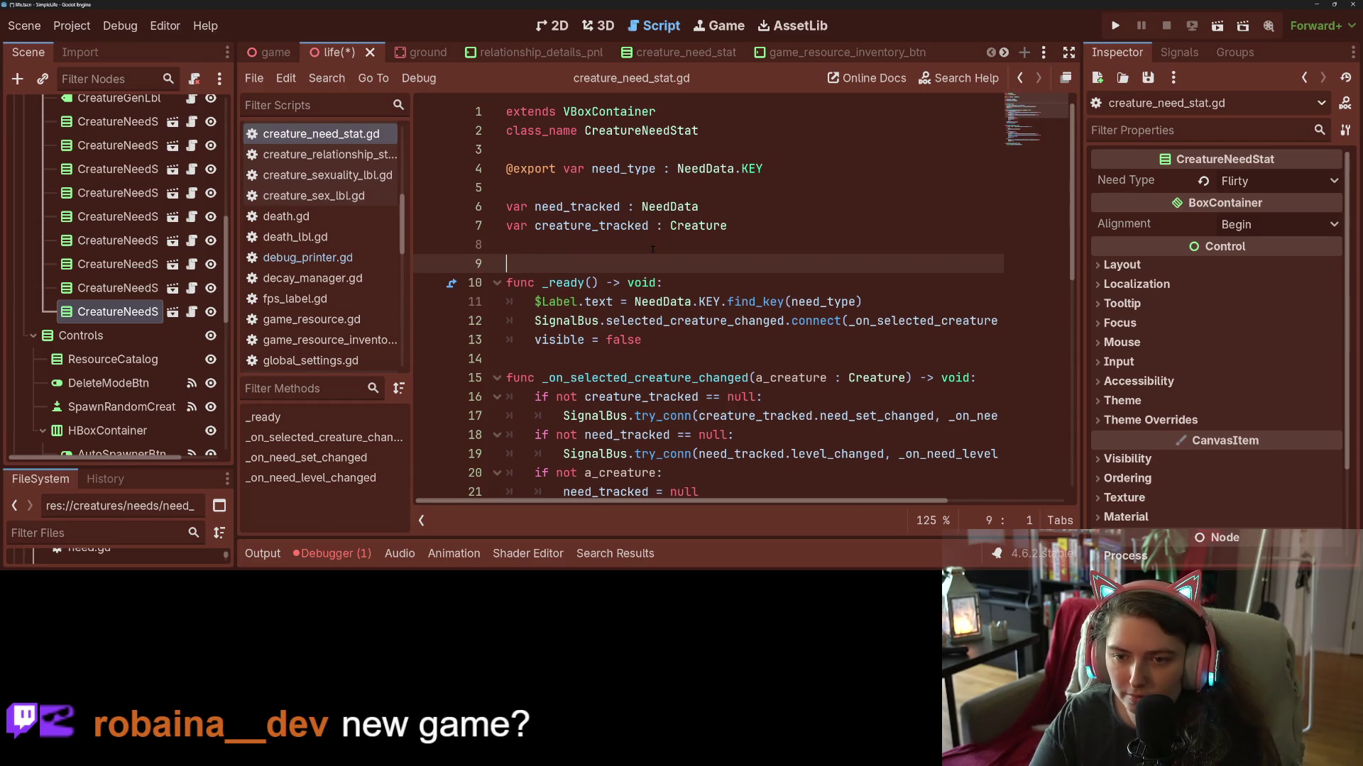
pyautogui.write('#')
pyautogui.hotkey('ctrl', 's')
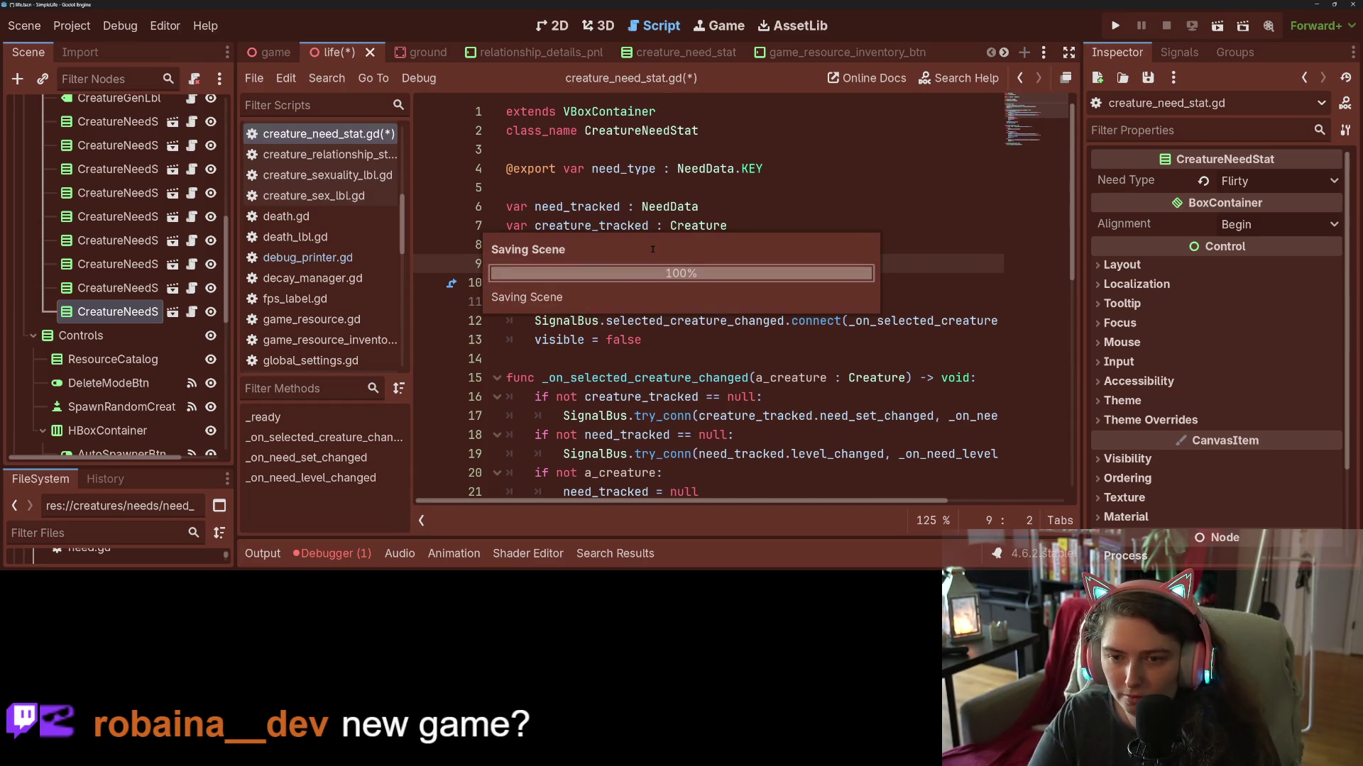
pyautogui.press('BackSpace')
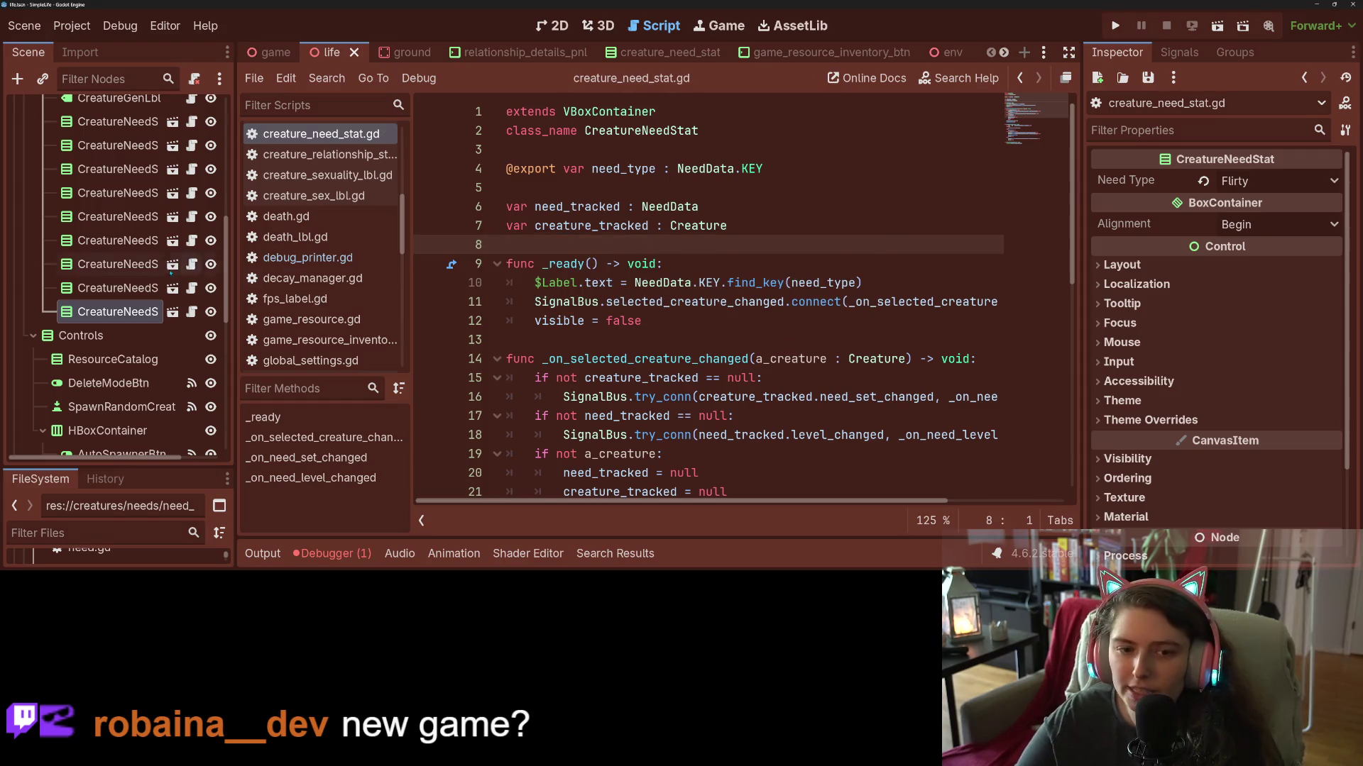
# Set CreatureNeedStat9's Need Type to Roam and save the life scene.
pyautogui.click(1291, 180)
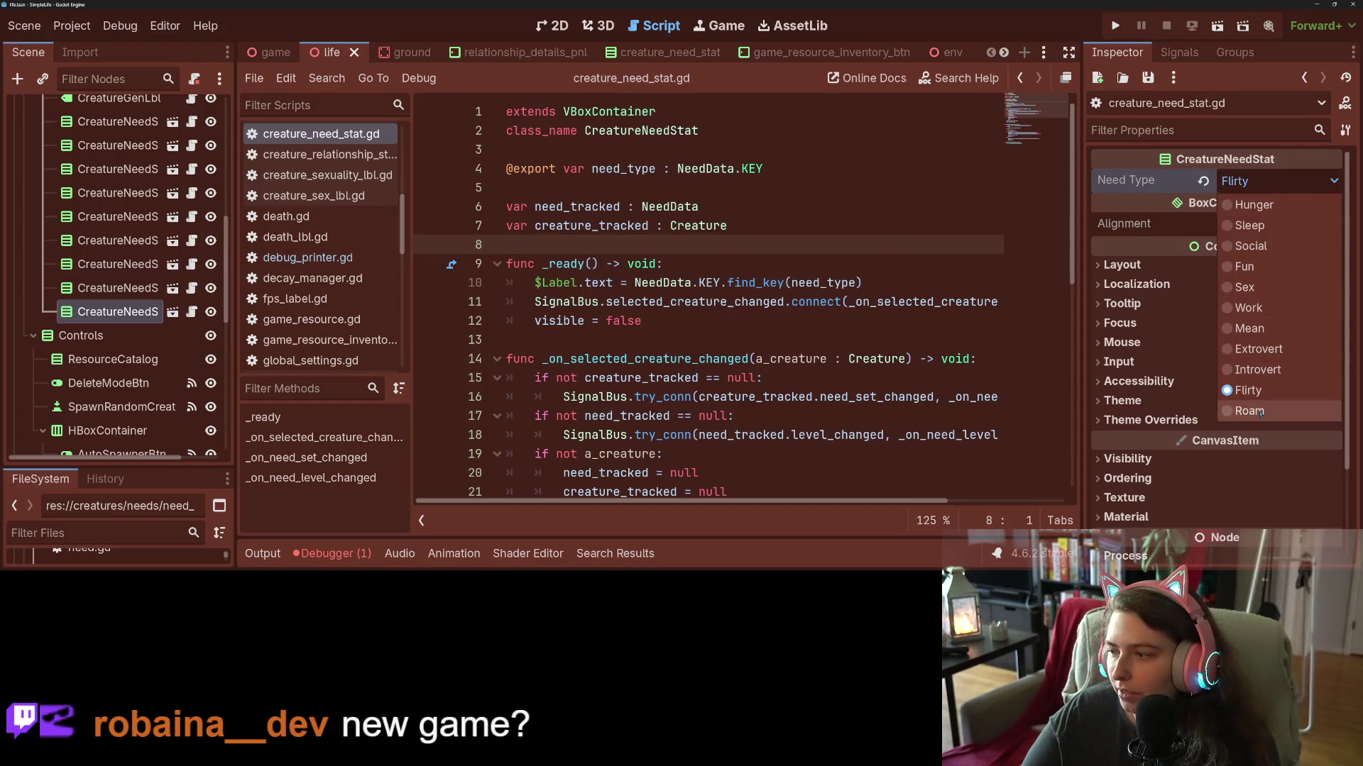
pyautogui.click(1278, 410)
pyautogui.click(814, 358)
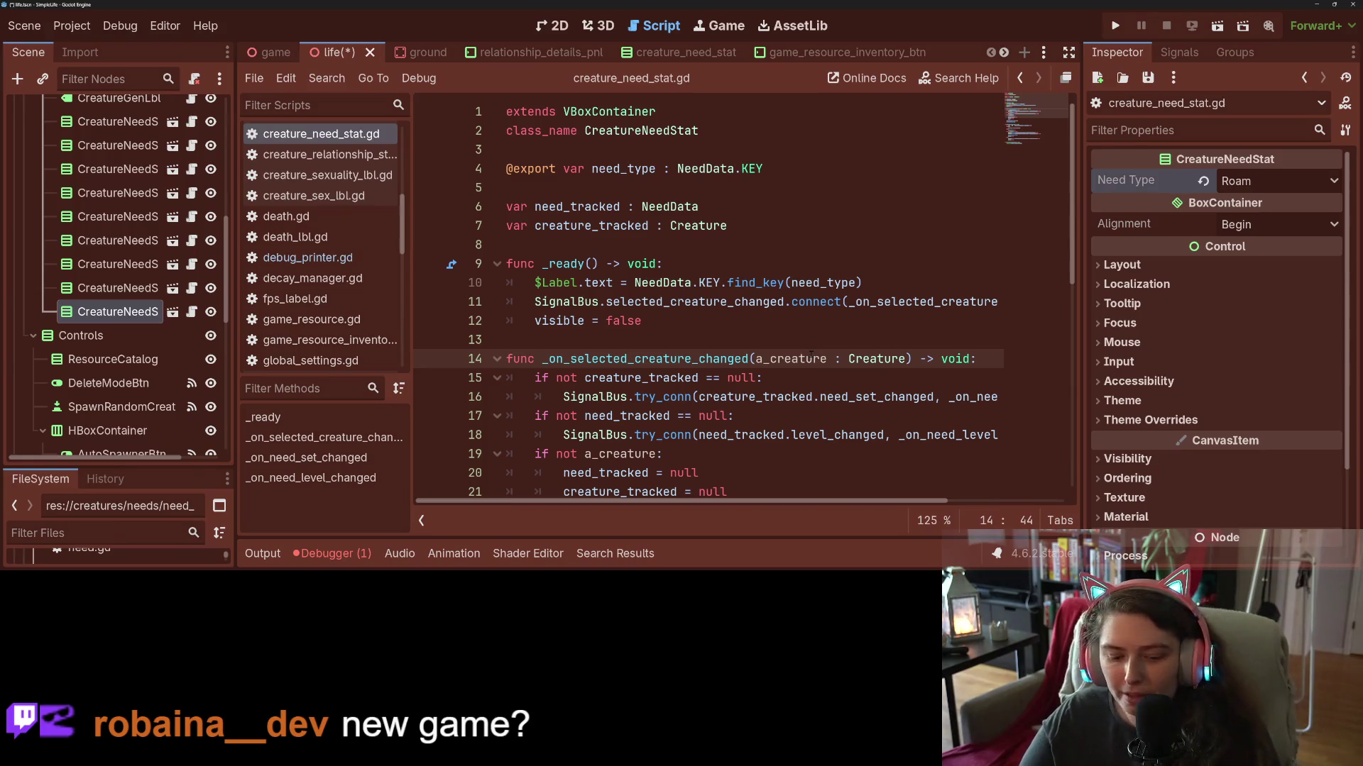
pyautogui.hotkey('ctrl', 's')
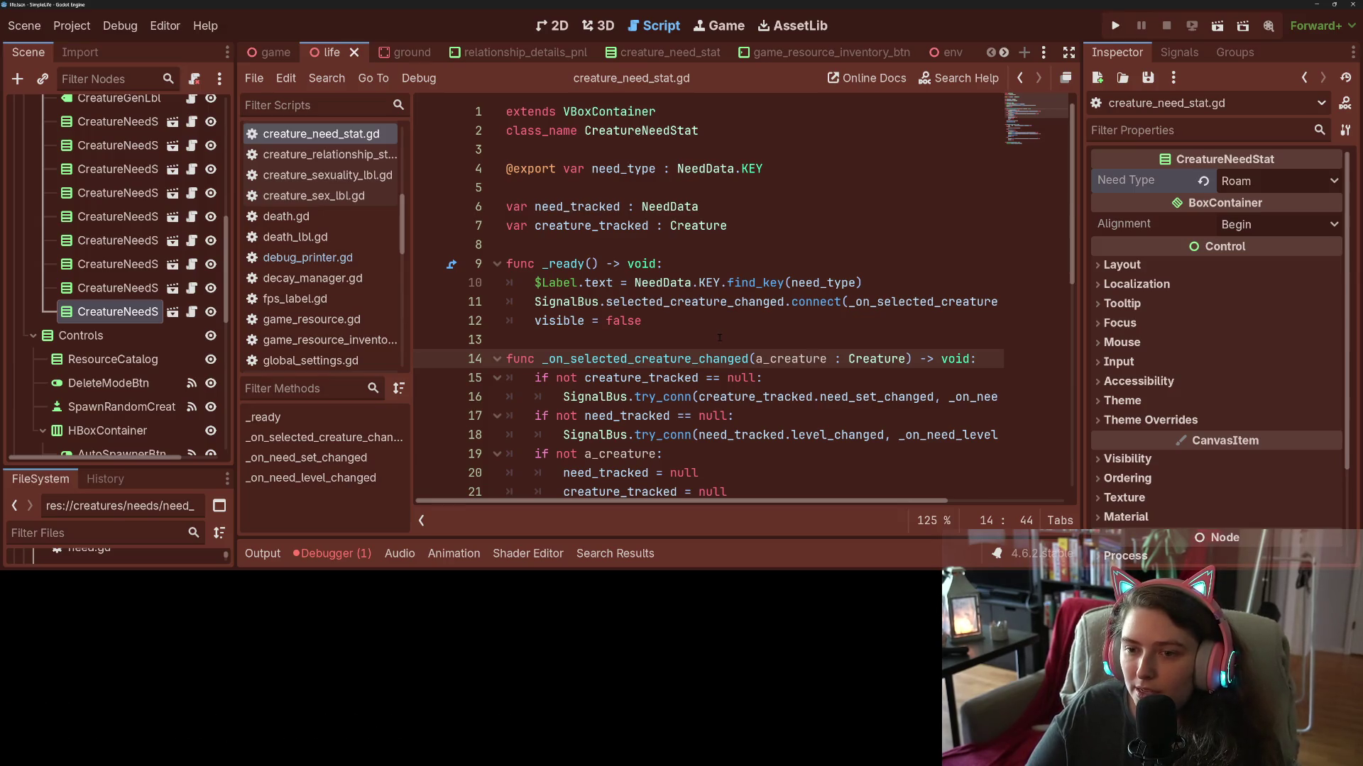
# Drag the Scene/FileSystem splitter up so the needs and traits folders are visible.
pyautogui.click(718, 338)
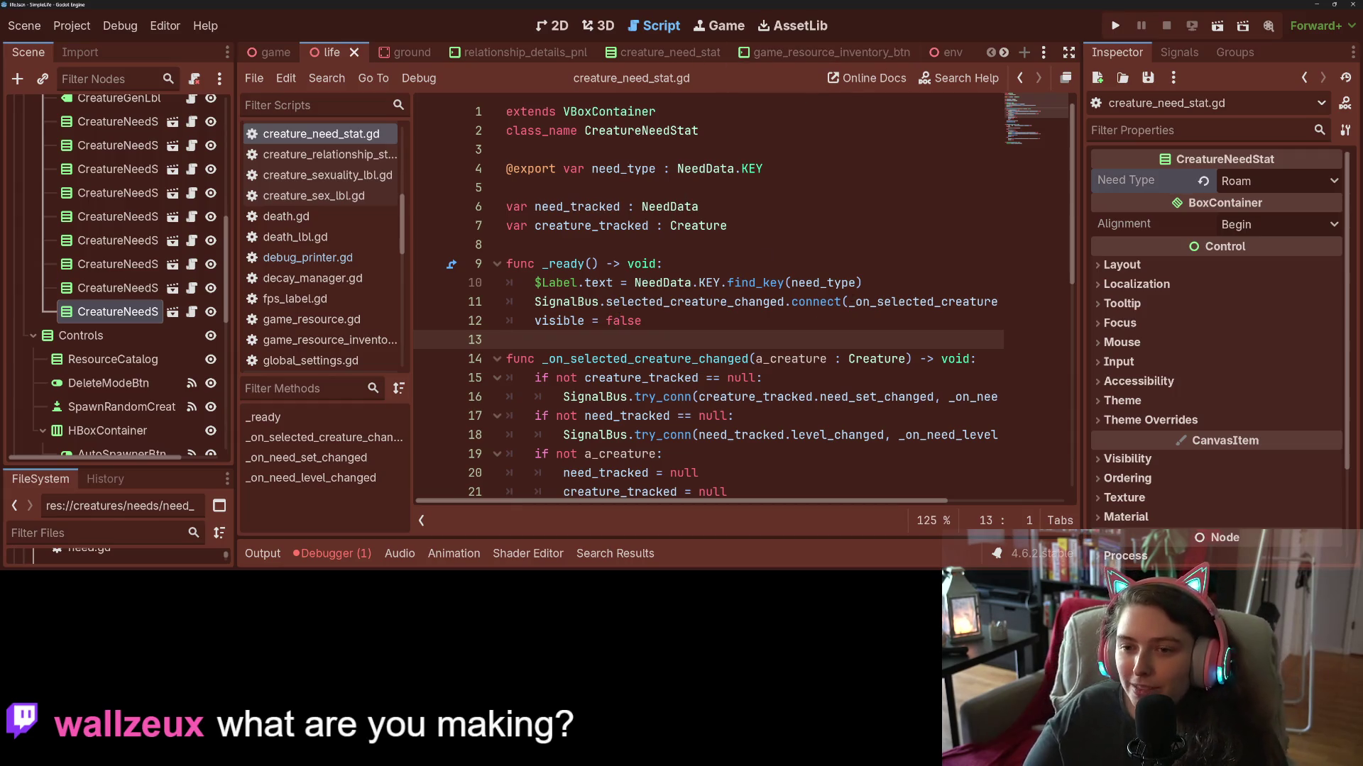
pyautogui.click(592, 226)
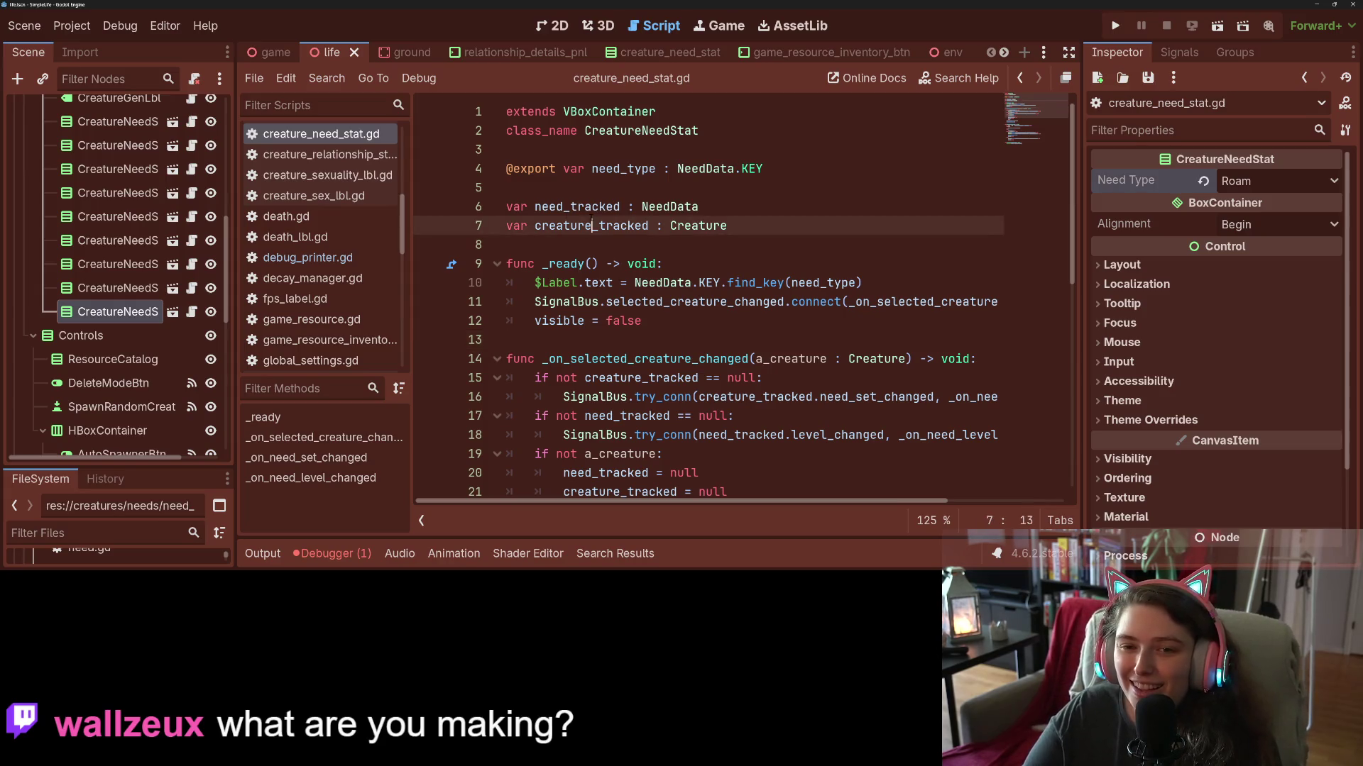
pyautogui.scroll(3, 352, 301)
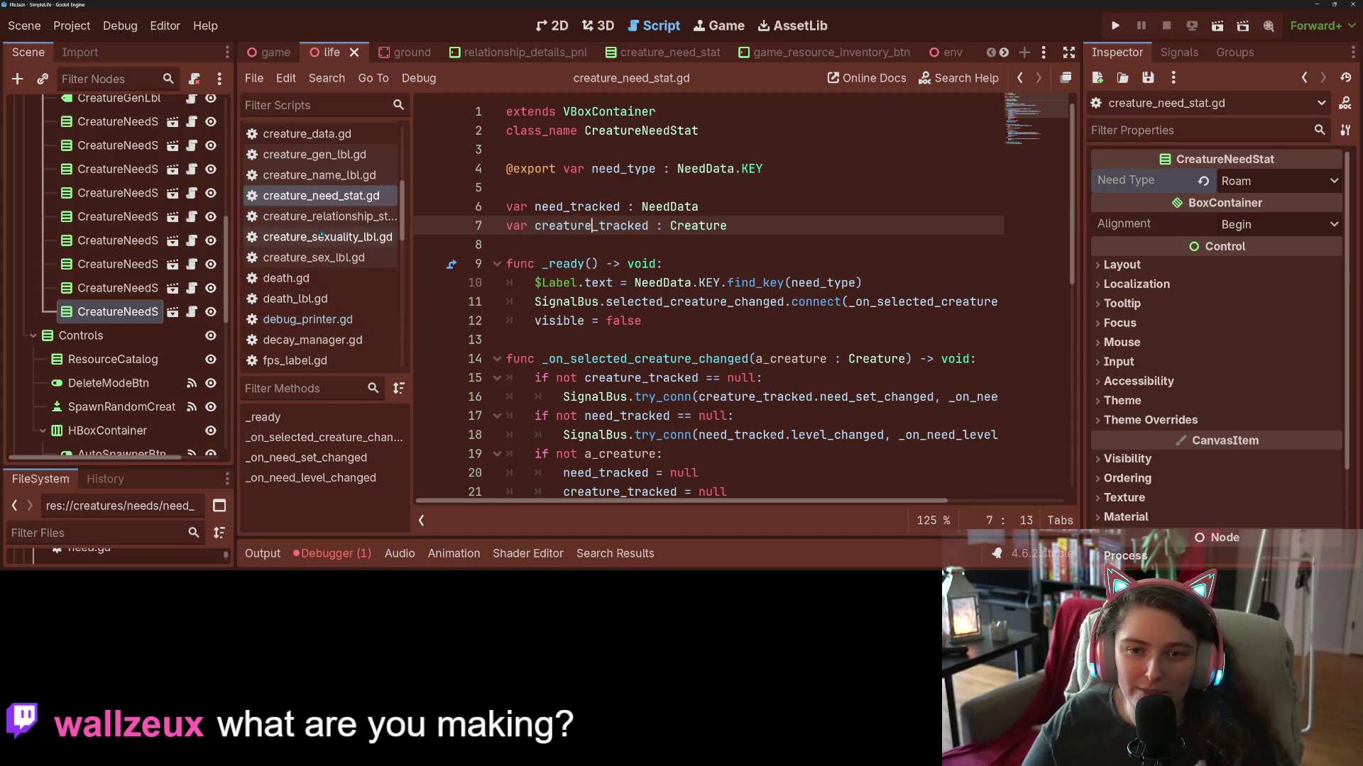
pyautogui.scroll(4, 316, 241)
pyautogui.scroll(-10, 317, 242)
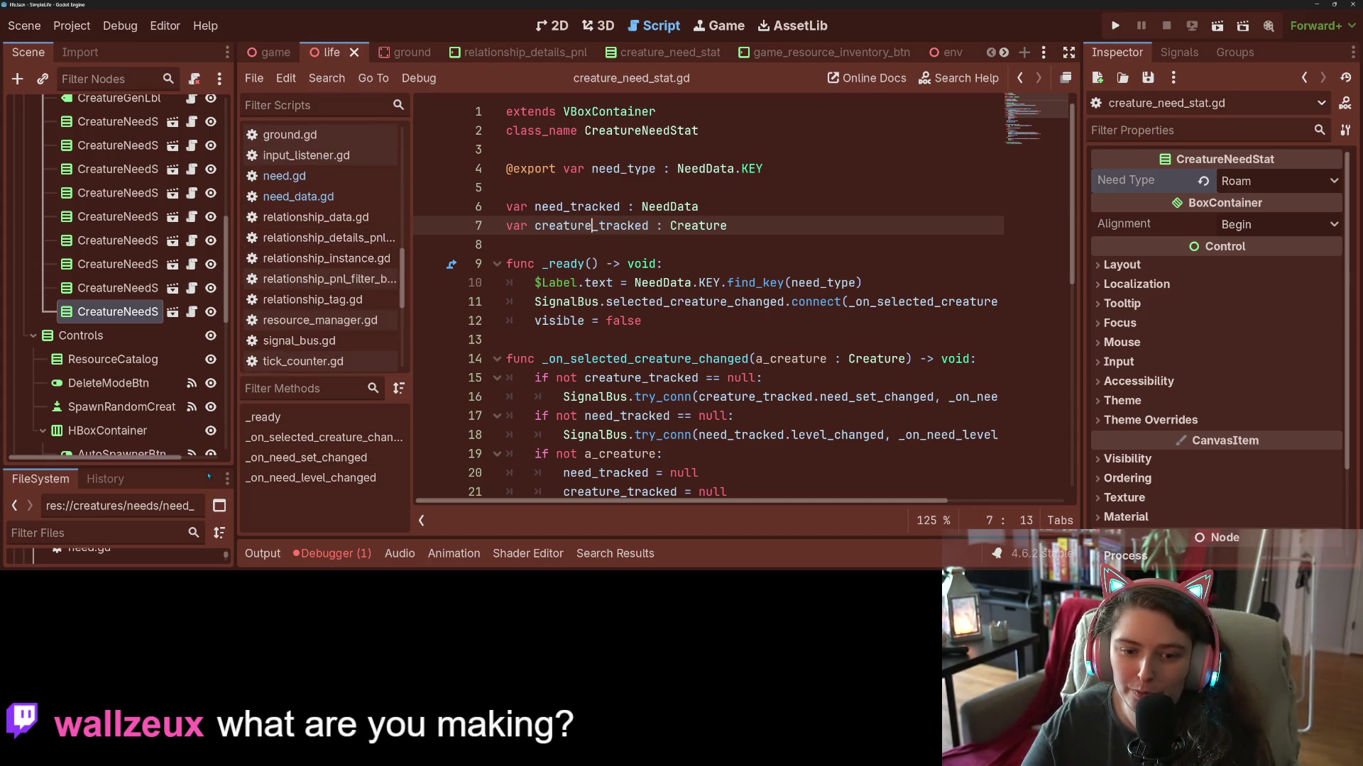
pyautogui.moveTo(205, 467); pyautogui.dragTo(205, 134)
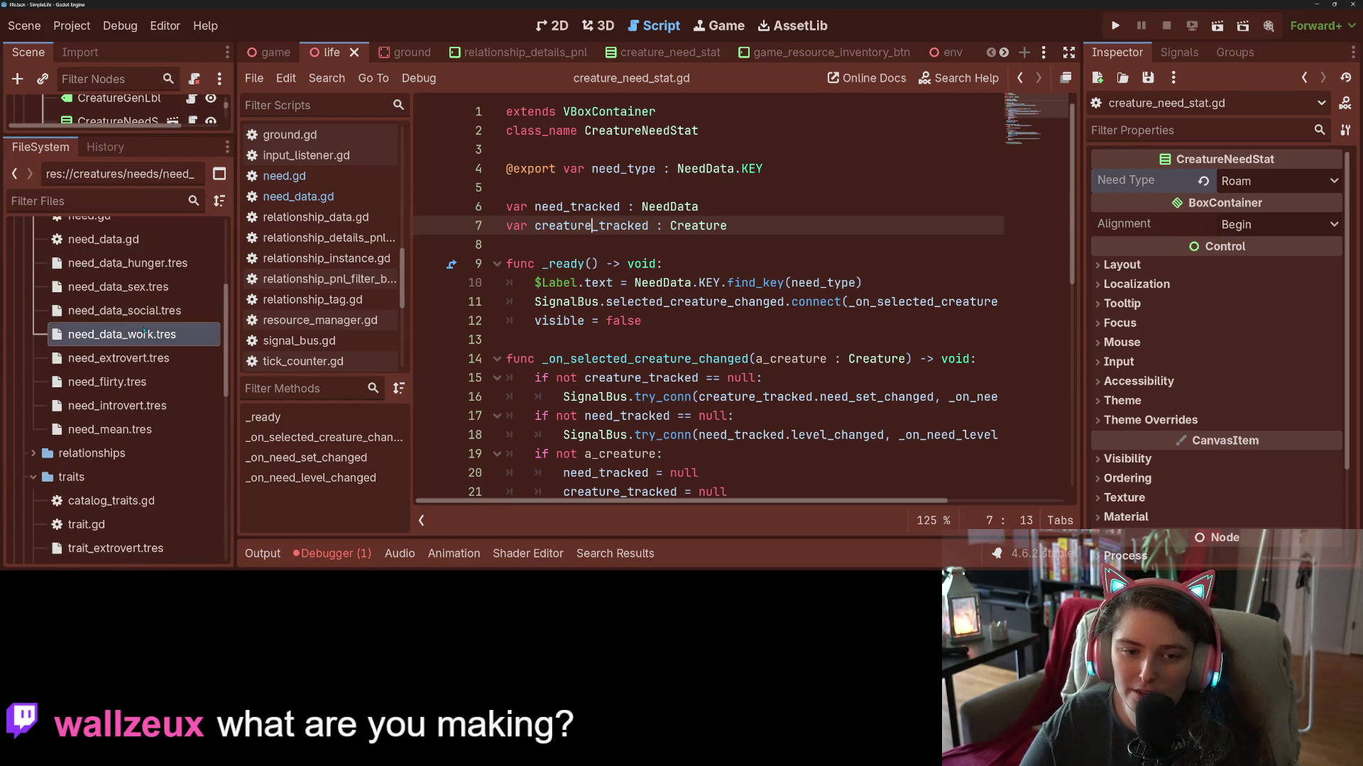
pyautogui.scroll(3, 95, 278)
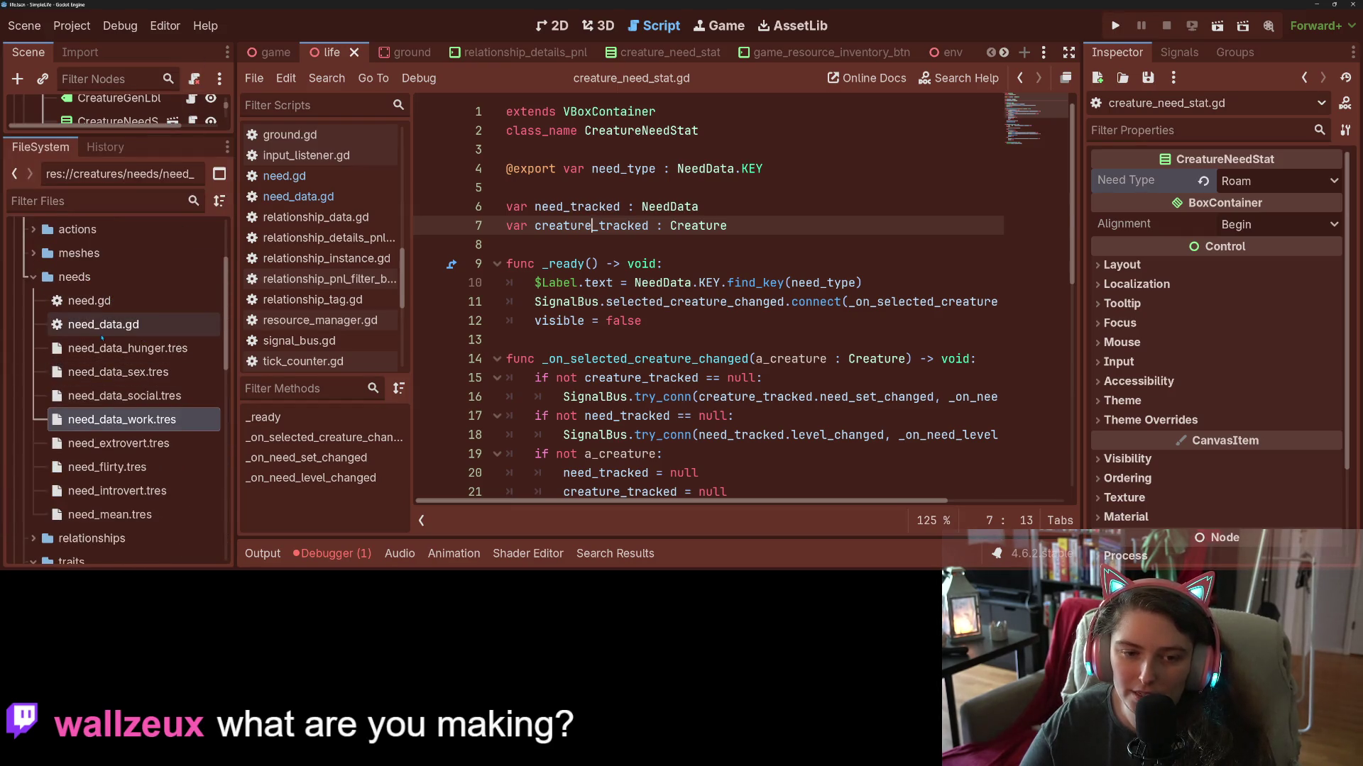
pyautogui.scroll(-4, 104, 298)
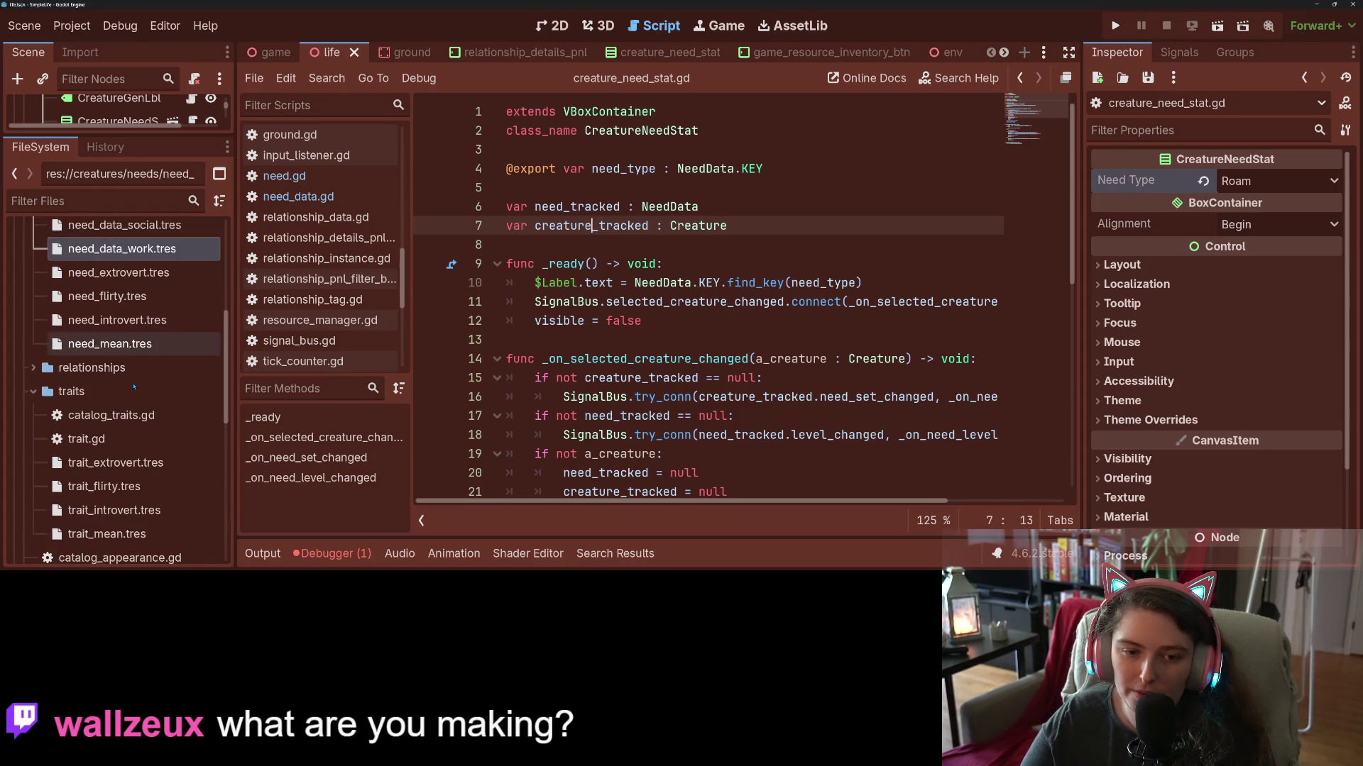
# Create a new Trait resource saved as trait_roamer.tres in the traits folder.
pyautogui.click(105, 393)
pyautogui.rightClick(104, 392)
pyautogui.moveTo(177, 257)
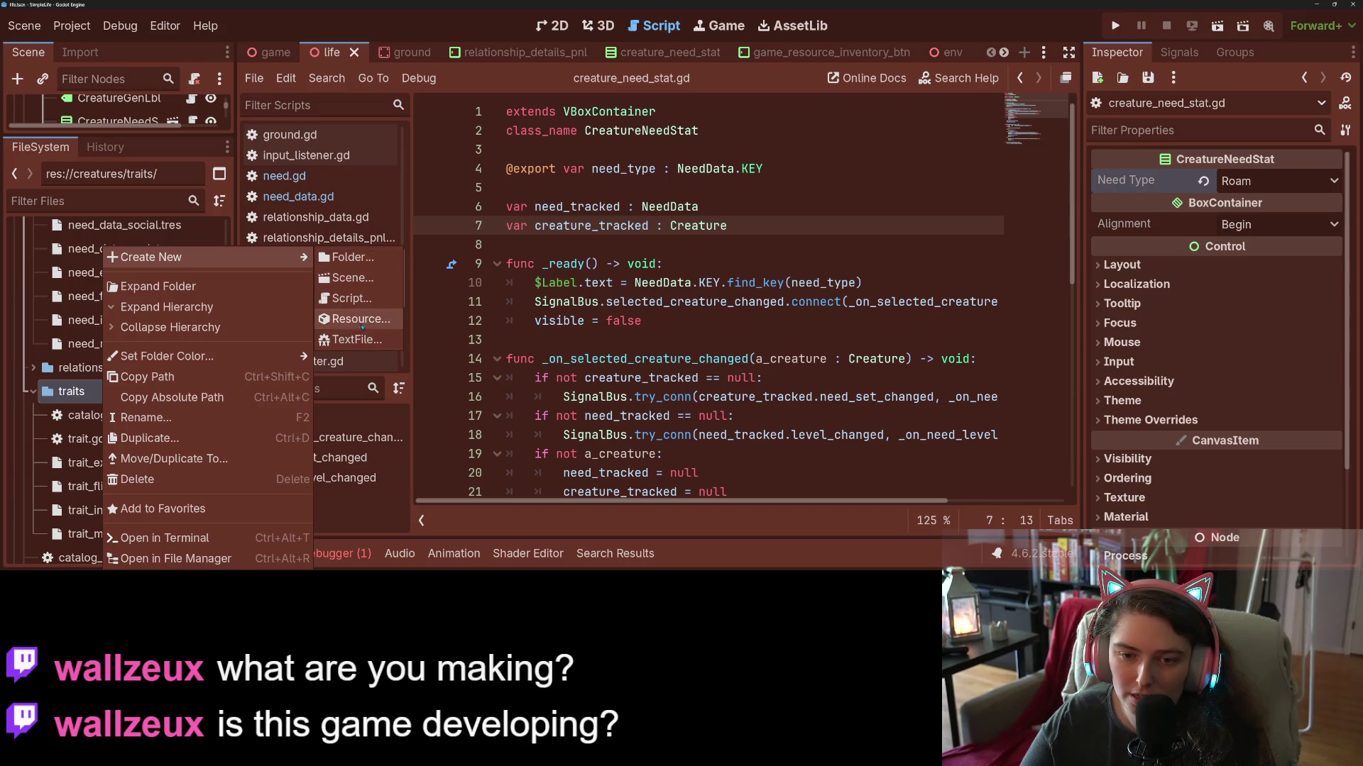
pyautogui.click(353, 319)
pyautogui.click(622, 515)
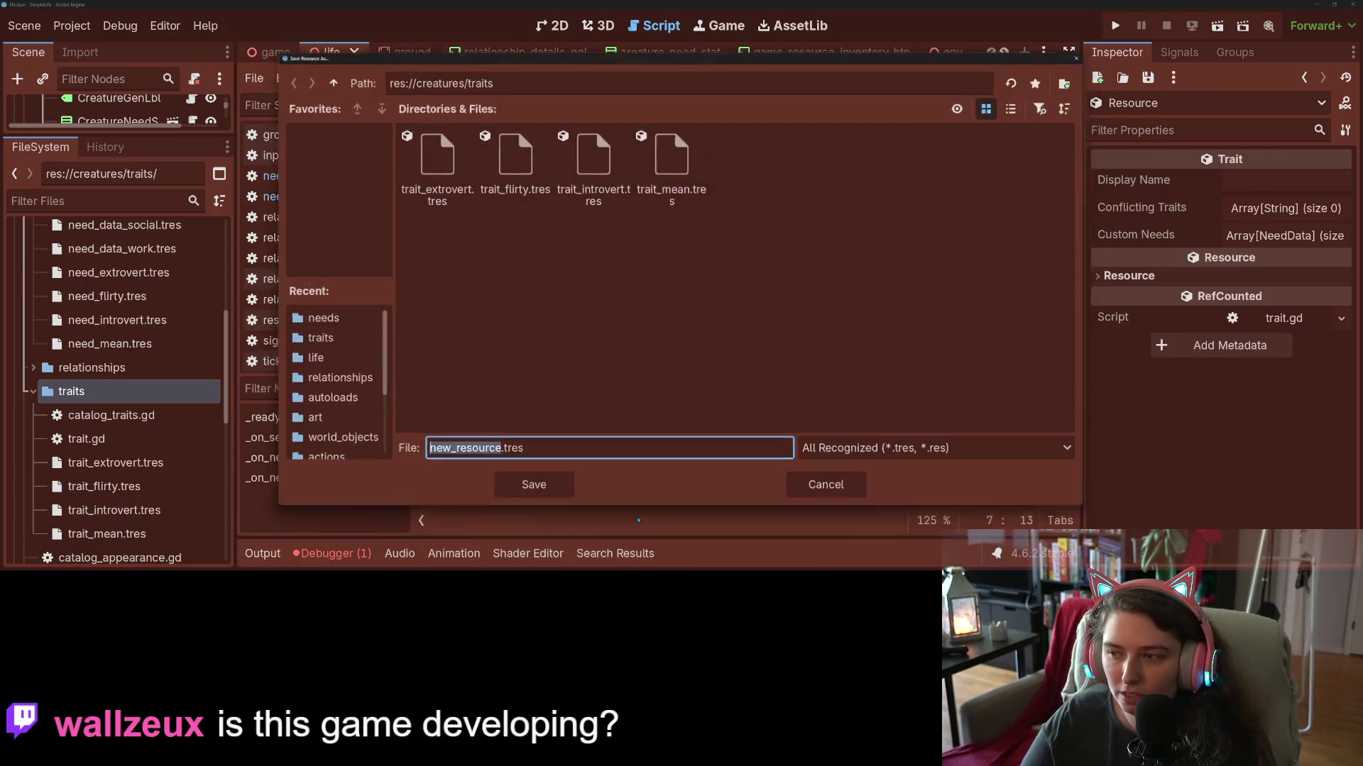
pyautogui.write('trait_r')
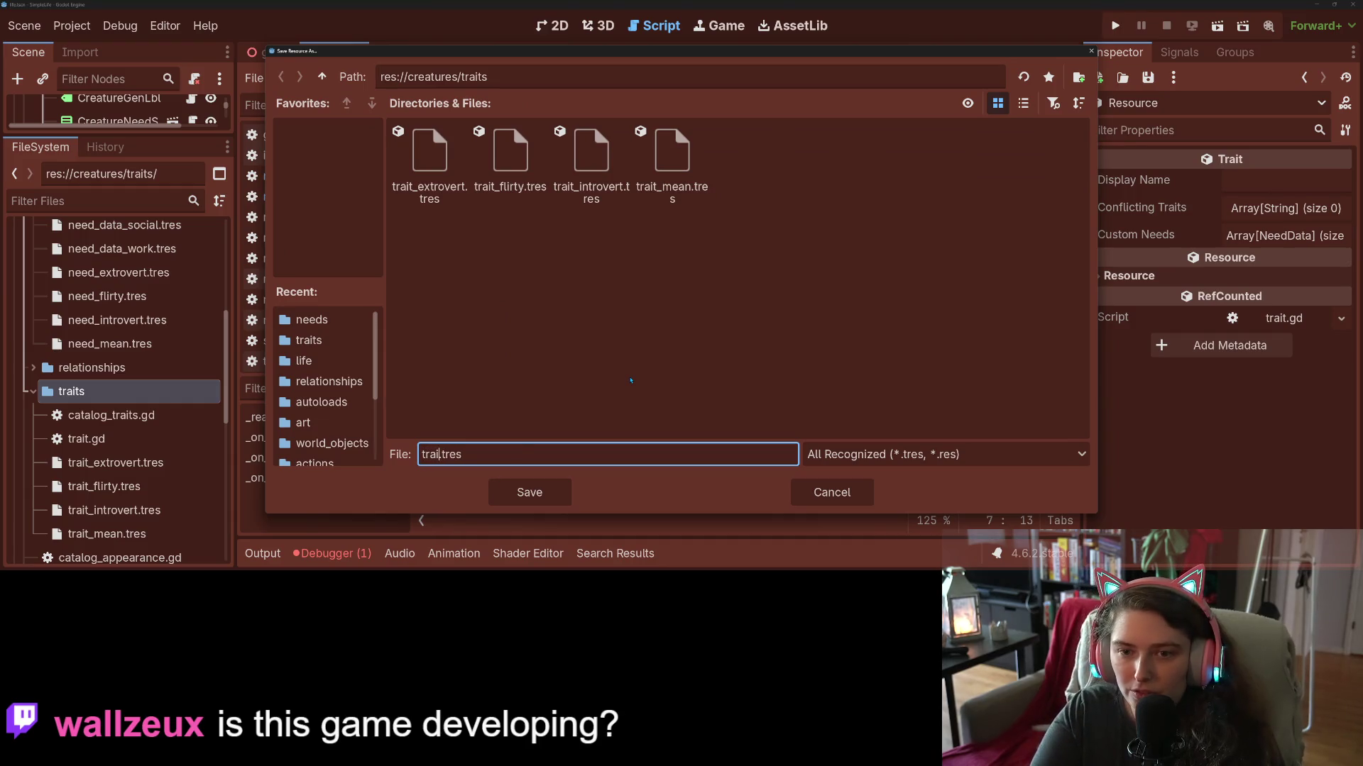
pyautogui.write('oamer')
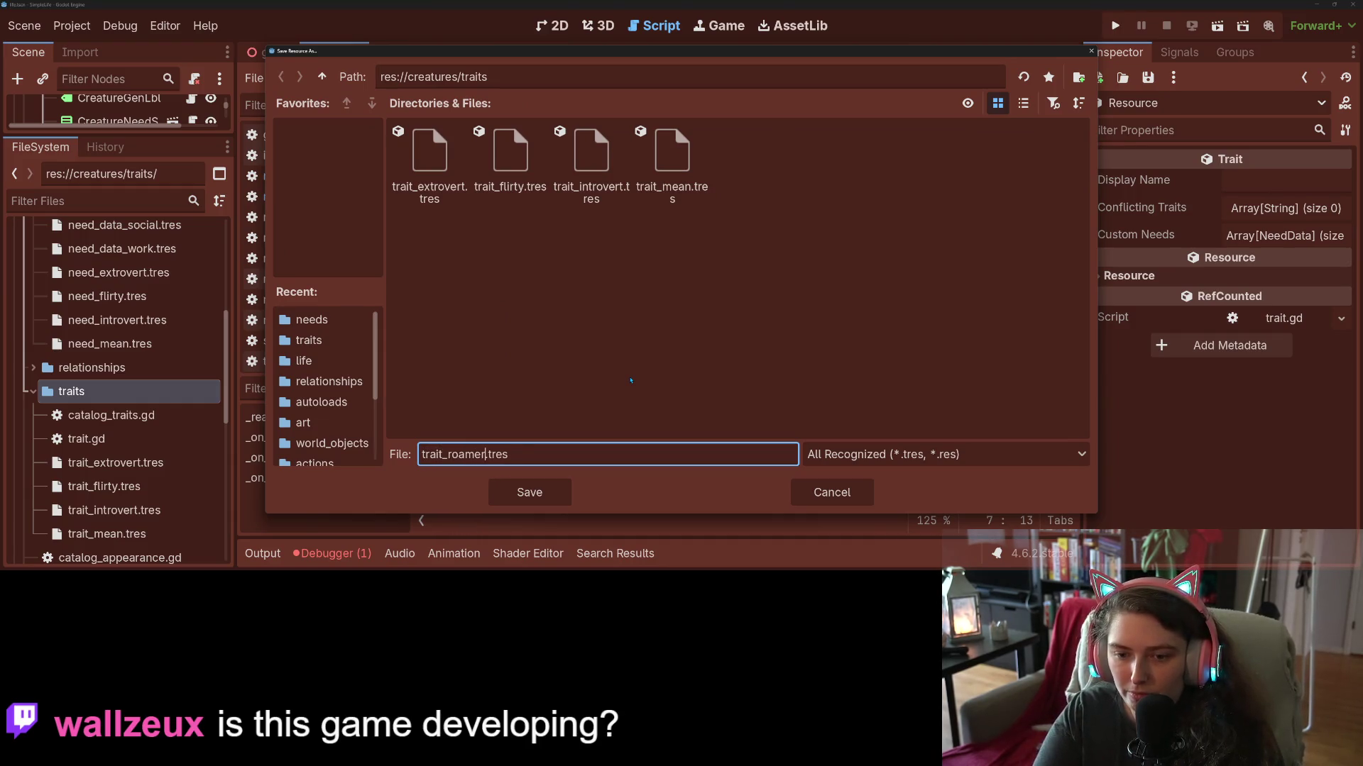
pyautogui.press('Return')
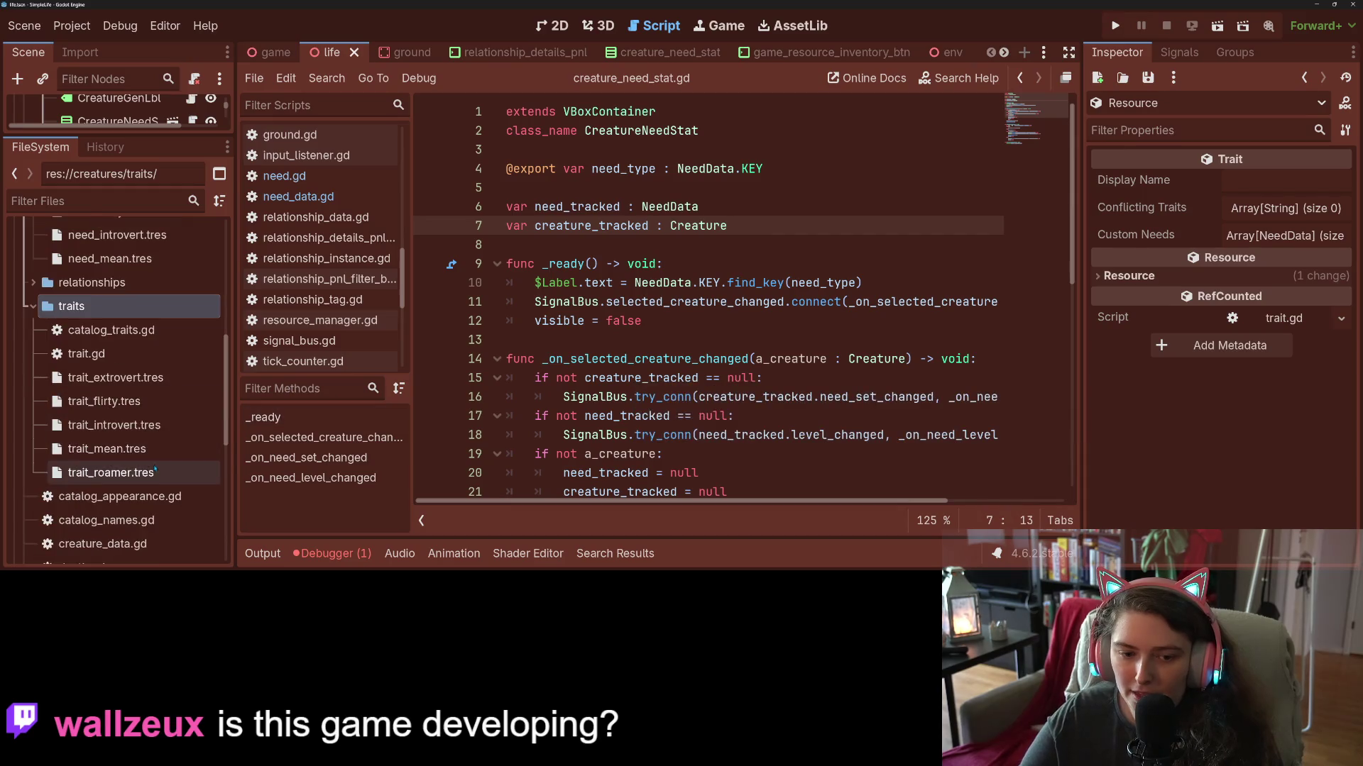
# Set the trait's Display Name to Roamer.
pyautogui.click(1243, 180)
pyautogui.write('Roamer')
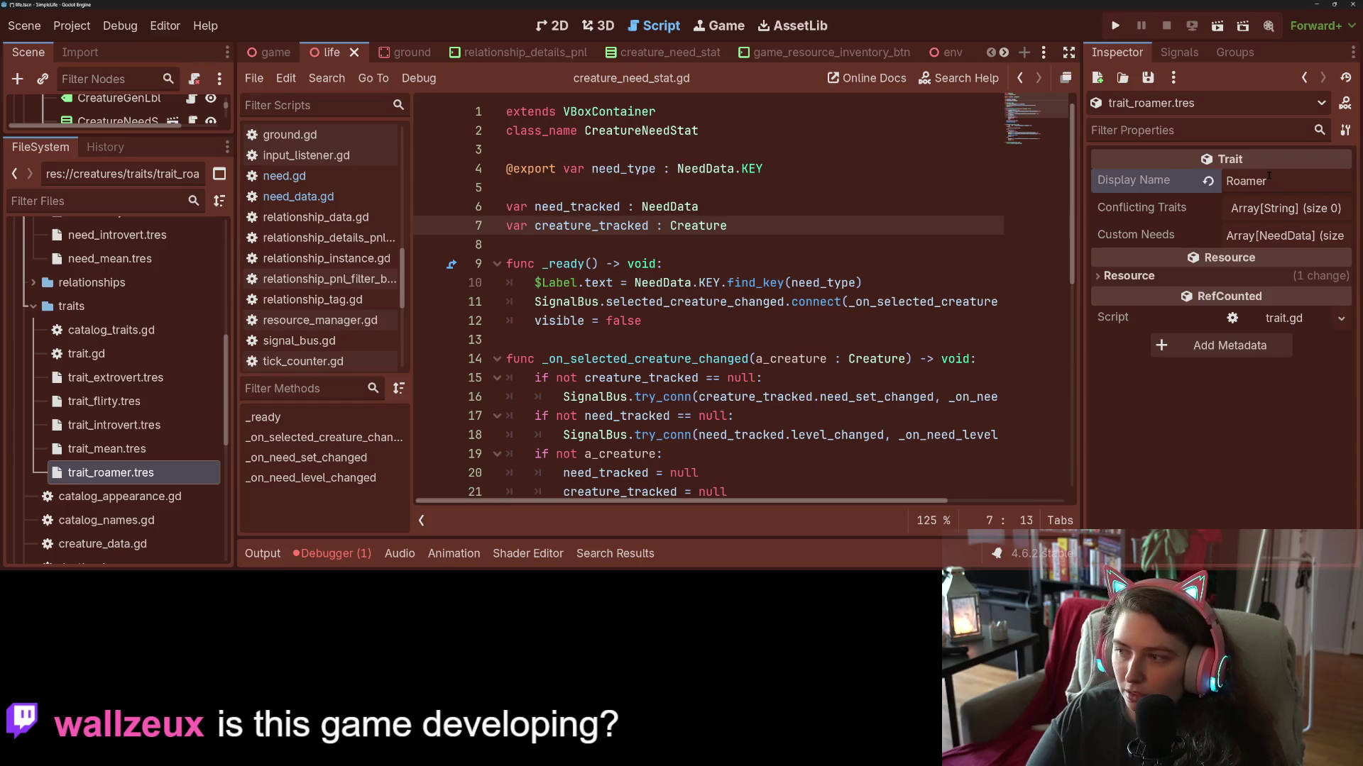
pyautogui.click(1263, 234)
# Add a Custom Needs element with a NeedData whose Key is Roam, and save.
pyautogui.click(1267, 284)
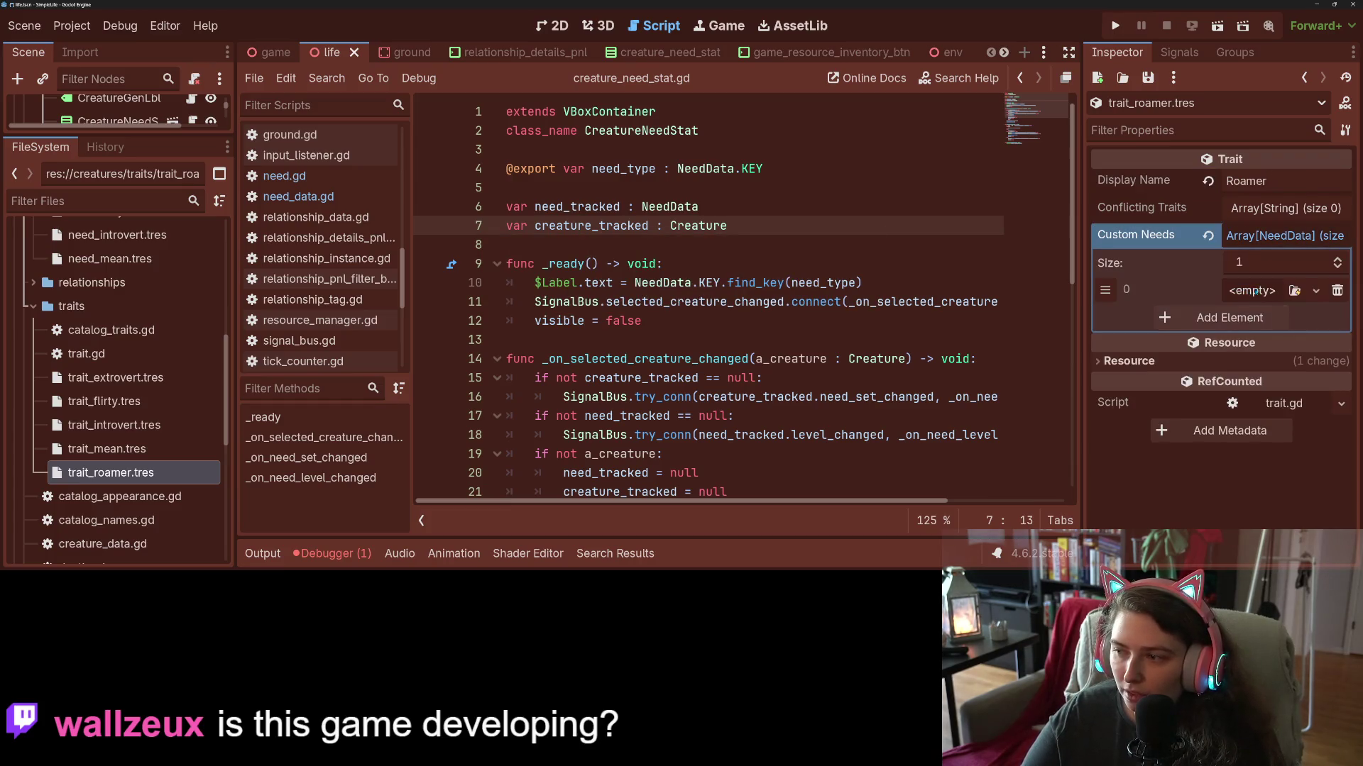
pyautogui.click(1293, 290)
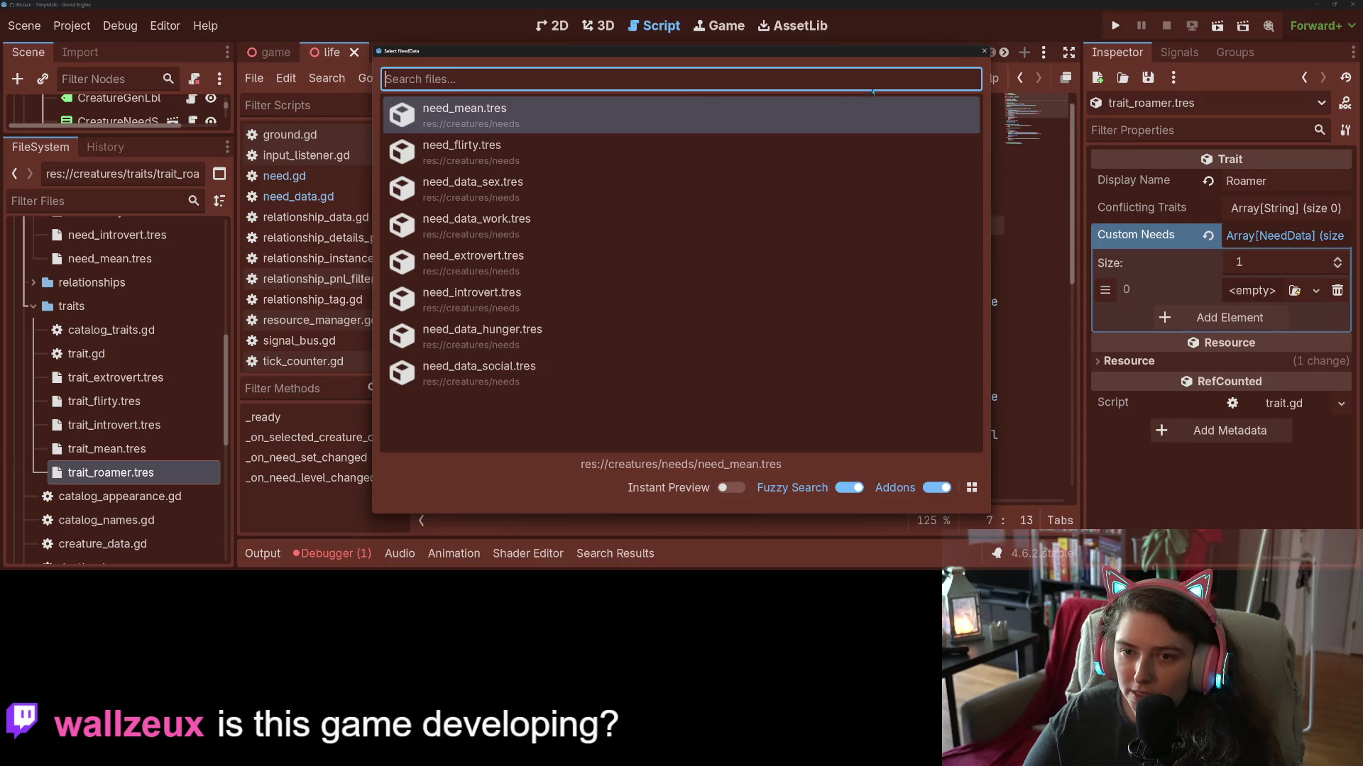
pyautogui.press('Return')
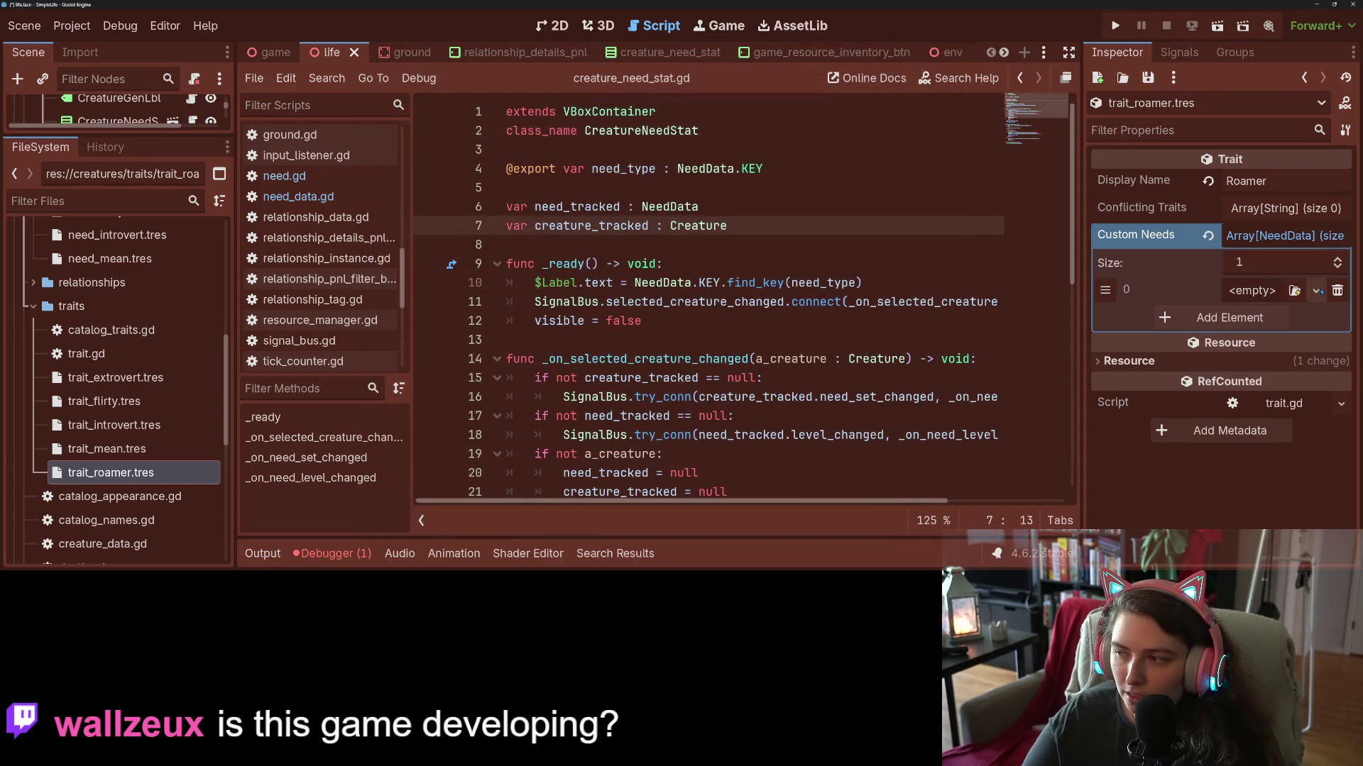
pyautogui.click(1255, 290)
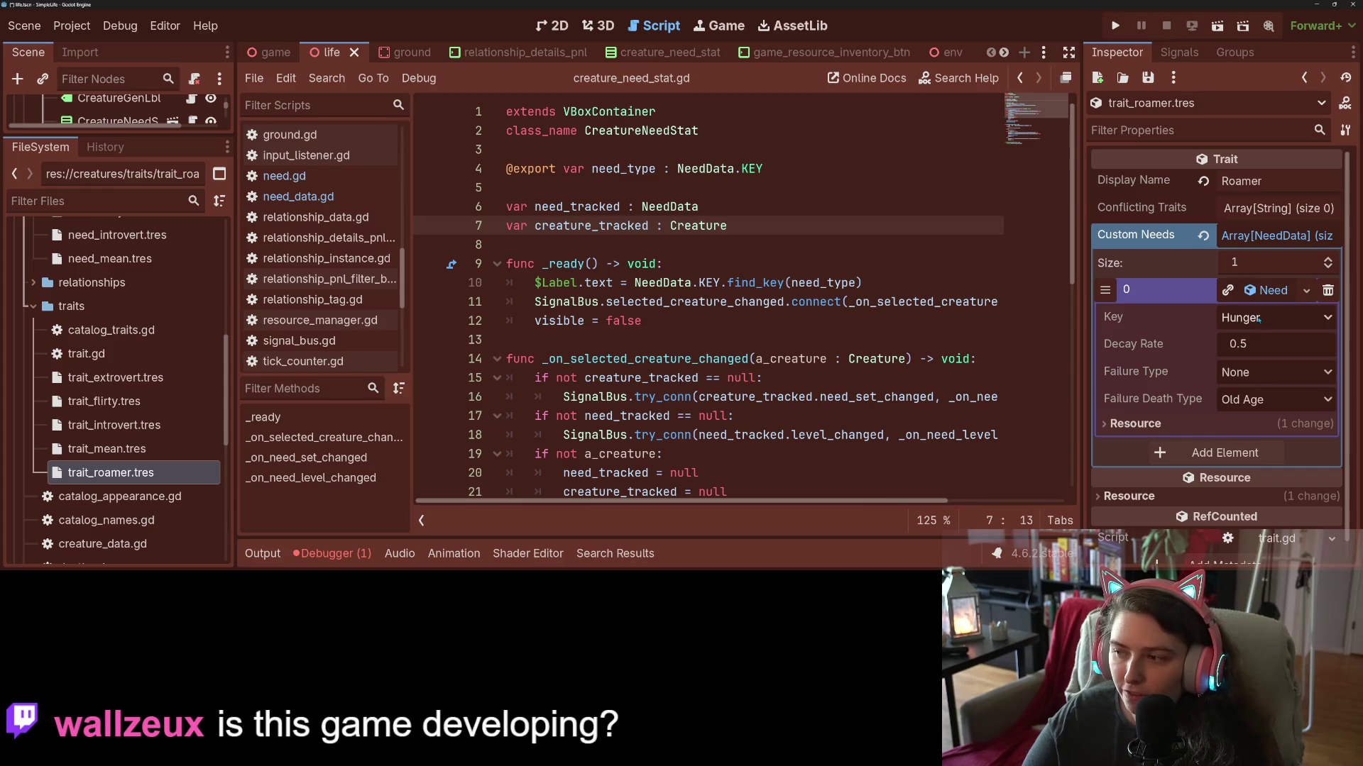
pyautogui.click(1258, 319)
pyautogui.click(1292, 360)
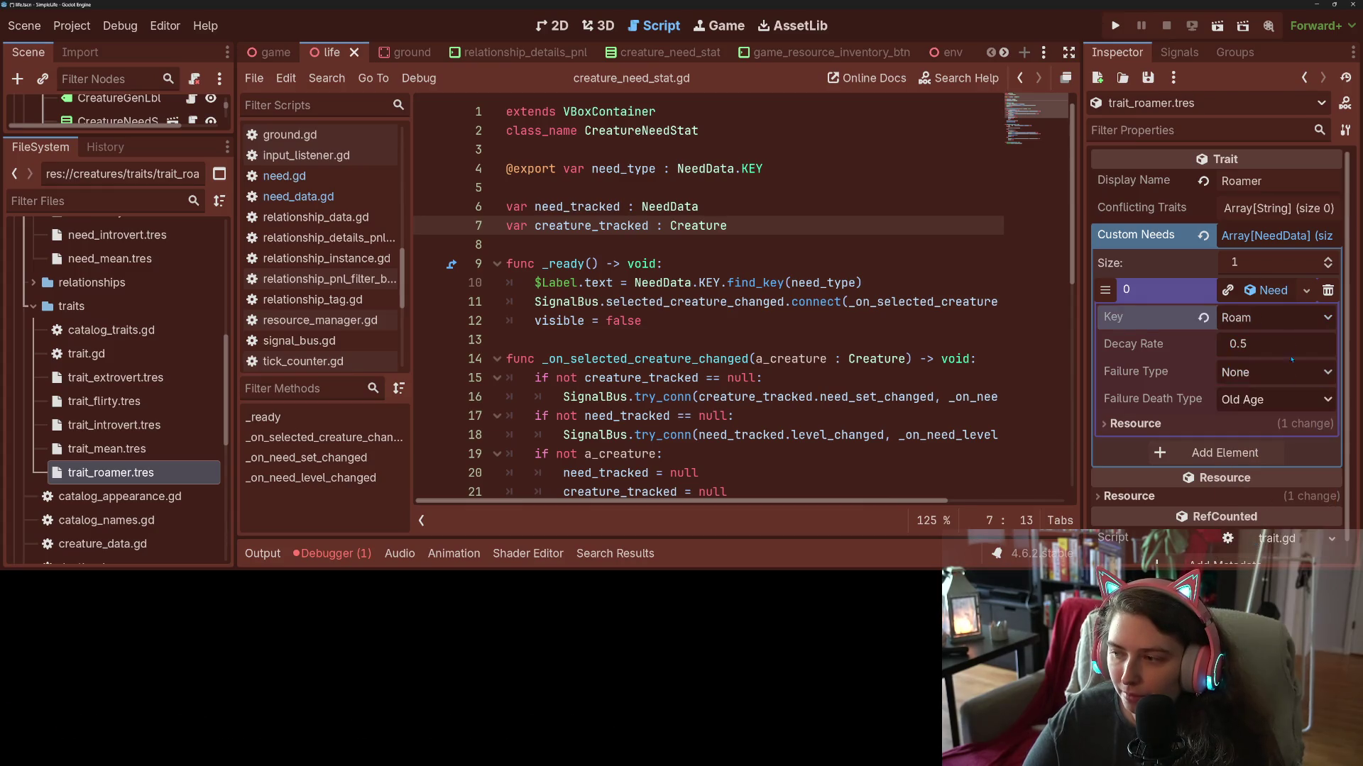
pyautogui.hotkey('ctrl', 's')
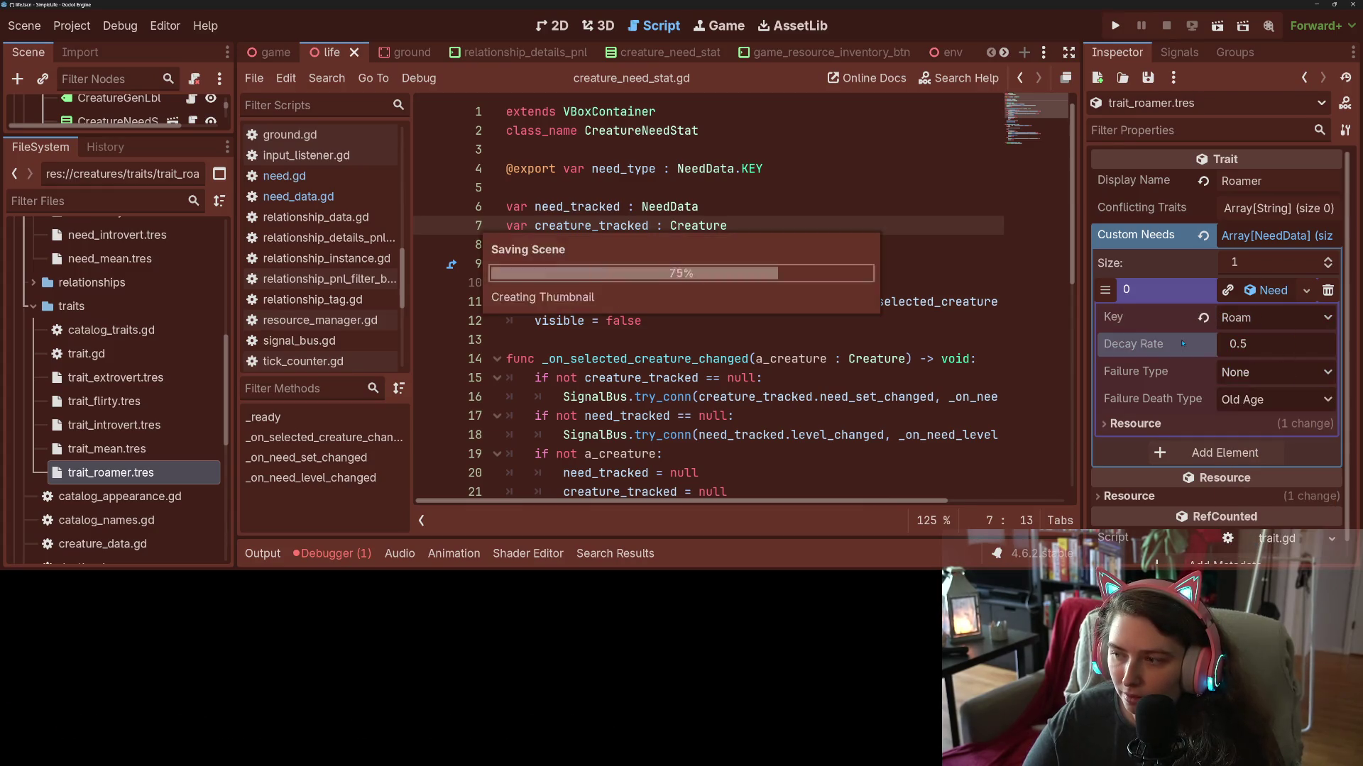
# Save that need as need_roam.tres in the needs folder.
pyautogui.click(1306, 291)
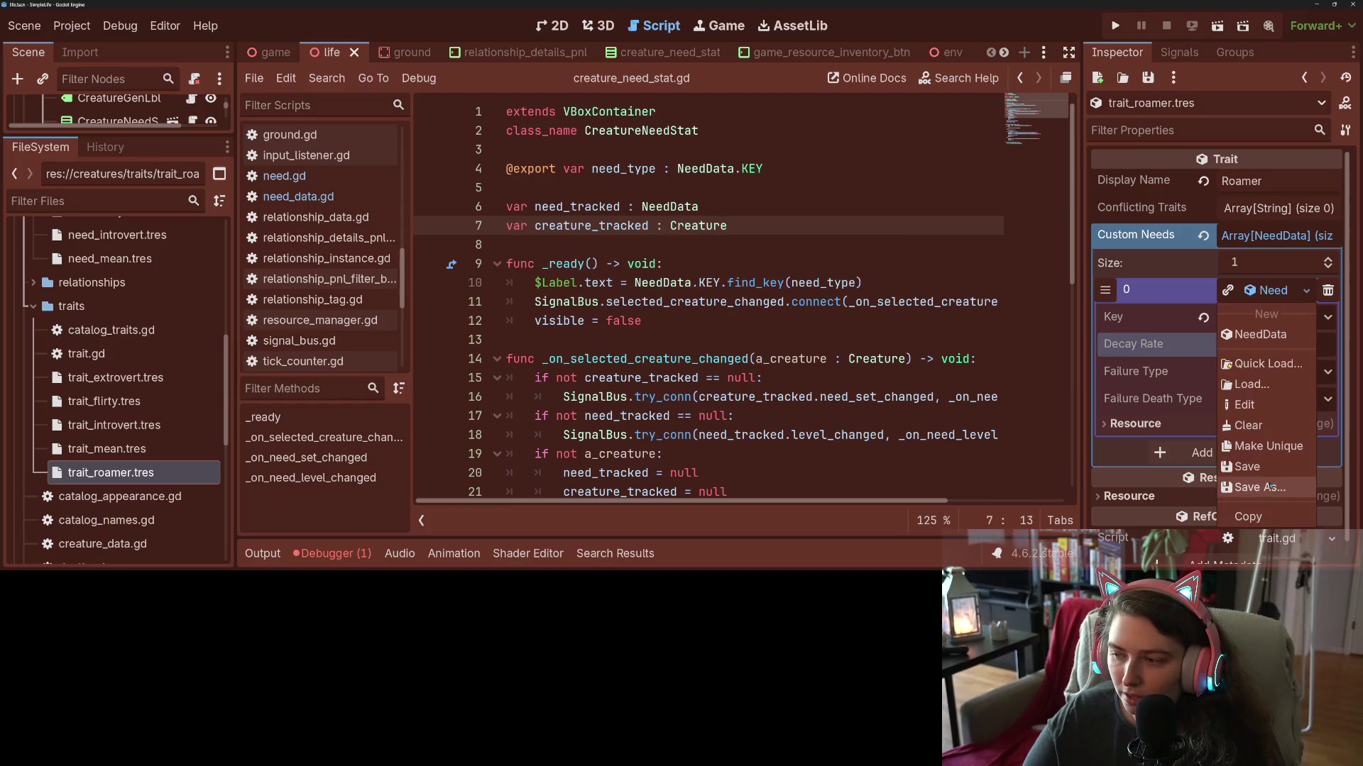
pyautogui.click(1249, 487)
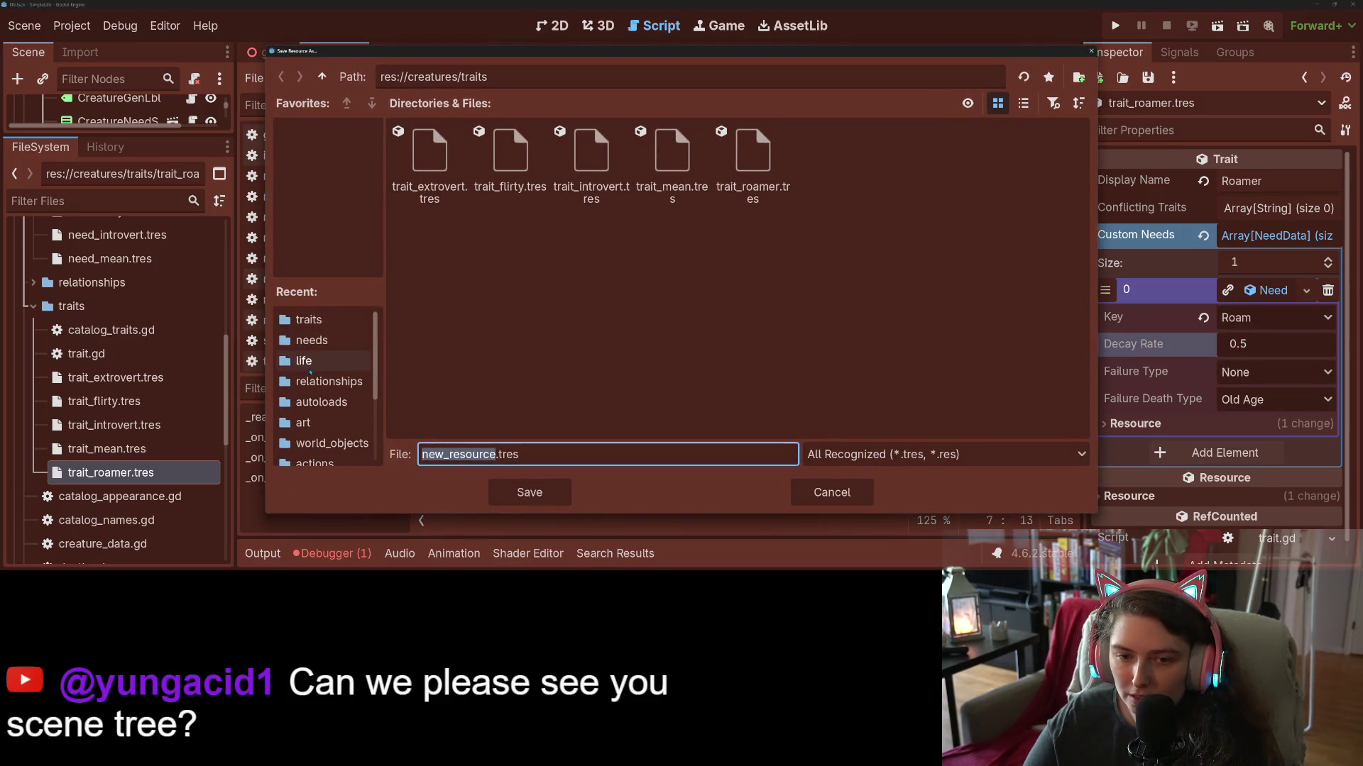
pyautogui.click(312, 340)
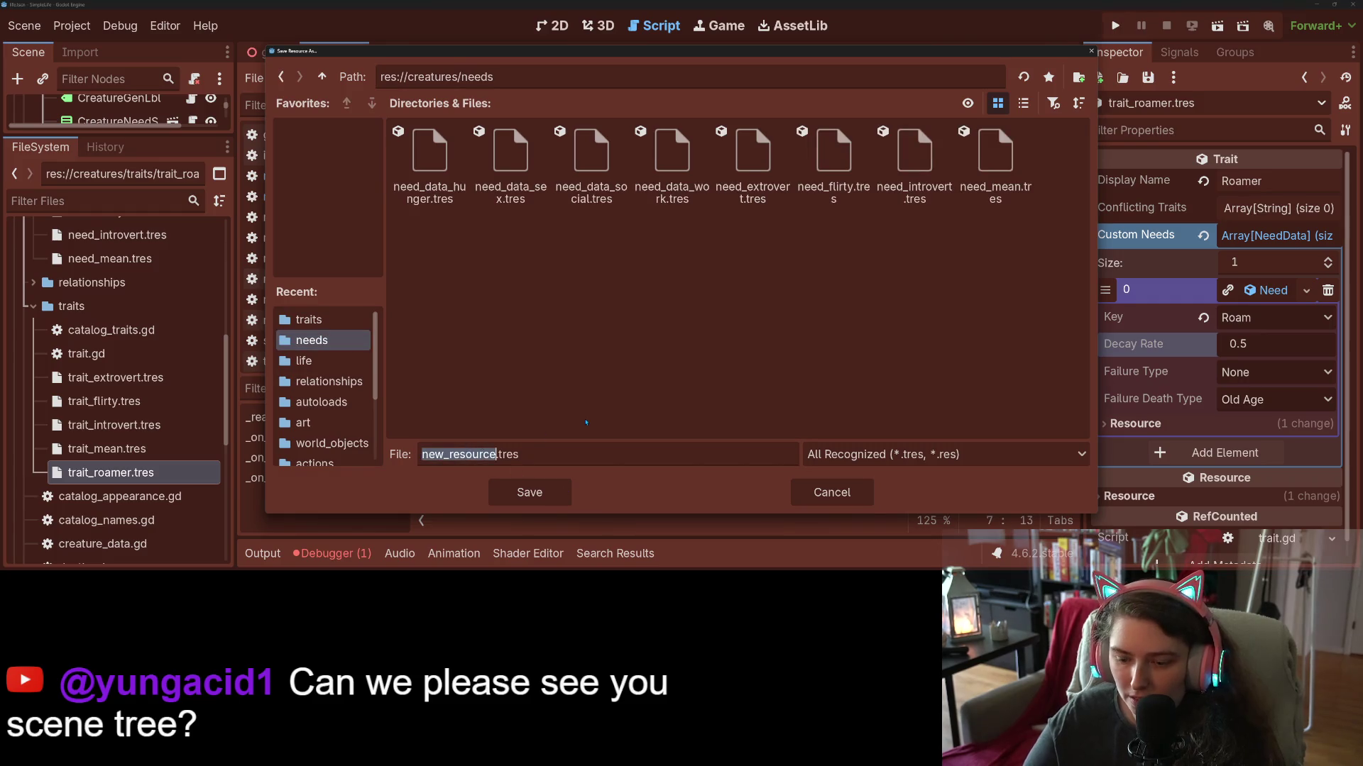
pyautogui.write('need_ra')
pyautogui.press('BackSpace')
pyautogui.write('oam')
pyautogui.press('Return')
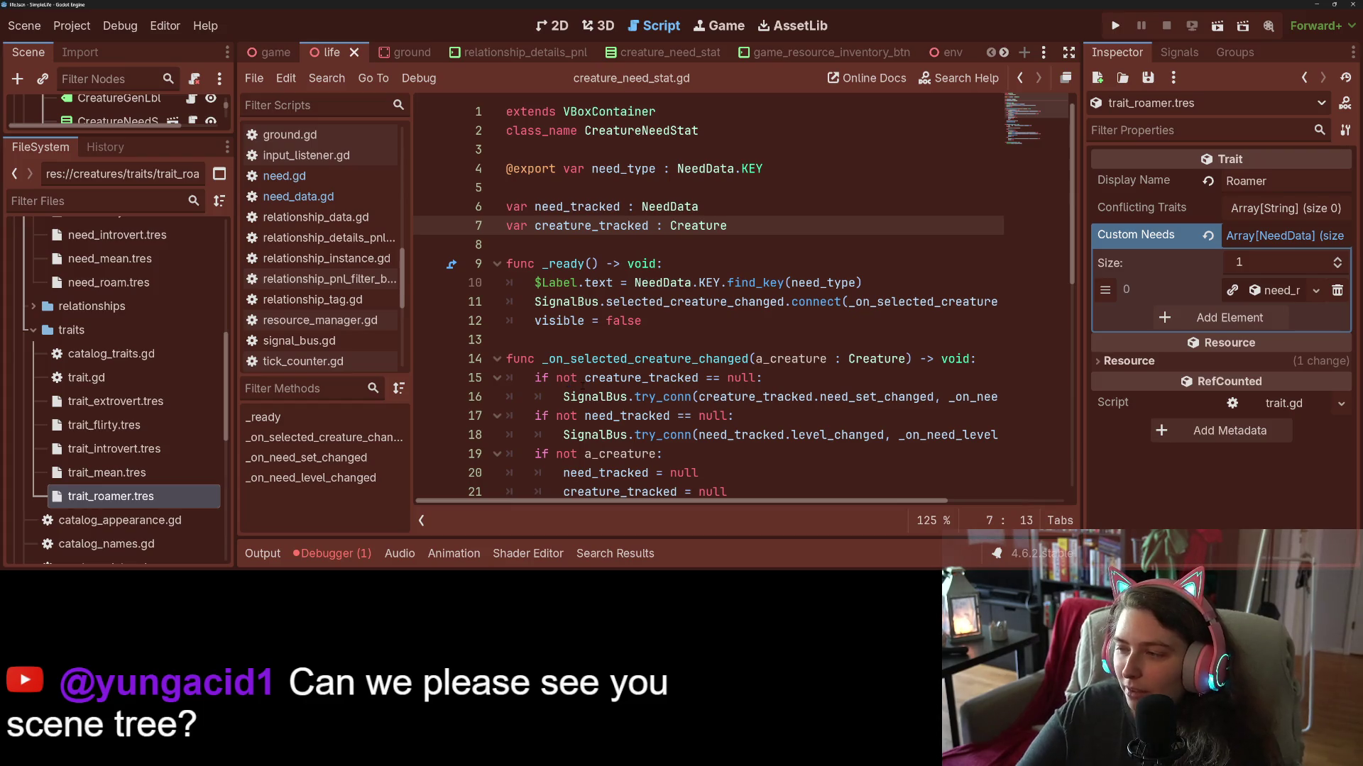
pyautogui.scroll(10, 339, 226)
pyautogui.scroll(4, 338, 275)
# Add preload("res://creatures/traits/trait_roamer.tres") as the last trait_list entry in catalog_traits.gd and save.
pyautogui.click(342, 267)
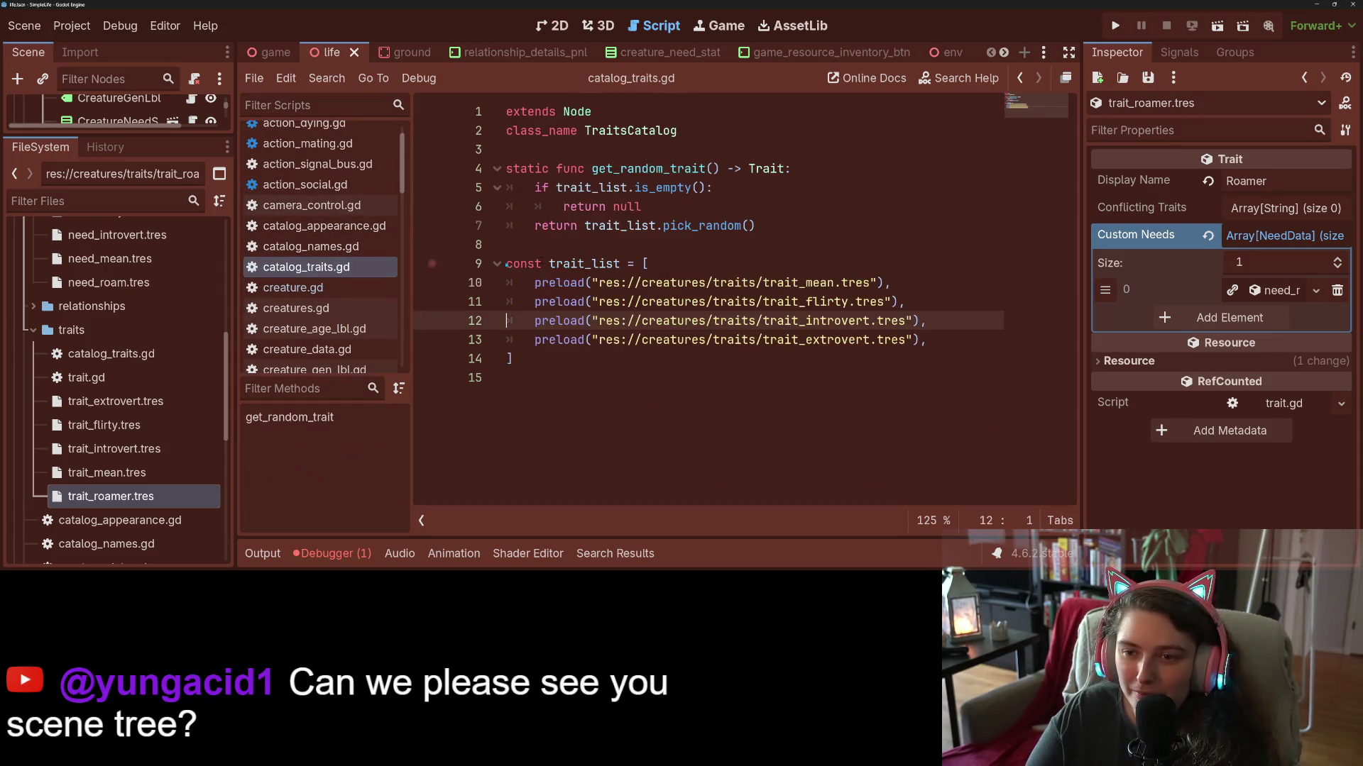
pyautogui.click(973, 342)
pyautogui.press('Return')
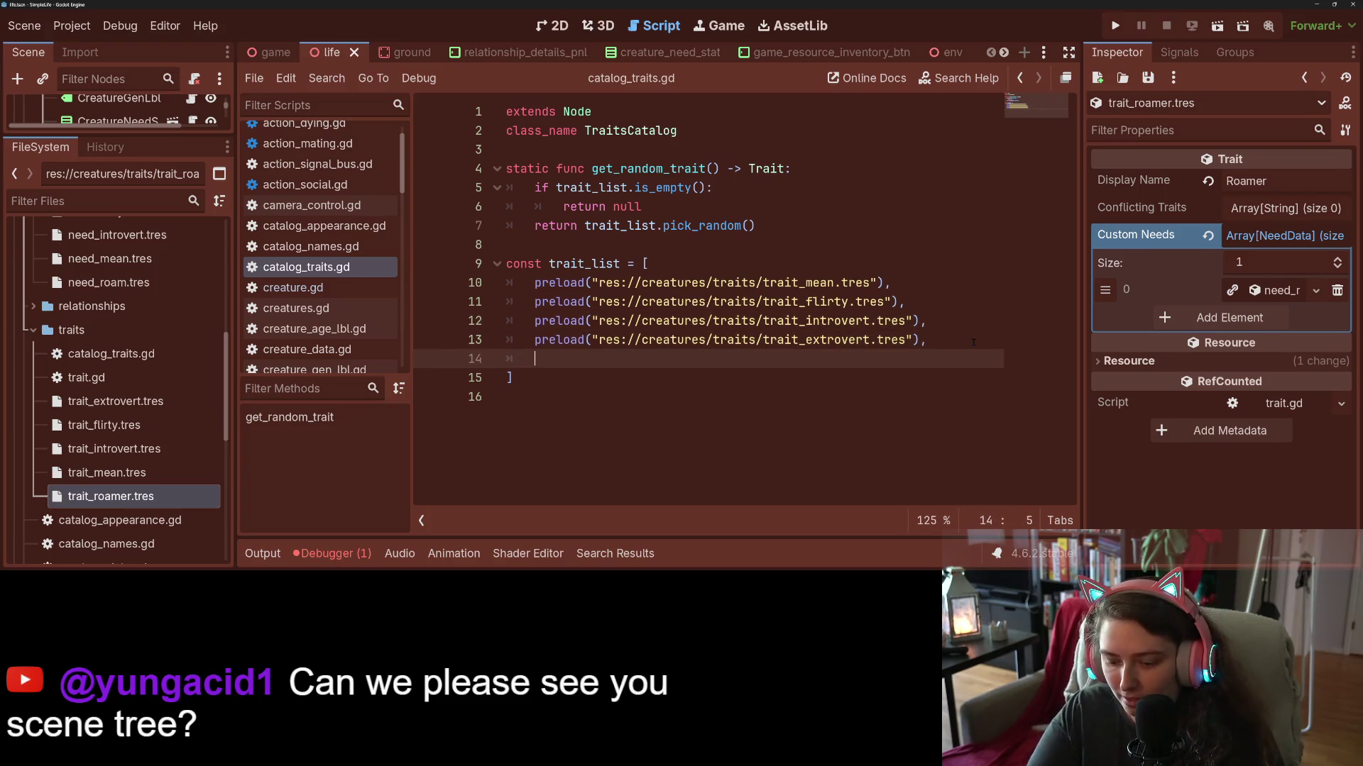
pyautogui.write('pre')
pyautogui.press('Return')
pyautogui.write('"')
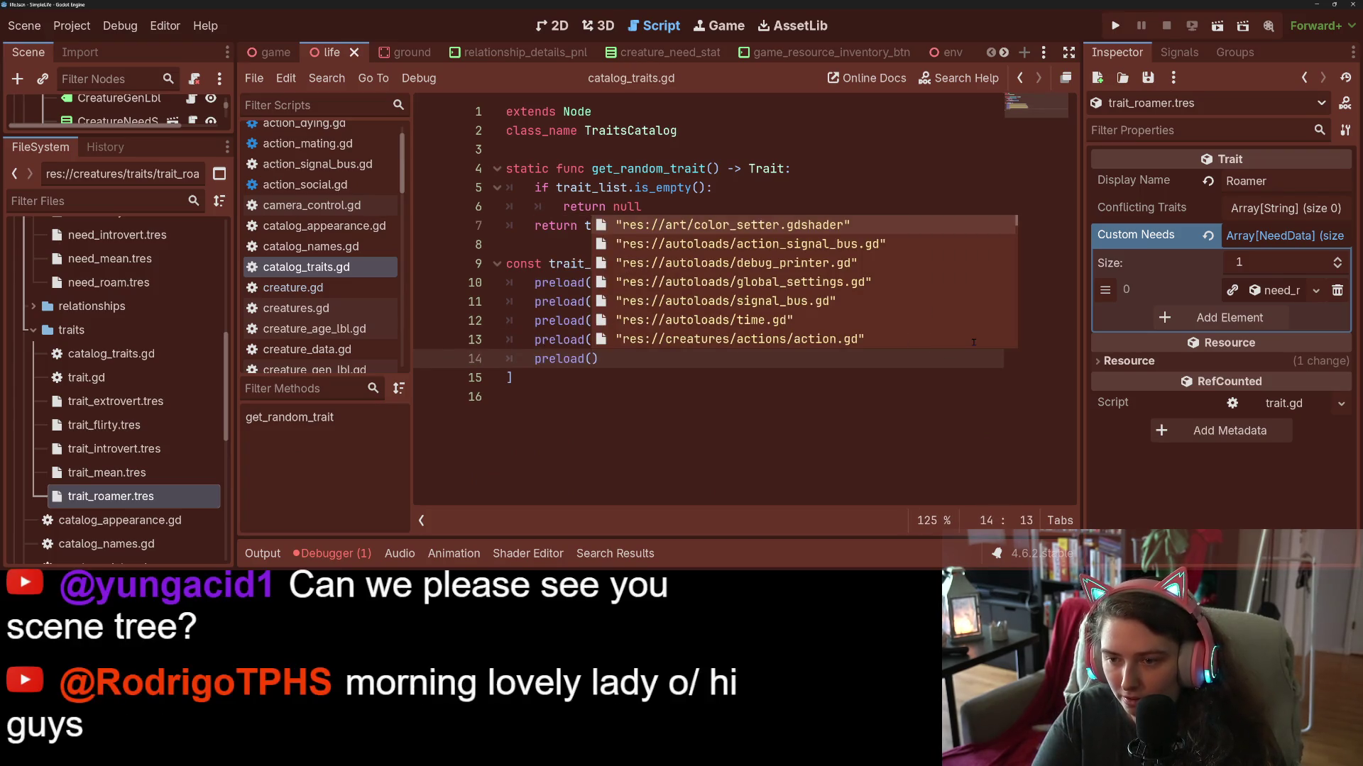
pyautogui.write('roam')
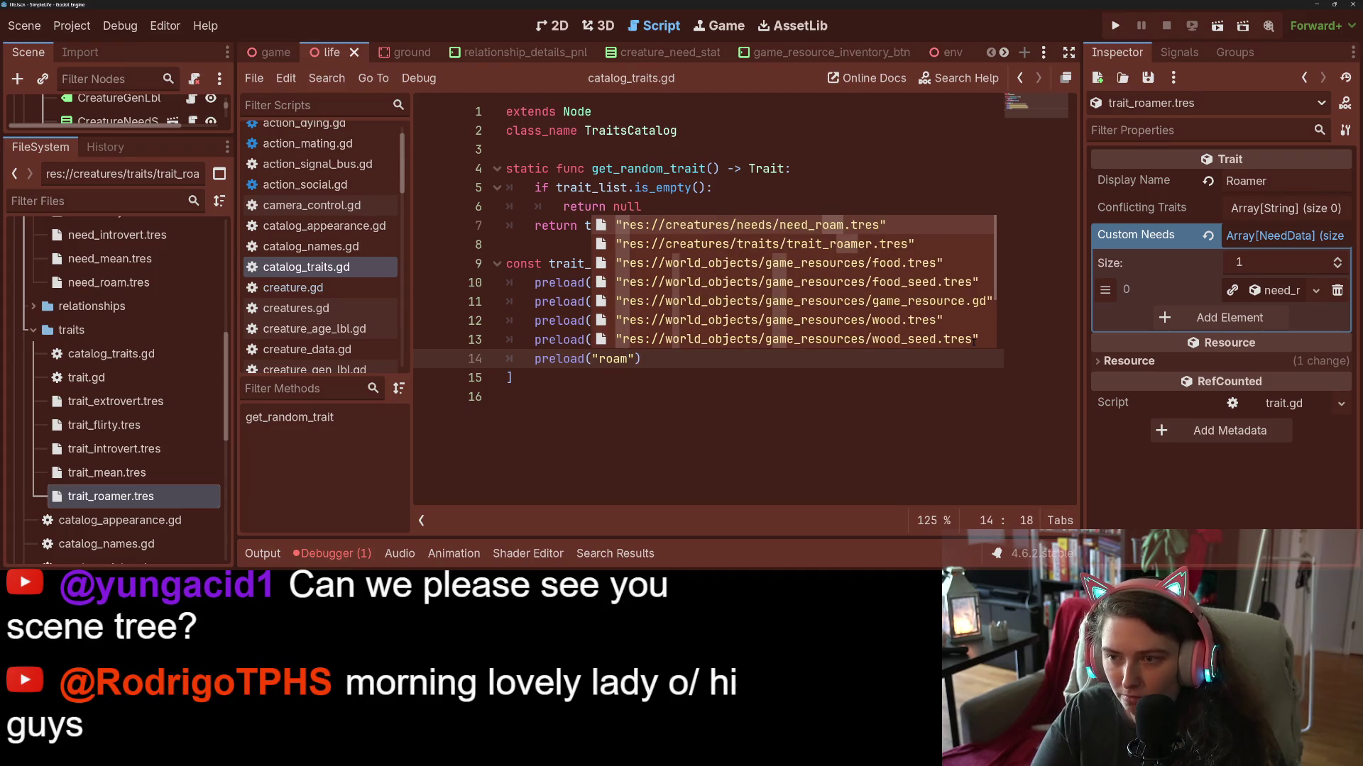
pyautogui.press('Down')
pyautogui.press('Return')
pyautogui.hotkey('ctrl', 's')
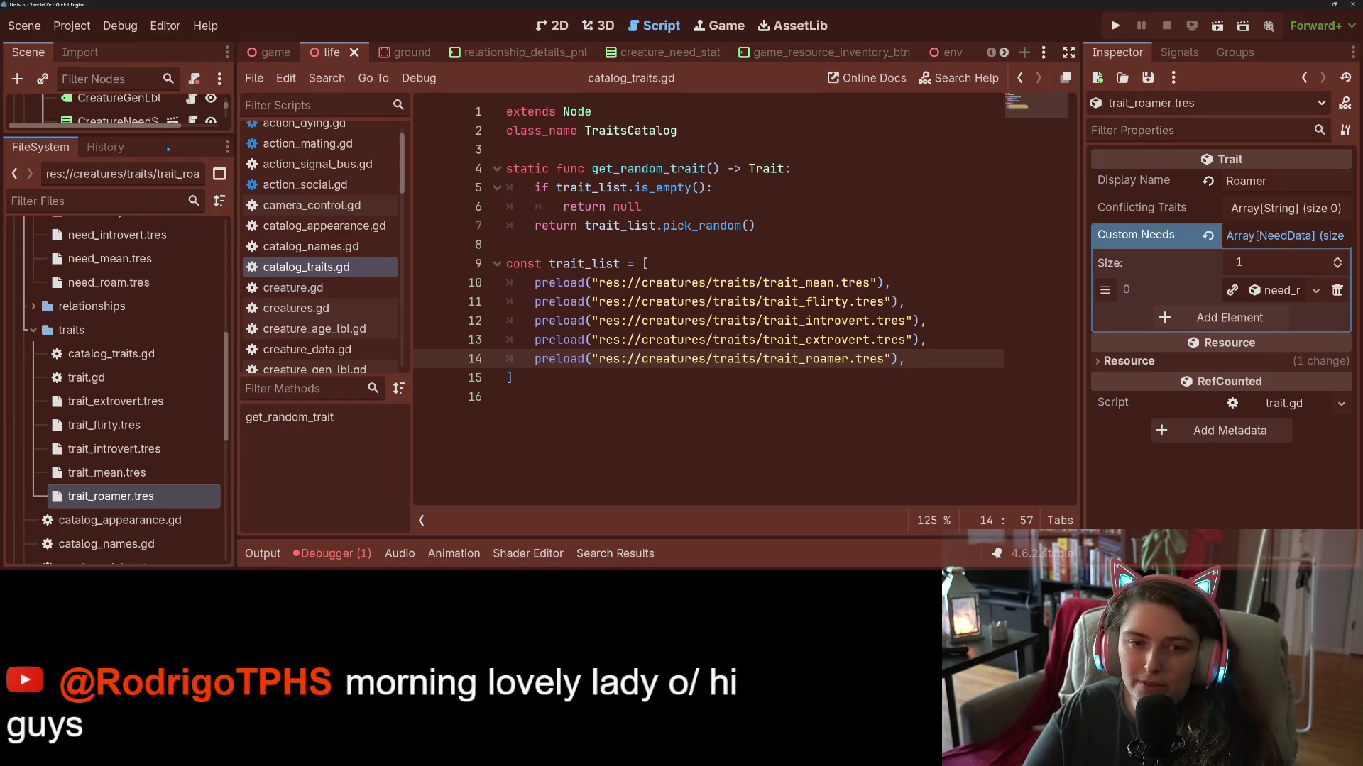
pyautogui.moveTo(117, 135); pyautogui.dragTo(117, 465)
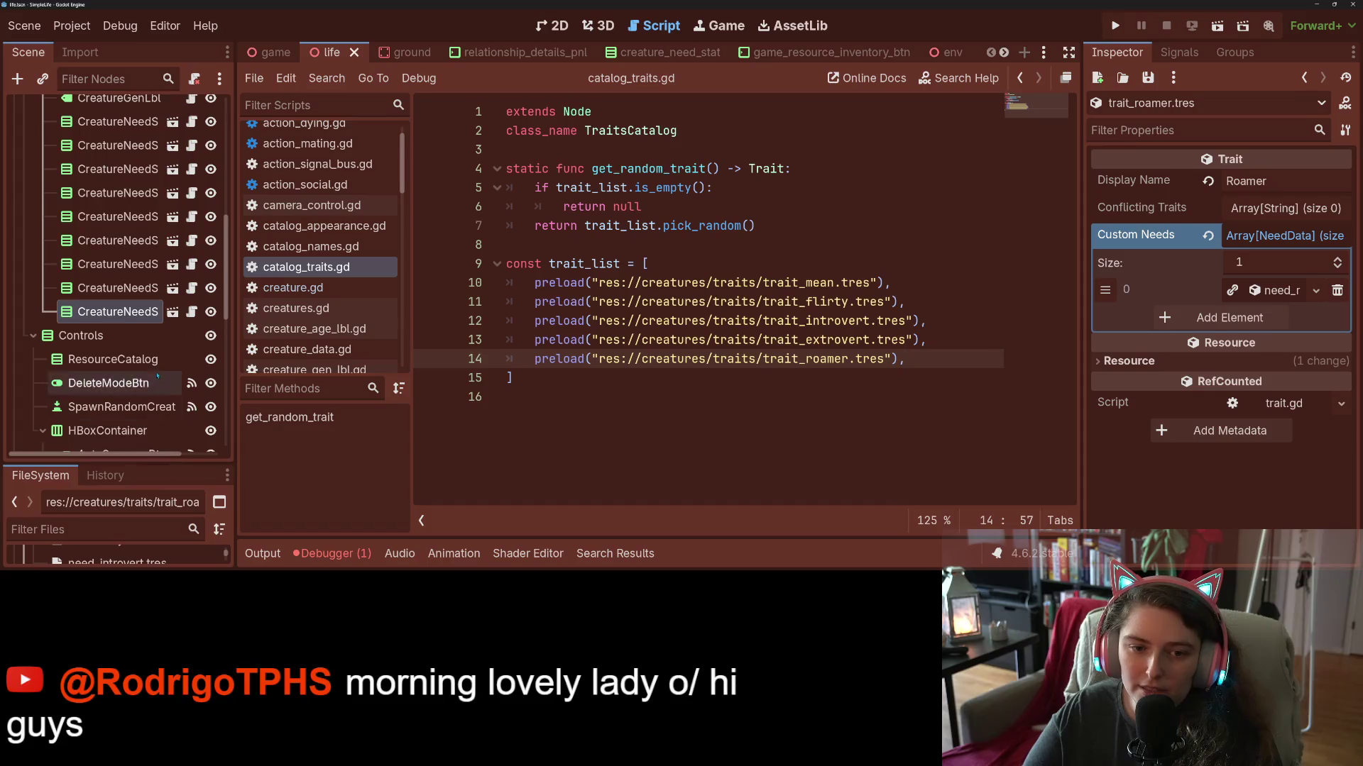
pyautogui.scroll(5, 44, 210)
pyautogui.click(42, 201)
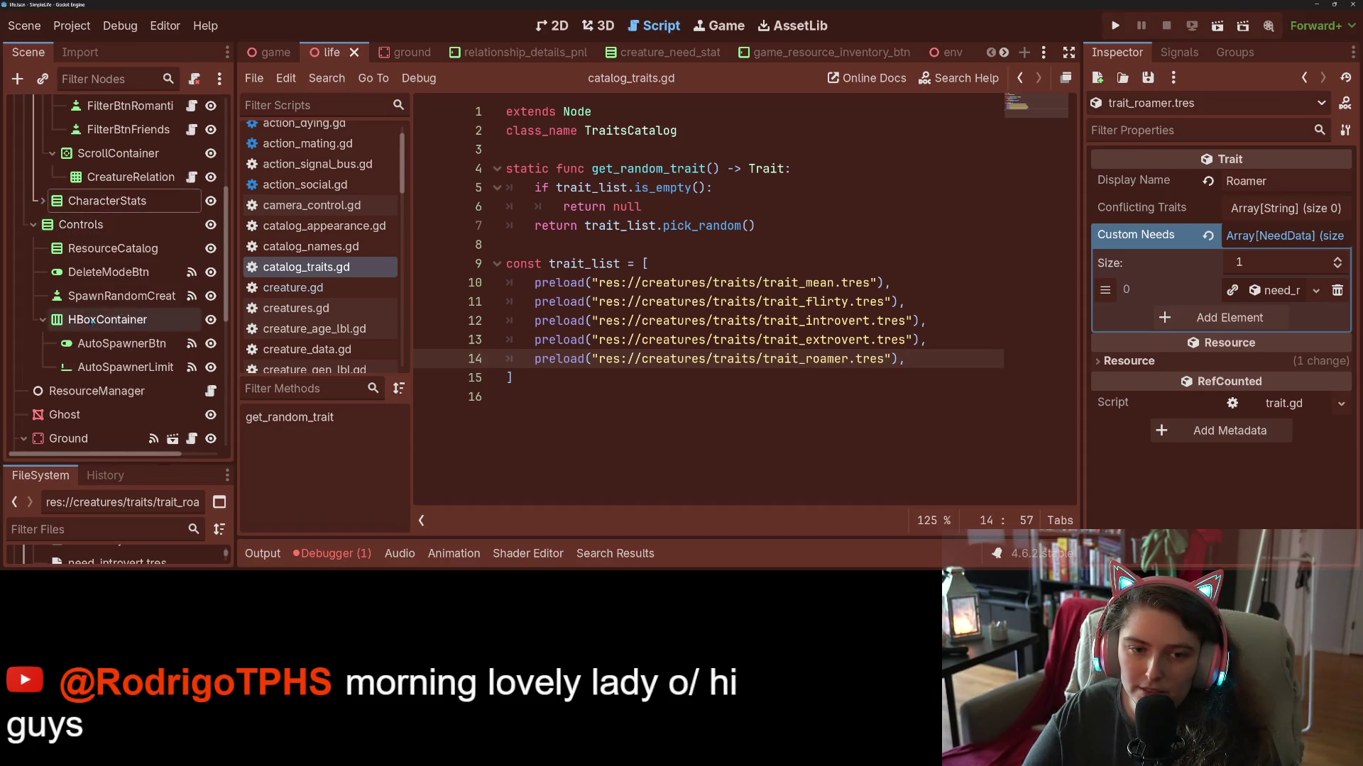
pyautogui.scroll(5, 44, 210)
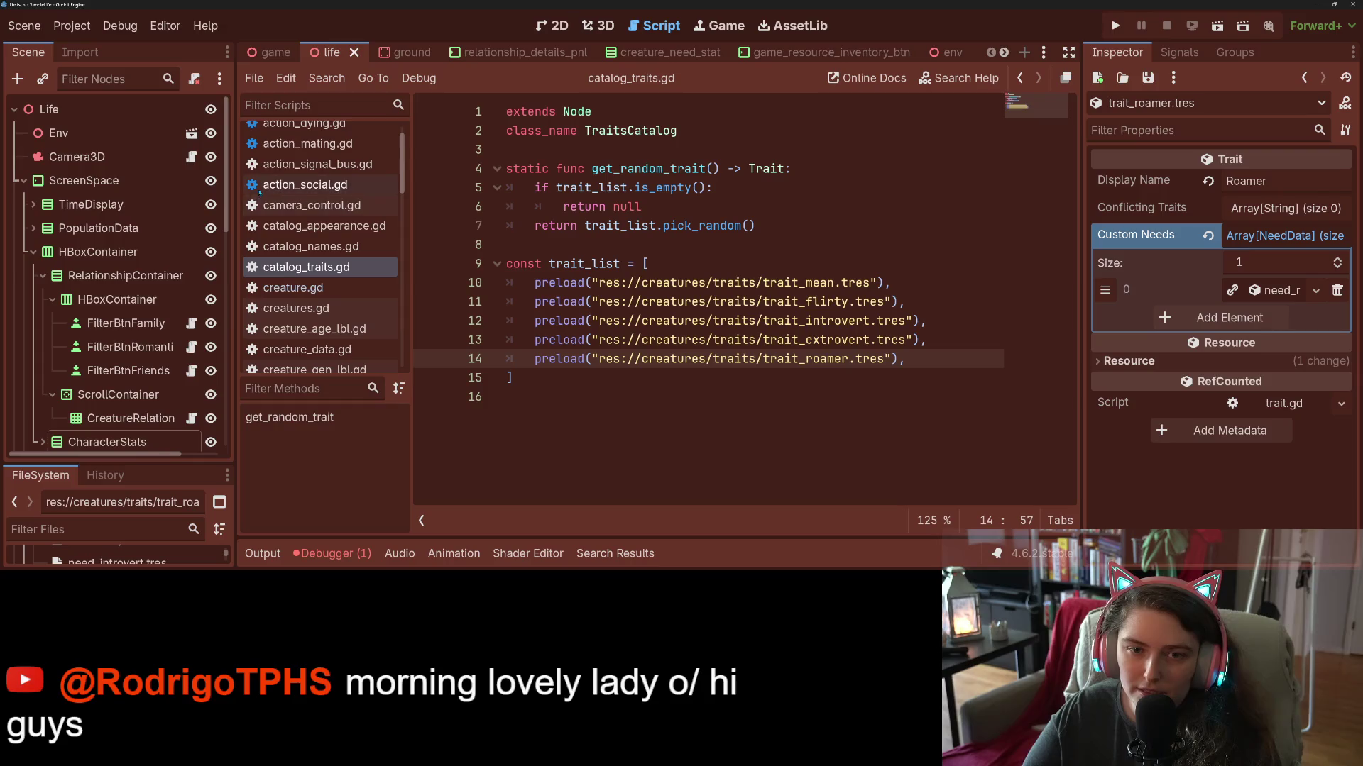
pyautogui.moveTo(235, 197); pyautogui.dragTo(370, 197)
pyautogui.scroll(-10, 157, 292)
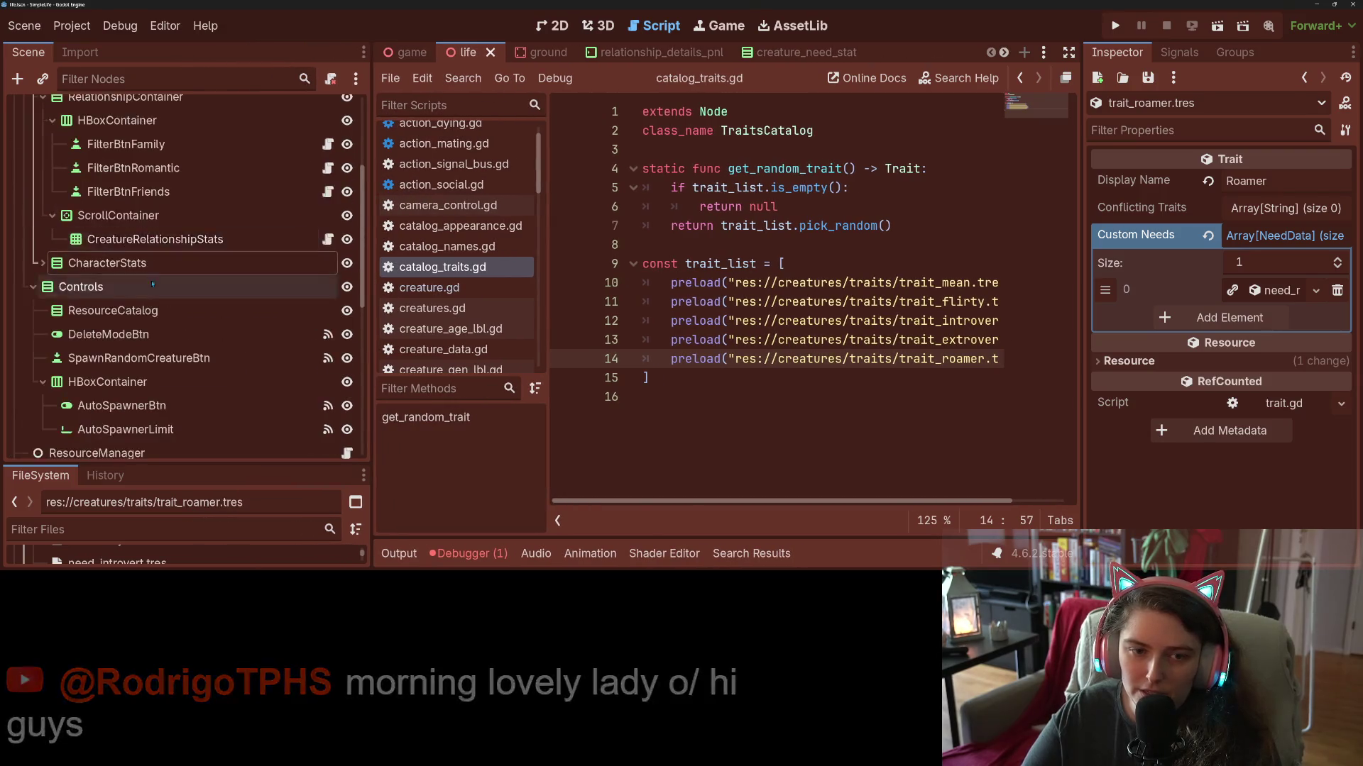
pyautogui.scroll(2, 157, 292)
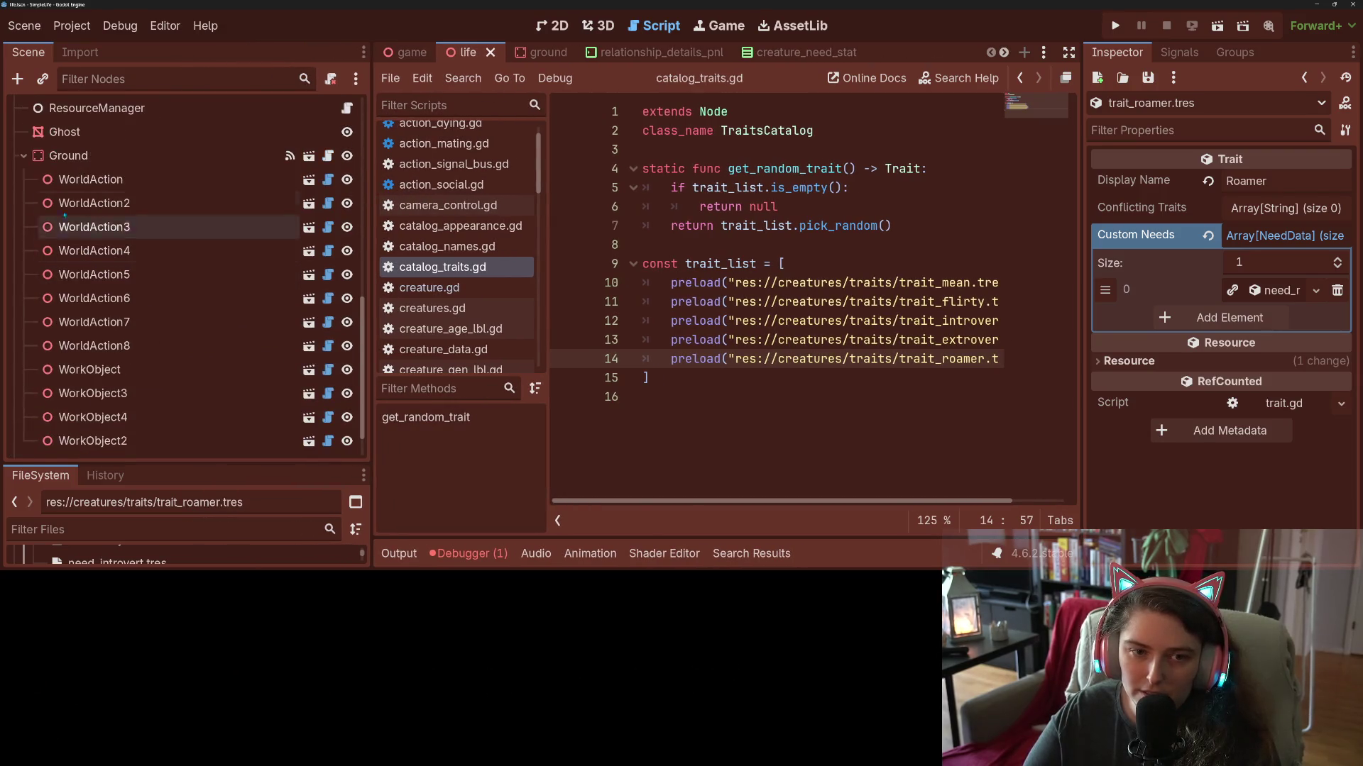
pyautogui.click(23, 156)
pyautogui.scroll(10, 159, 336)
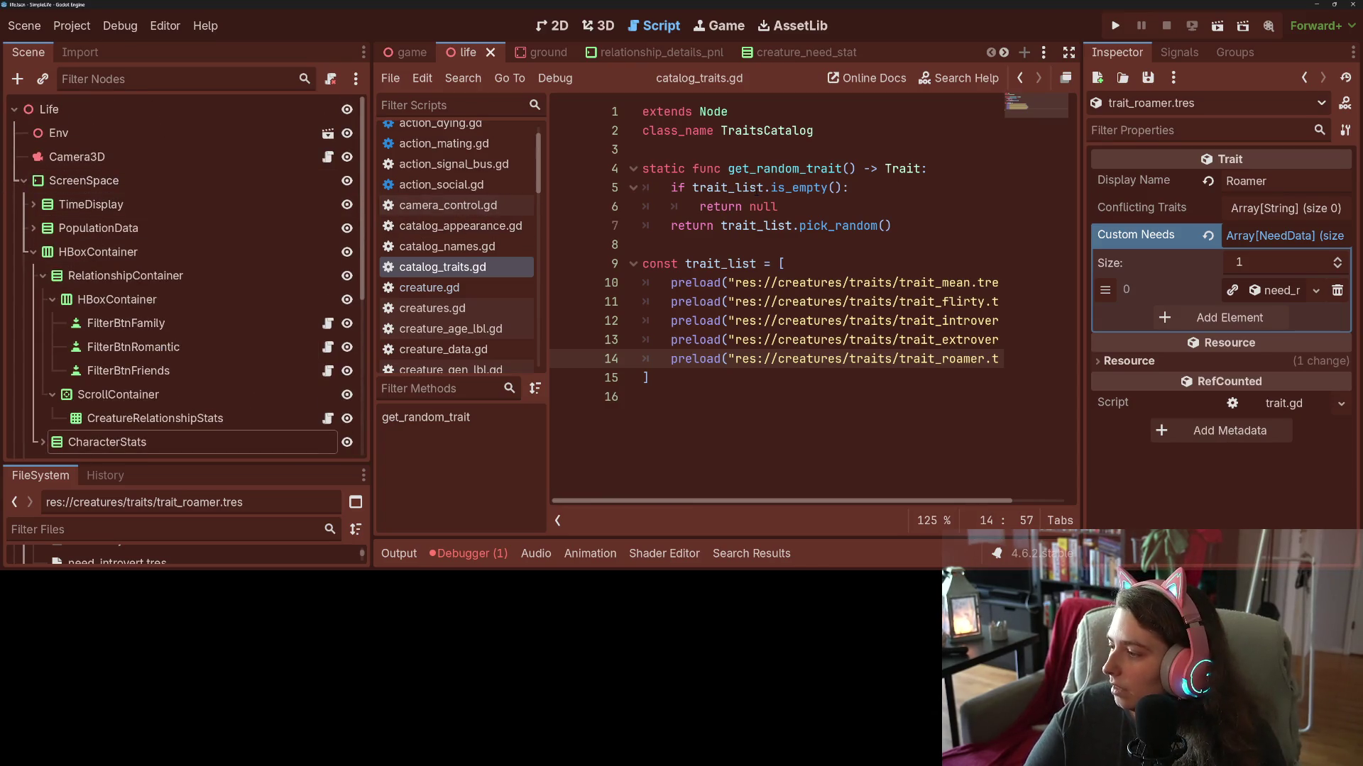
pyautogui.scroll(-4, 709, 52)
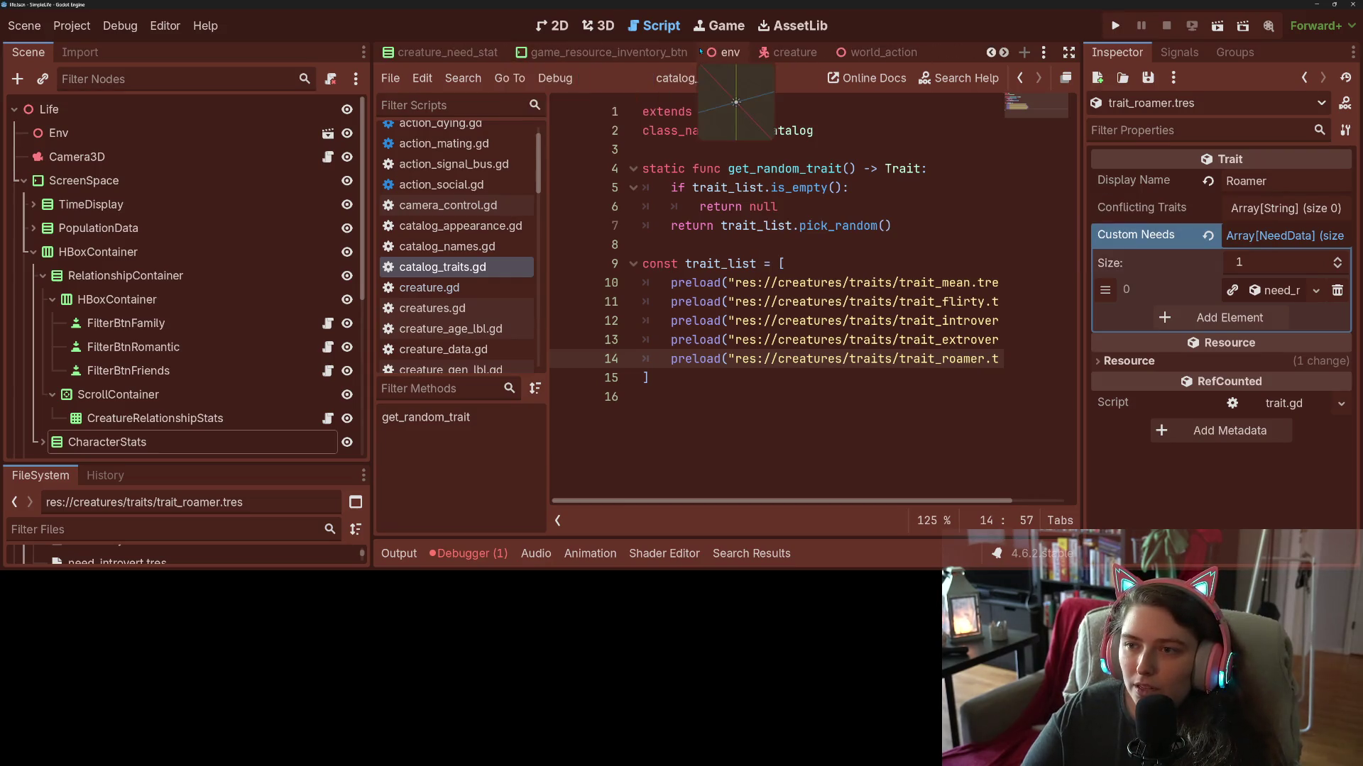
pyautogui.click(791, 51)
# Duplicate the ActionIdle node and rename the copy to ActionRoam.
pyautogui.scroll(-3, 212, 298)
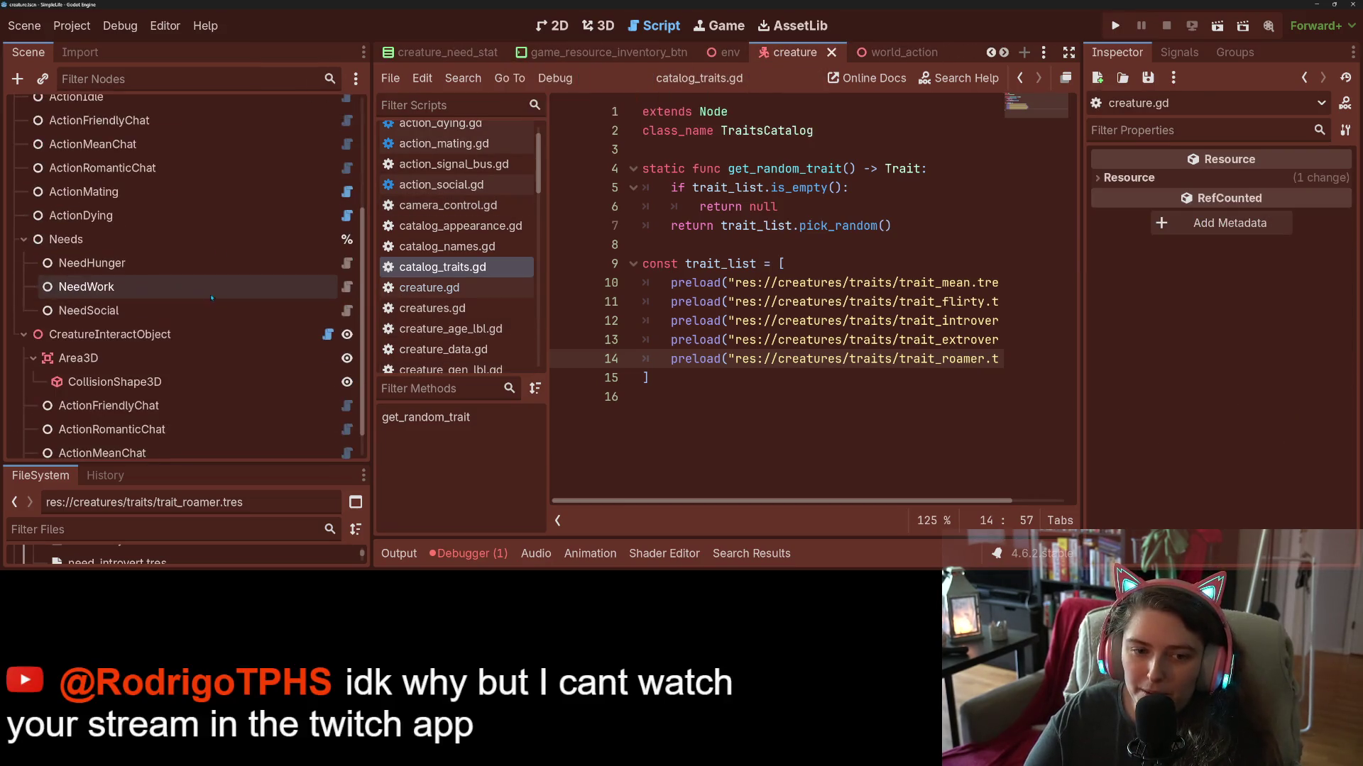
pyautogui.scroll(-1, 212, 301)
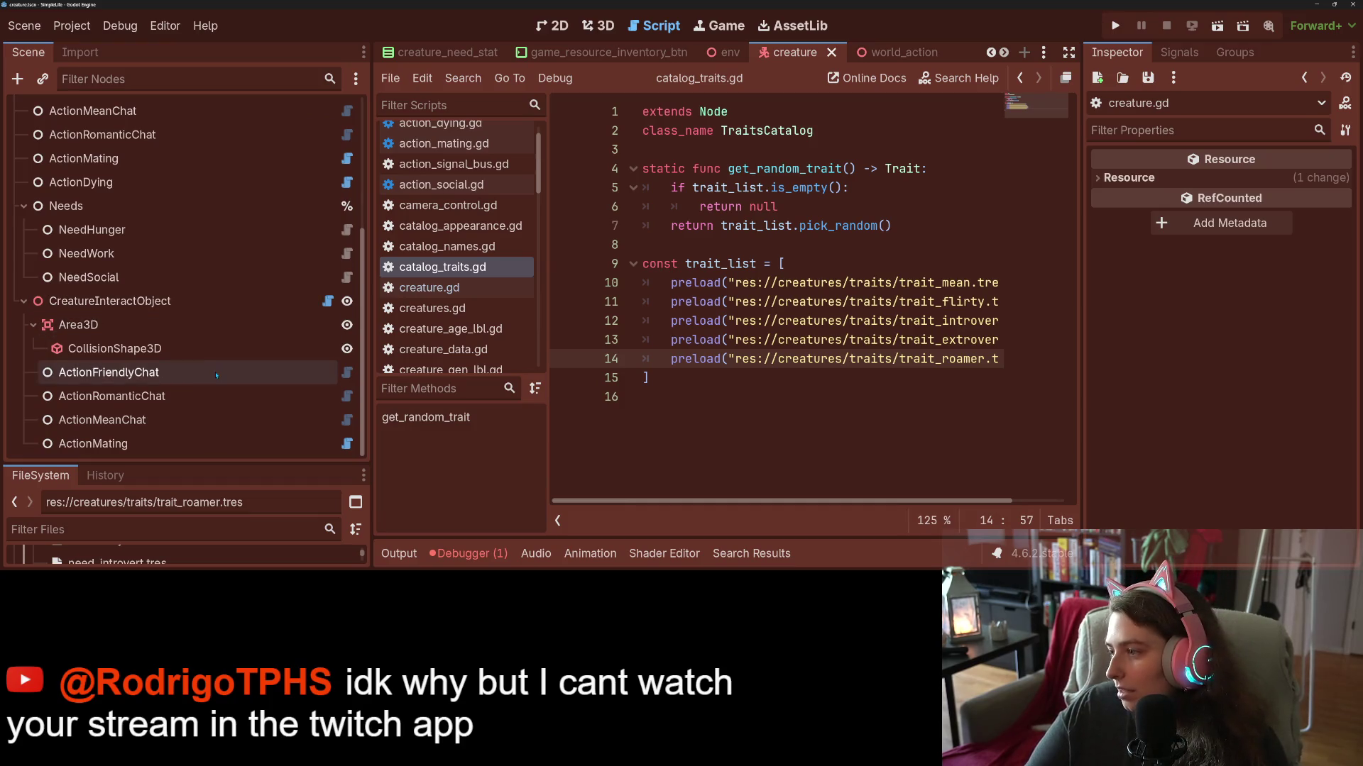
pyautogui.scroll(5, 217, 376)
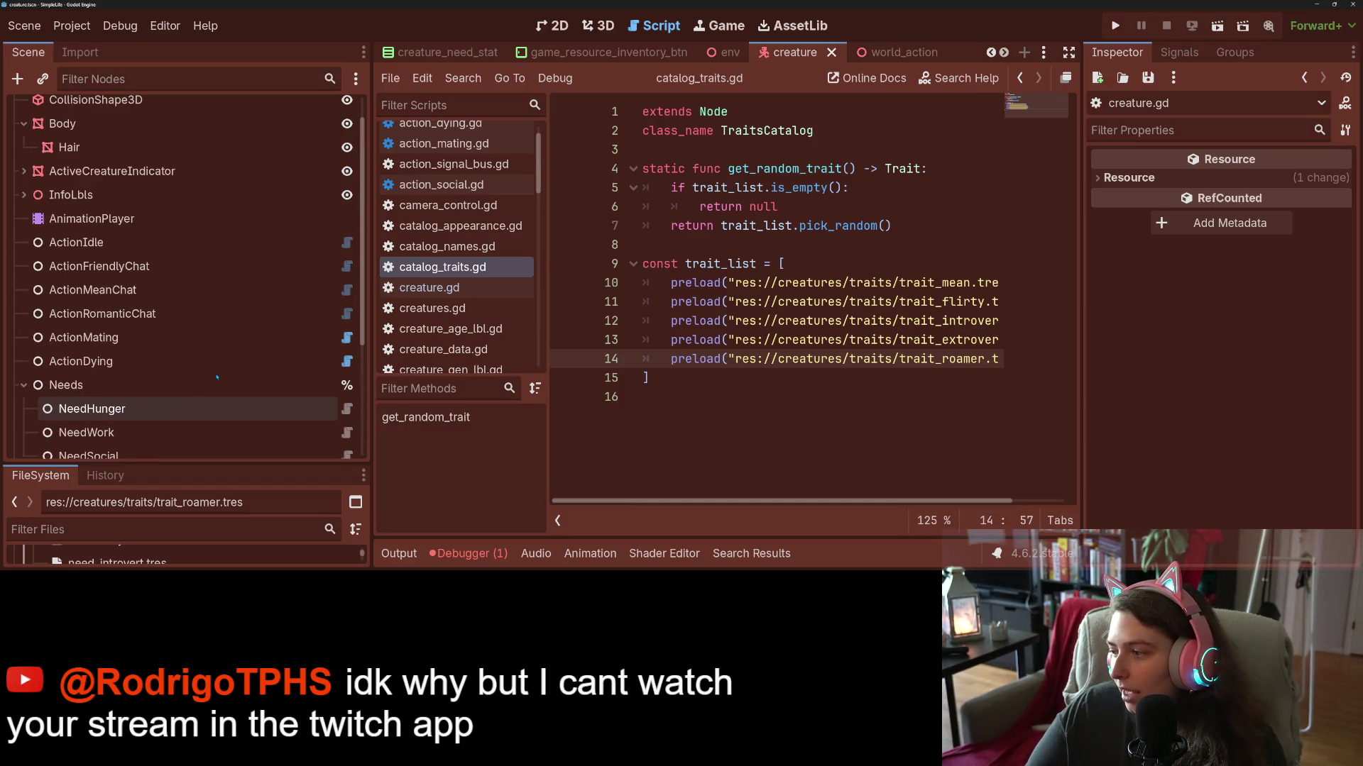
pyautogui.scroll(1, 216, 377)
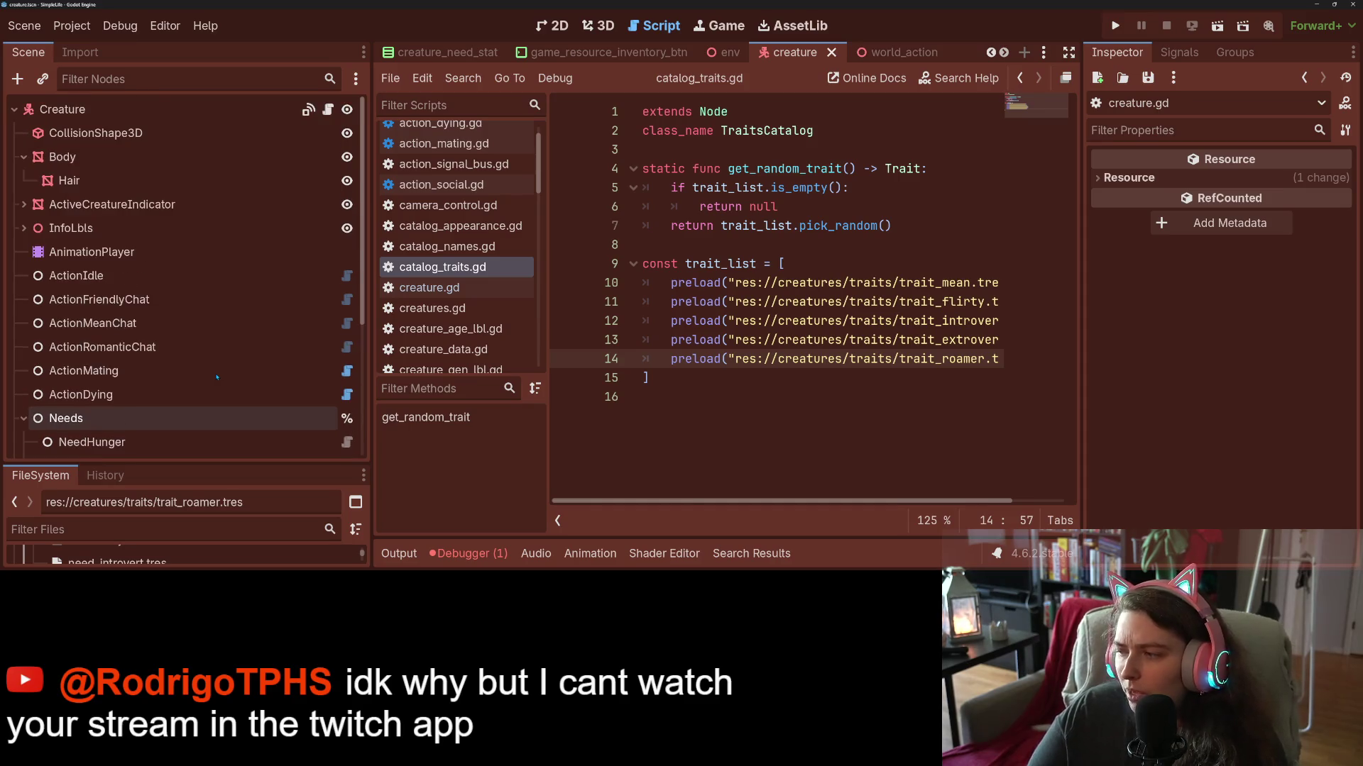
pyautogui.click(99, 252)
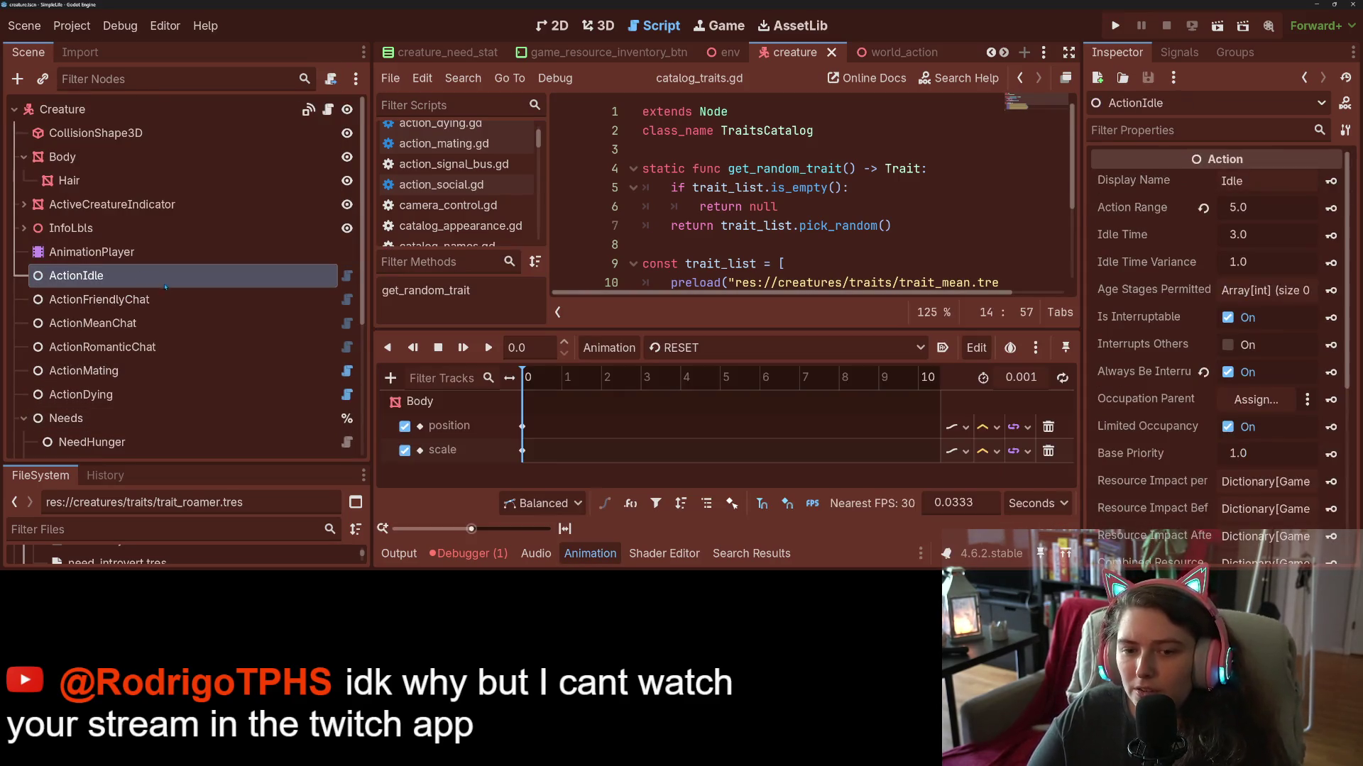
pyautogui.hotkey('ctrl', 'd')
pyautogui.rightClick(127, 302)
pyautogui.click(191, 265)
pyautogui.press('Right')
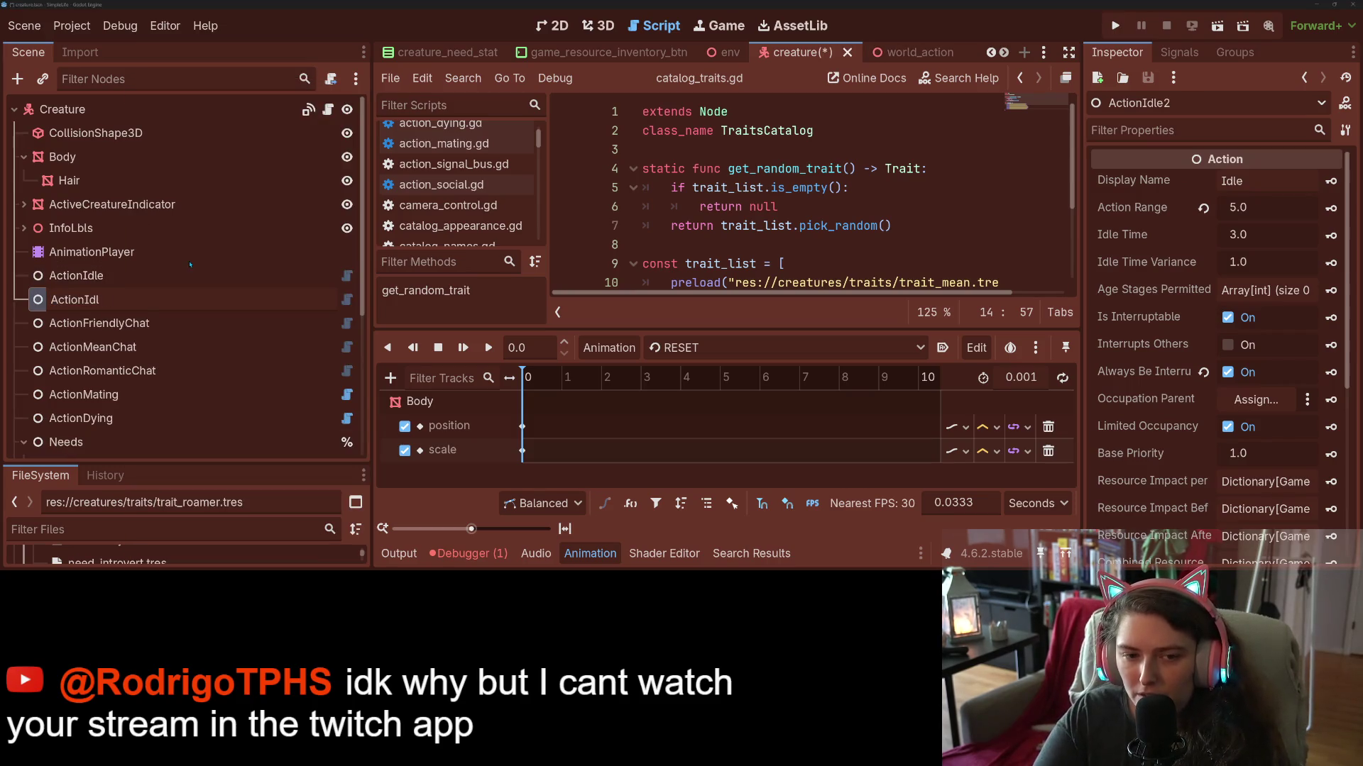
pyautogui.write('Roam')
pyautogui.press('Return')
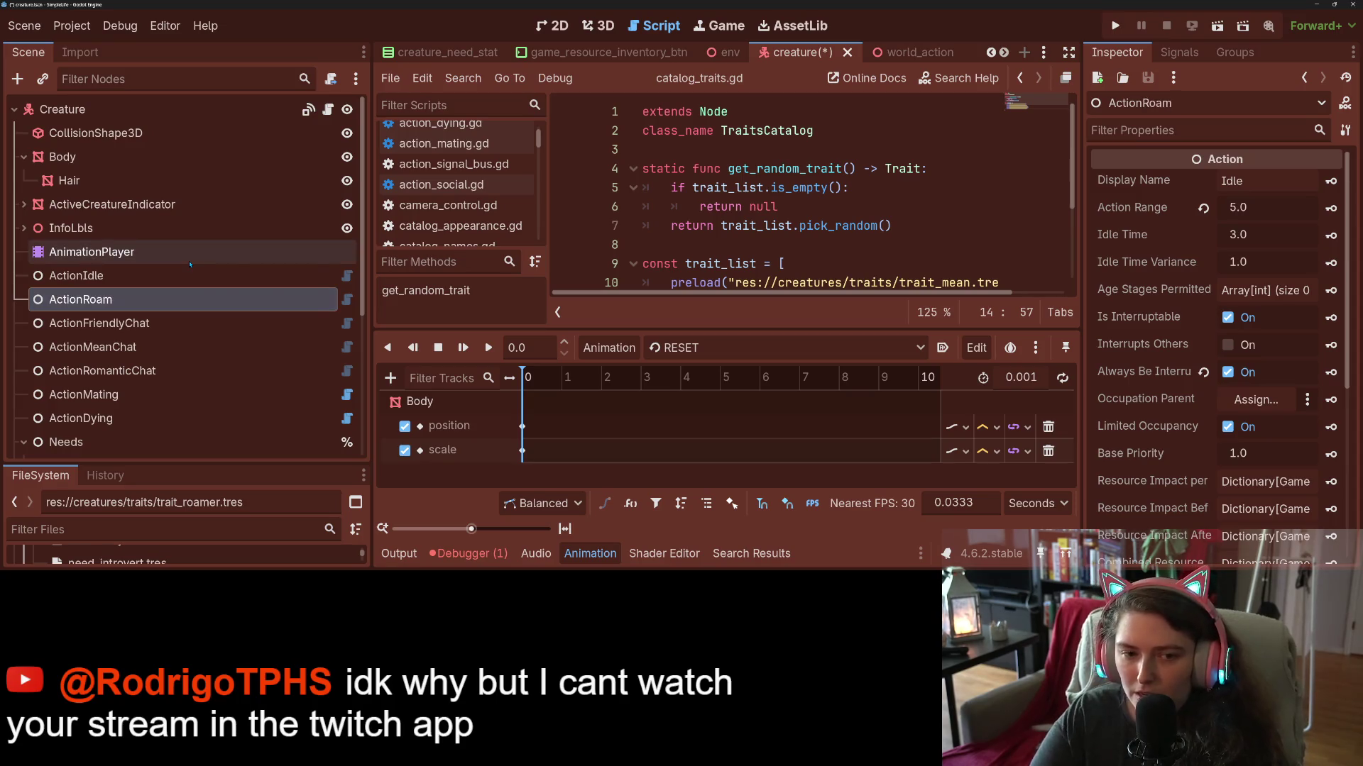
# Expand ActionRoam's Need Impact dictionary to check the available need keys, then collapse it.
pyautogui.scroll(-5, 1200, 457)
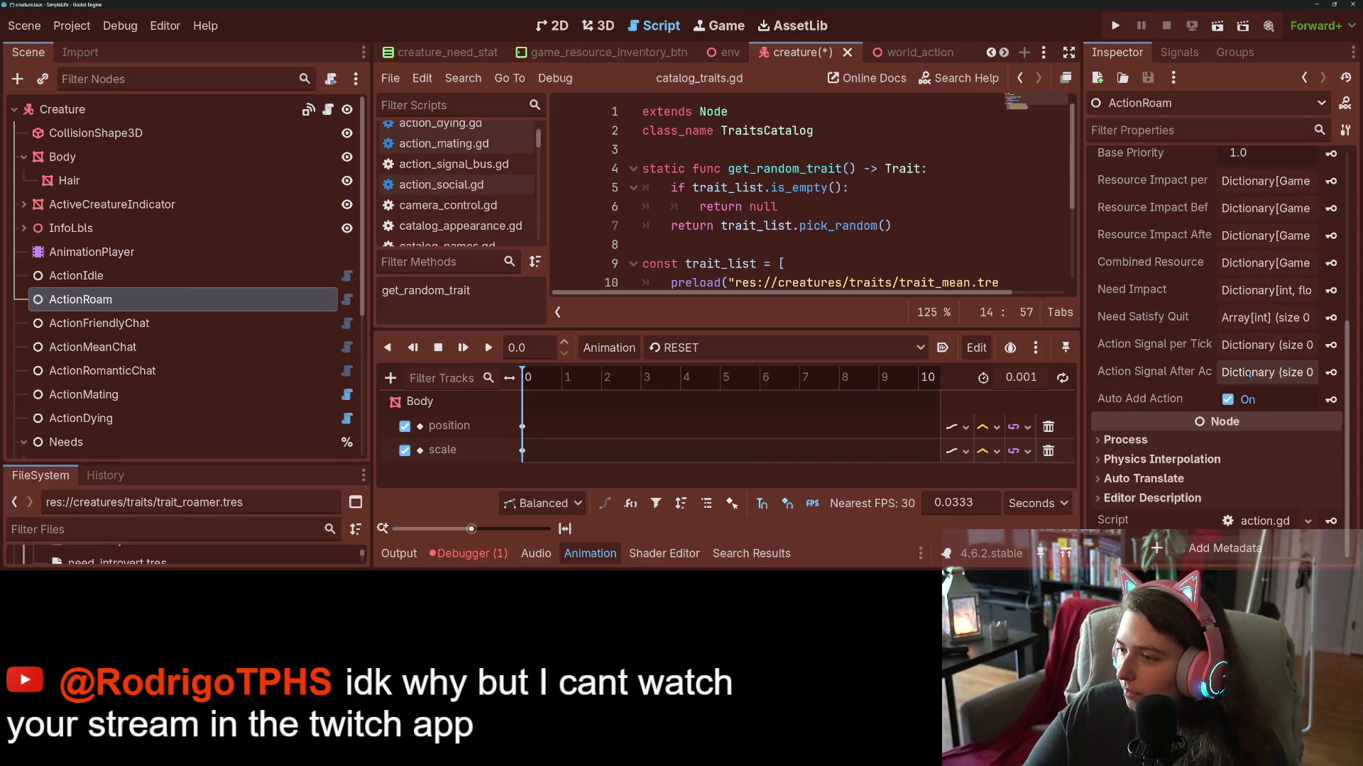
pyautogui.click(1266, 291)
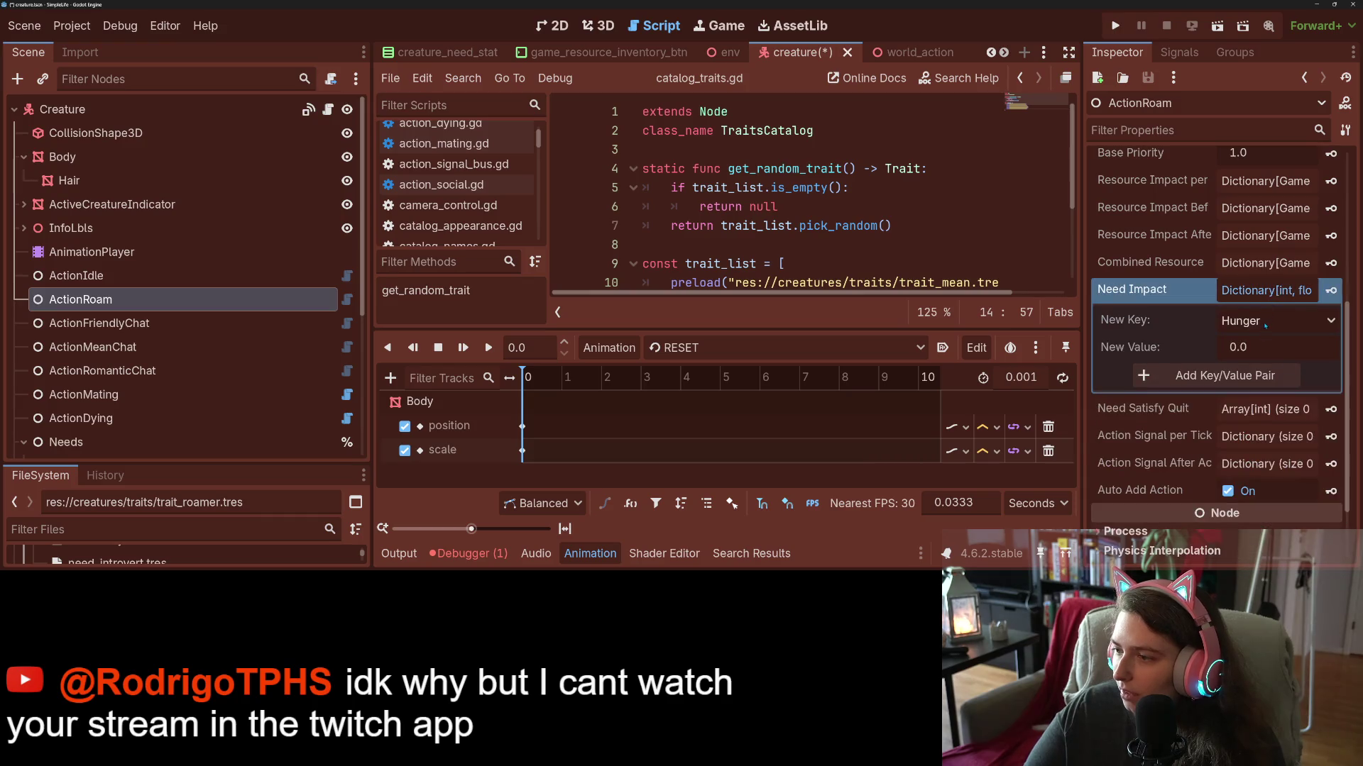
pyautogui.click(1265, 323)
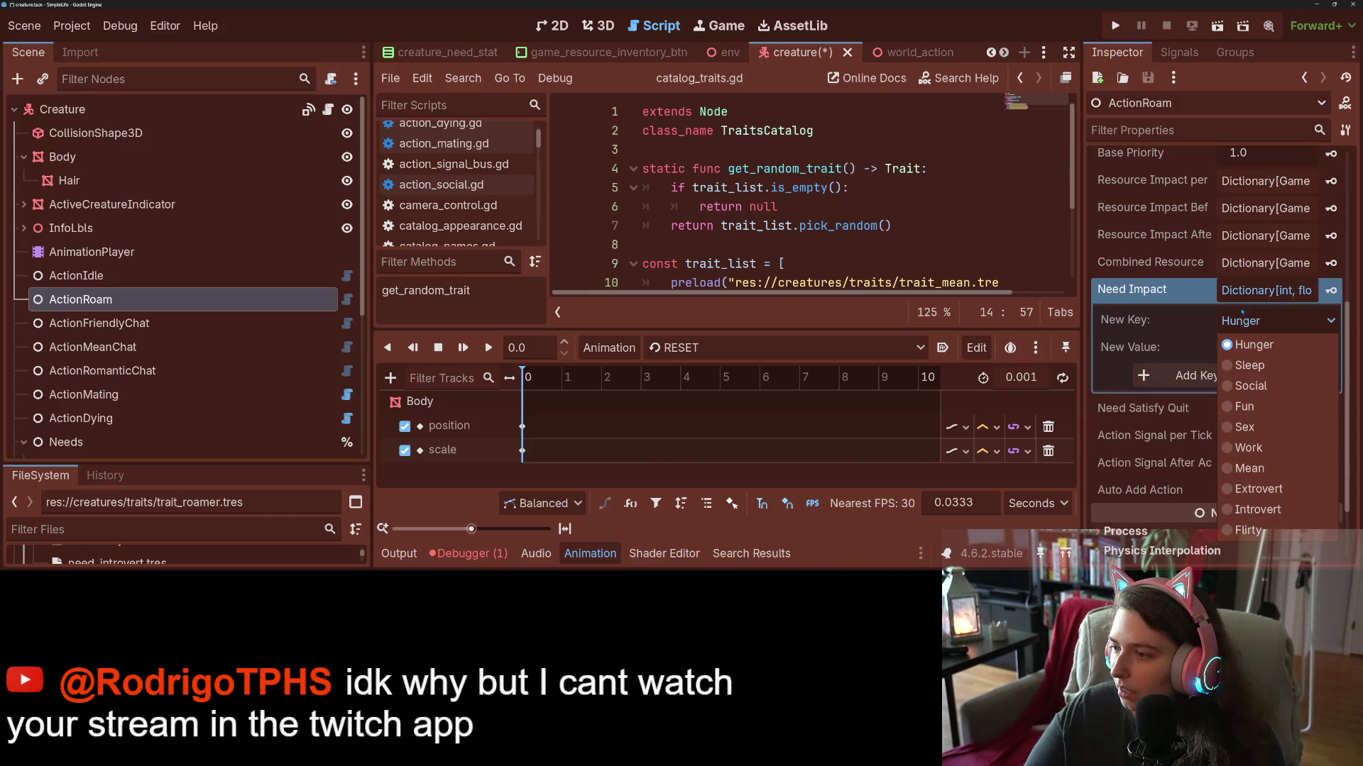
pyautogui.click(1242, 316)
pyautogui.click(1266, 291)
# Set ActionRoam's display name to 'Roam' and its action range to 10.
pyautogui.scroll(5, 1226, 325)
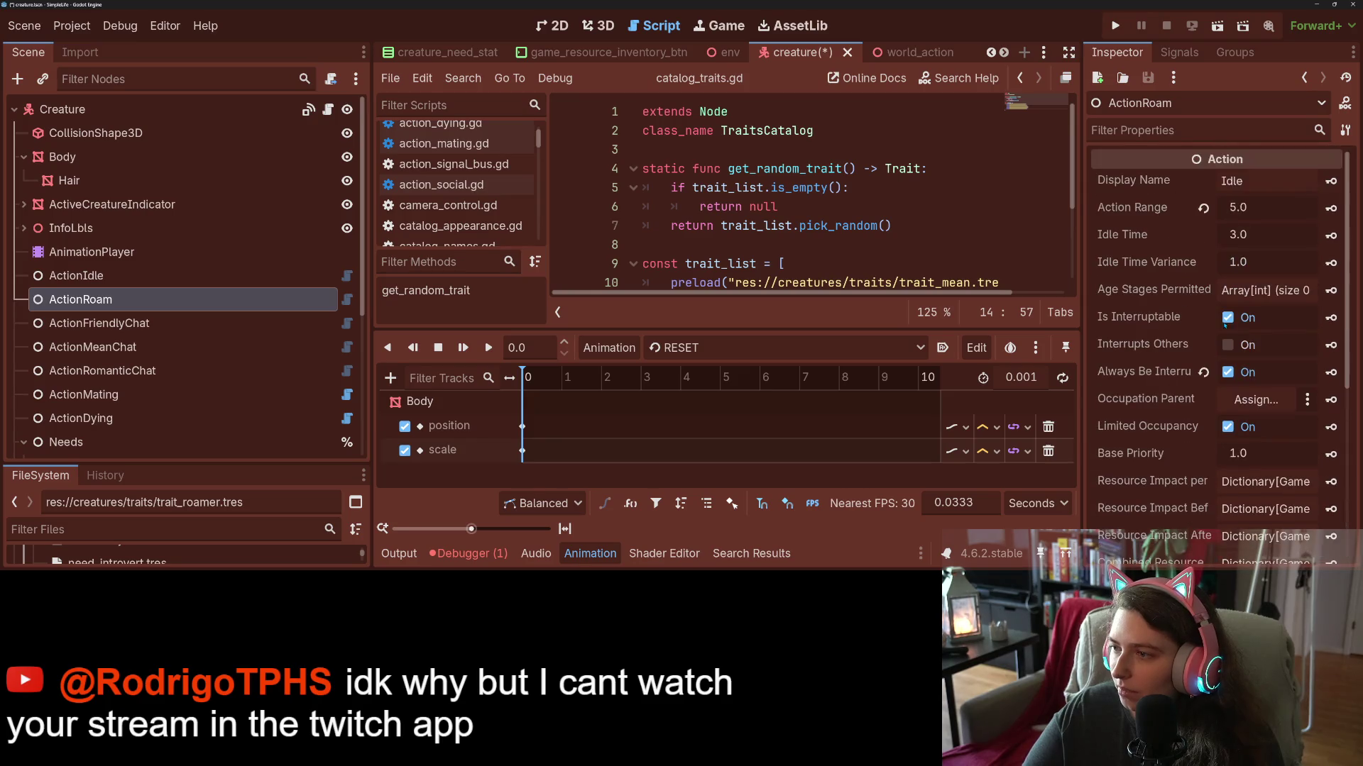
pyautogui.doubleClick(1263, 181)
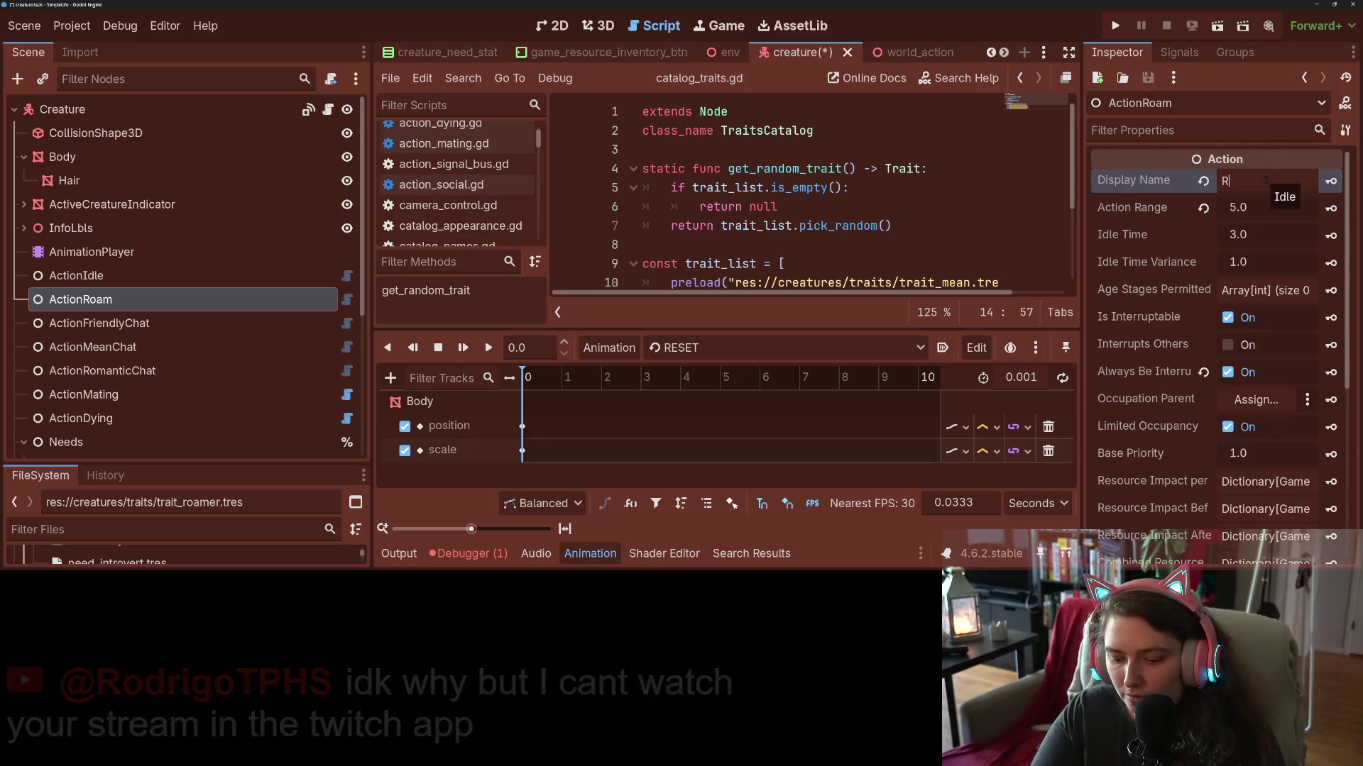
pyautogui.write('Roam')
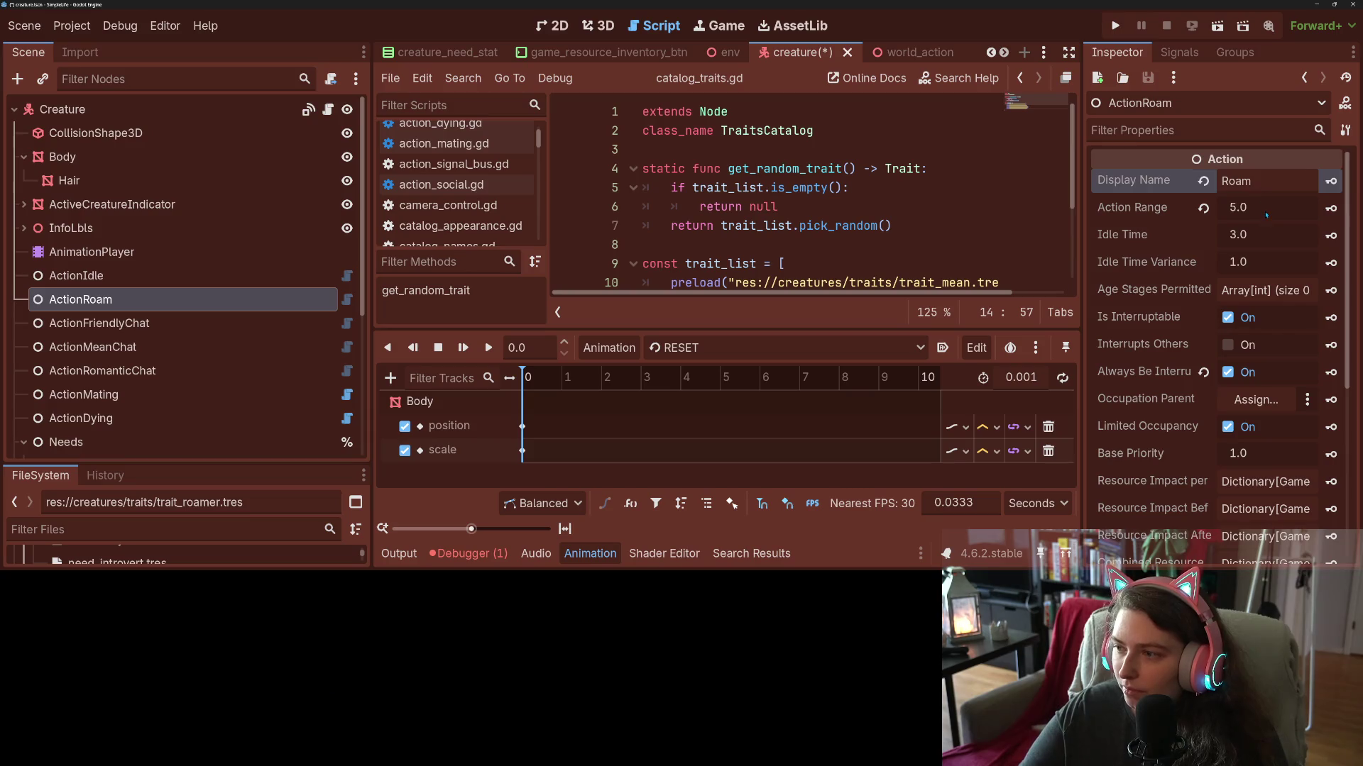
pyautogui.click(1265, 210)
pyautogui.write('10')
pyautogui.press('Return')
# Set ActionRoam's idle time to 0.5 and idle time variance to 0.45, then save the scene.
pyautogui.click(1257, 237)
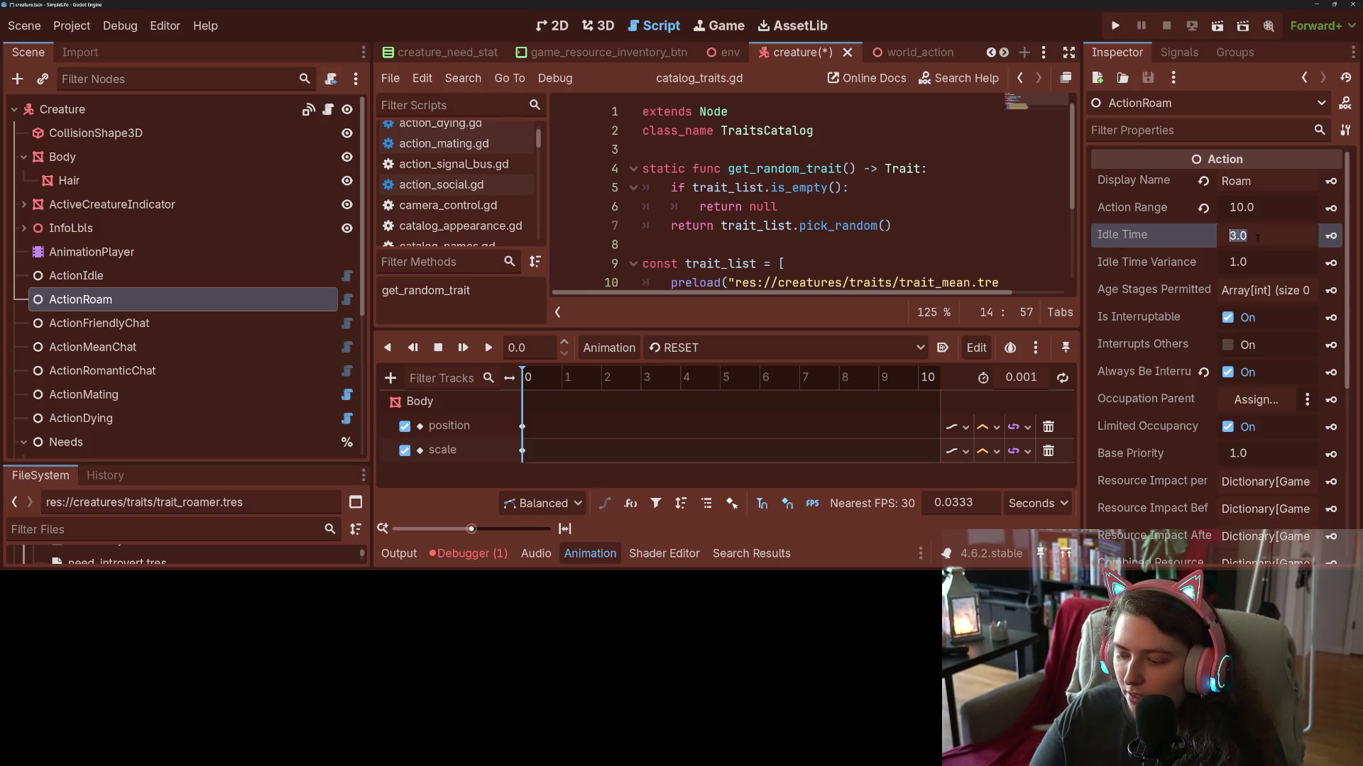
pyautogui.write('0.5')
pyautogui.press('Return')
pyautogui.click(1260, 263)
pyautogui.write('0.')
pyautogui.press('BackSpace')
pyautogui.write('25')
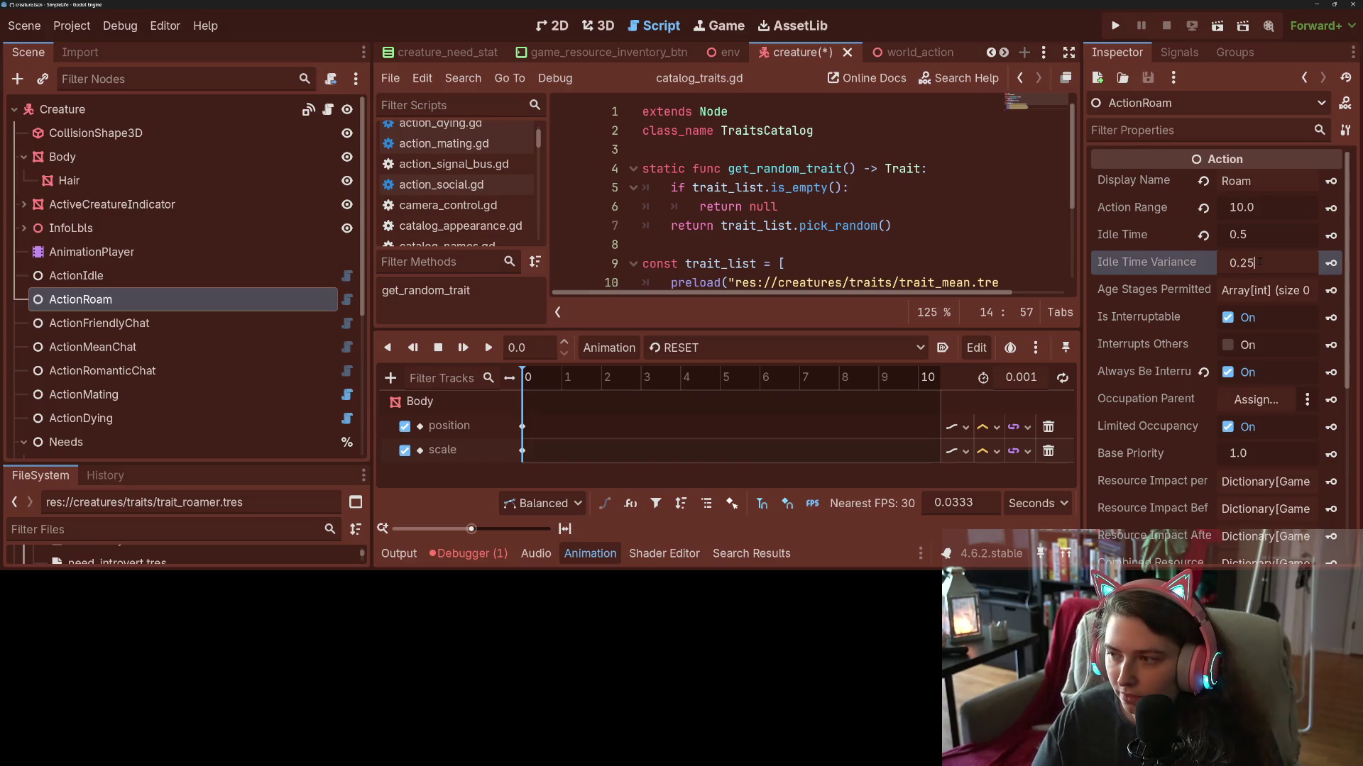
pyautogui.press('BackSpace')
pyautogui.press('BackSpace')
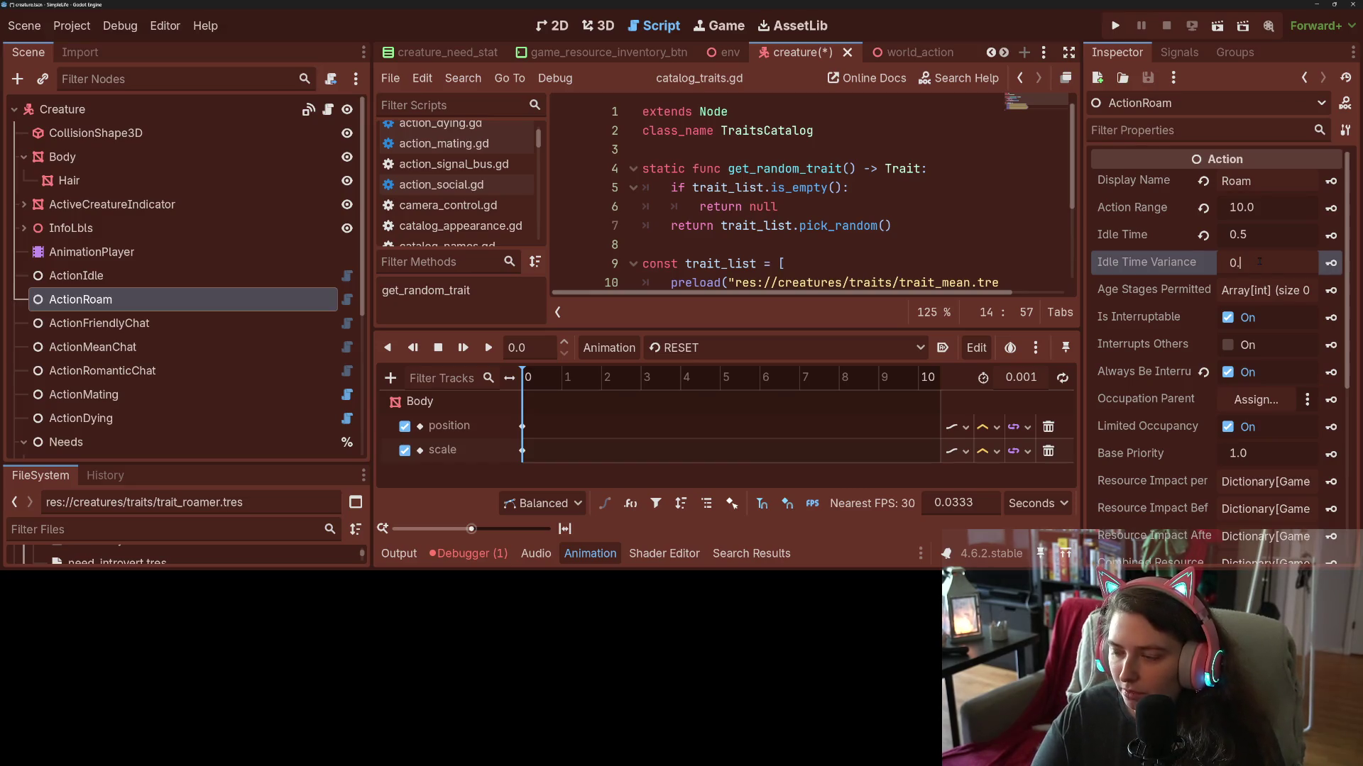
pyautogui.write('45')
pyautogui.press('Return')
pyautogui.hotkey('ctrl', 's')
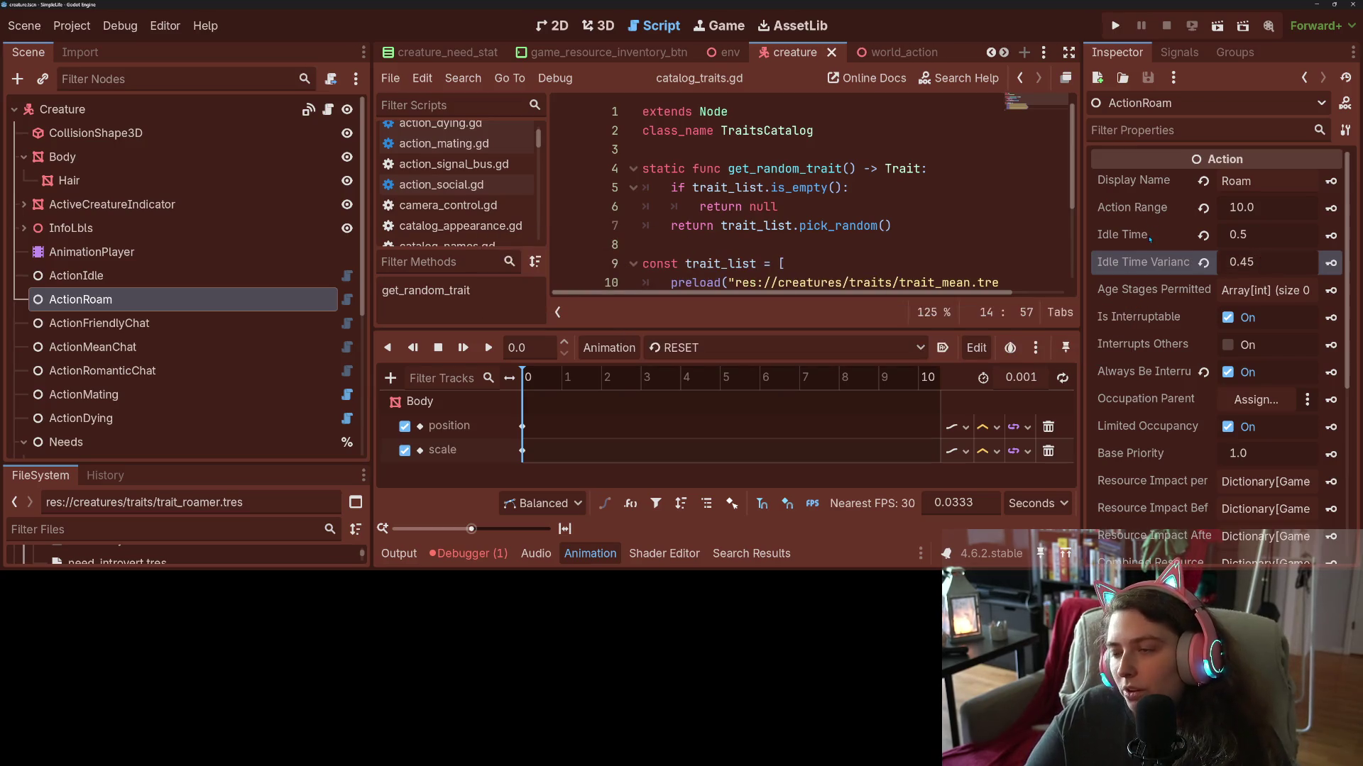
# Select the Creature root node to show its Action Options in the Inspector.
pyautogui.scroll(-5, 1175, 281)
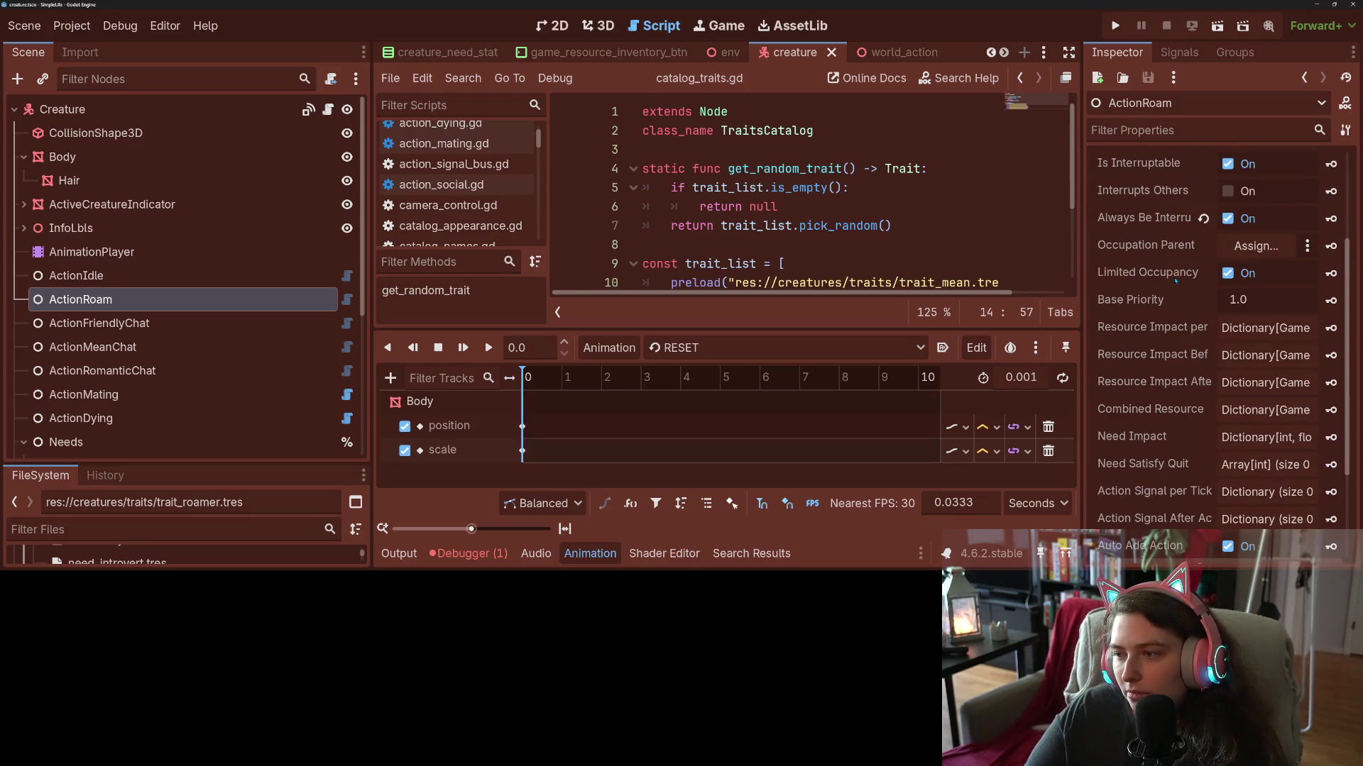
pyautogui.scroll(5, 1175, 281)
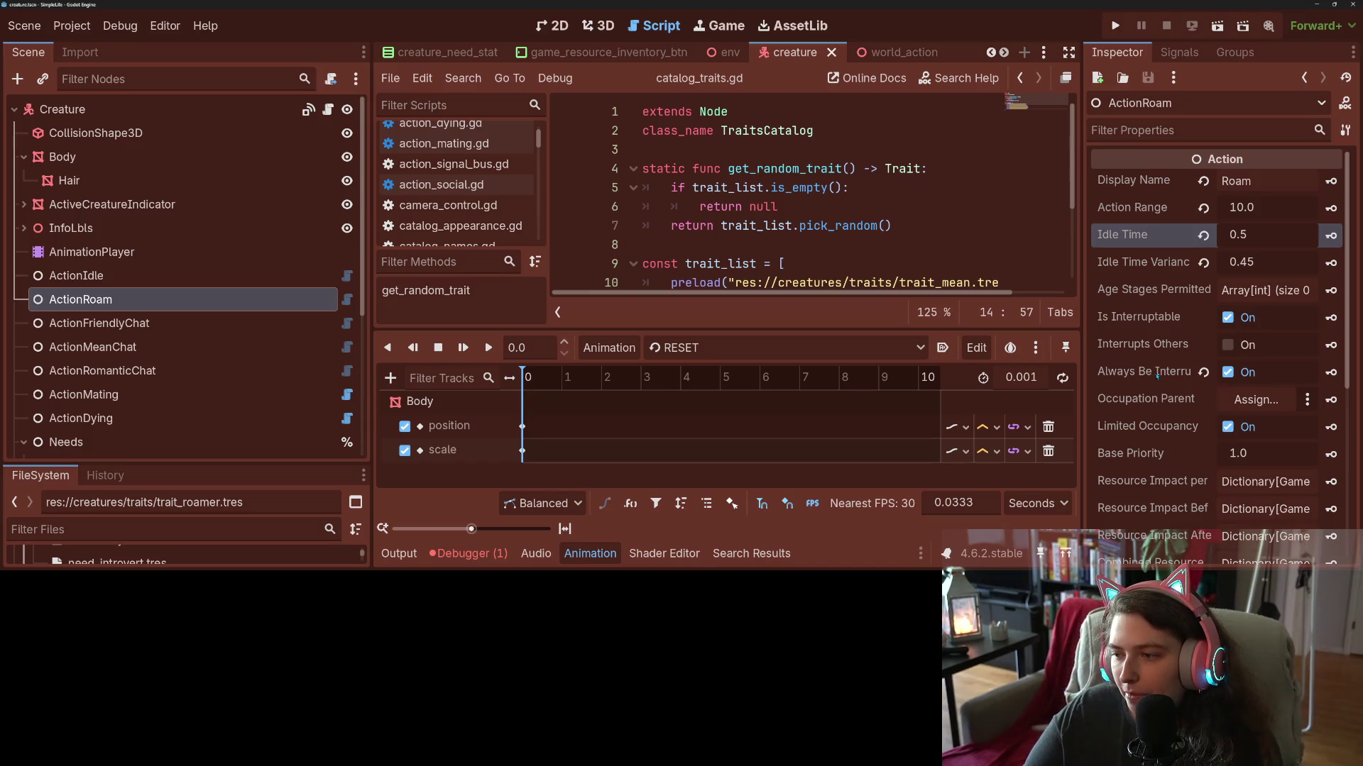
pyautogui.scroll(-3, 1157, 376)
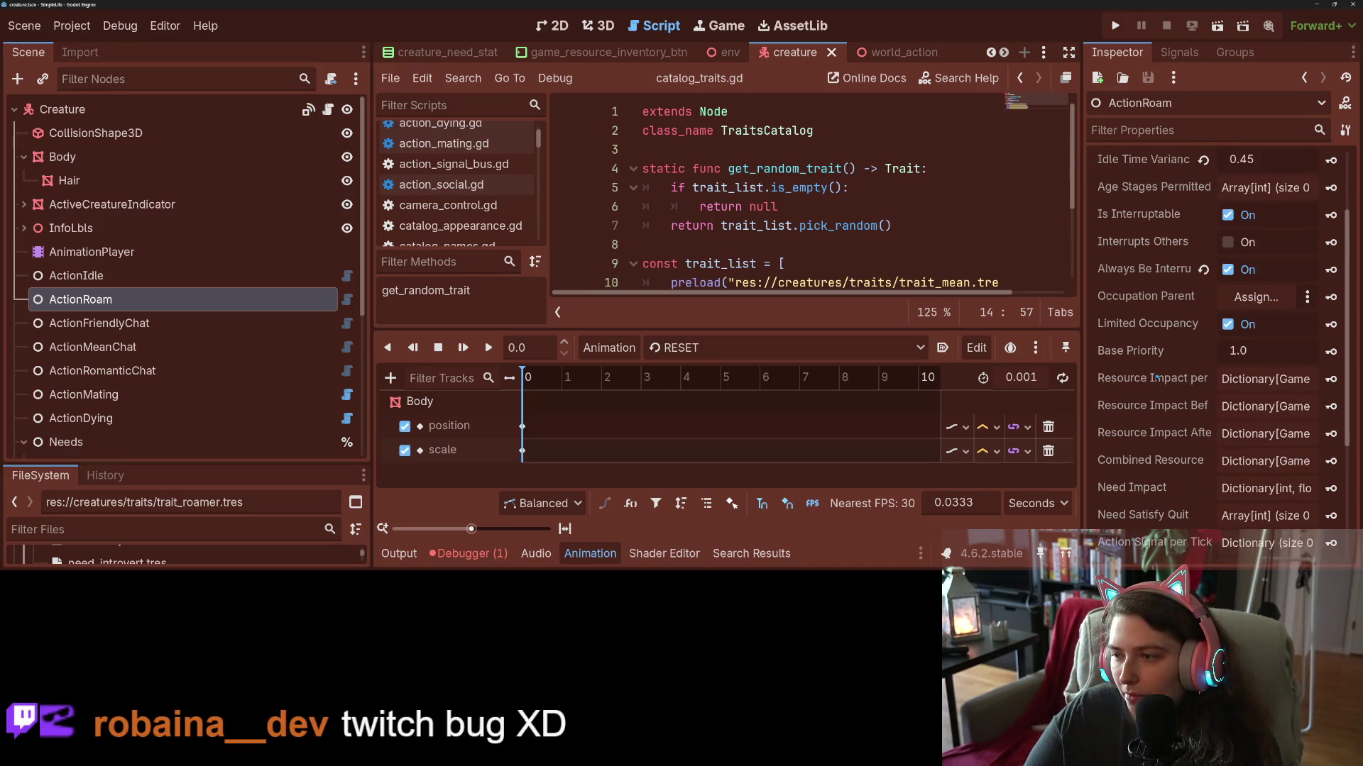
pyautogui.scroll(-4, 1155, 379)
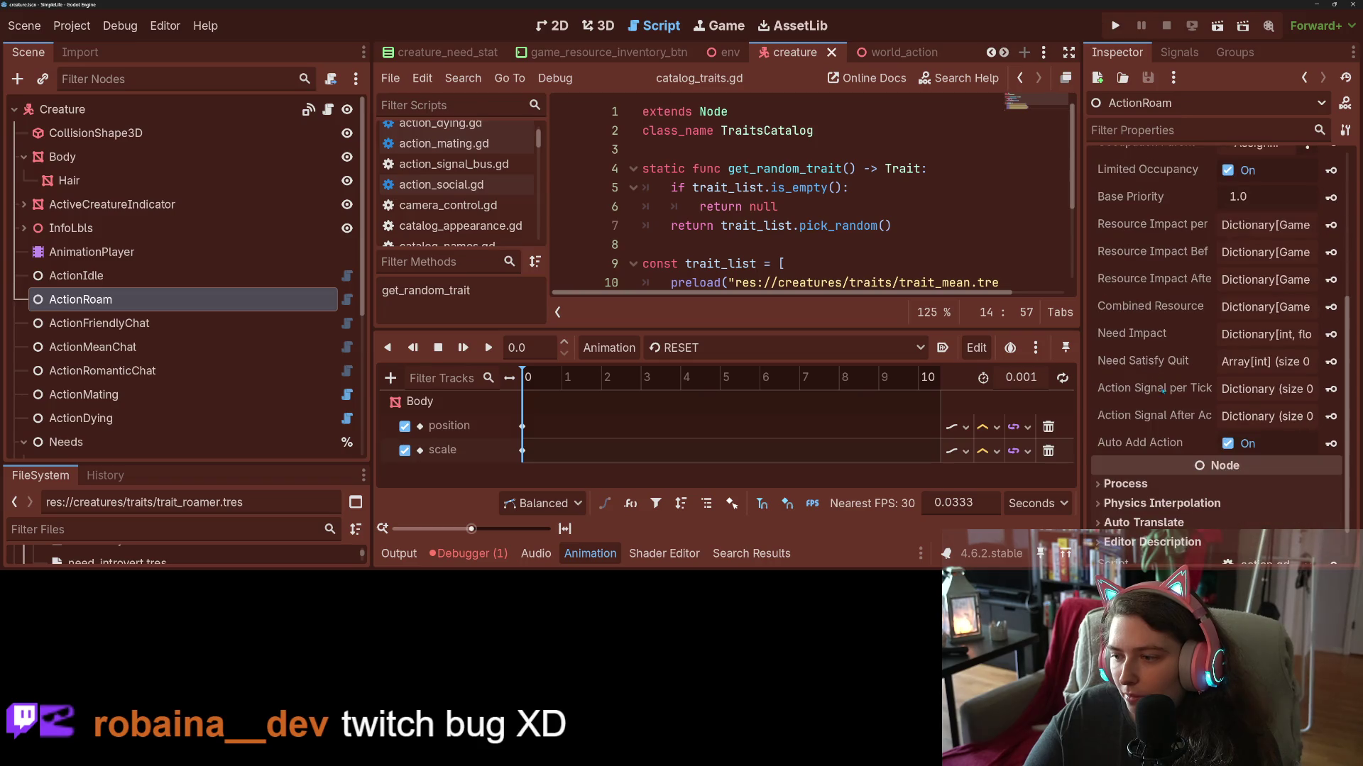
pyautogui.click(262, 111)
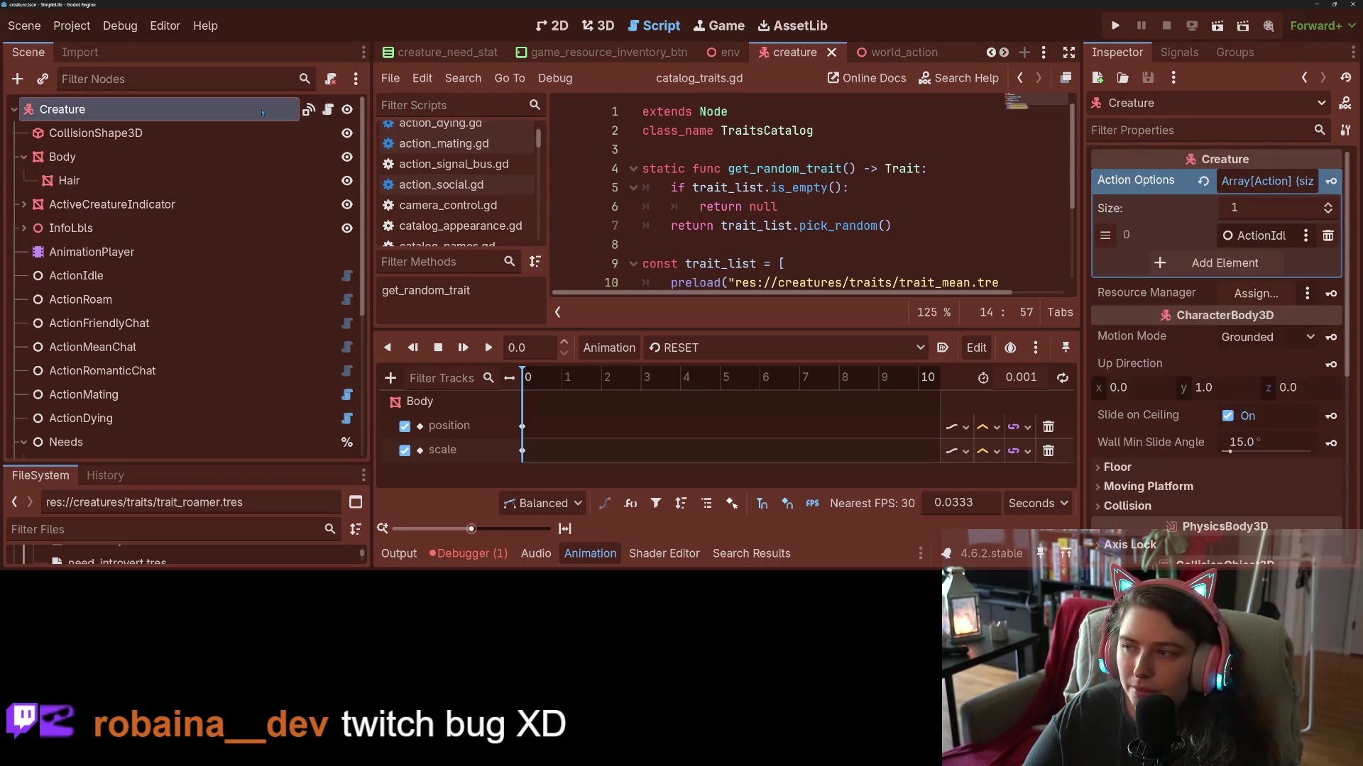
pyautogui.click(1242, 270)
pyautogui.moveTo(81, 300)
pyautogui.mouseDown()
pyautogui.moveTo(1269, 264)
pyautogui.moveTo(173, 266)
pyautogui.moveTo(135, 299)
pyautogui.mouseUp()
pyautogui.click(1328, 262)
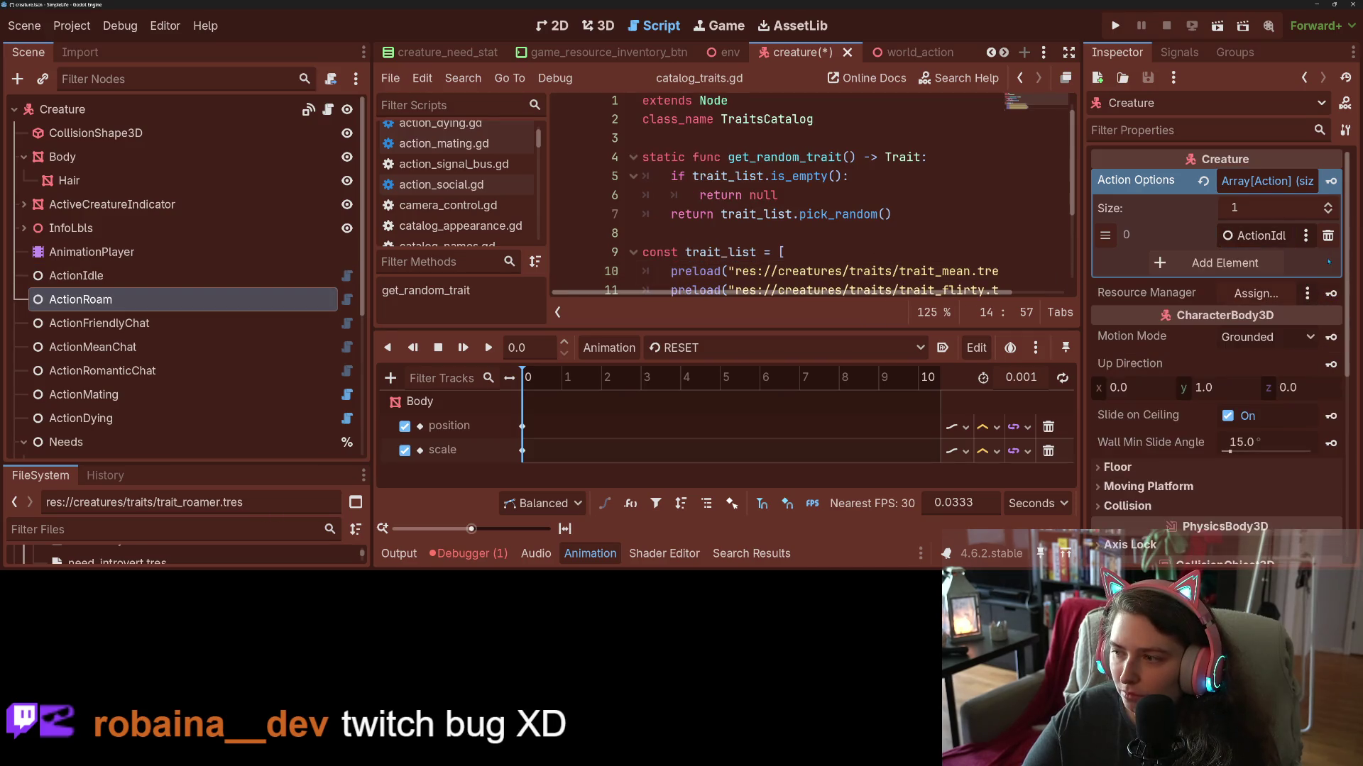
pyautogui.hotkey('ctrl', 's')
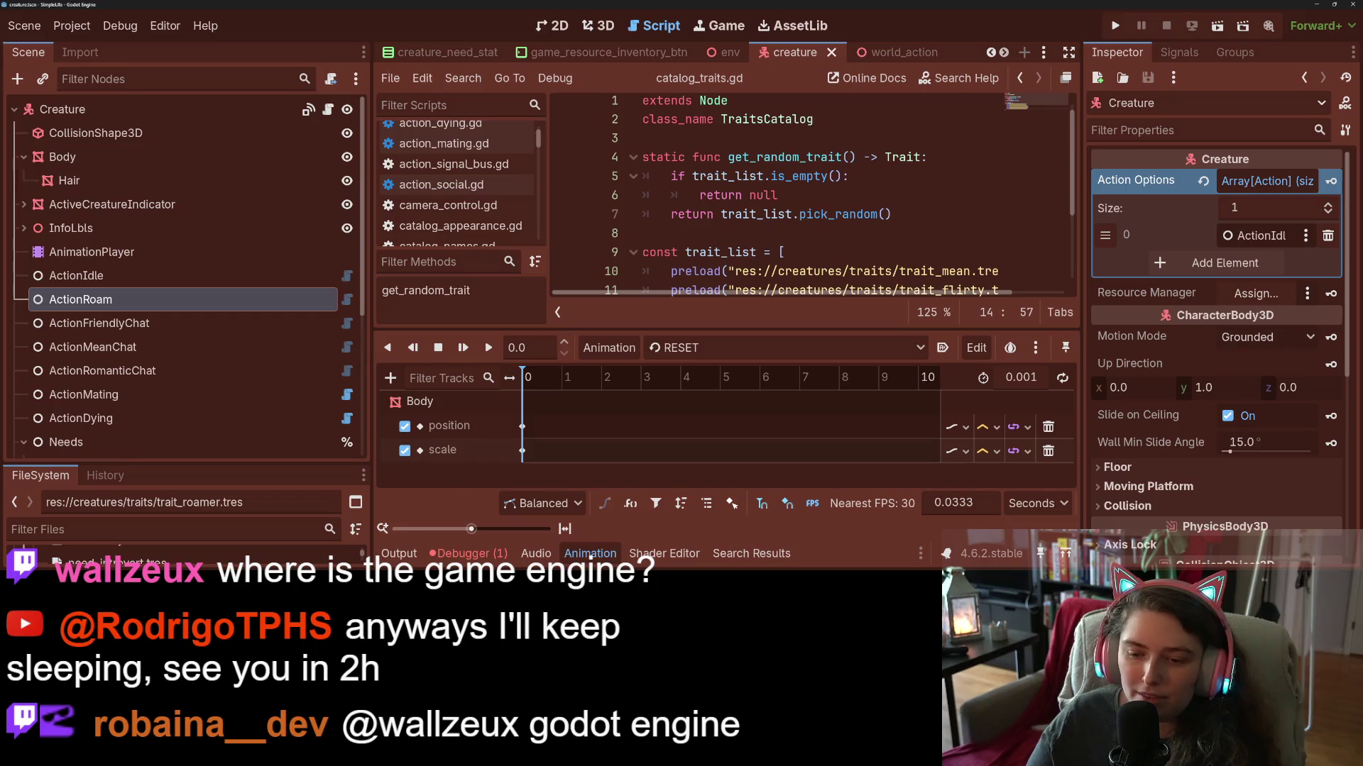
pyautogui.click(590, 554)
# Open ActionRoam's action.gd script and delete the stray '#' on line 4.
pyautogui.click(807, 283)
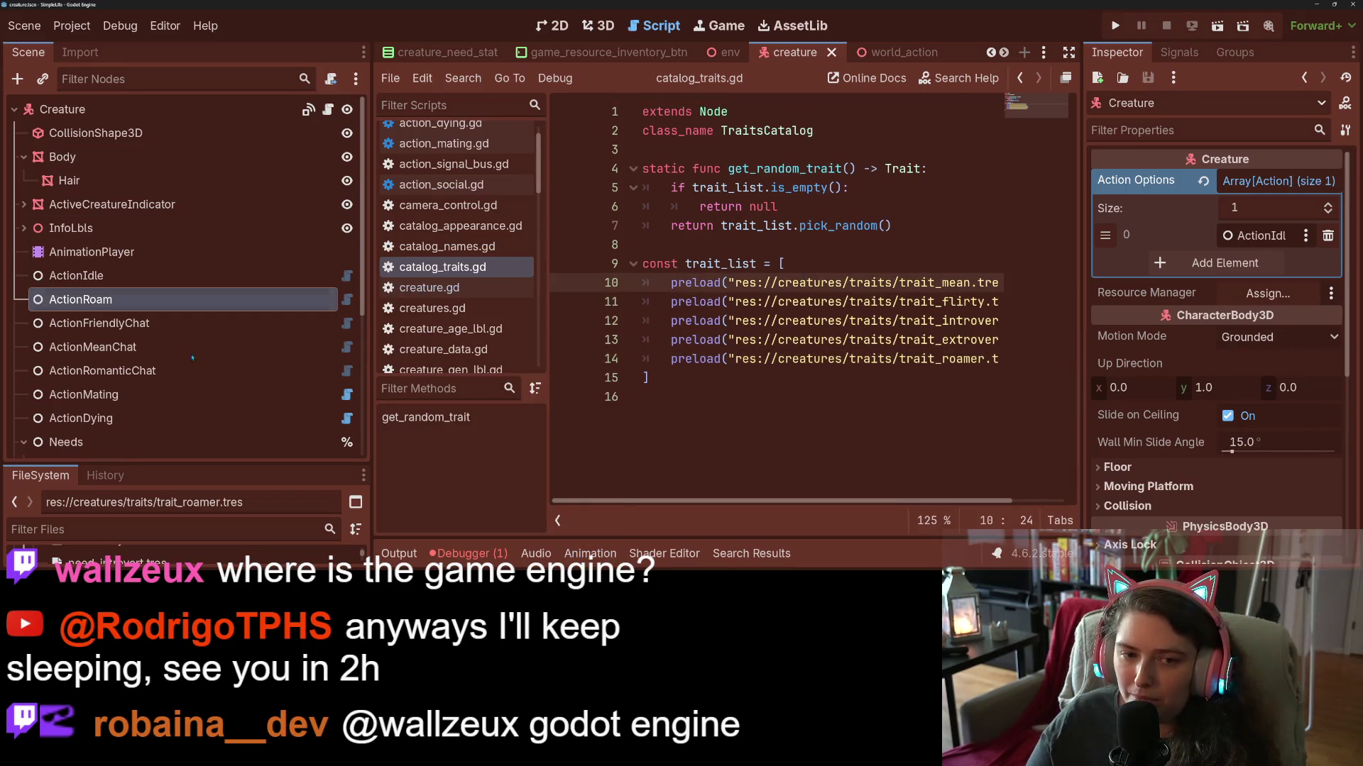
pyautogui.click(347, 300)
pyautogui.click(732, 168)
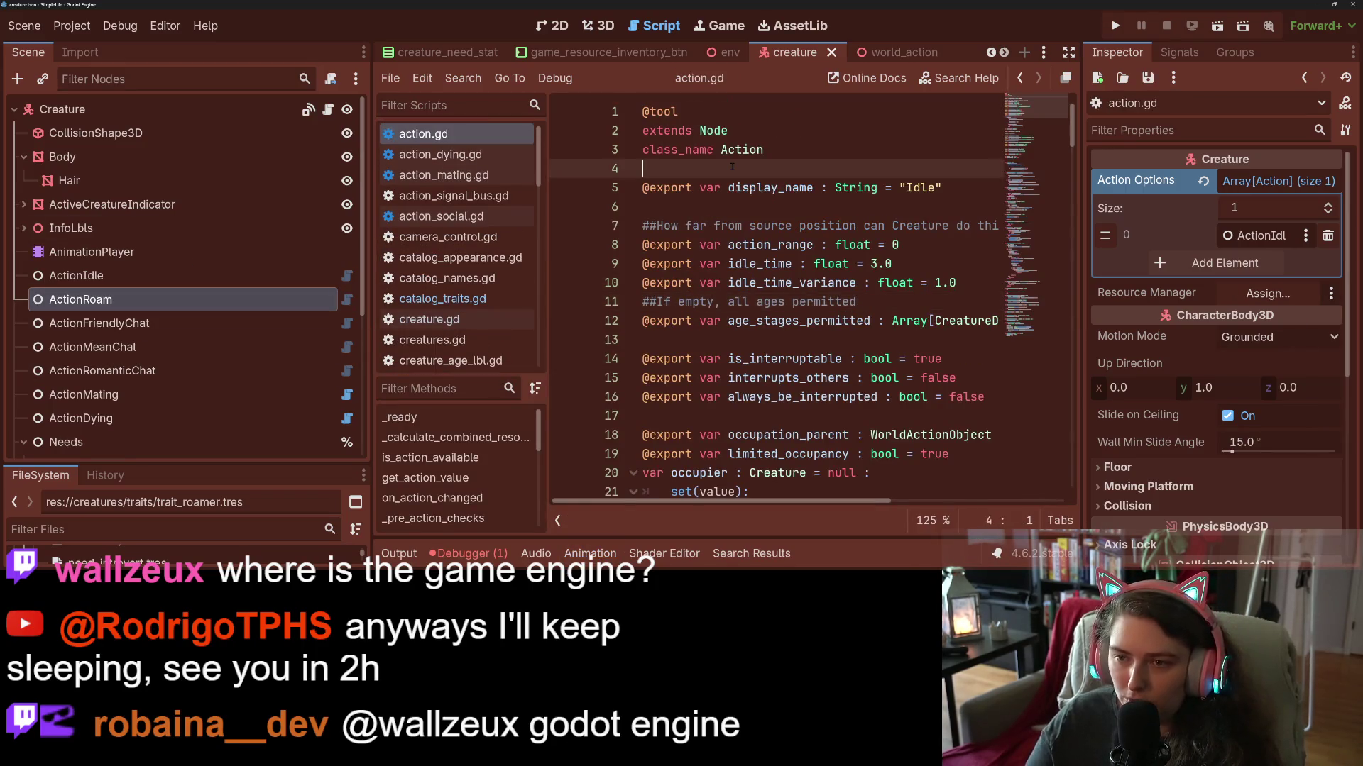
pyautogui.press('BackSpace')
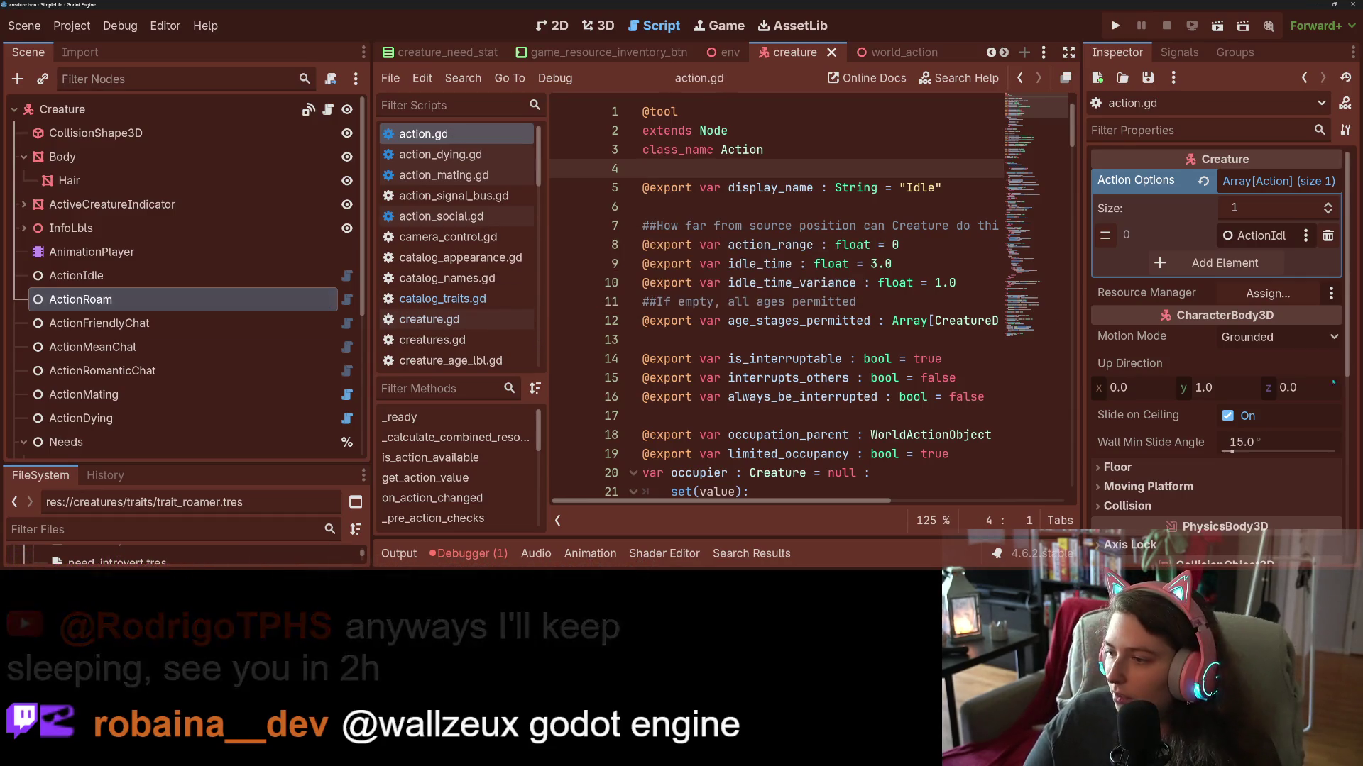
pyautogui.click(102, 371)
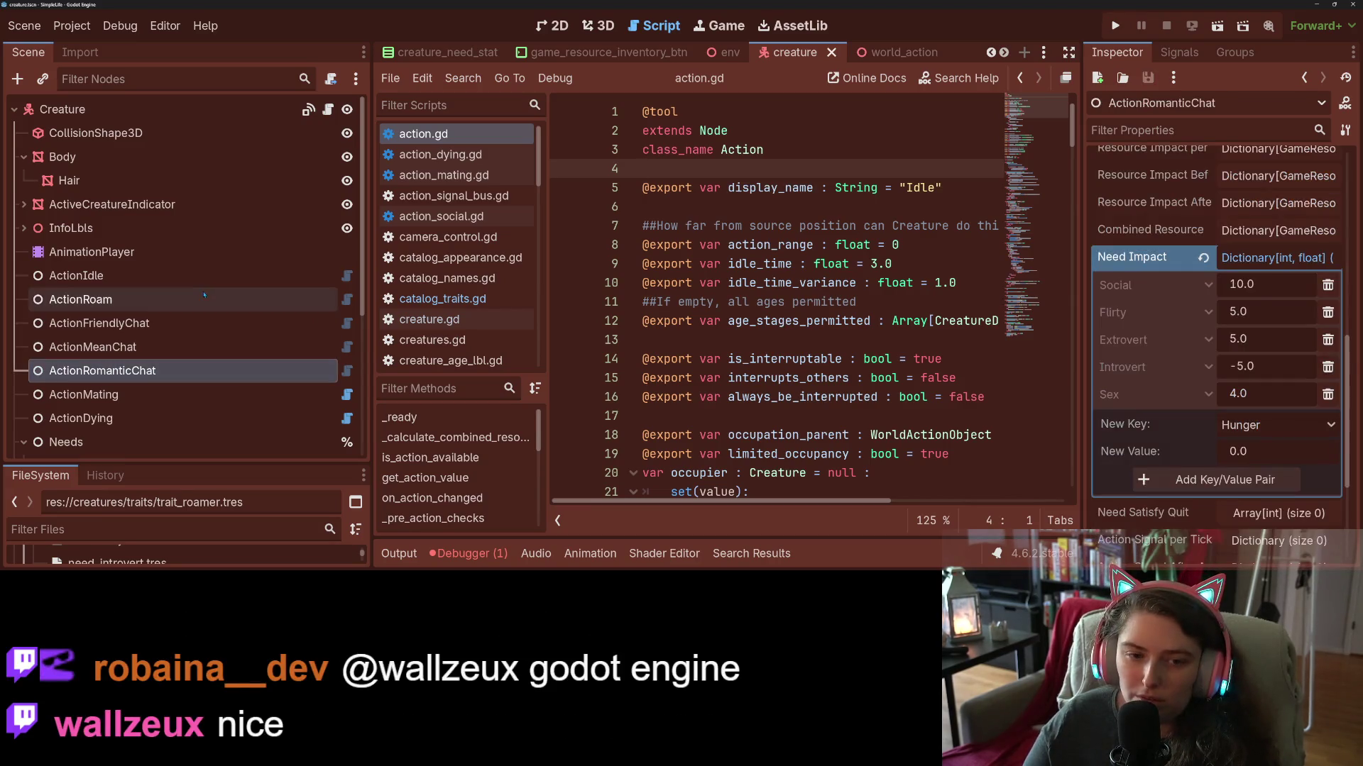
# Add a Roam: 50.0 entry to ActionRoam's Need Impact and save the scene.
pyautogui.click(80, 299)
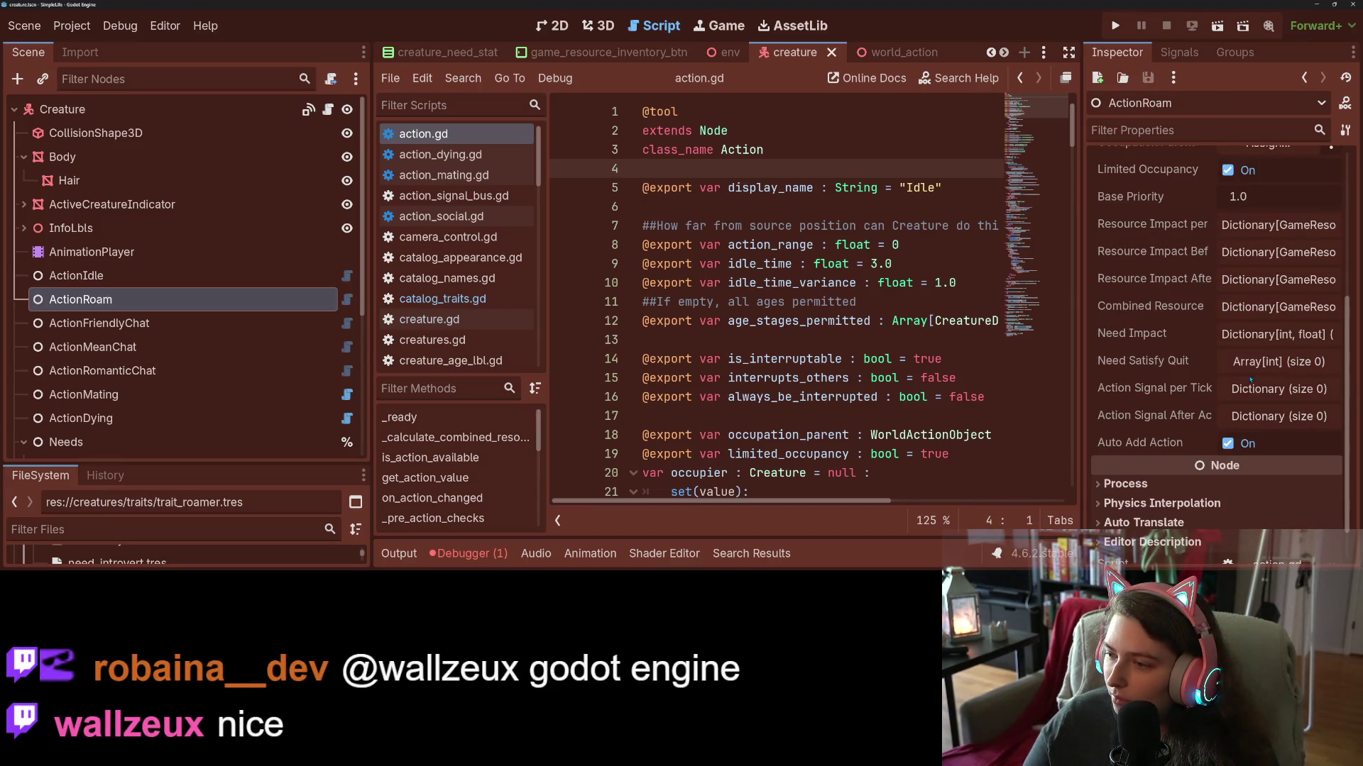
pyautogui.click(1254, 336)
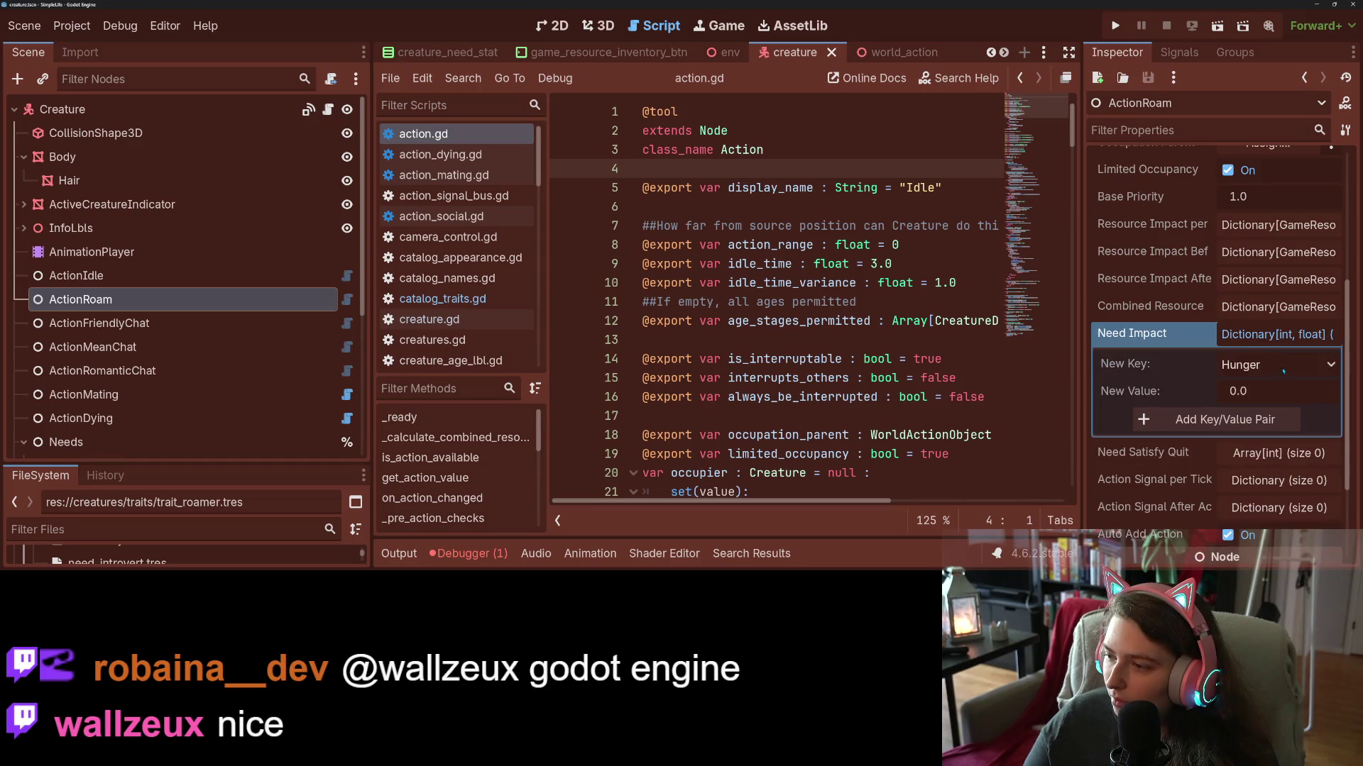
pyautogui.click(1284, 371)
pyautogui.click(1260, 561)
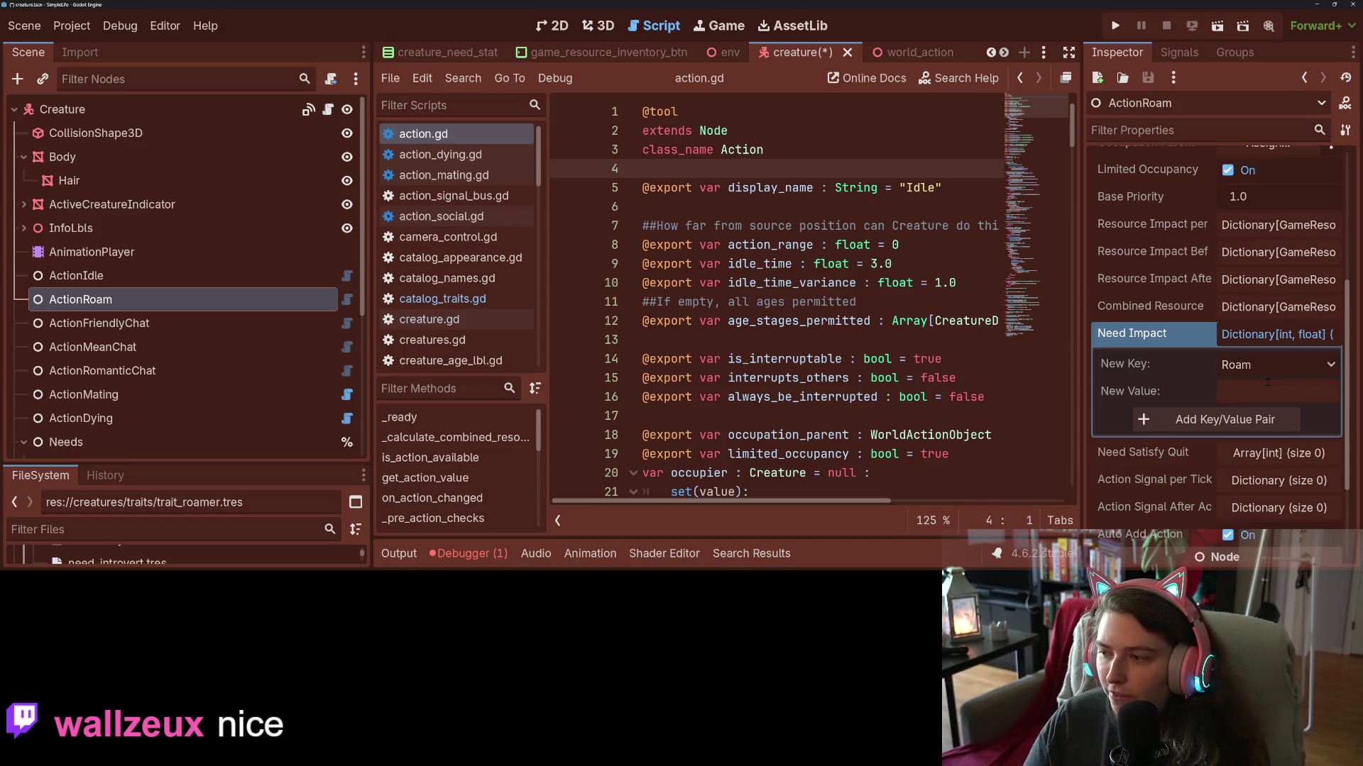
pyautogui.write('50')
pyautogui.click(1228, 425)
pyautogui.hotkey('ctrl', 's')
# Collapse Need Impact and select the Creature root to show its Action Options.
pyautogui.click(1257, 338)
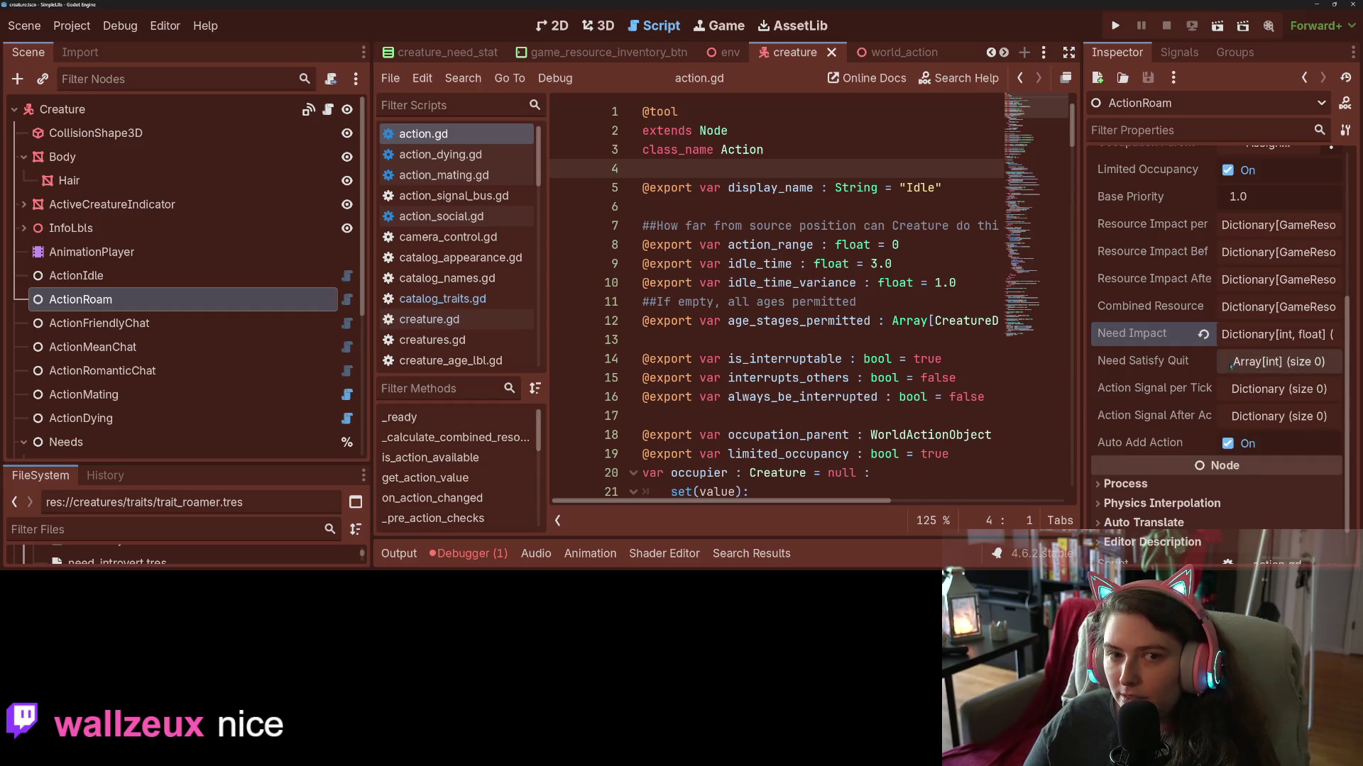
pyautogui.scroll(5, 1207, 372)
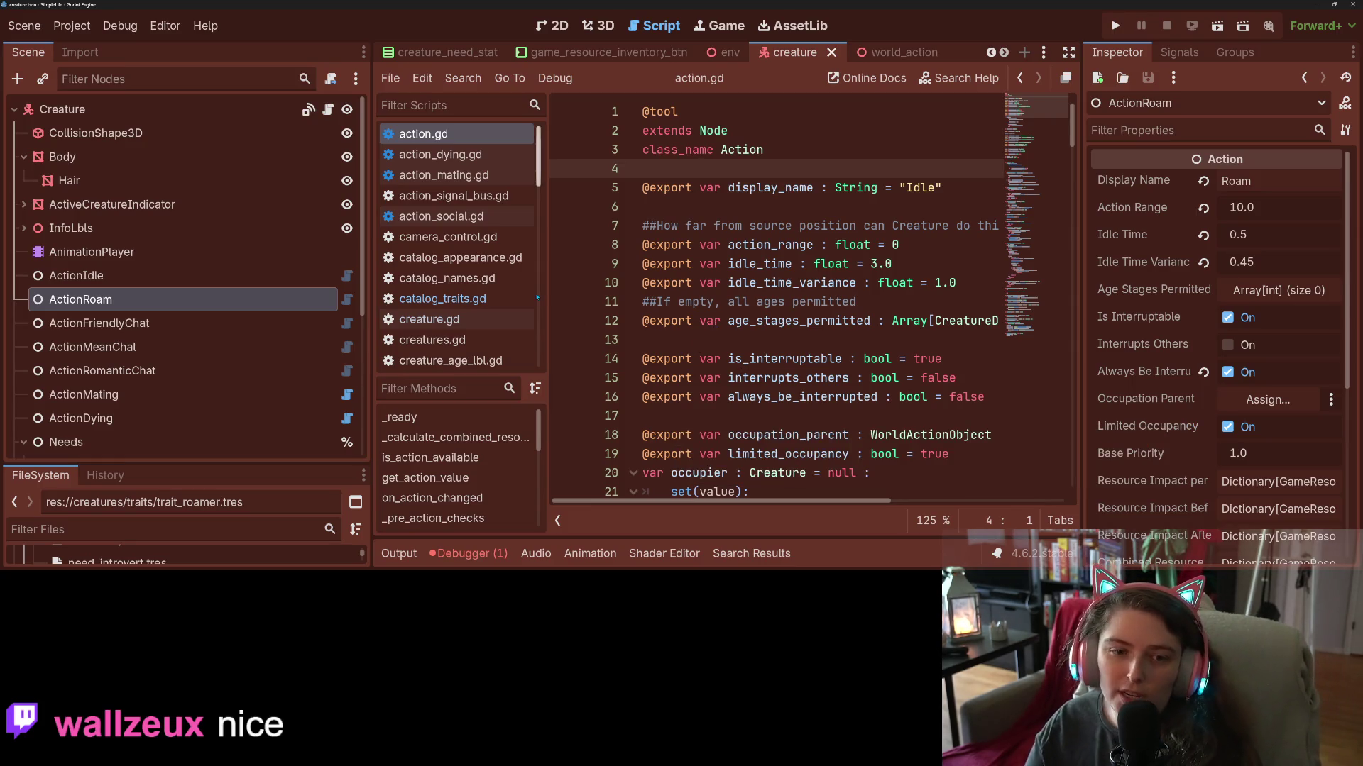
pyautogui.click(277, 112)
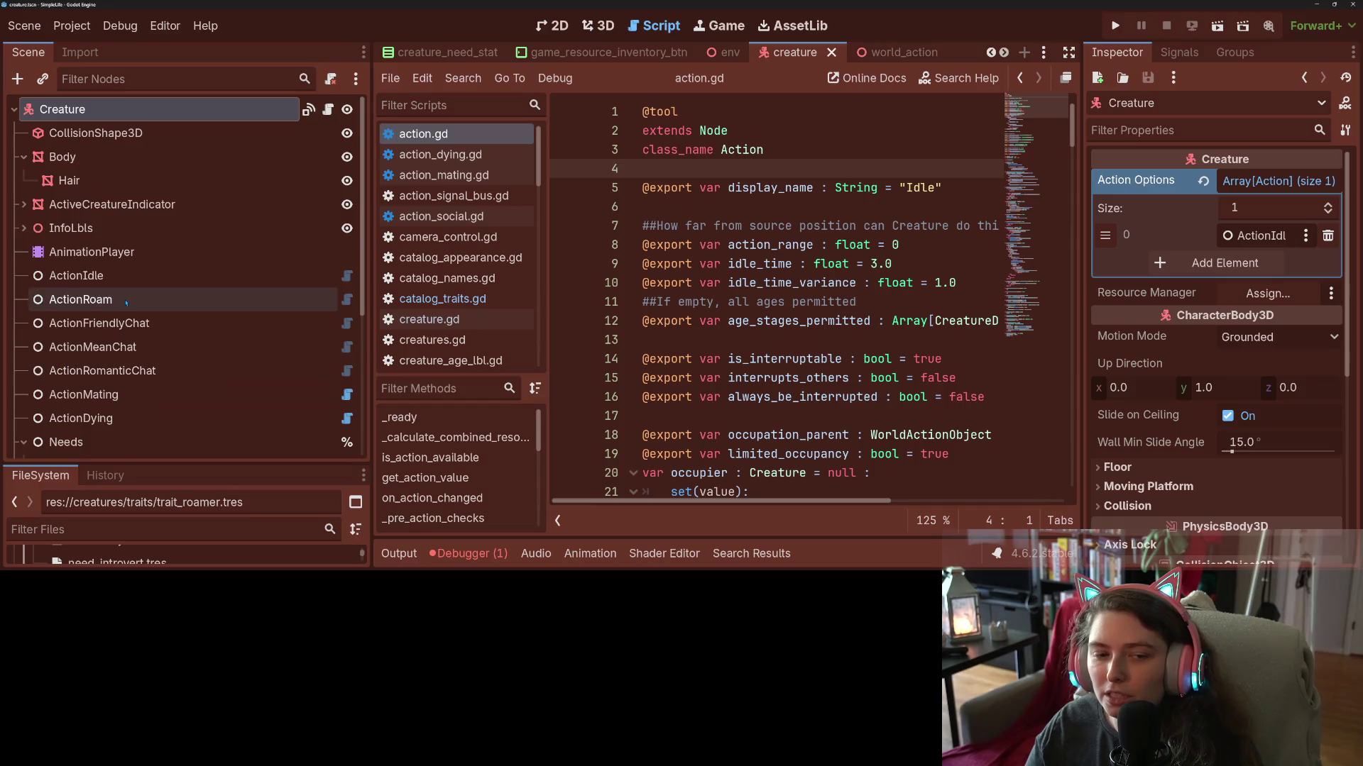
# Add ActionRoam as the Creature's second Action Option, save, and run the game.
pyautogui.click(1195, 273)
pyautogui.moveTo(80, 299); pyautogui.dragTo(923, 307)
pyautogui.moveTo(1277, 273); pyautogui.dragTo(1243, 275)
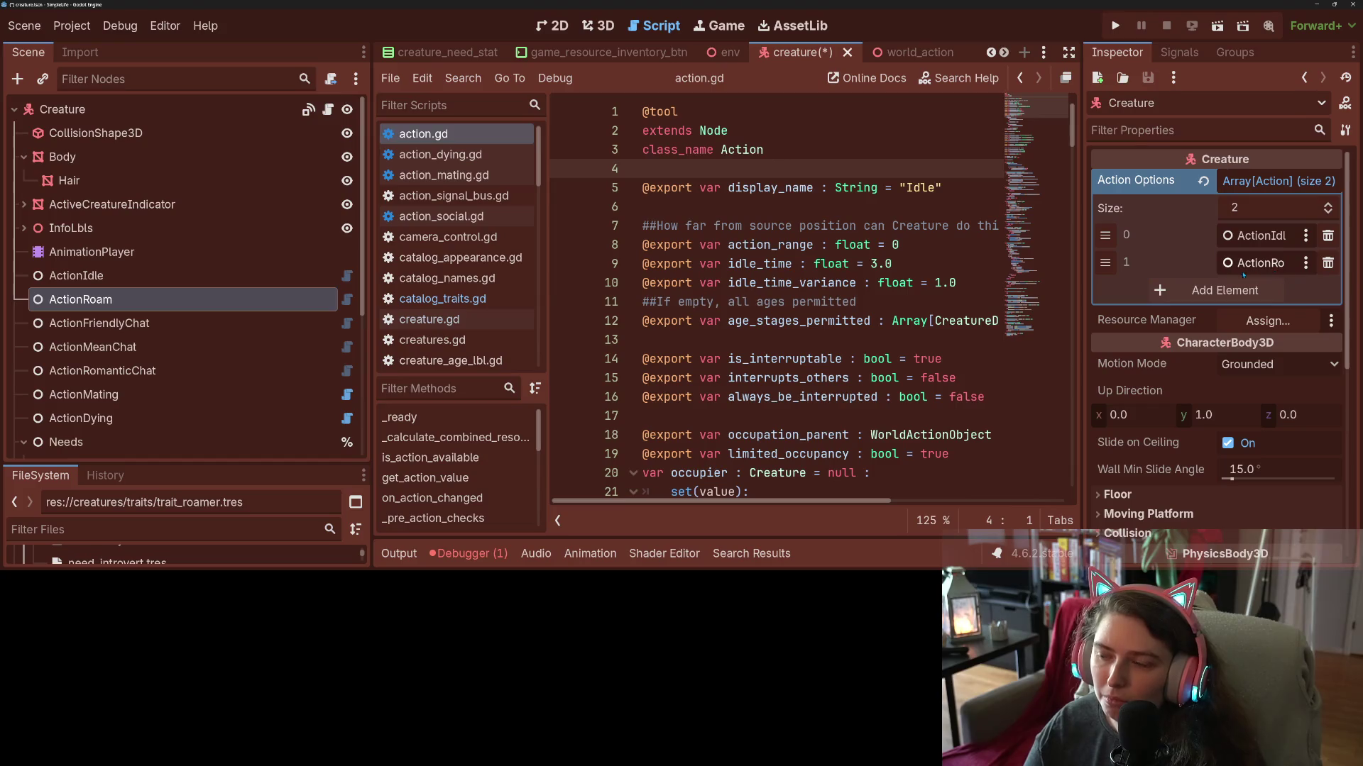
pyautogui.hotkey('ctrl', 's')
pyautogui.click(741, 301)
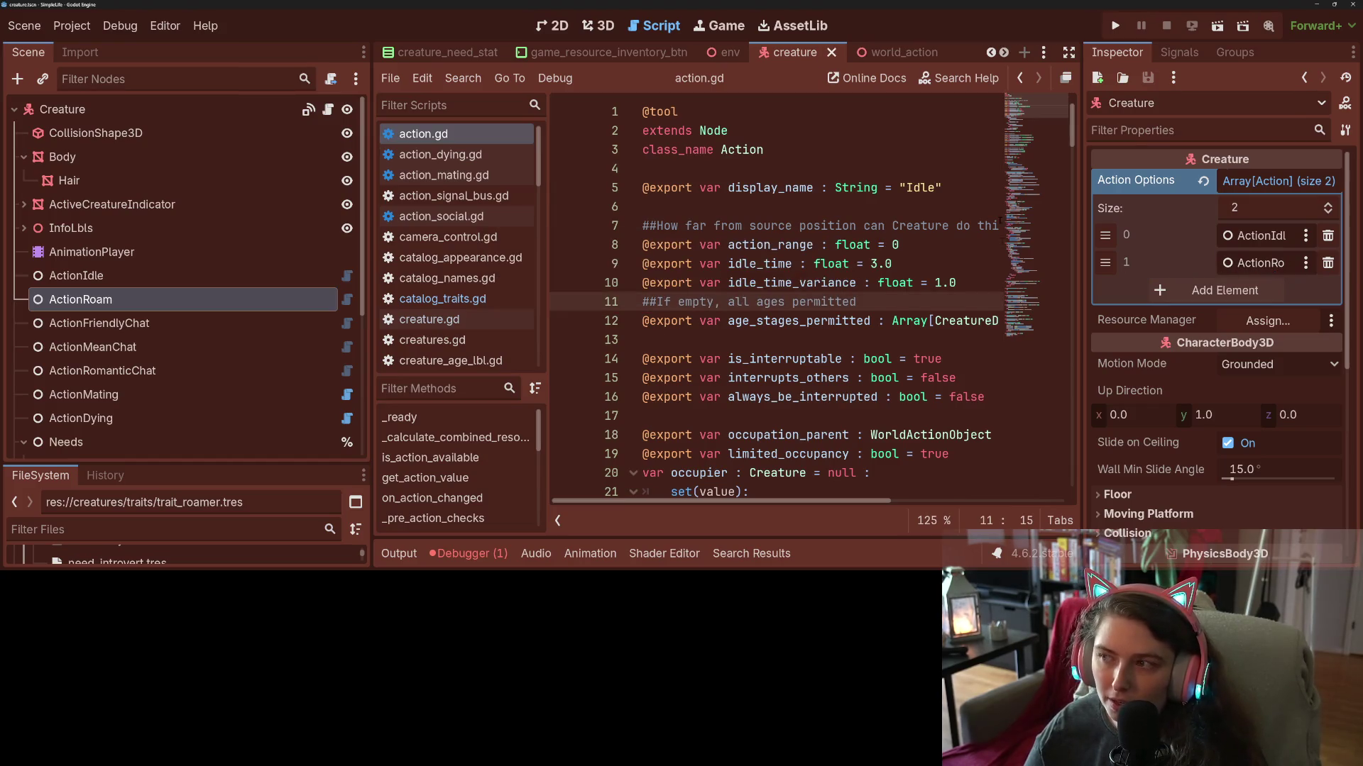
pyautogui.click(1116, 27)
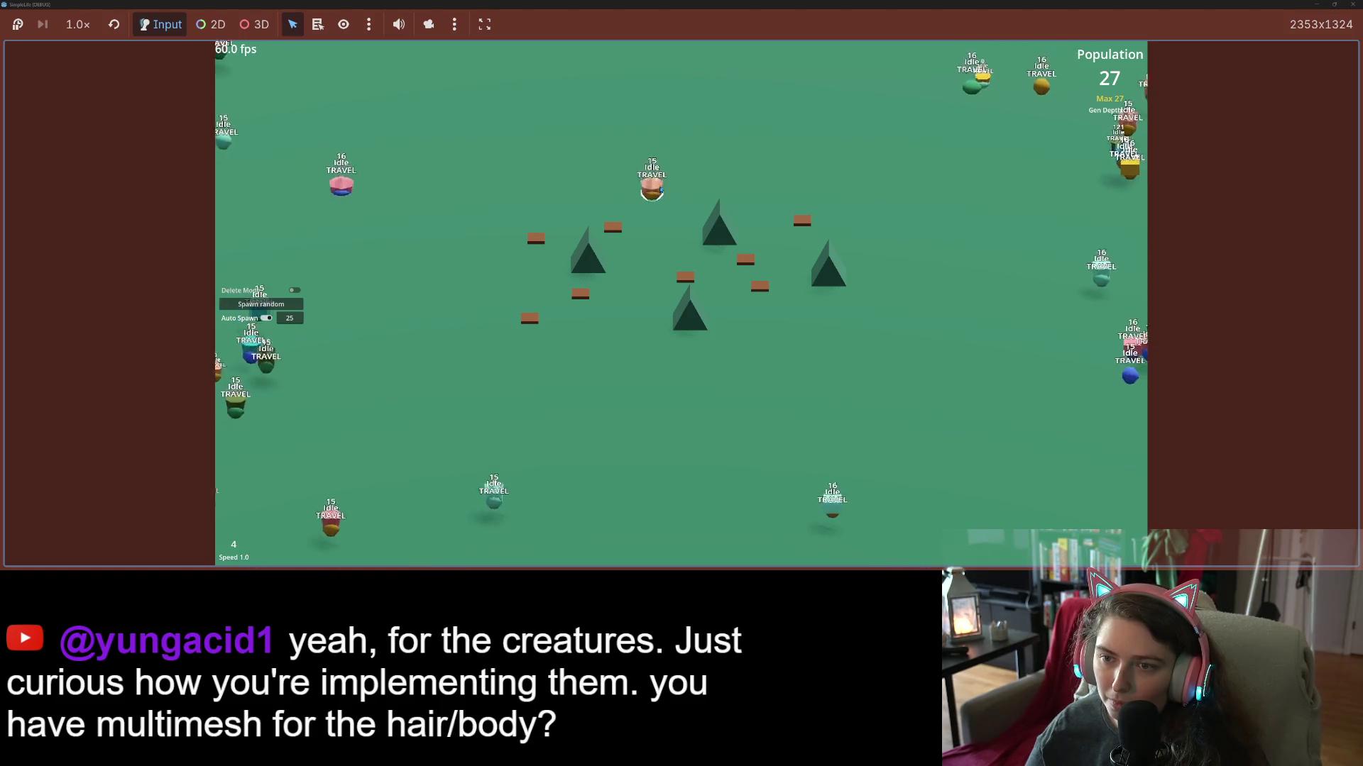
pyautogui.click(627, 229)
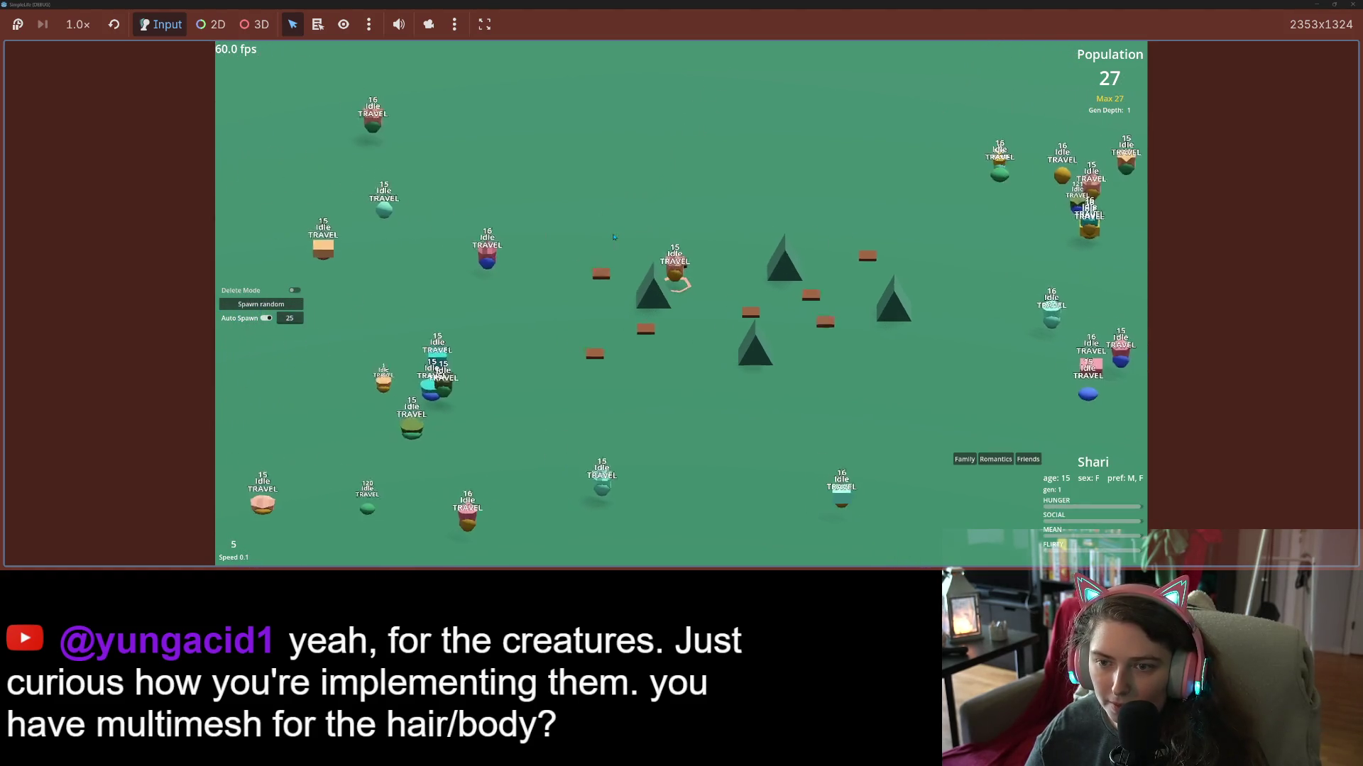
pyautogui.click(1087, 387)
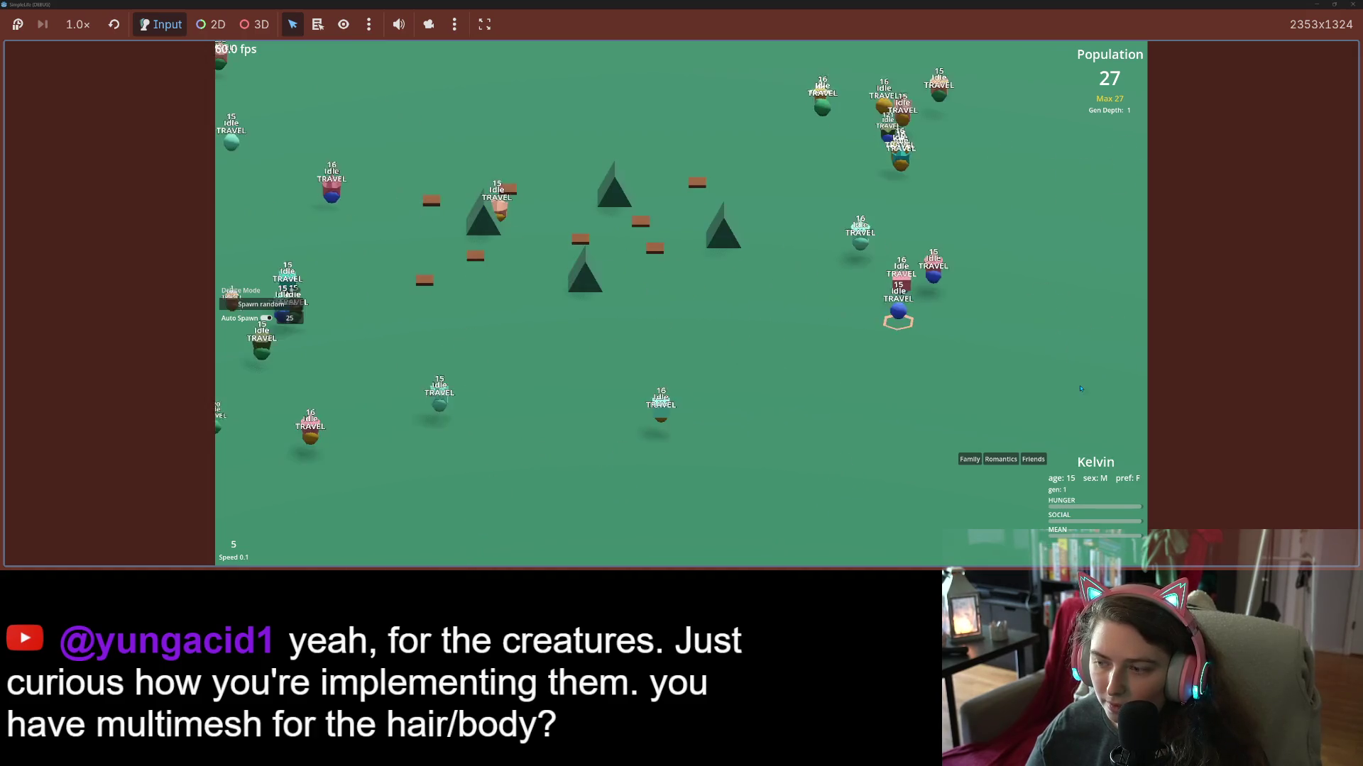
pyautogui.click(919, 273)
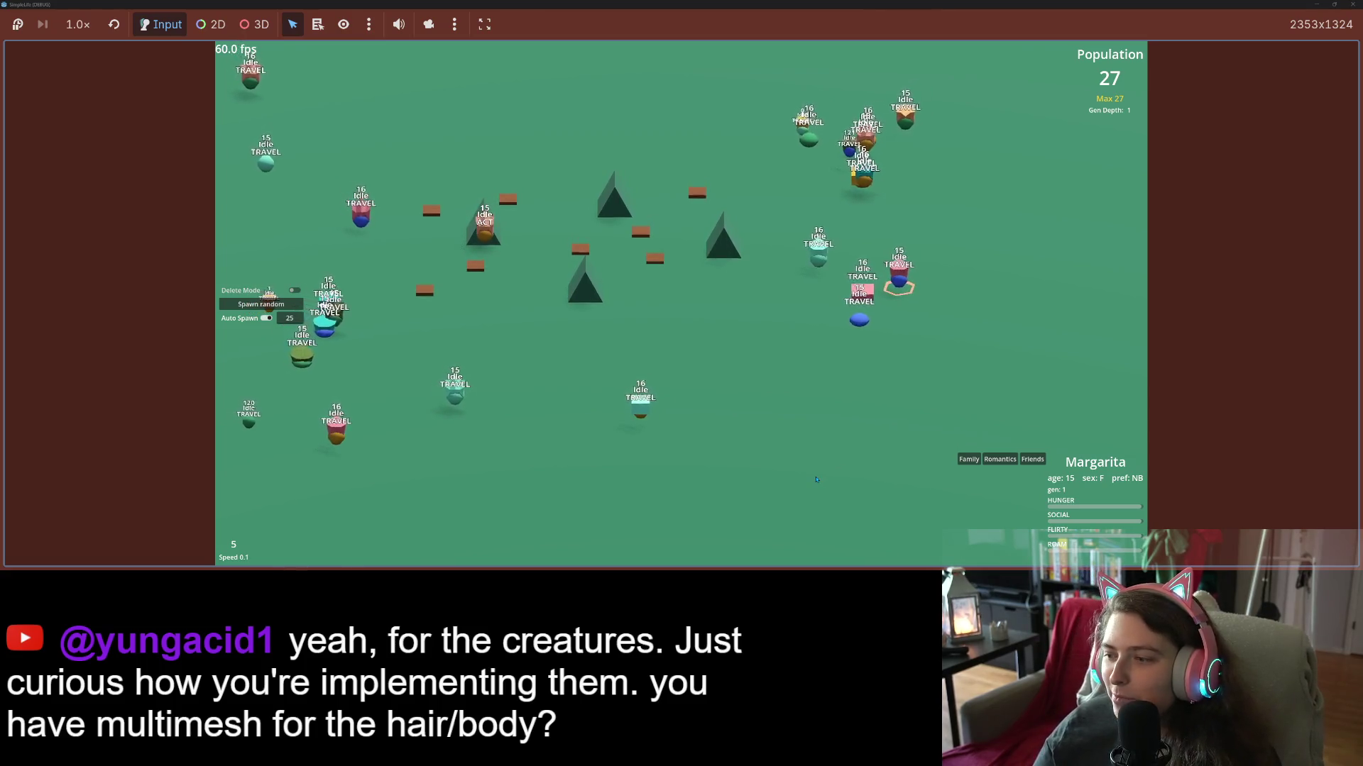
pyautogui.scroll(3, 819, 481)
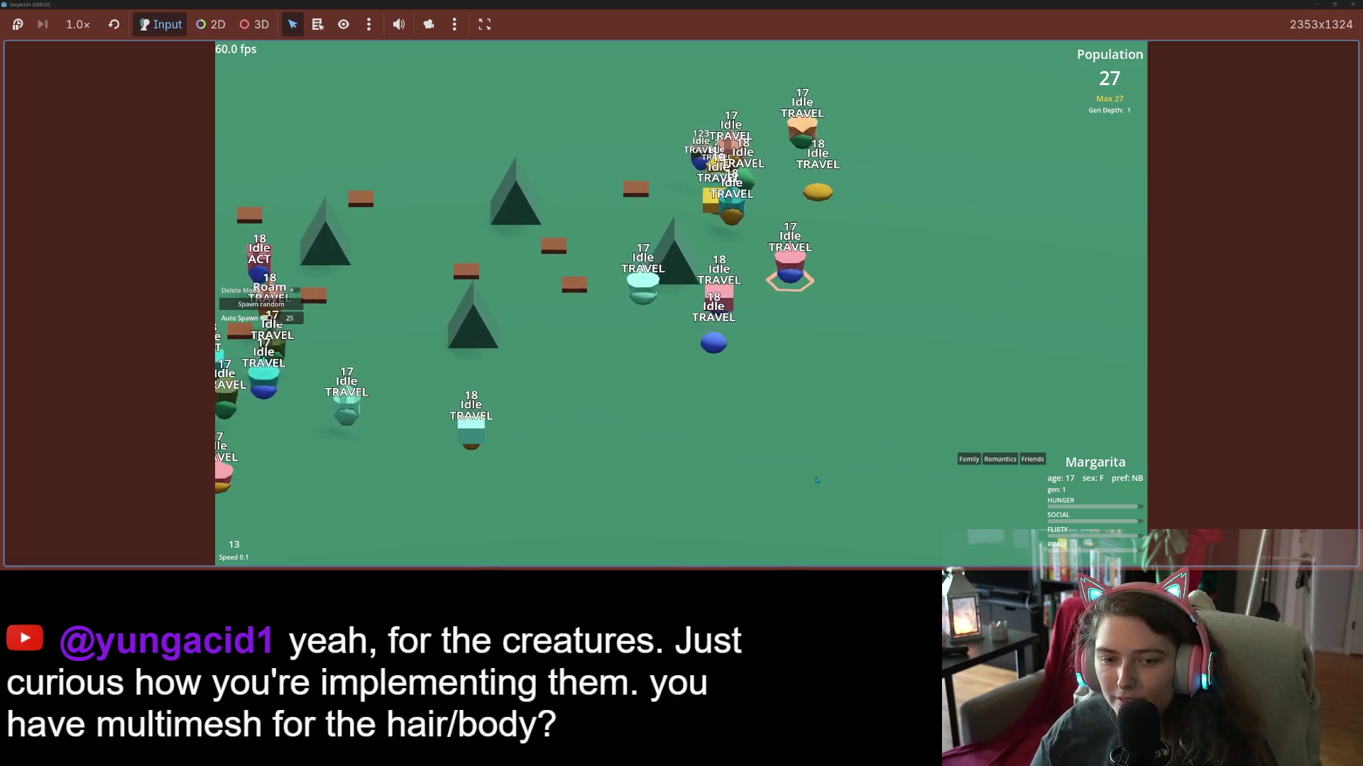
pyautogui.press('a')
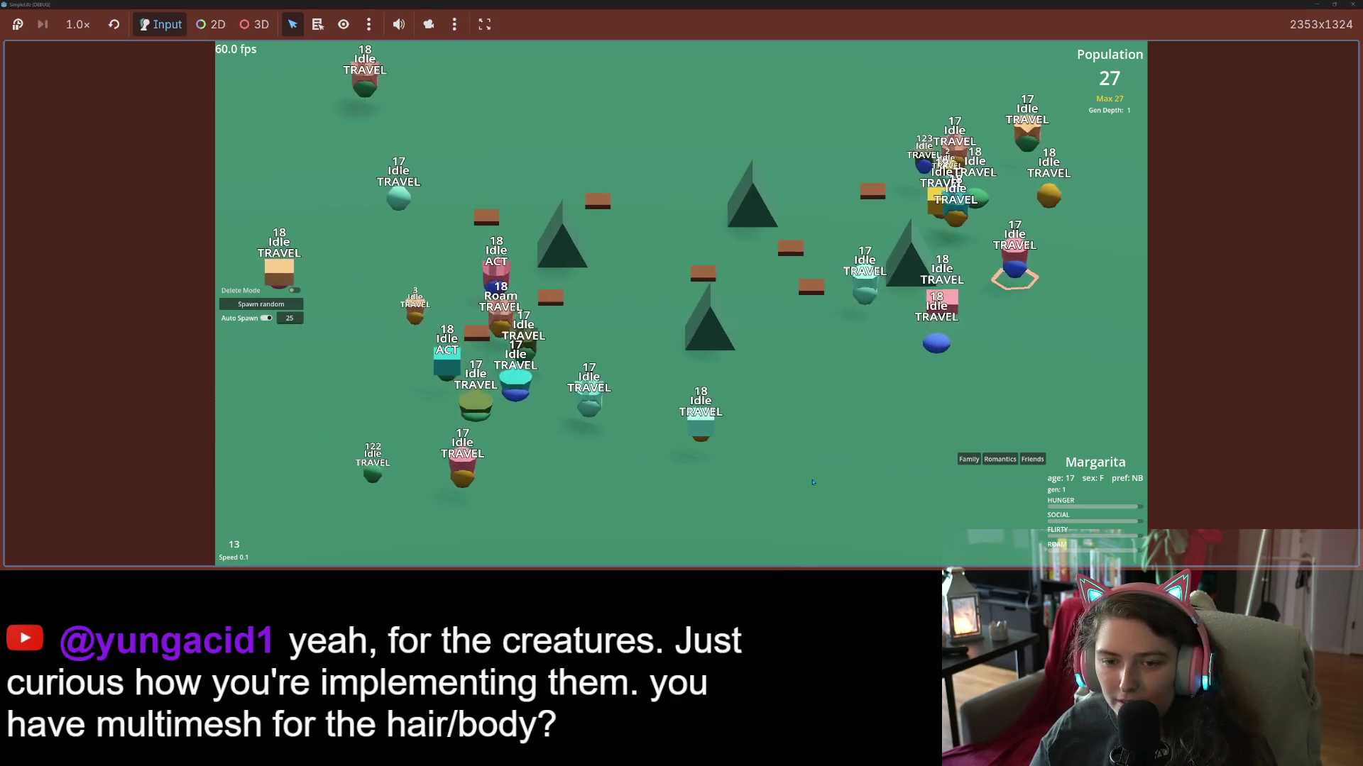
pyautogui.scroll(-3, 812, 482)
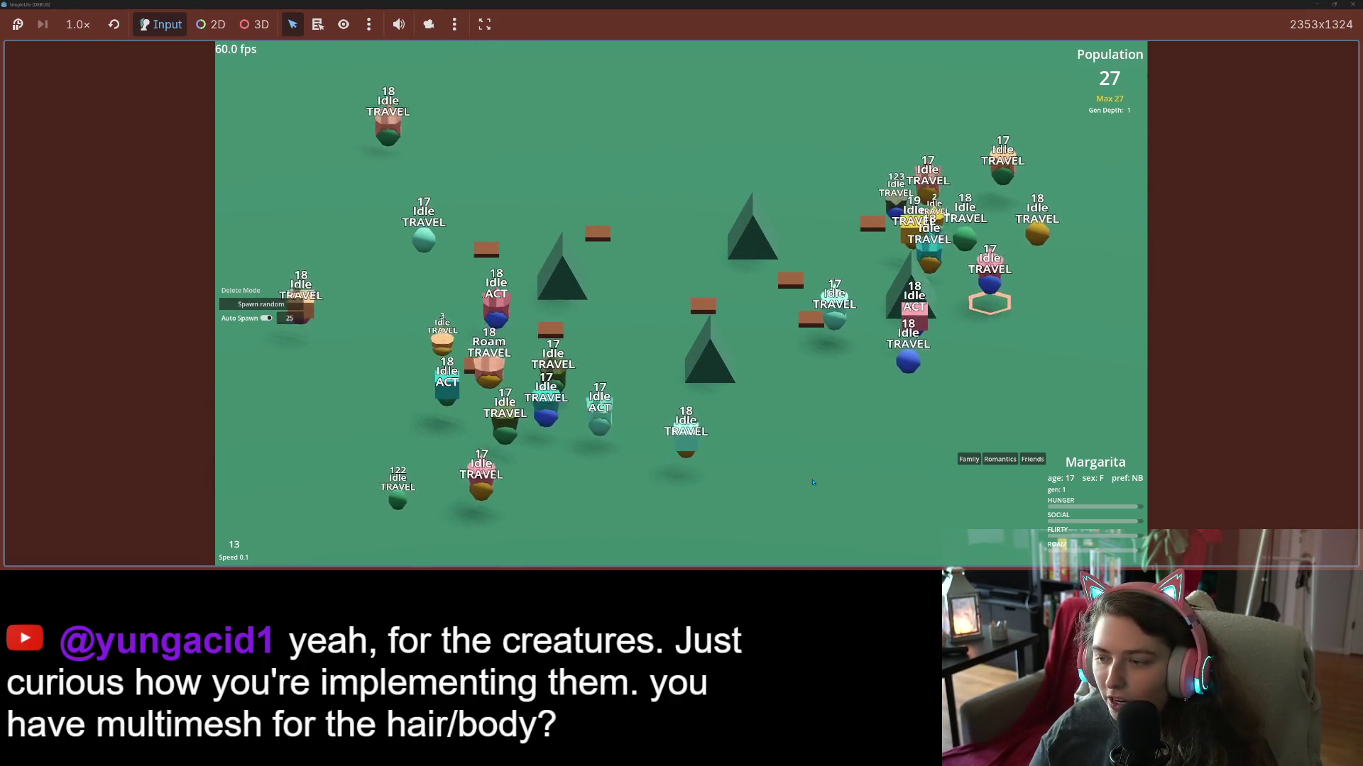
pyautogui.press('space')
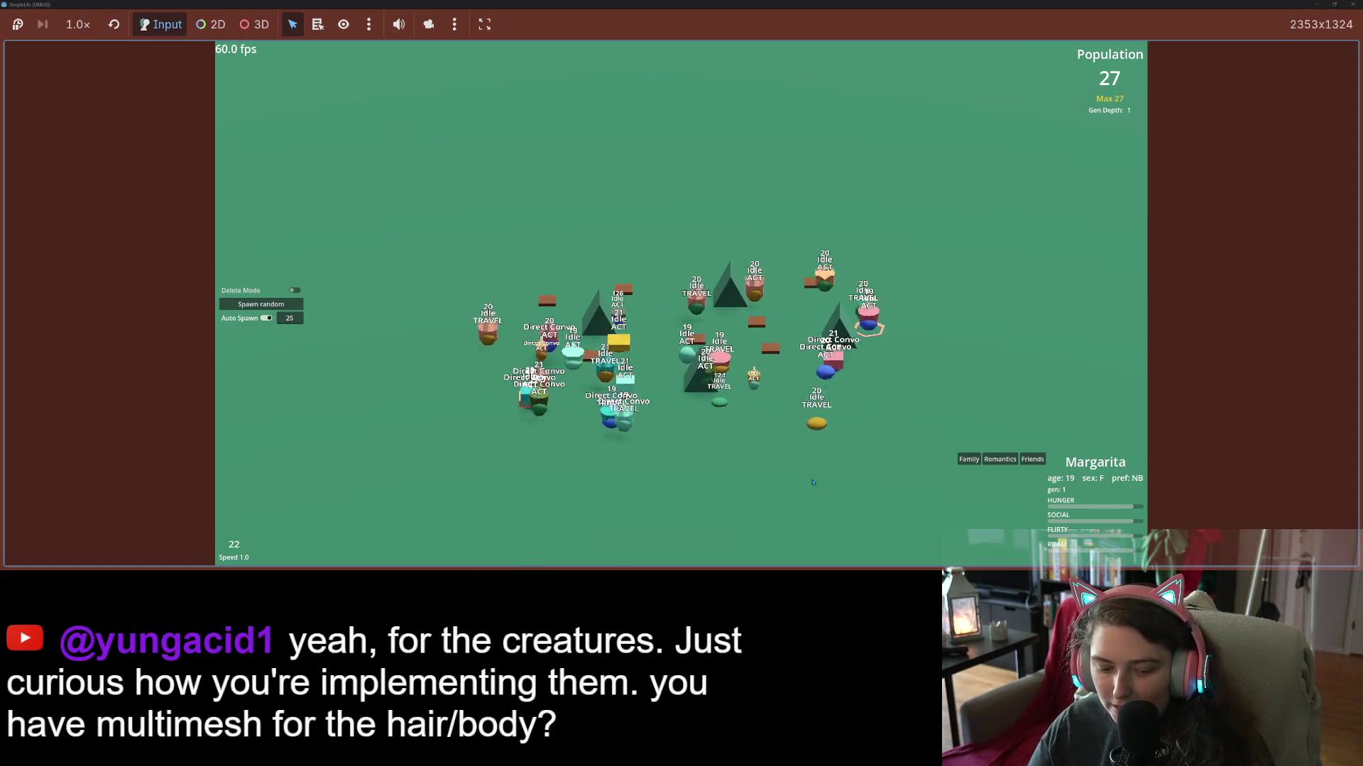
pyautogui.scroll(3, 813, 482)
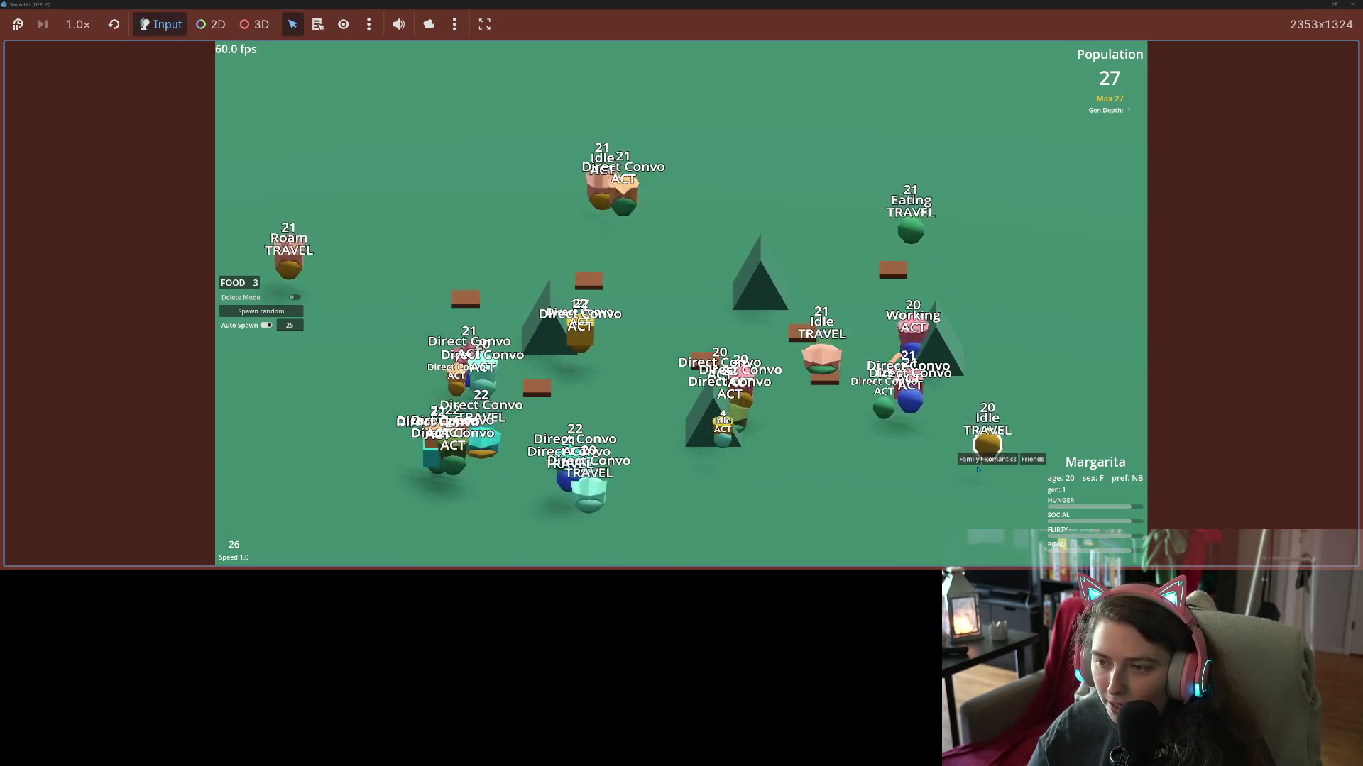
pyautogui.press('a')
pyautogui.press('s')
pyautogui.press('w')
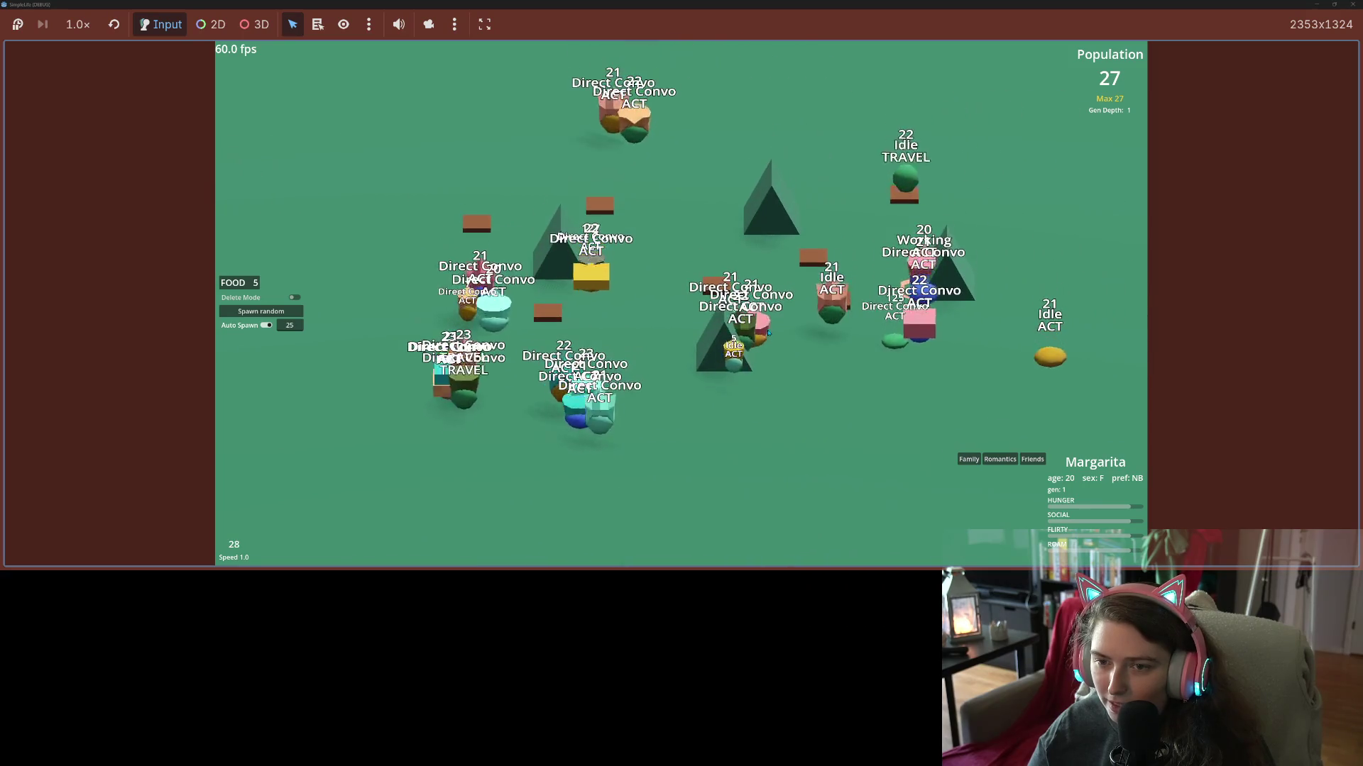
pyautogui.press('d')
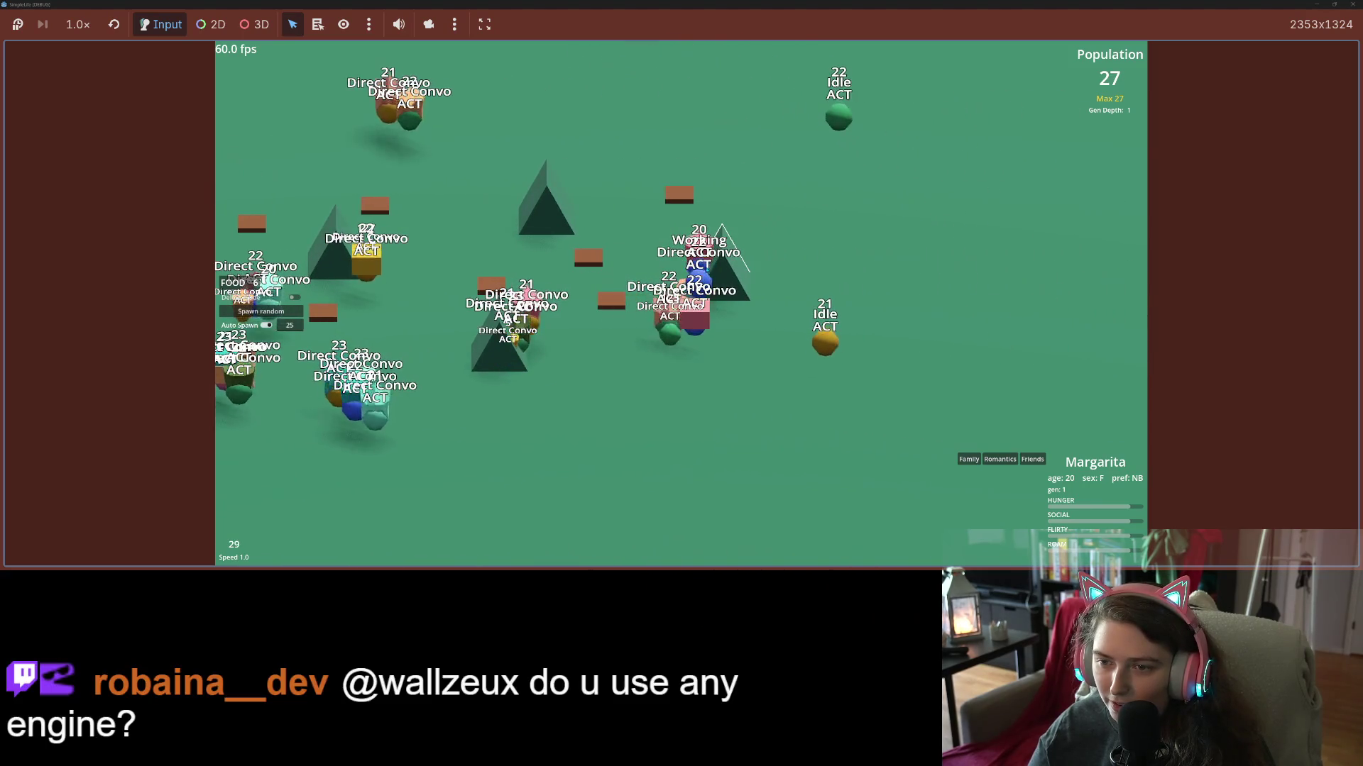
pyautogui.press('w')
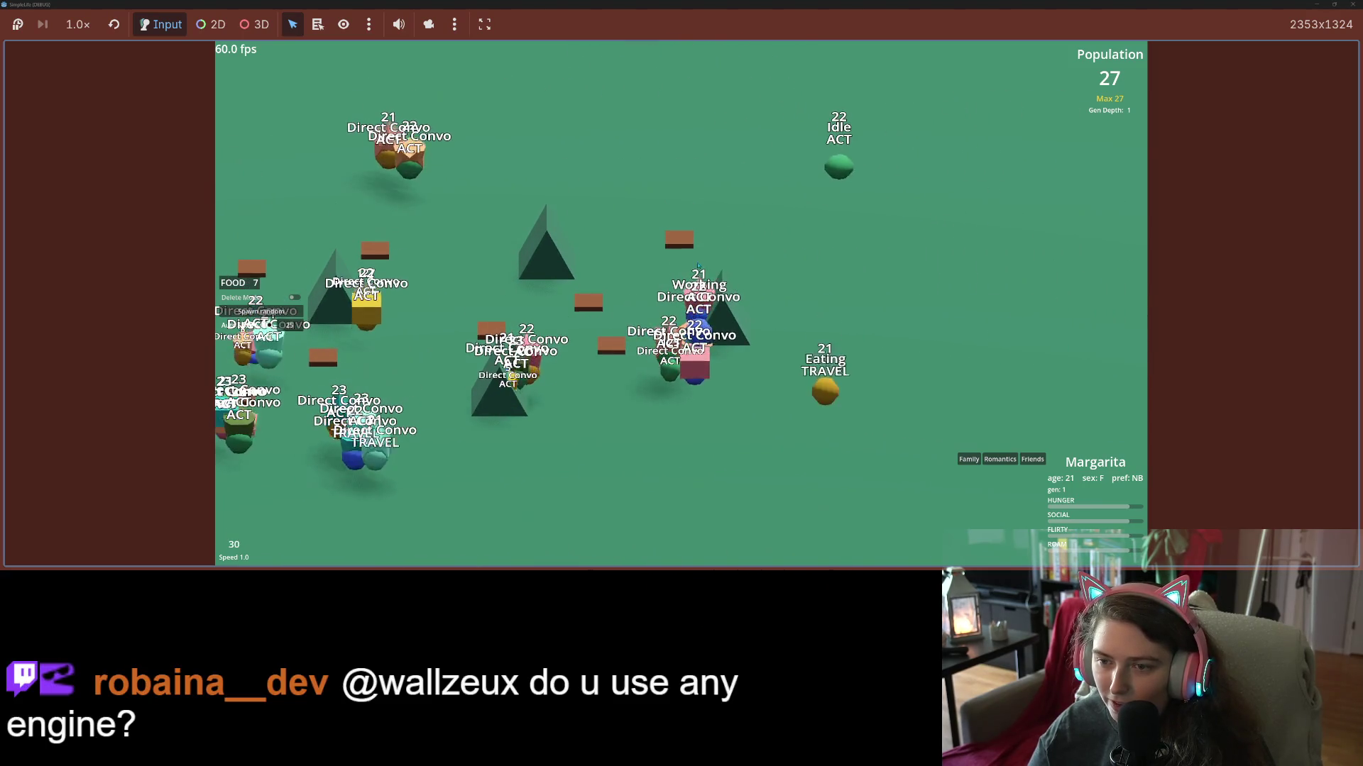
pyautogui.scroll(1, 678, 305)
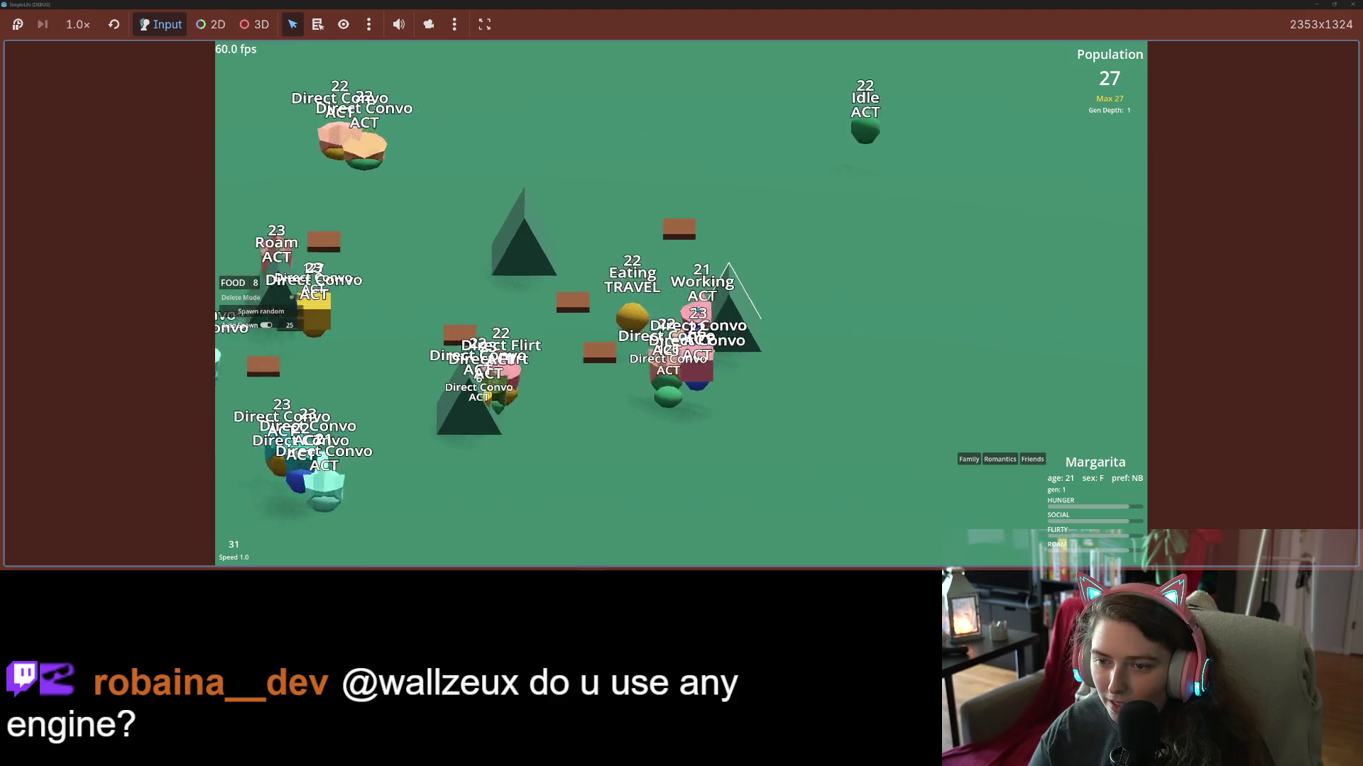
pyautogui.scroll(2, 689, 305)
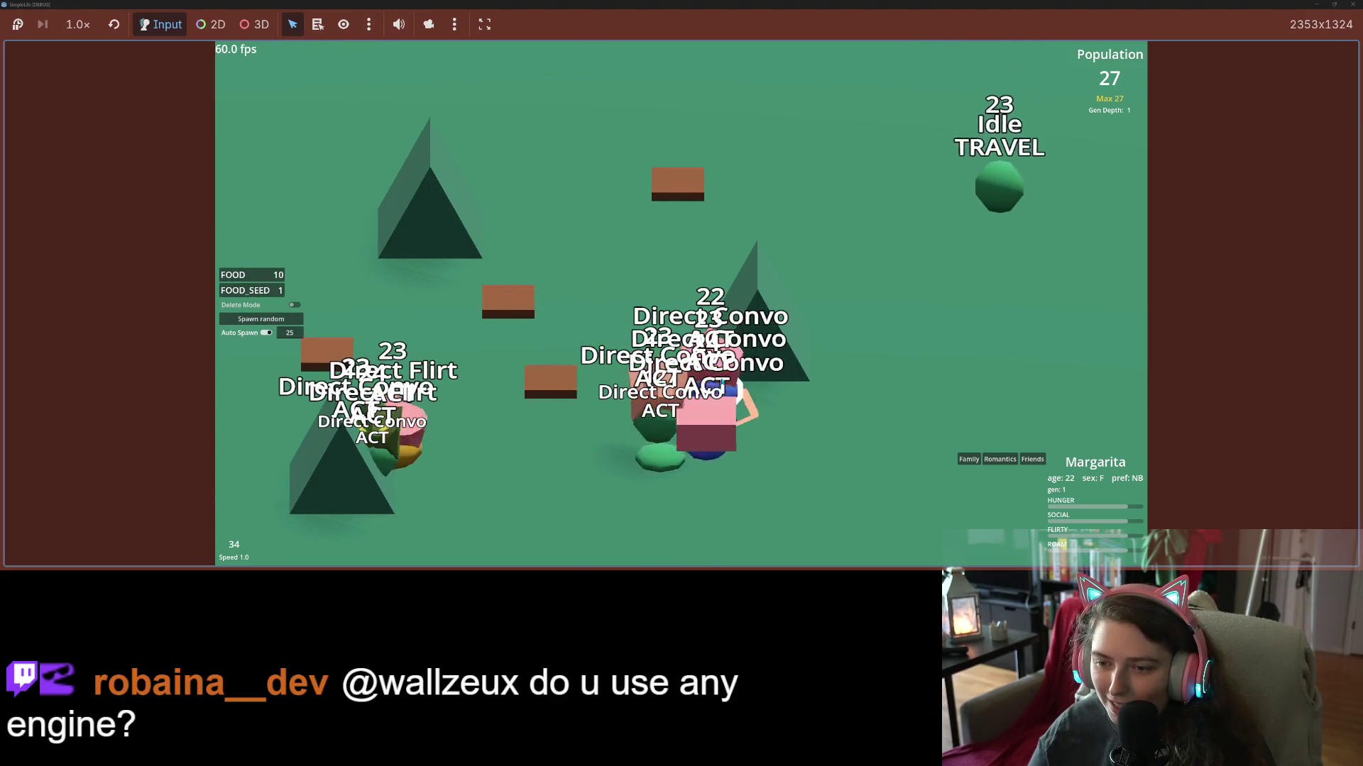
pyautogui.press('s')
pyautogui.scroll(-4, 735, 389)
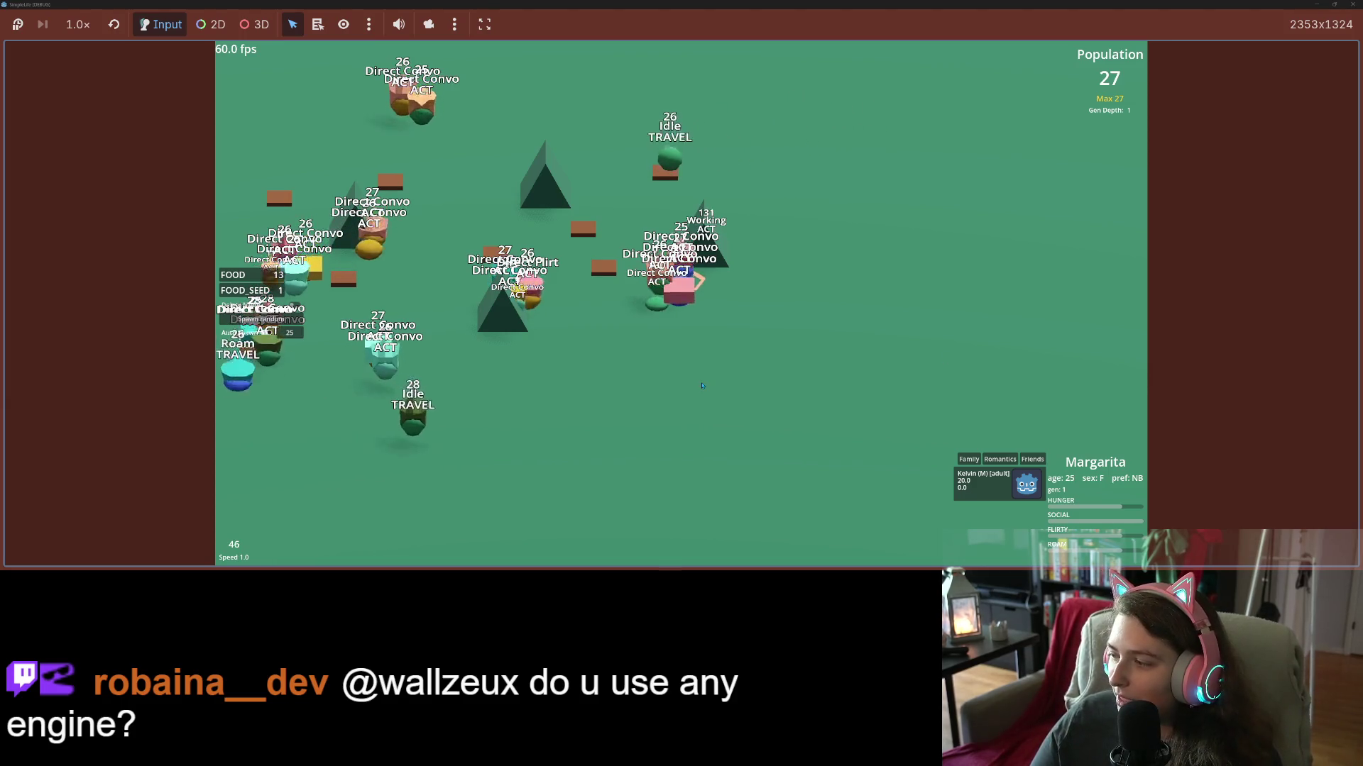
pyautogui.scroll(2, 701, 386)
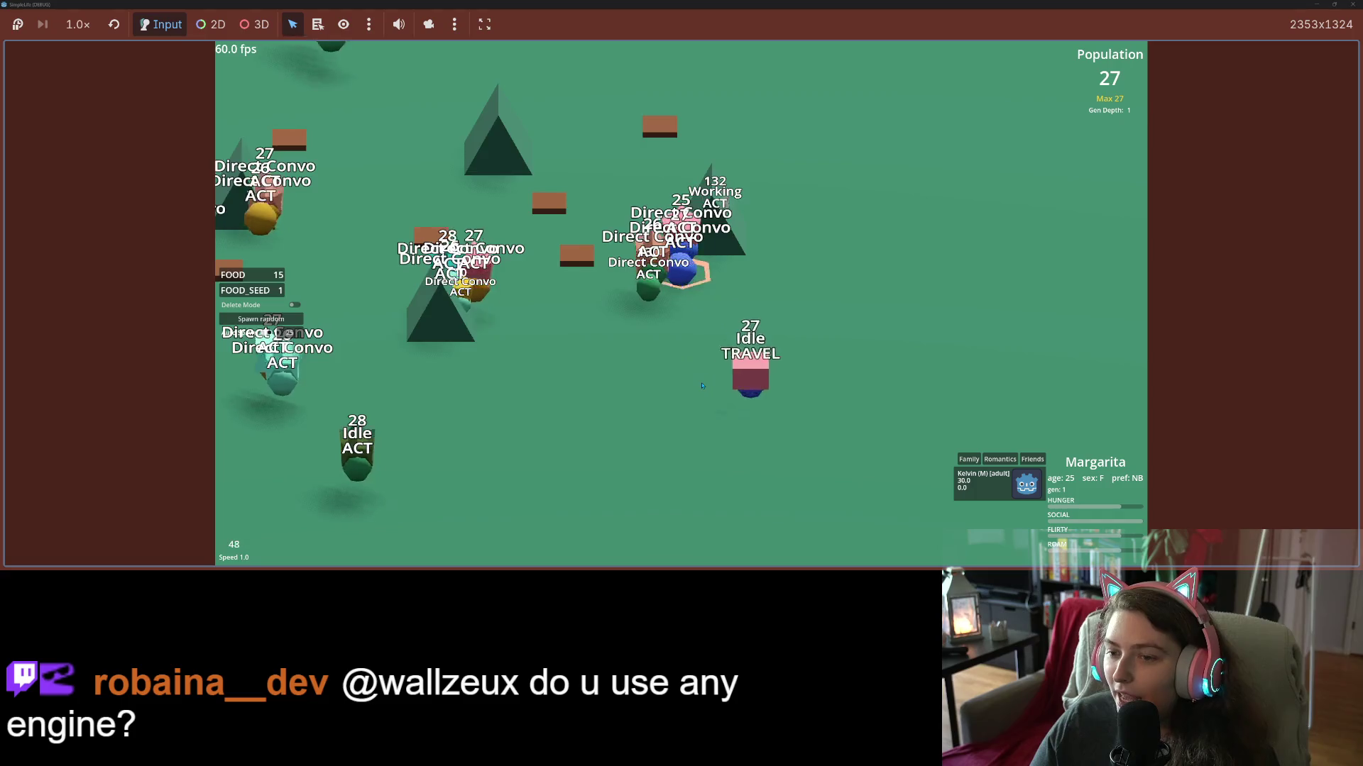
pyautogui.scroll(2, 701, 386)
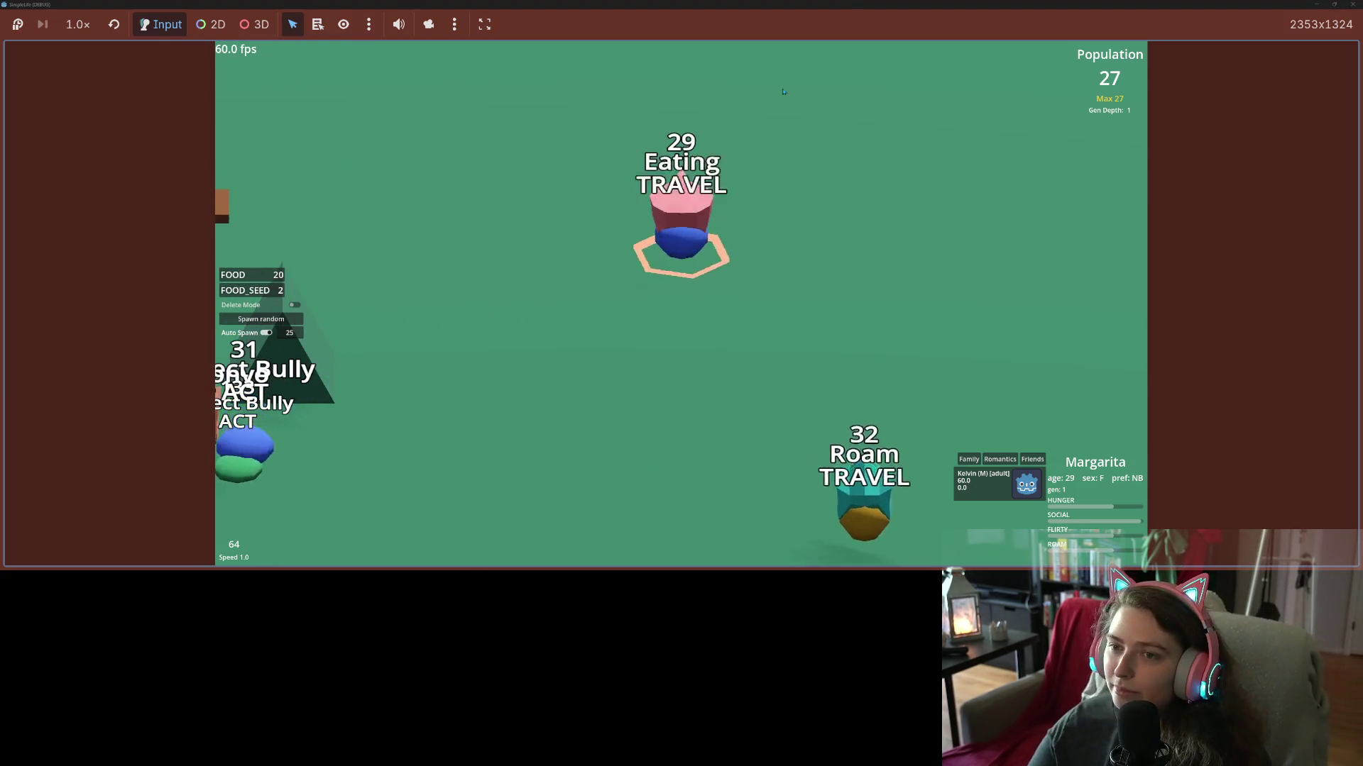
pyautogui.press('super+Down')
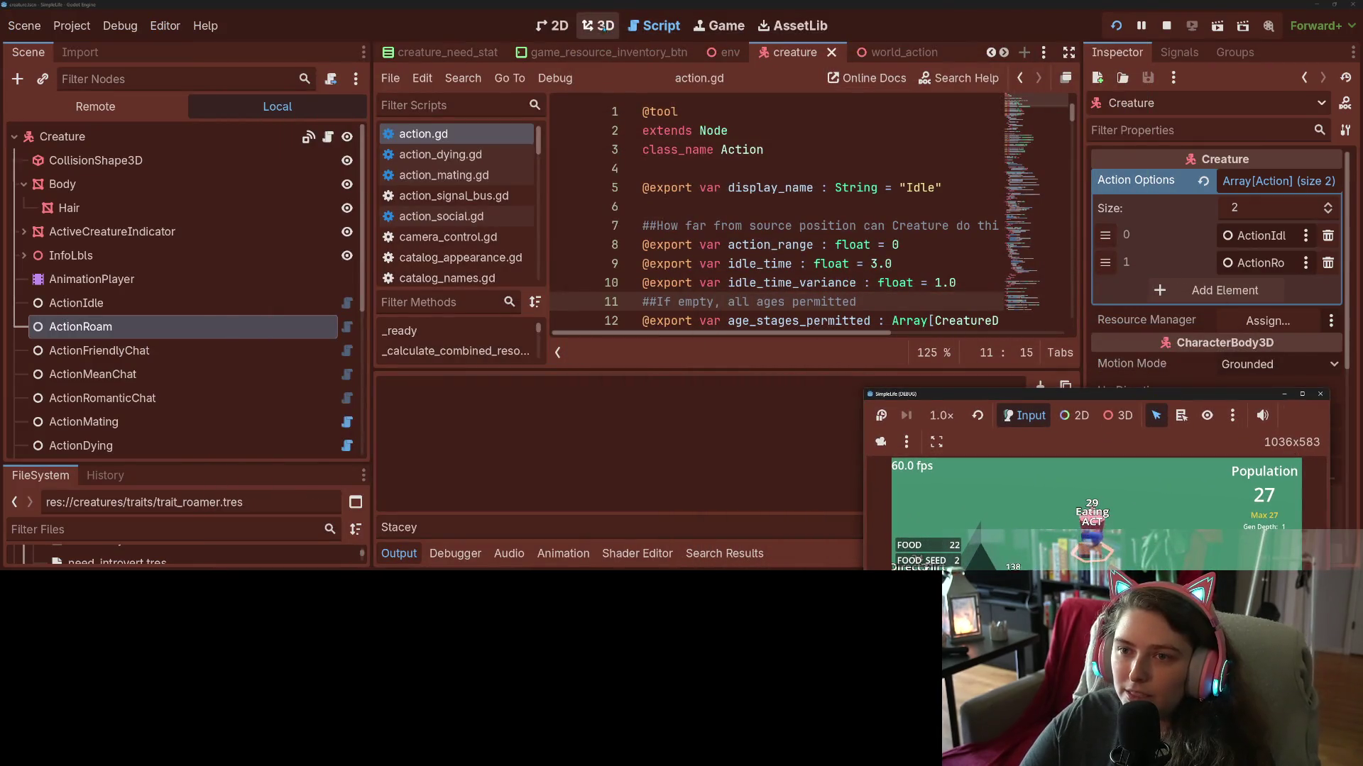
pyautogui.moveTo(370, 183); pyautogui.dragTo(481, 183)
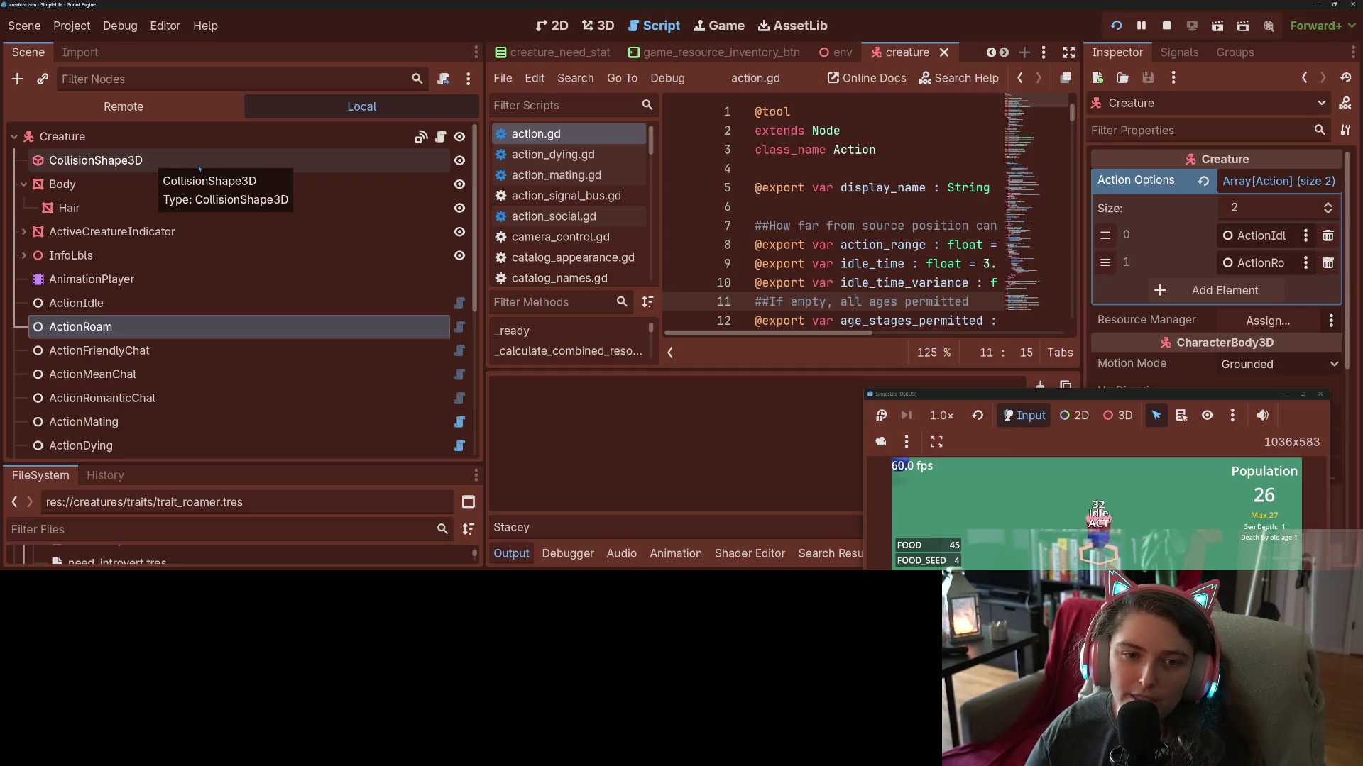
pyautogui.click(213, 185)
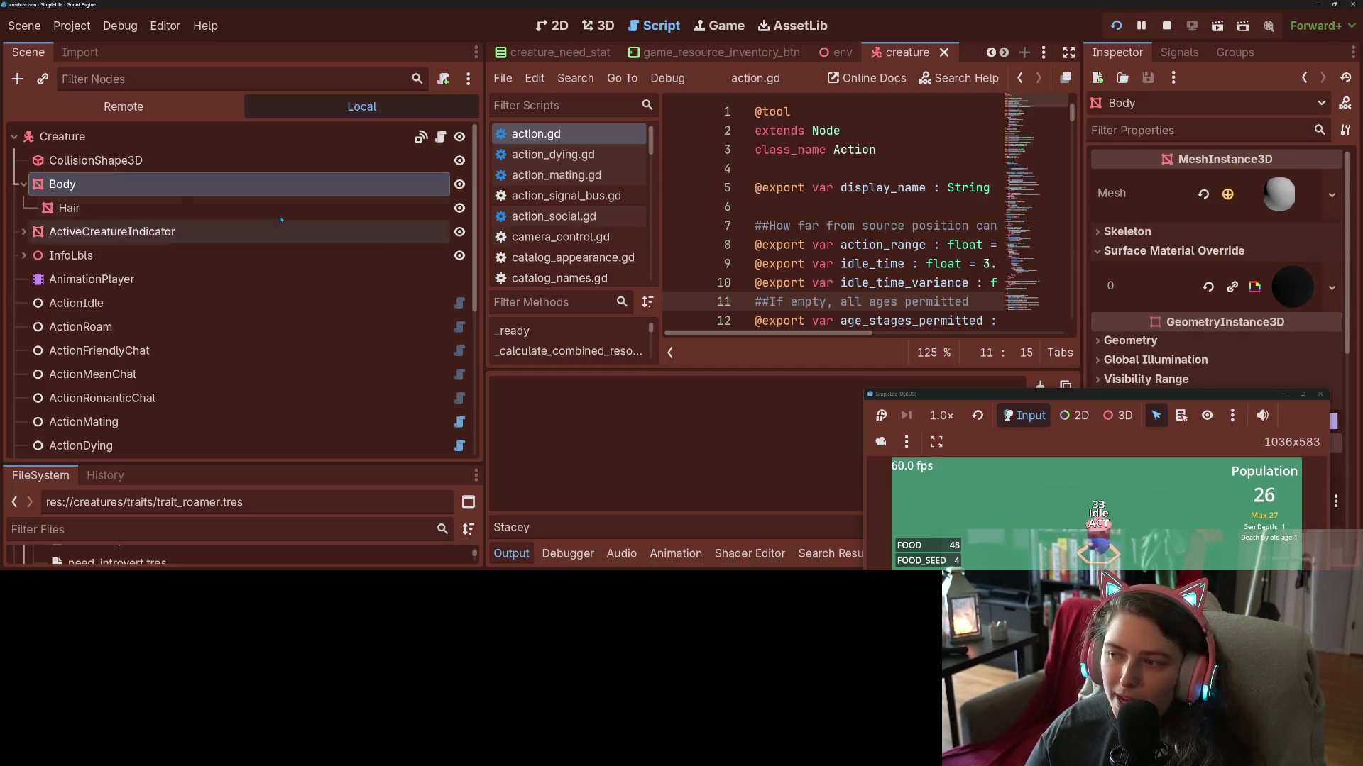
pyautogui.click(177, 209)
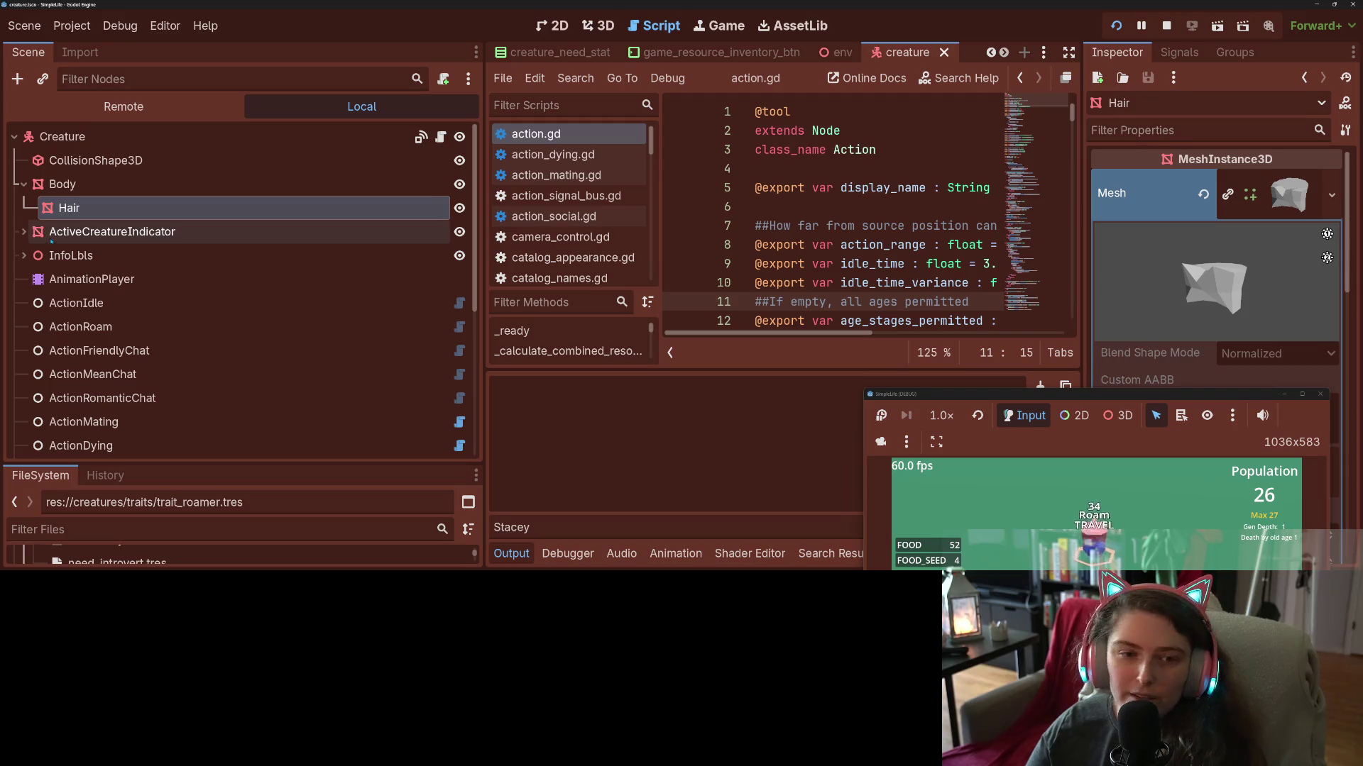
pyautogui.click(23, 232)
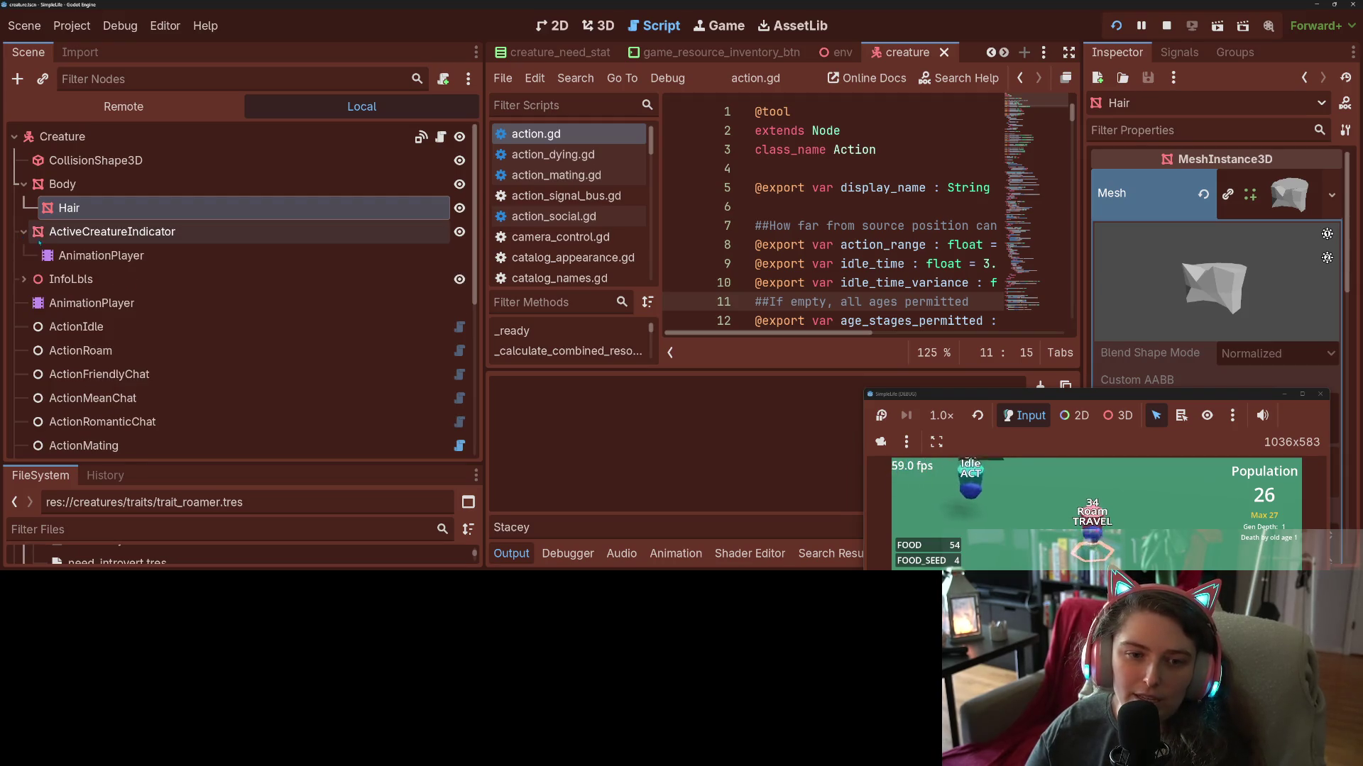
pyautogui.click(94, 234)
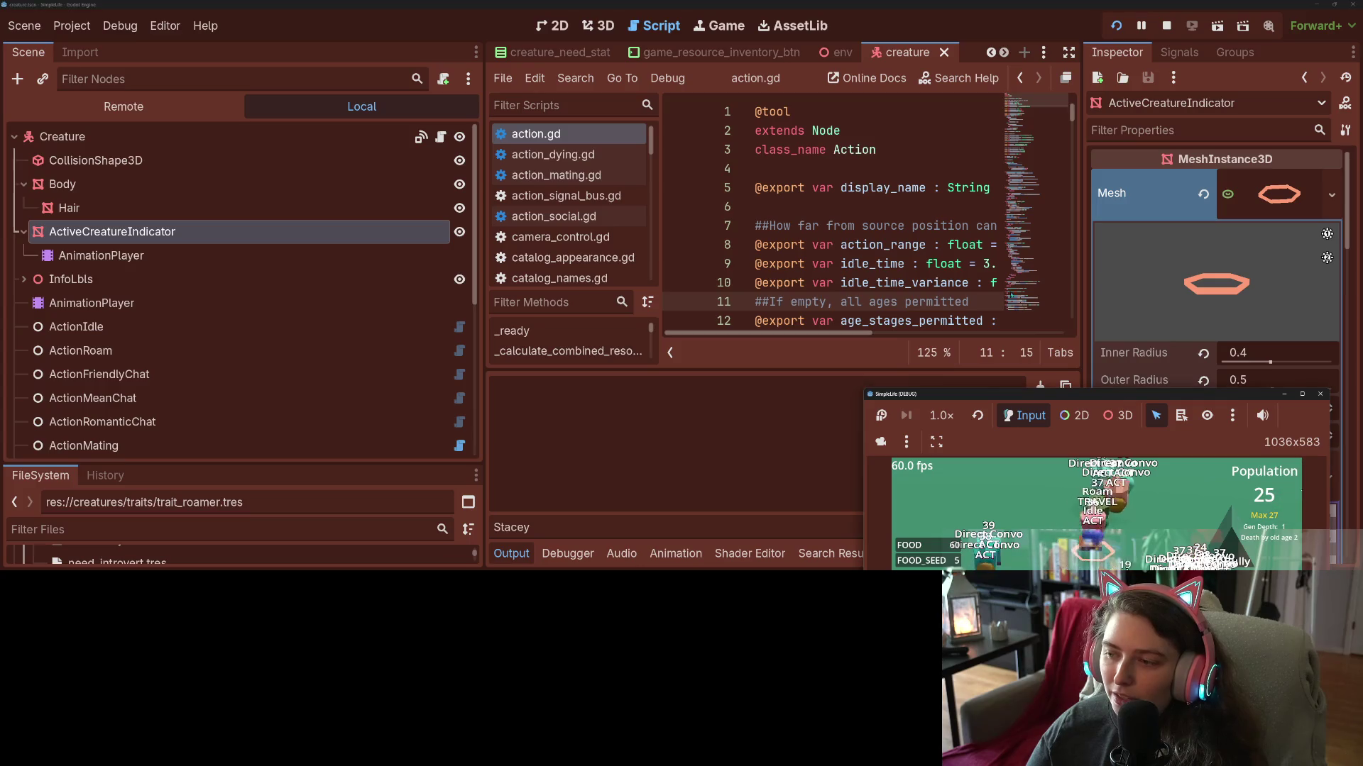
pyautogui.moveTo(1011, 400); pyautogui.dragTo(818, 216)
pyautogui.click(900, 358)
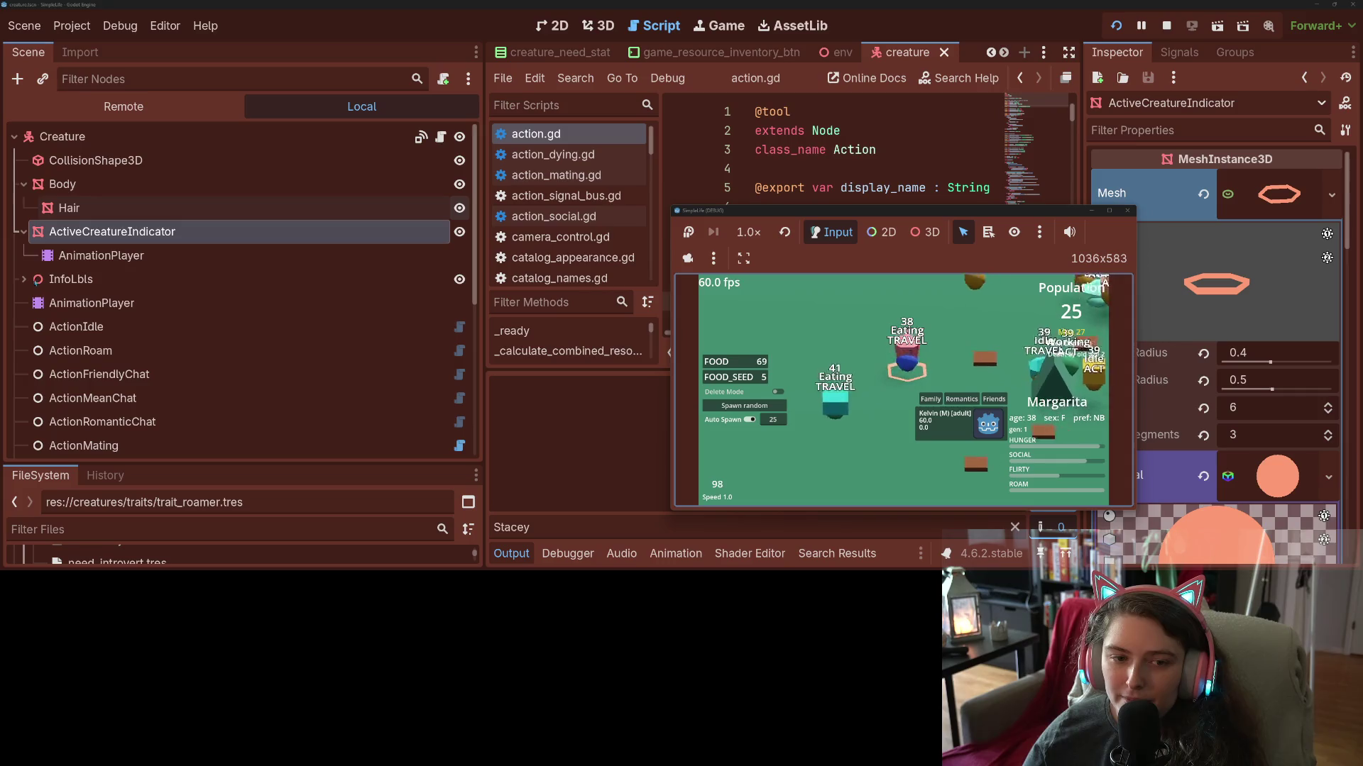
pyautogui.click(71, 279)
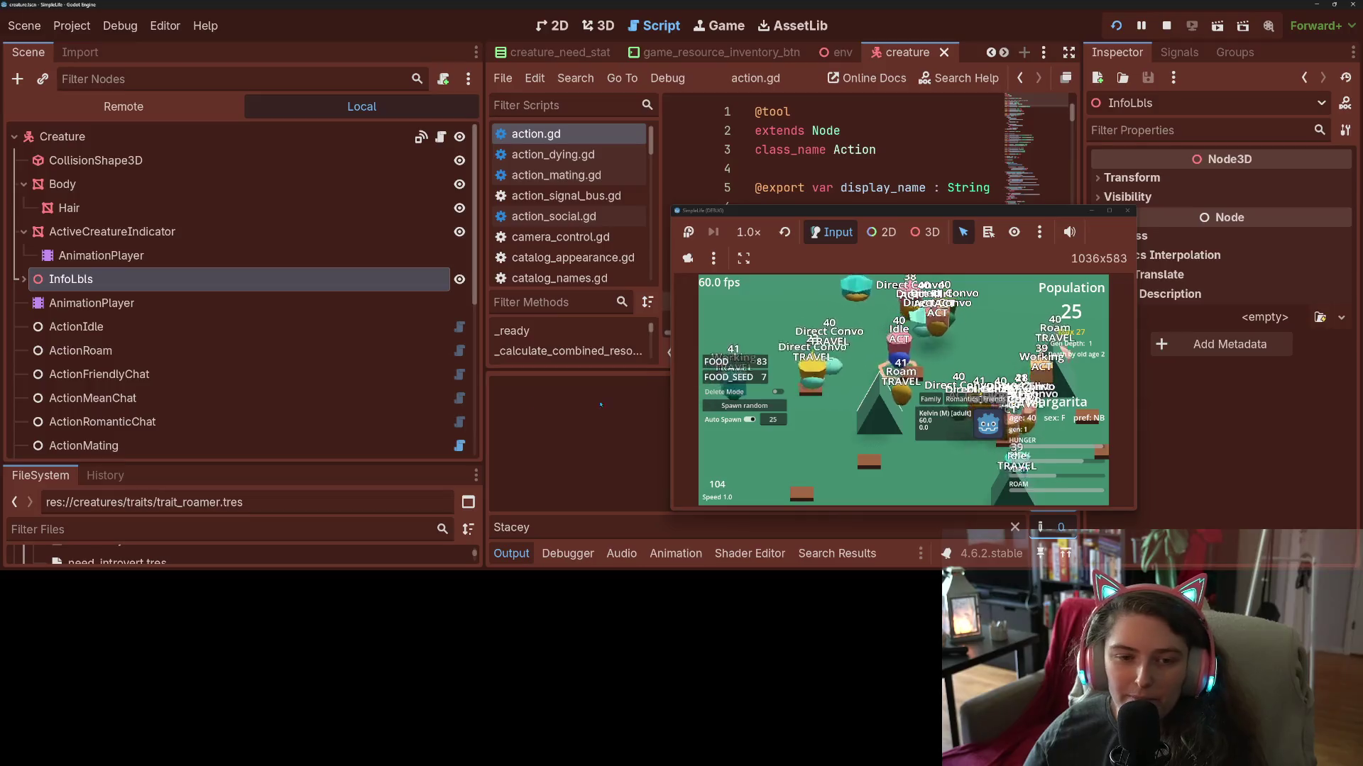
pyautogui.scroll(-5, 110, 180)
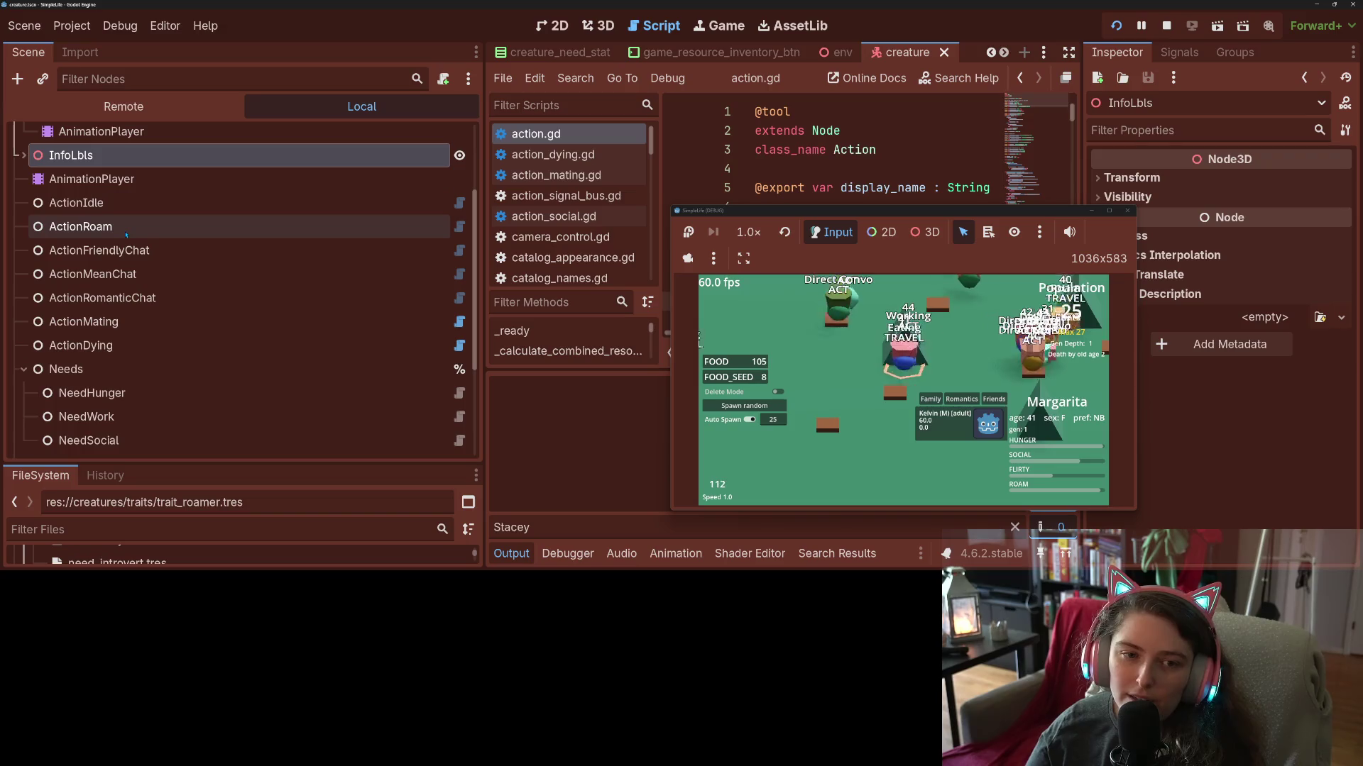
pyautogui.scroll(-5, 132, 226)
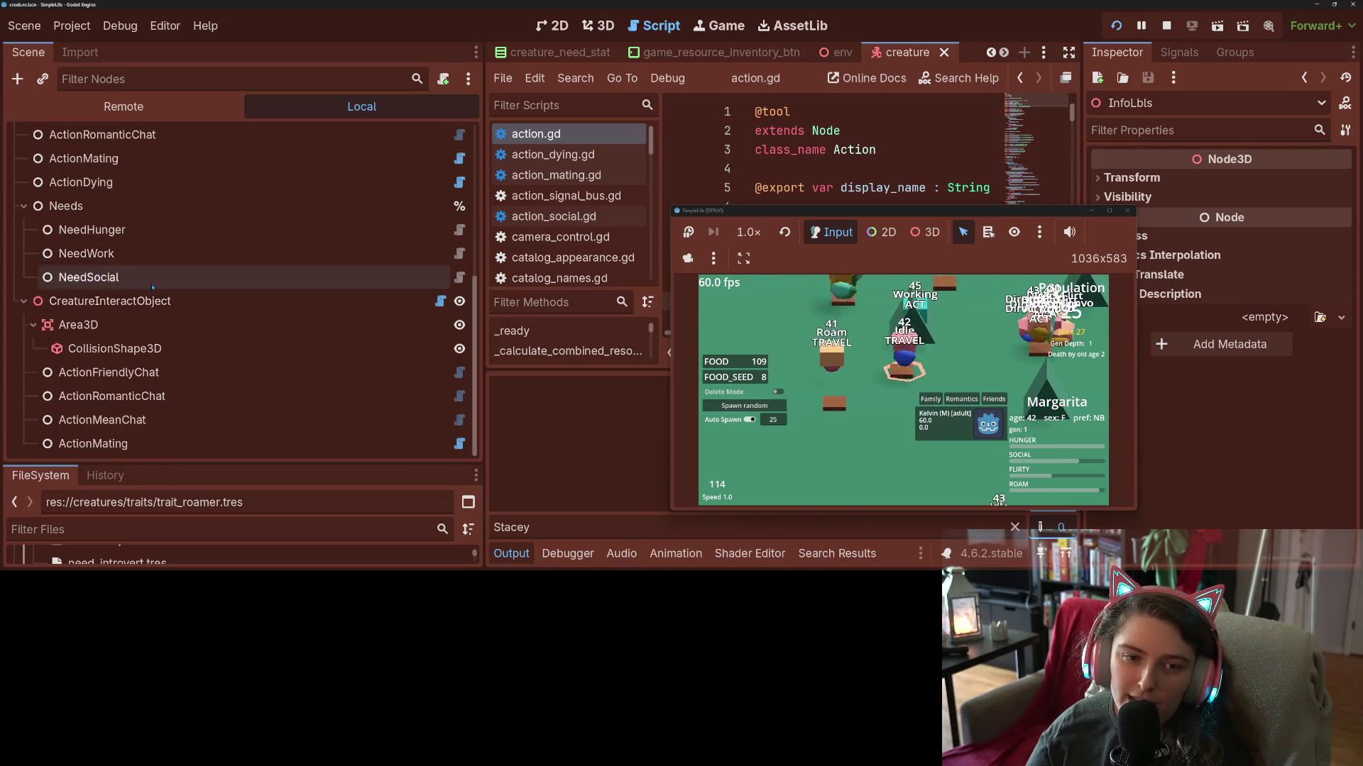
pyautogui.click(24, 247)
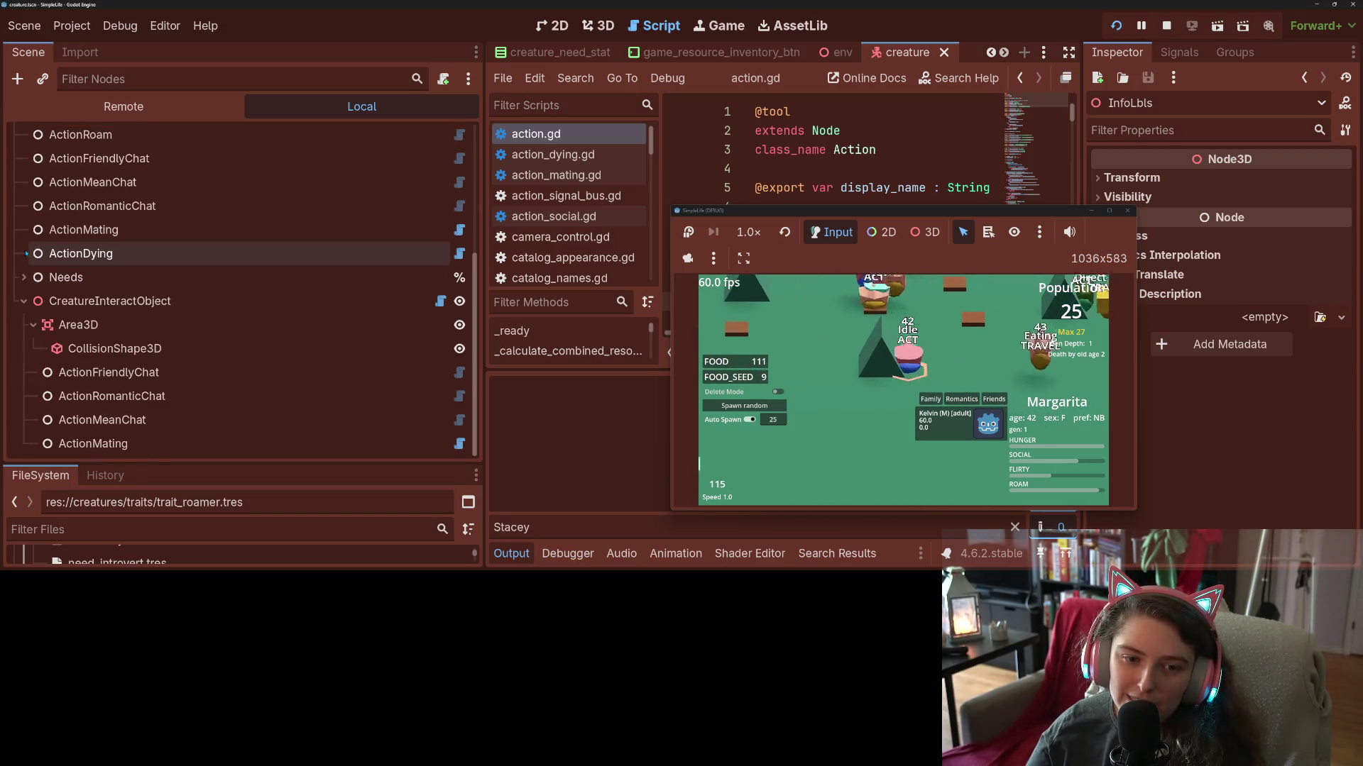
pyautogui.click(24, 301)
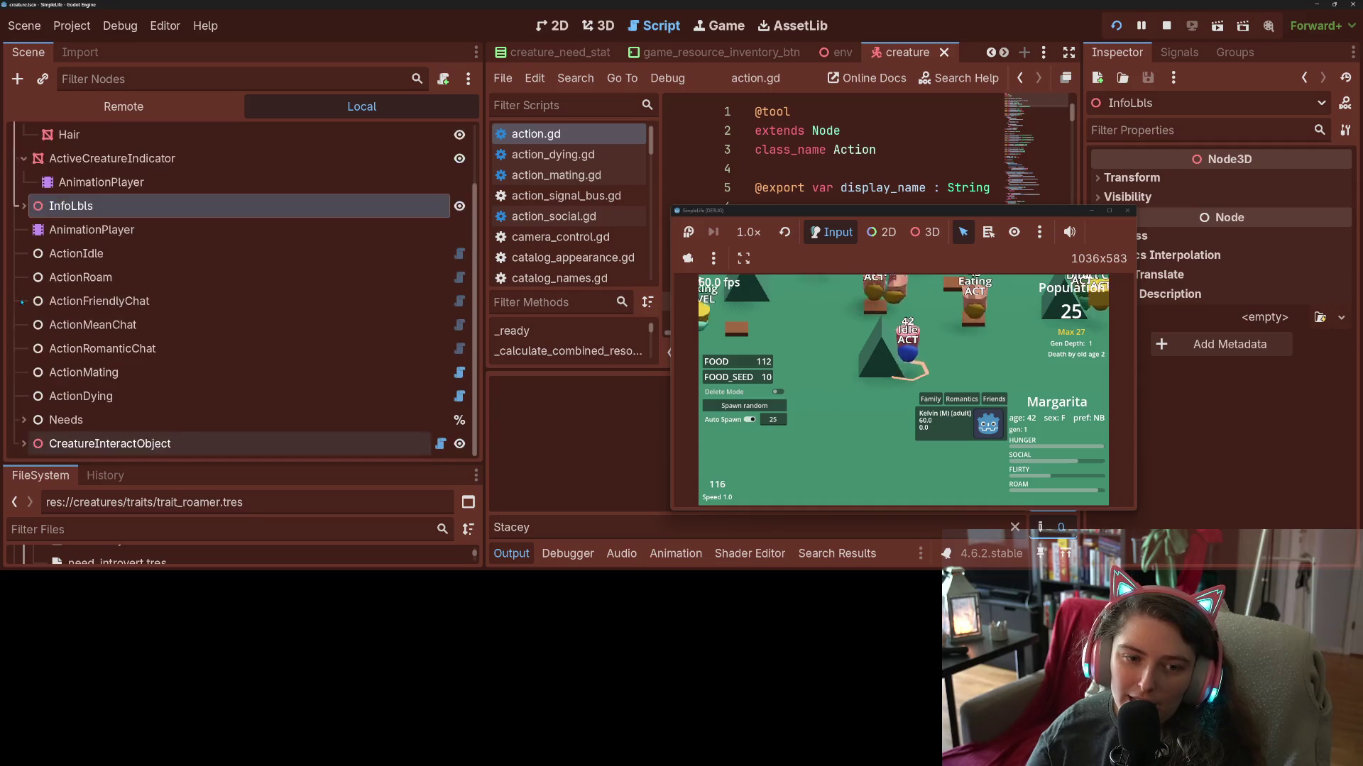
pyautogui.click(23, 443)
pyautogui.scroll(-3, 58, 429)
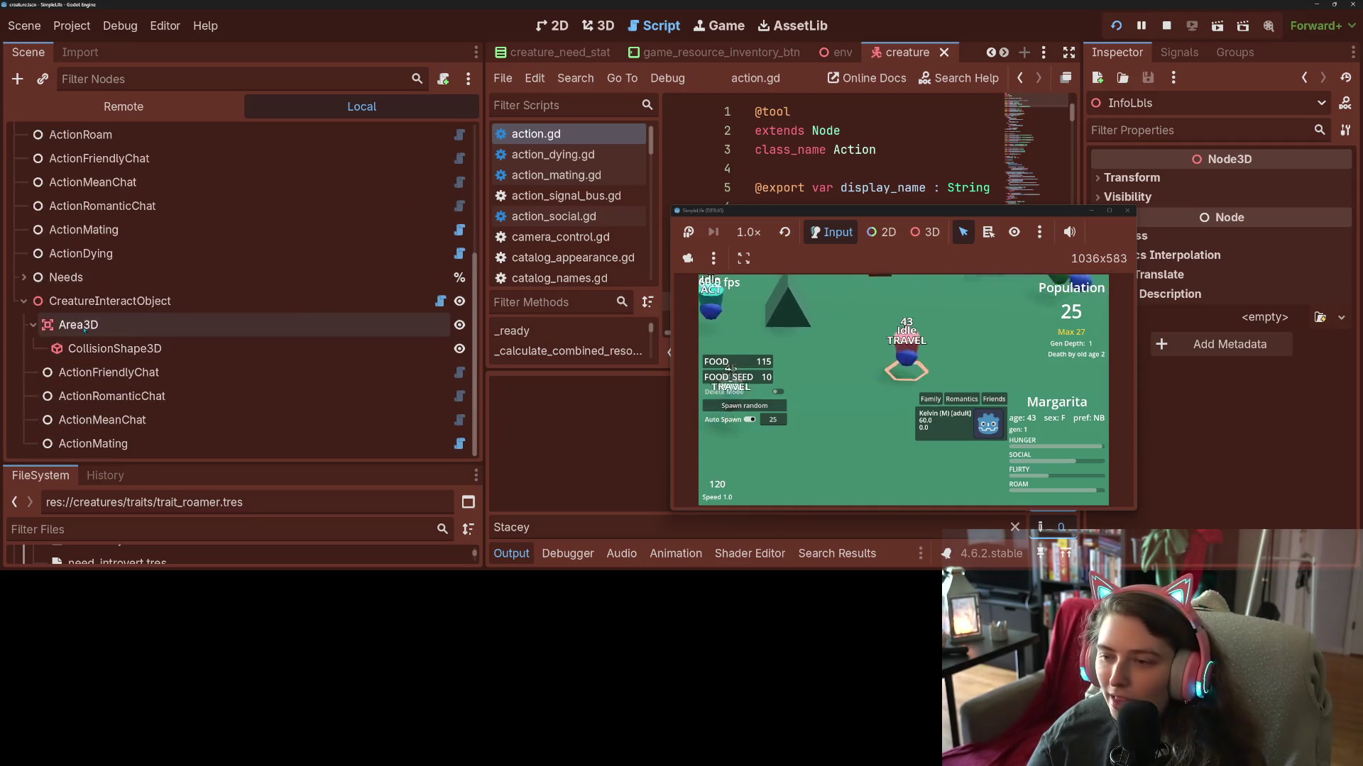
pyautogui.click(1110, 212)
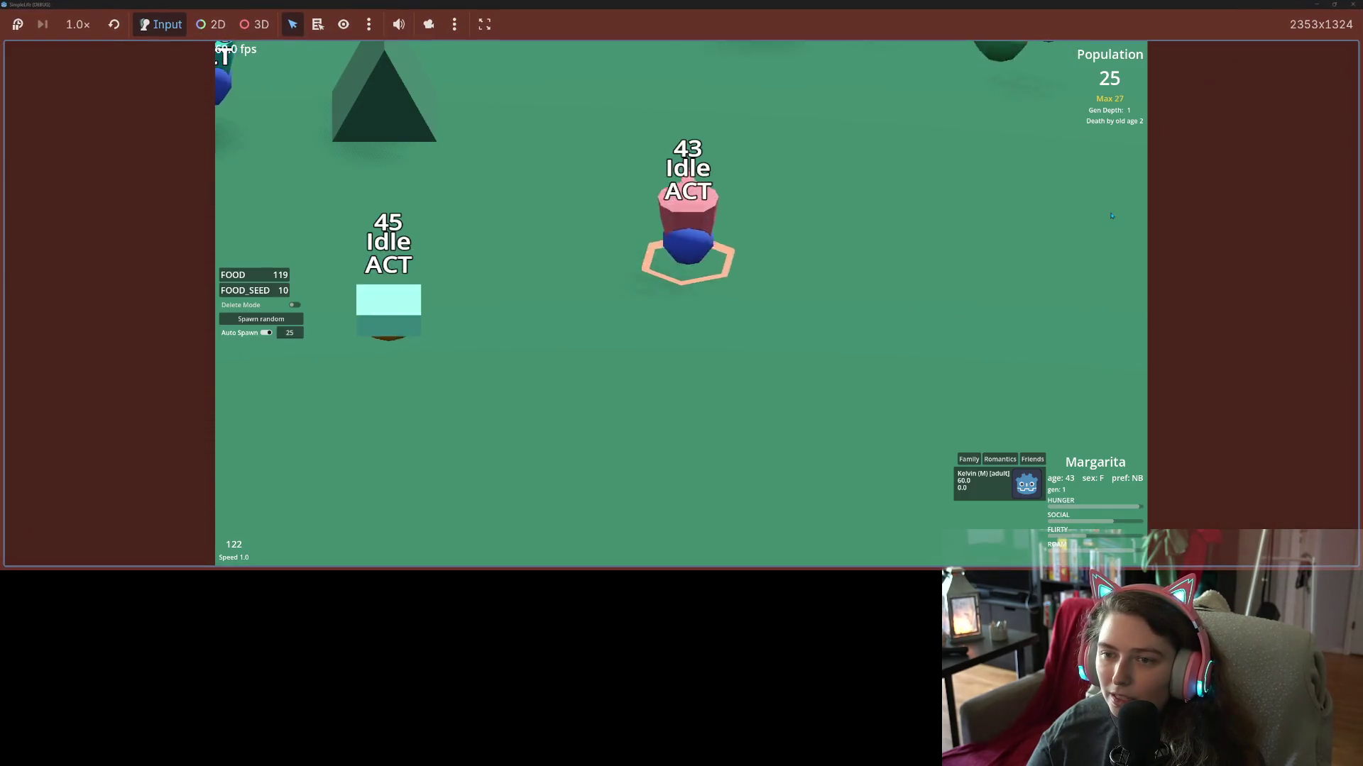
pyautogui.scroll(-5, 936, 270)
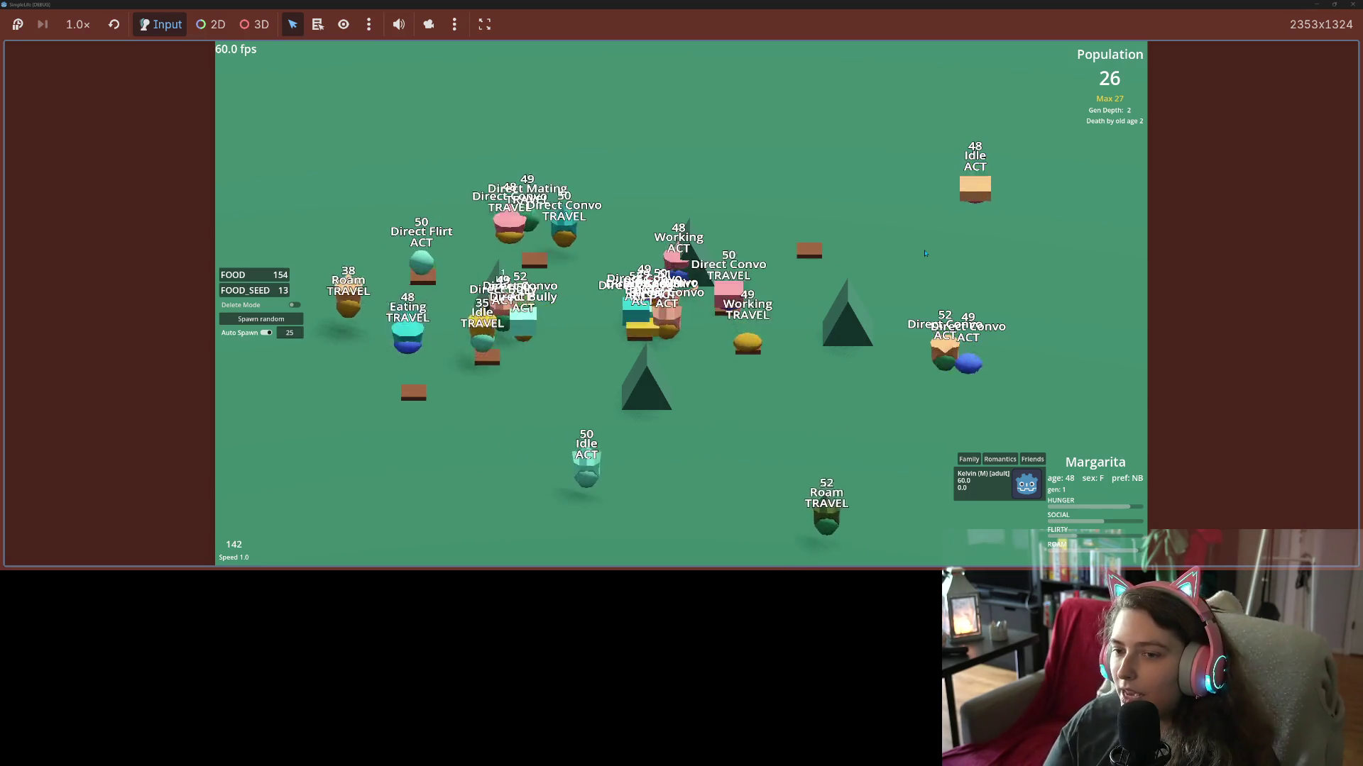
pyautogui.press('a')
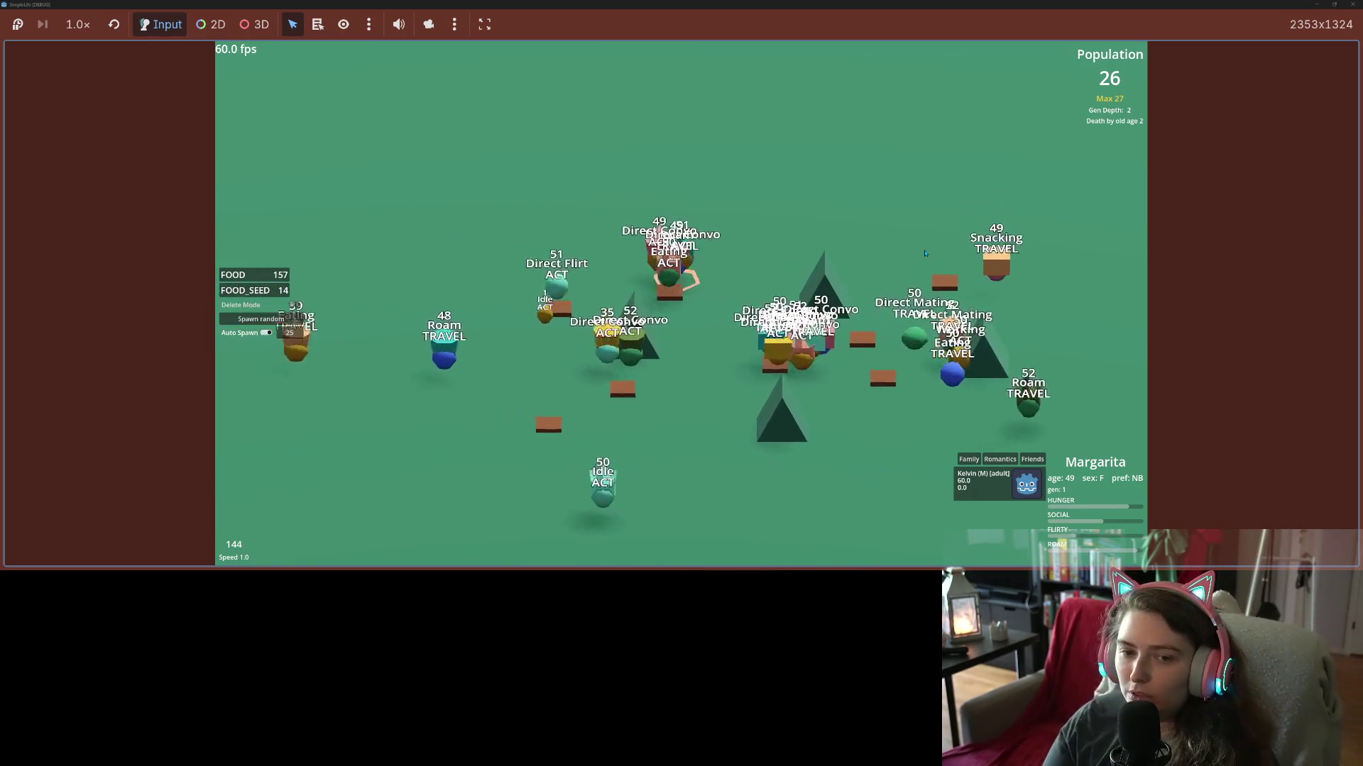
pyautogui.press('a')
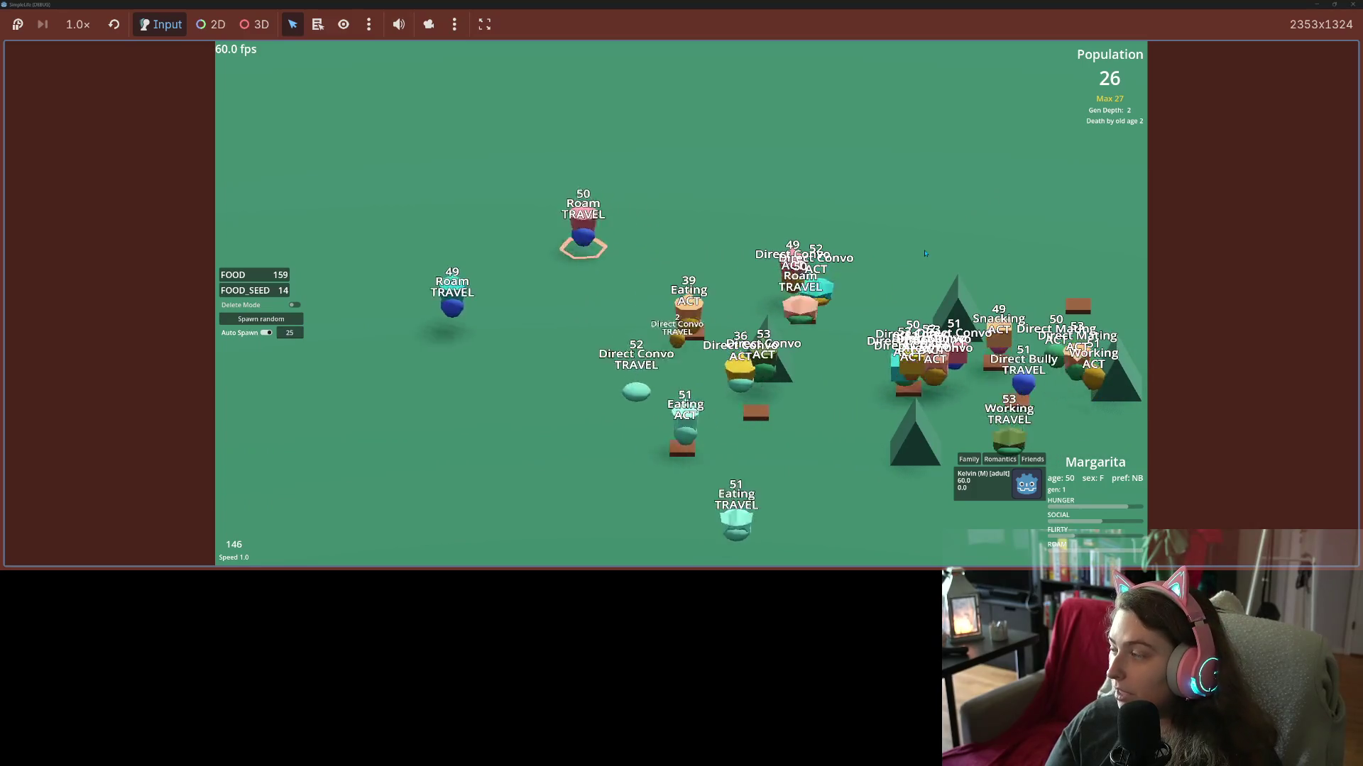
pyautogui.press('s')
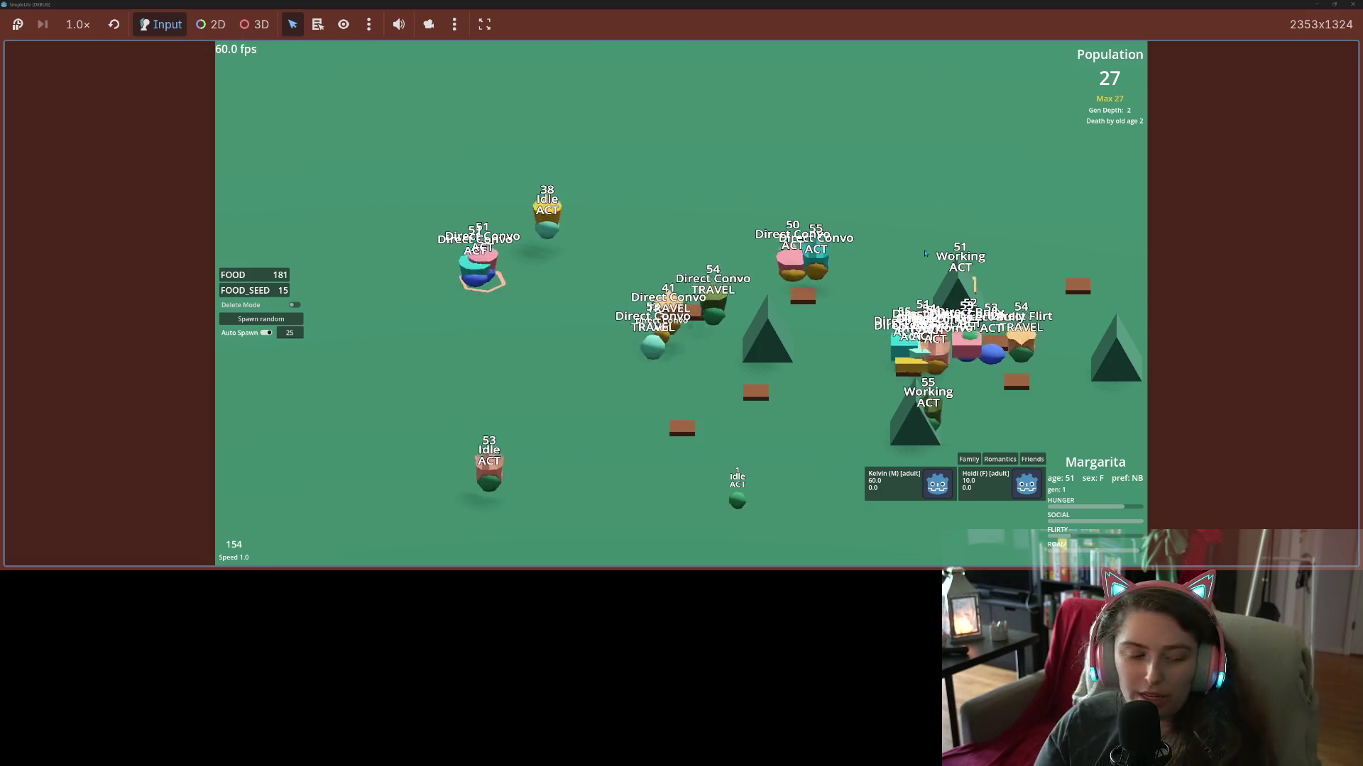
pyautogui.press('s')
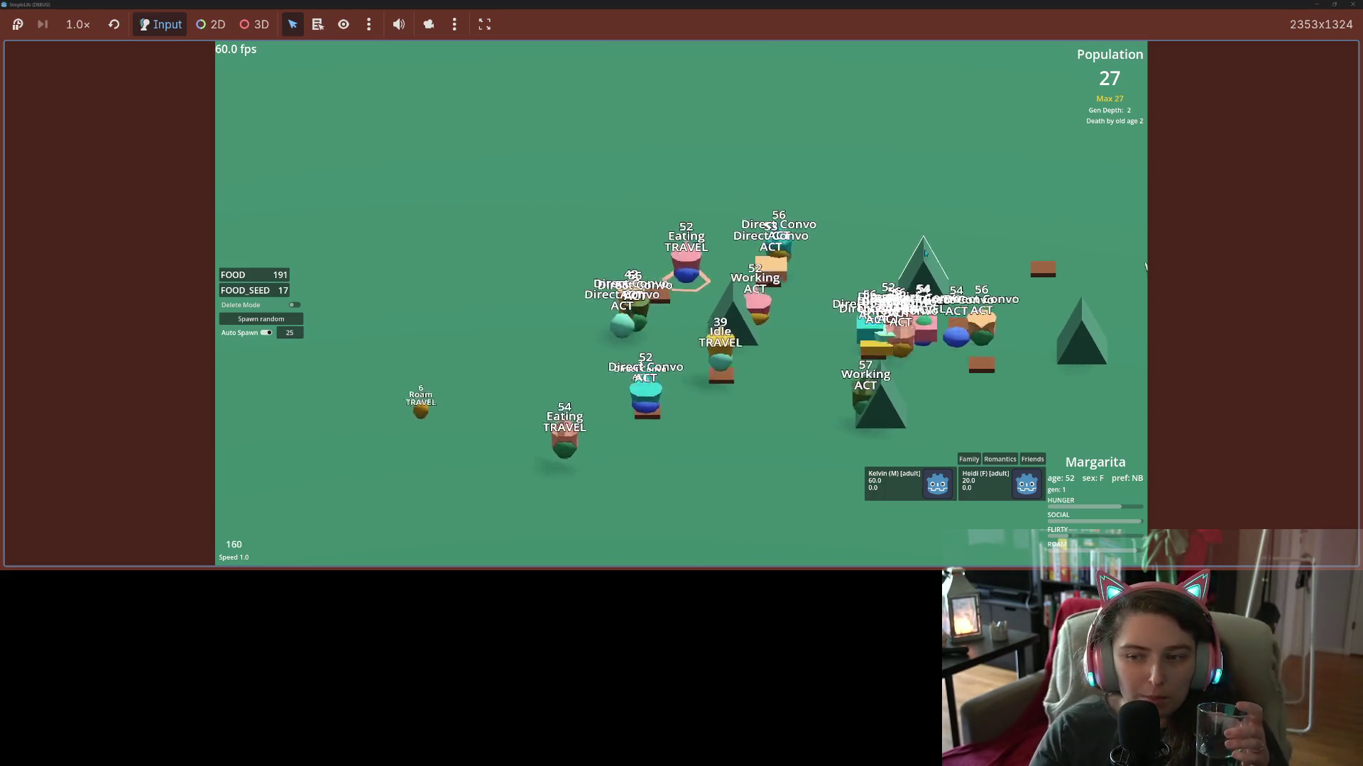
pyautogui.press('d')
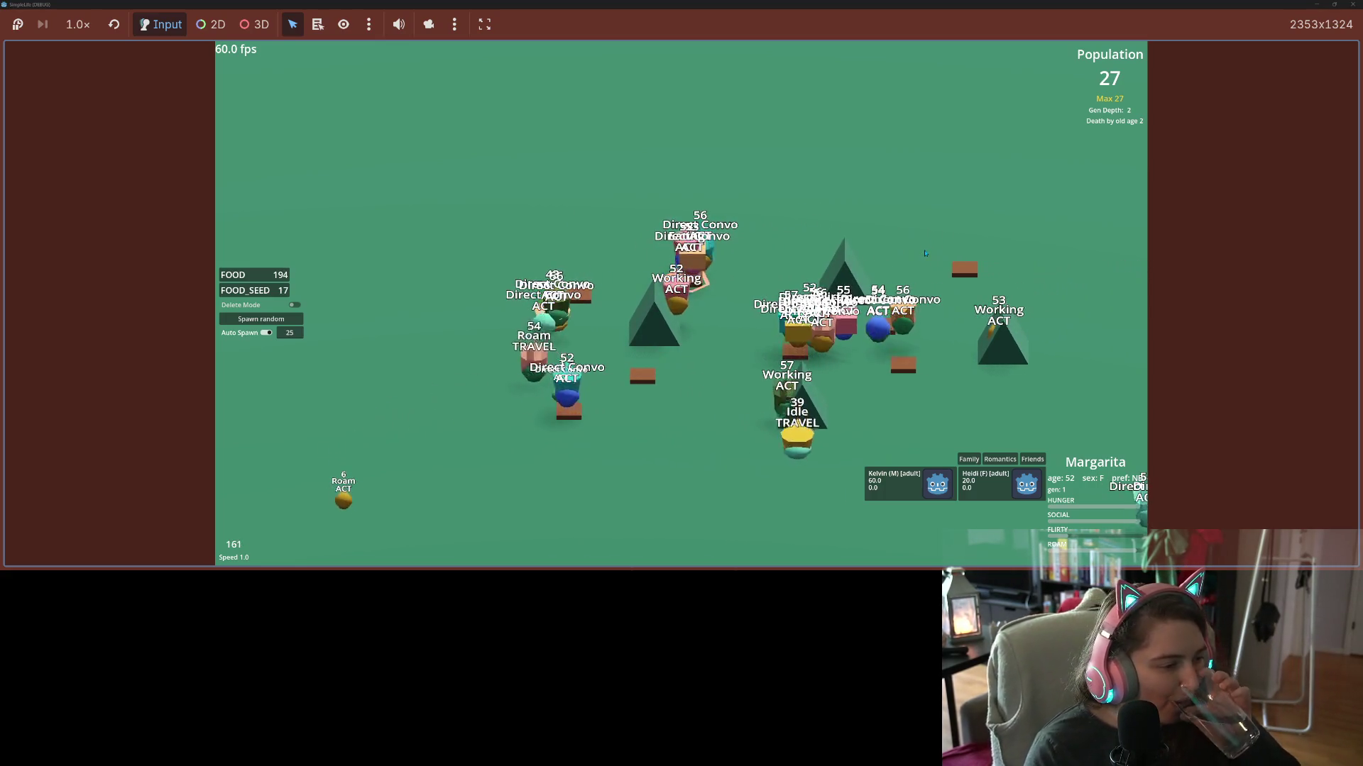
pyautogui.press('d')
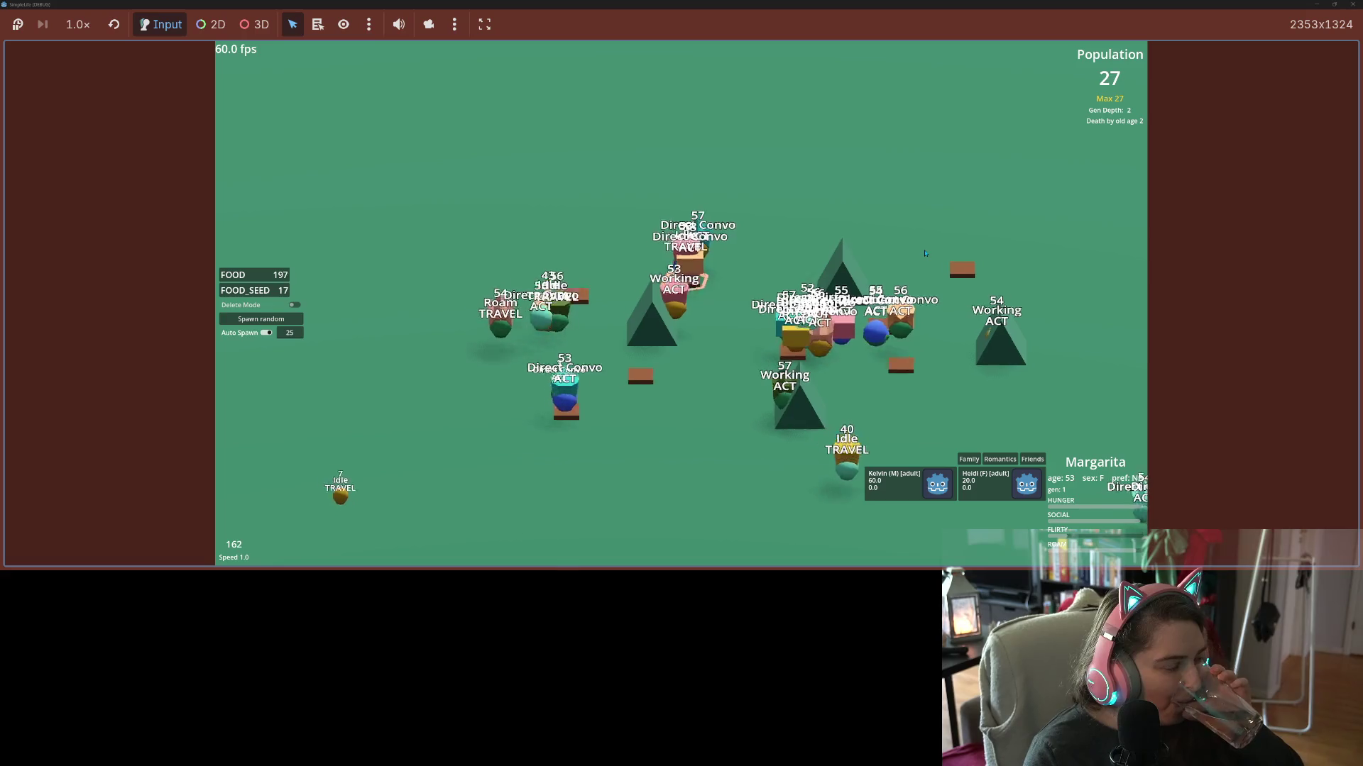
pyautogui.press('w')
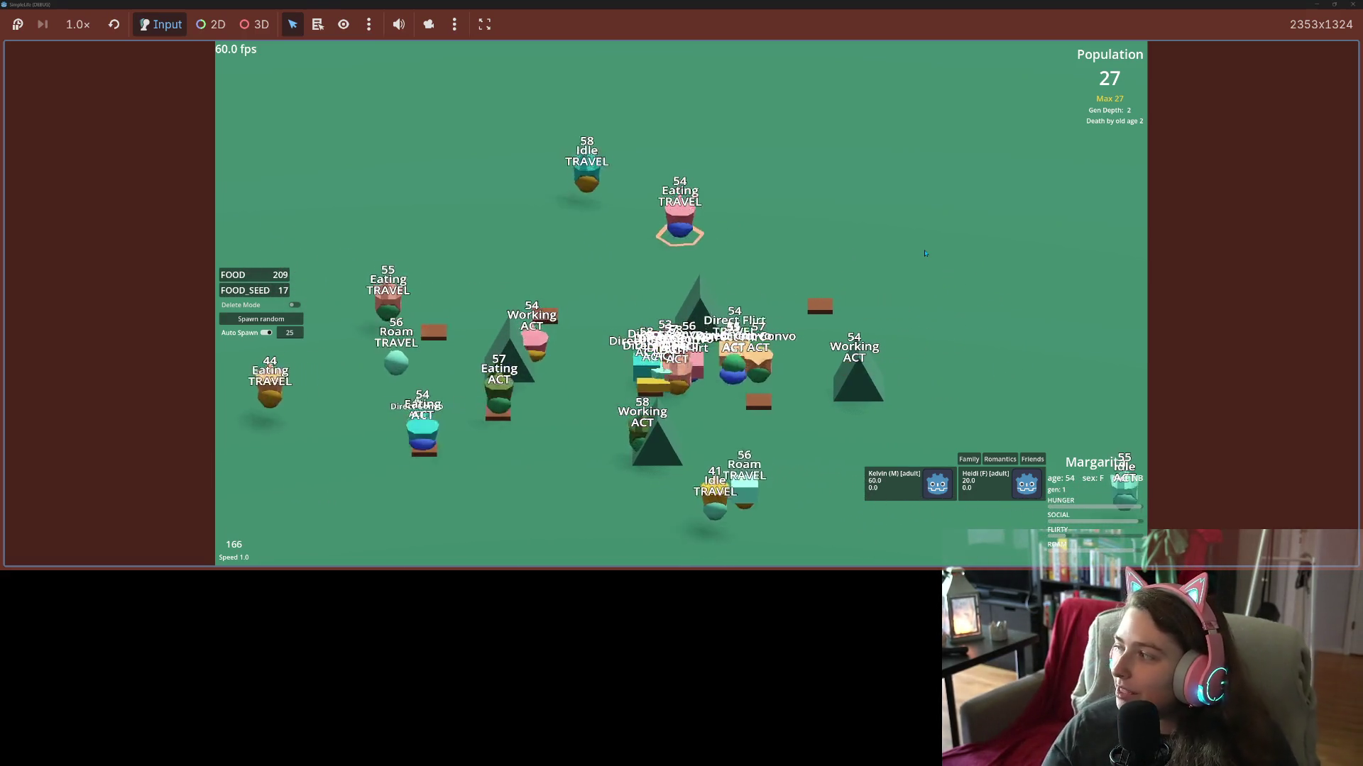
pyautogui.press('a')
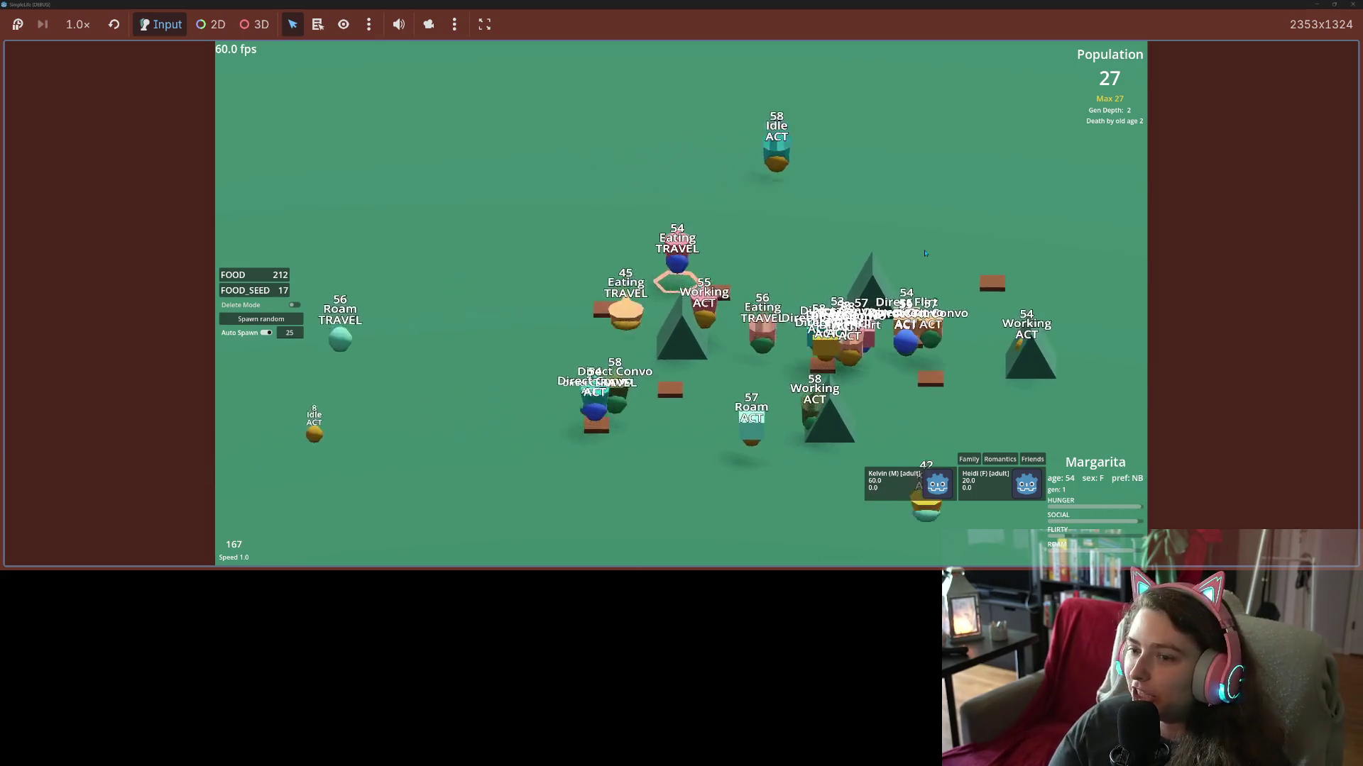
pyautogui.press('a')
pyautogui.press('s')
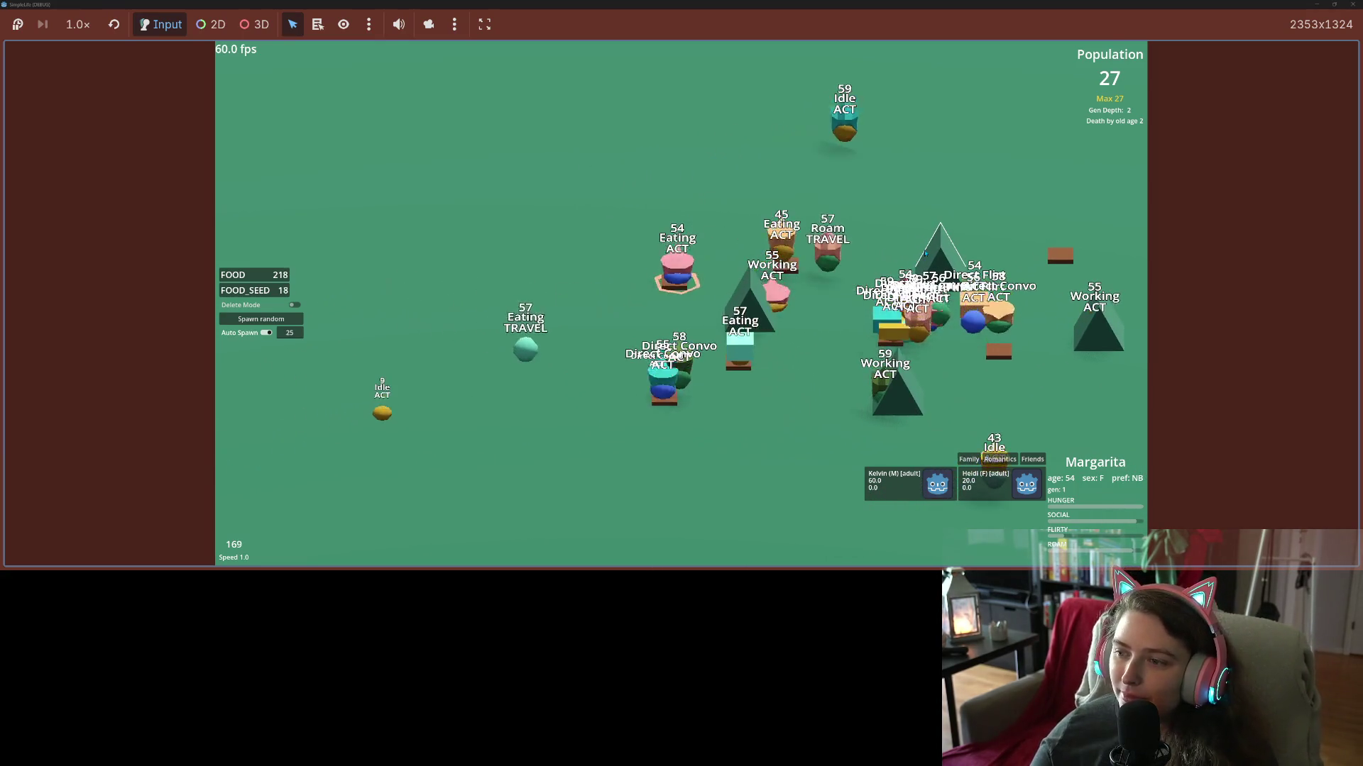
pyautogui.press('w')
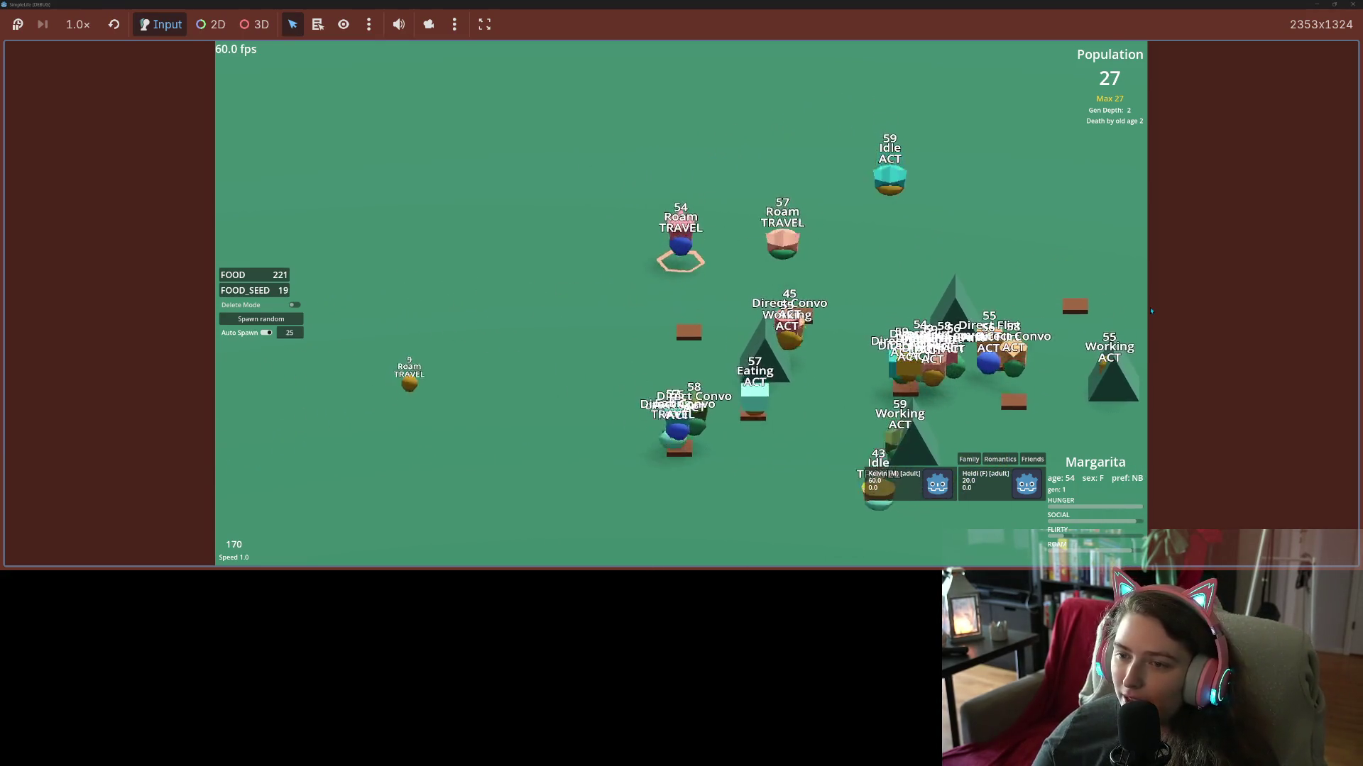
pyautogui.press('d')
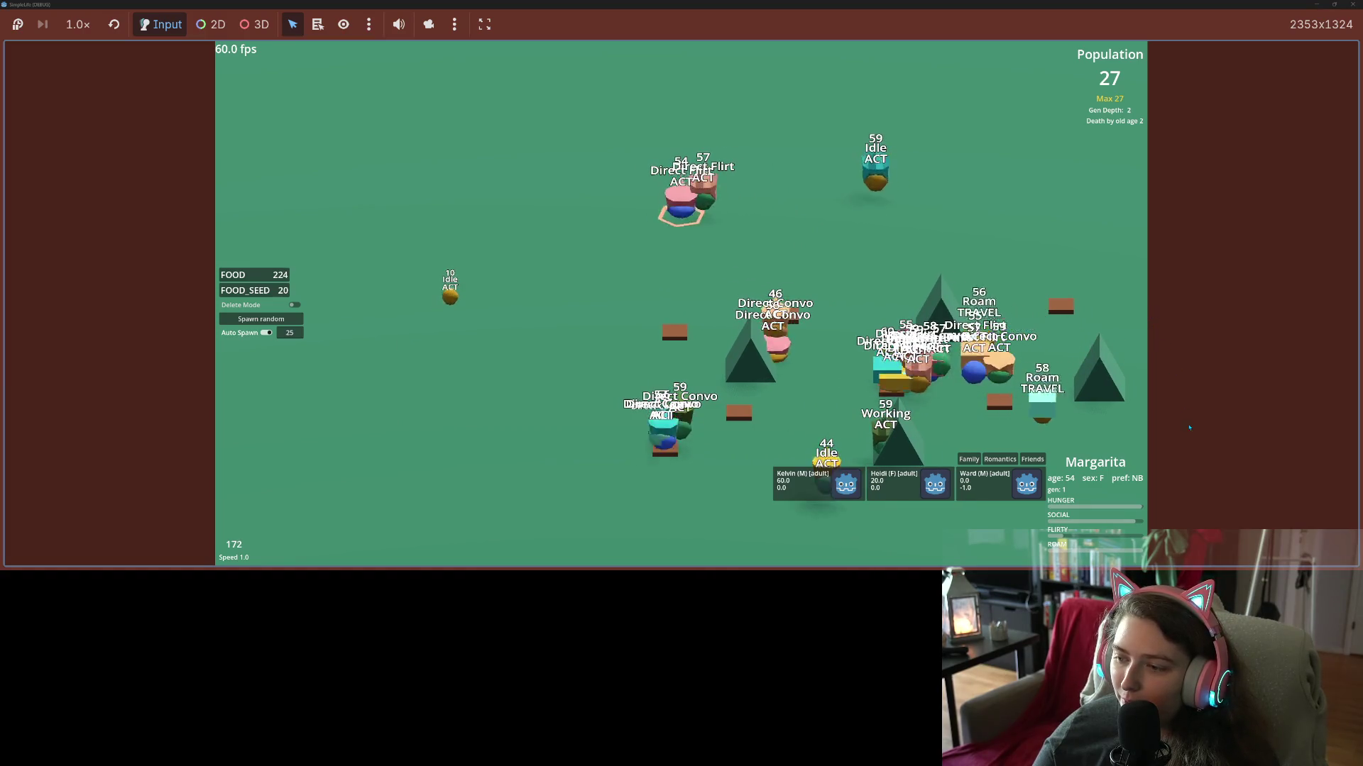
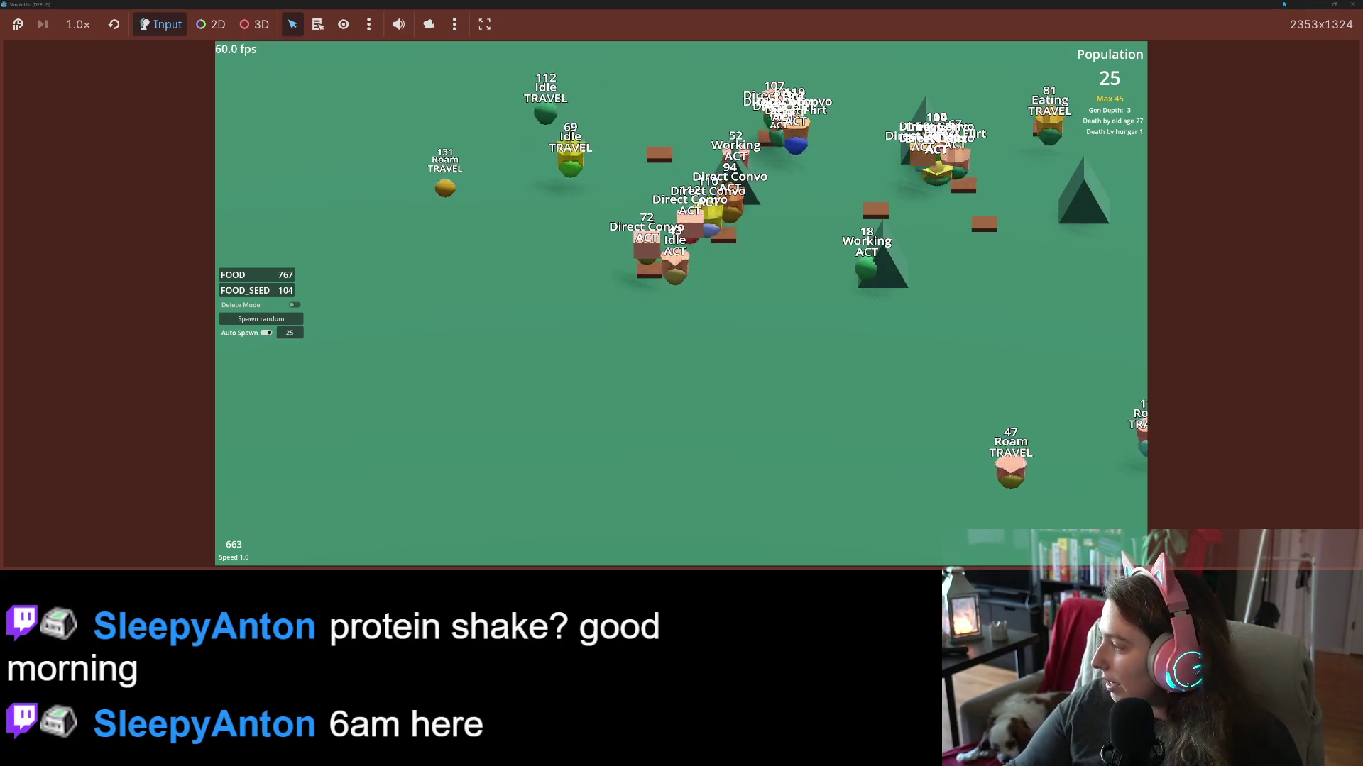
# Un-maximize the SimpleLife game window so the Godot editor with action.gd shows behind it.
pyautogui.moveTo(1284, 4)
pyautogui.mouseDown()
pyautogui.moveTo(1070, 162)
pyautogui.moveTo(785, 174)
pyautogui.mouseUp()
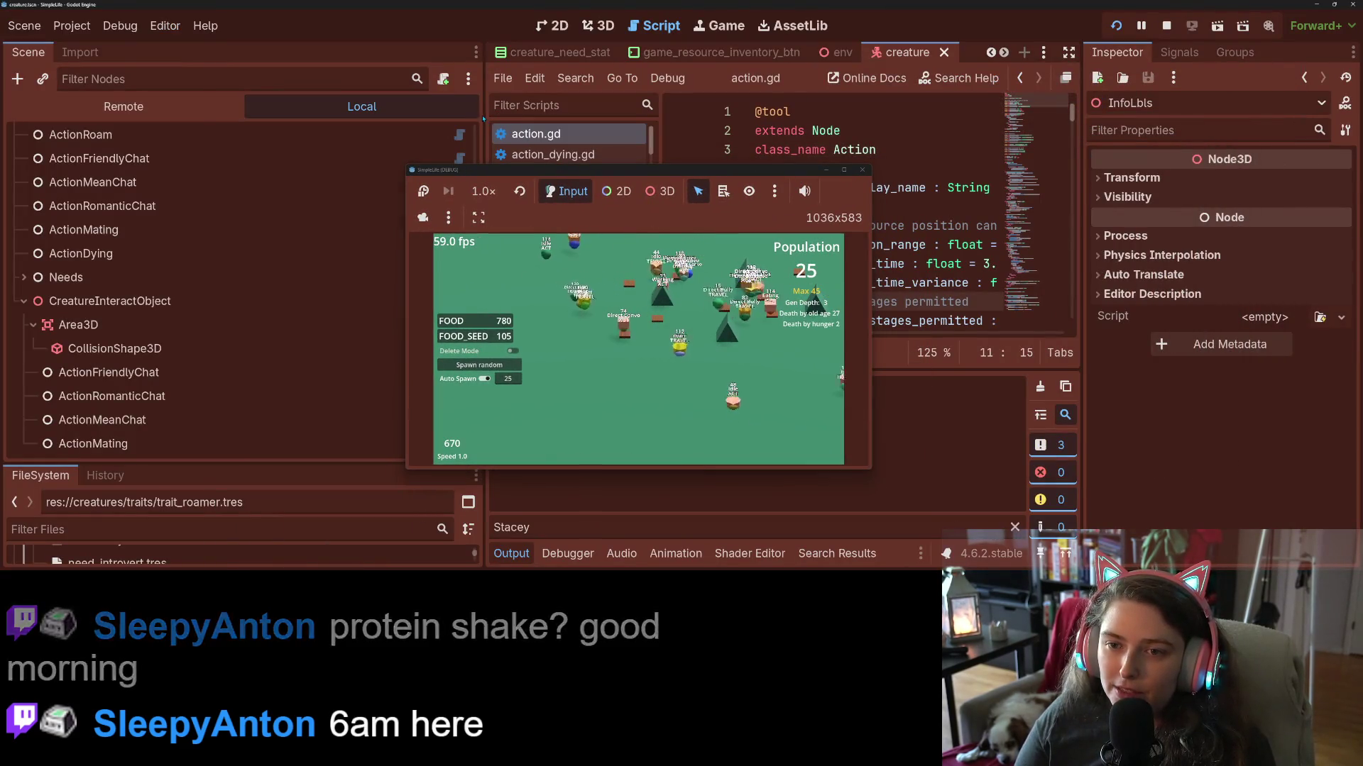
# Narrow the Scene dock to widen the script editor, move the game window aside, then maximize it again.
pyautogui.moveTo(484, 119); pyautogui.dragTo(286, 142)
pyautogui.moveTo(479, 171)
pyautogui.mouseDown()
pyautogui.moveTo(262, 137)
pyautogui.moveTo(194, 96)
pyautogui.mouseUp()
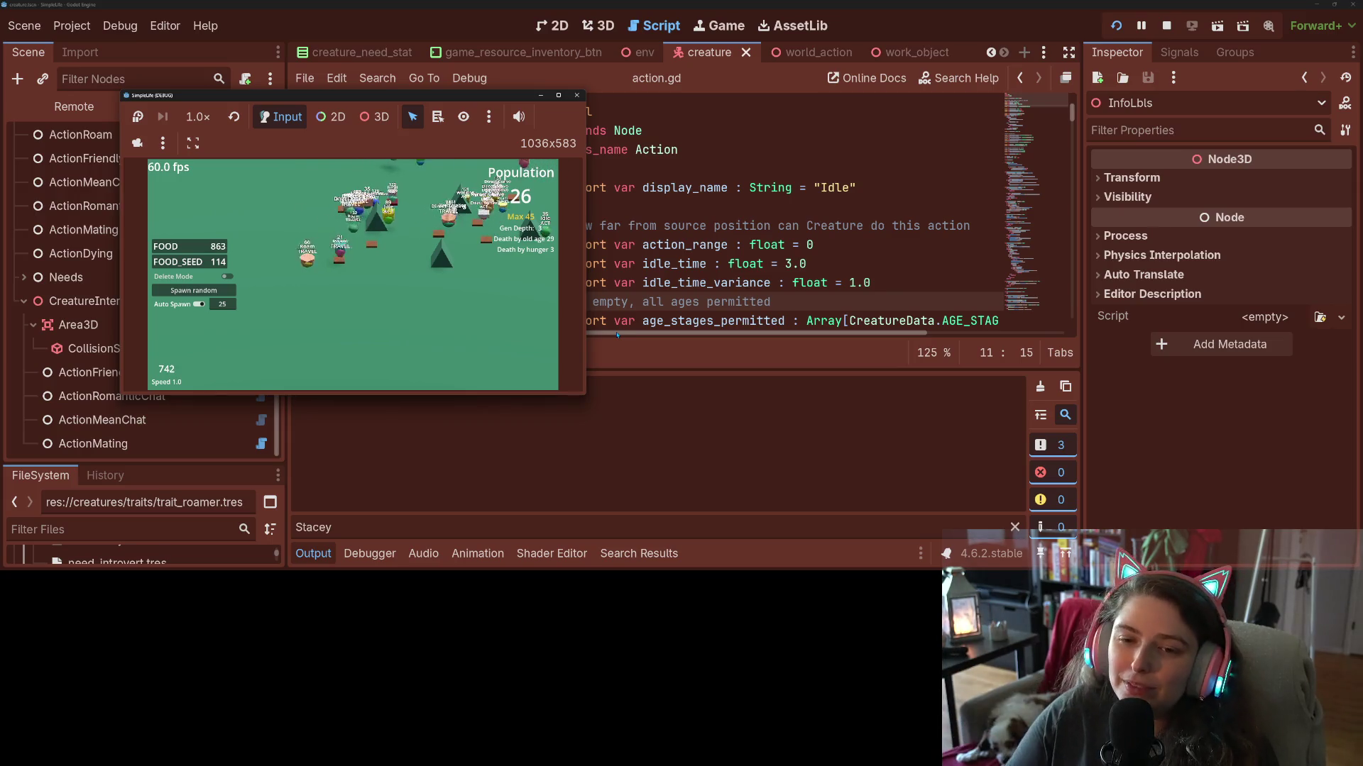
pyautogui.moveTo(519, 99); pyautogui.dragTo(759, 4)
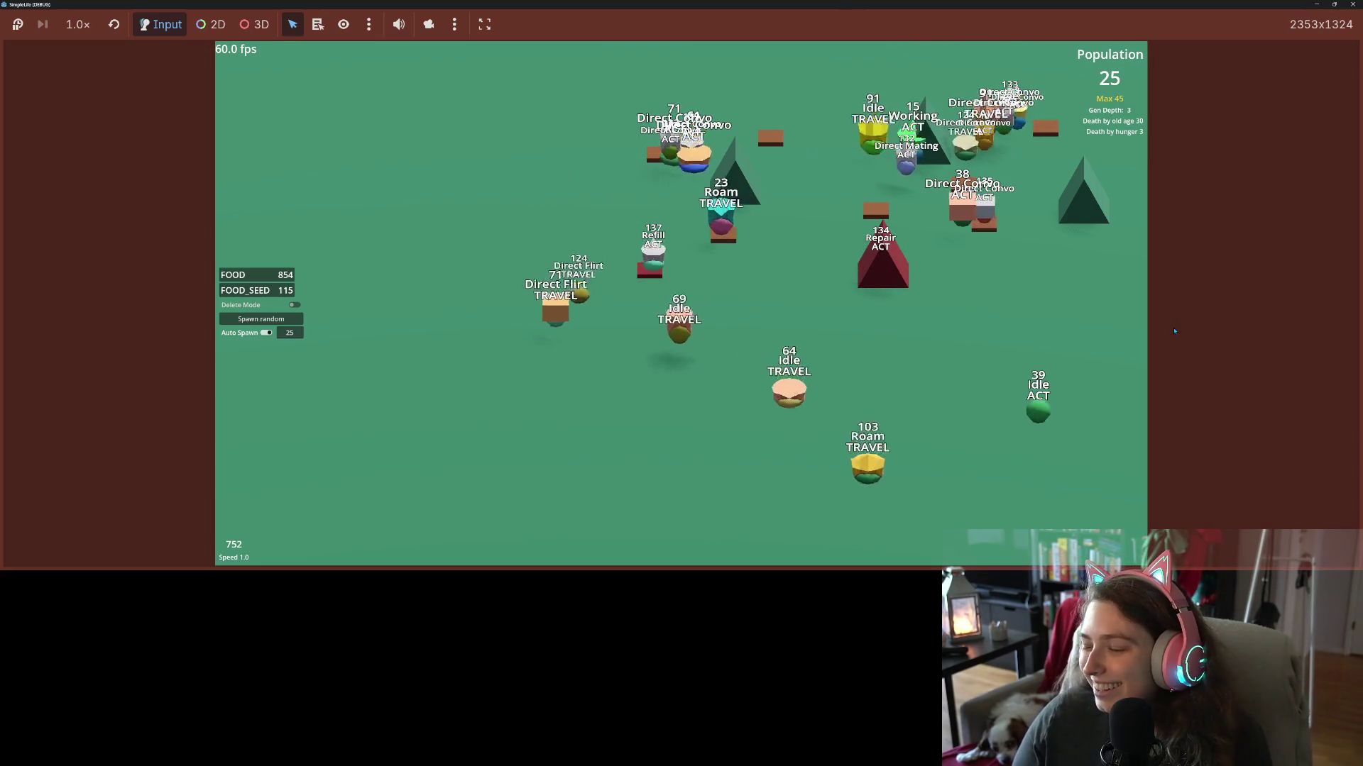
# Pan and zoom the camera across the creature world in the running game.
pyautogui.click(1145, 320)
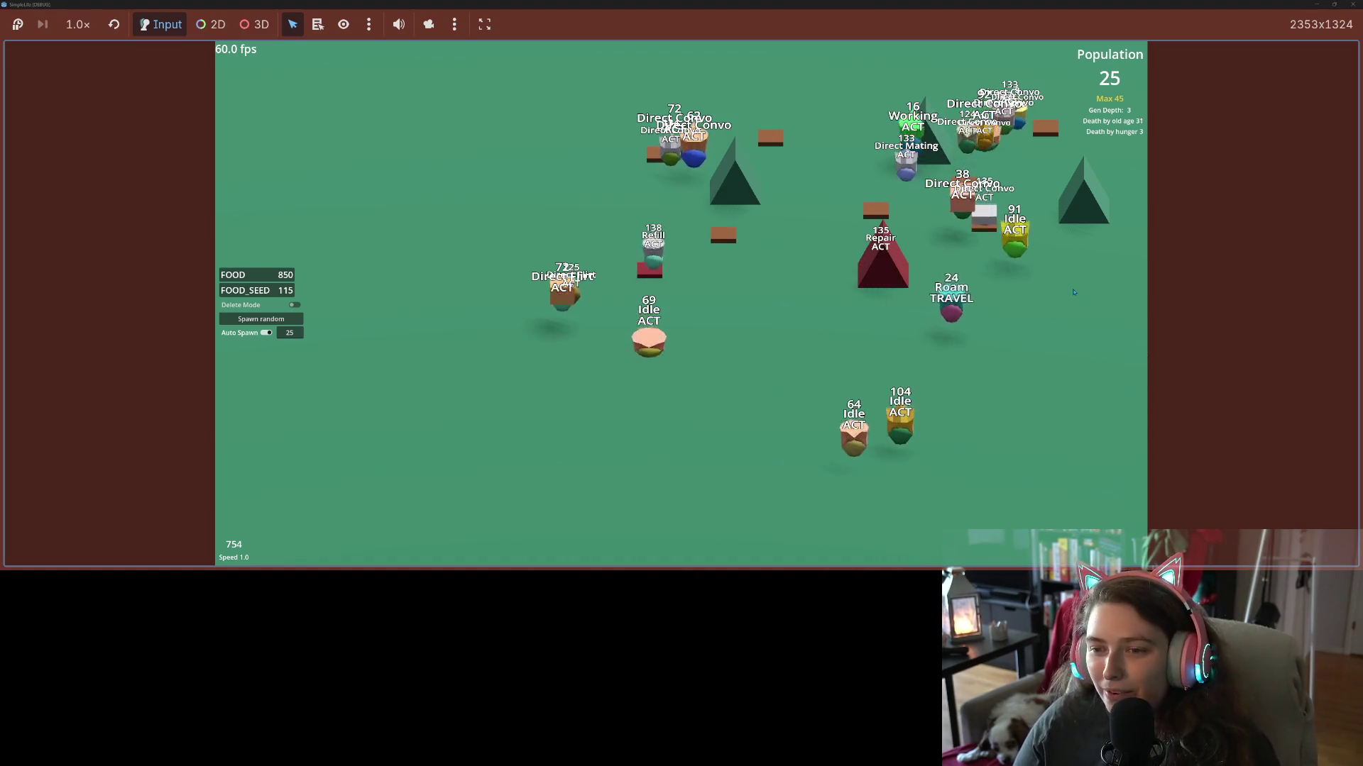
pyautogui.press('Right')
pyautogui.press('Up')
pyautogui.press('Down')
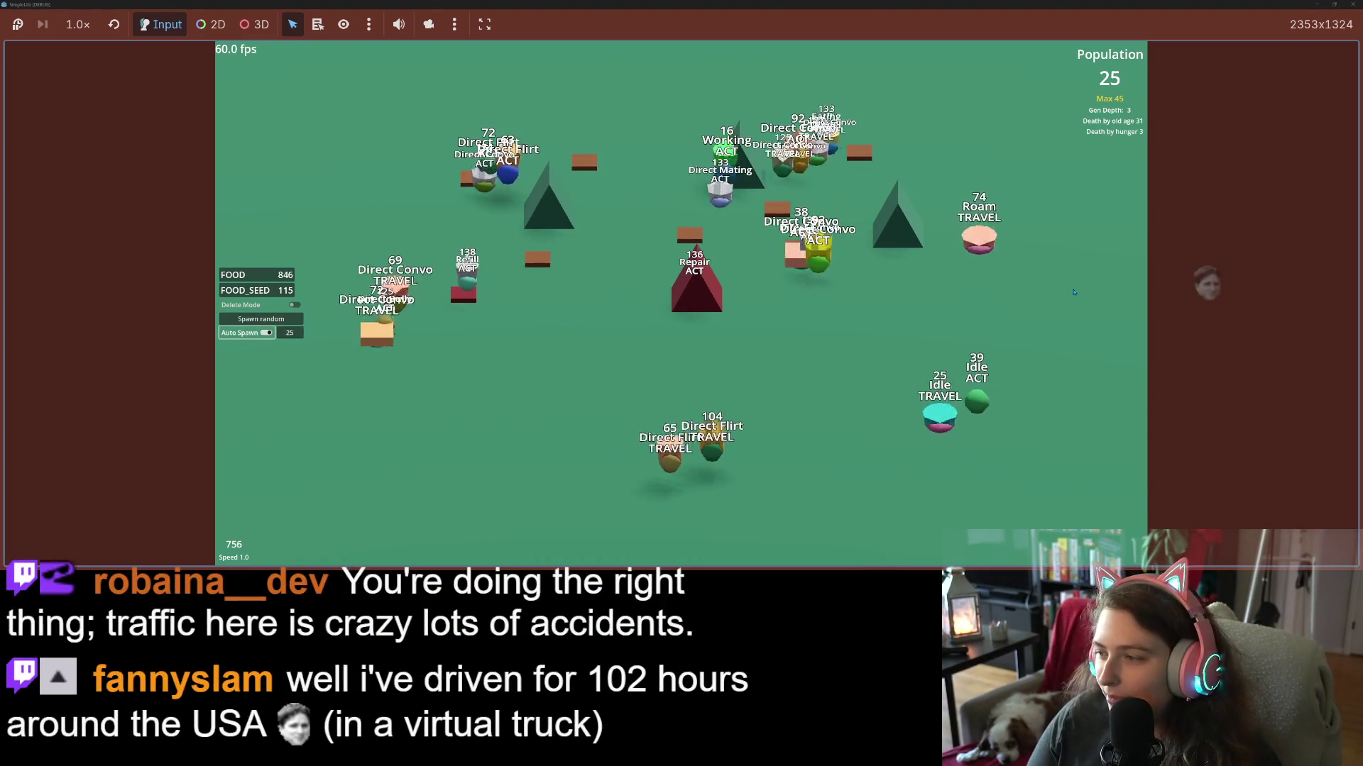
pyautogui.scroll(-2, 1073, 292)
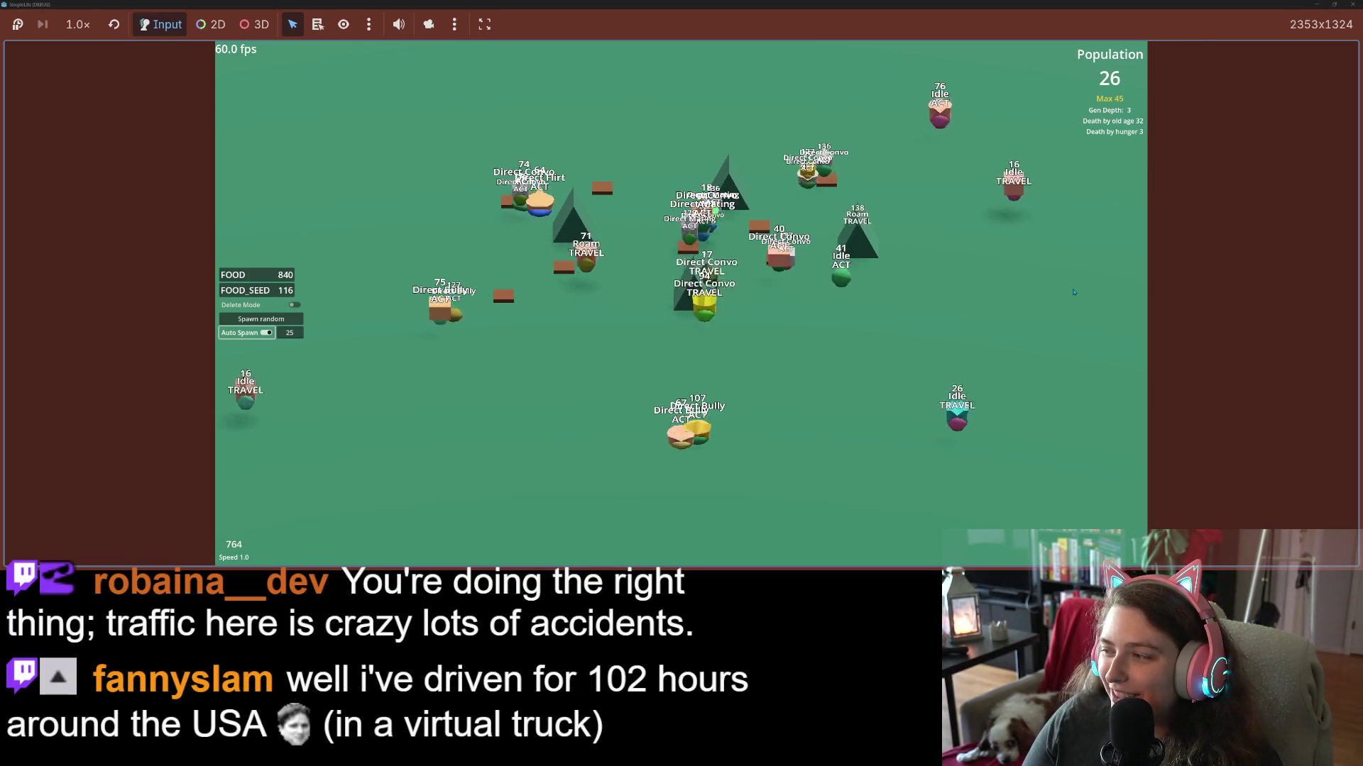
pyautogui.press('Left')
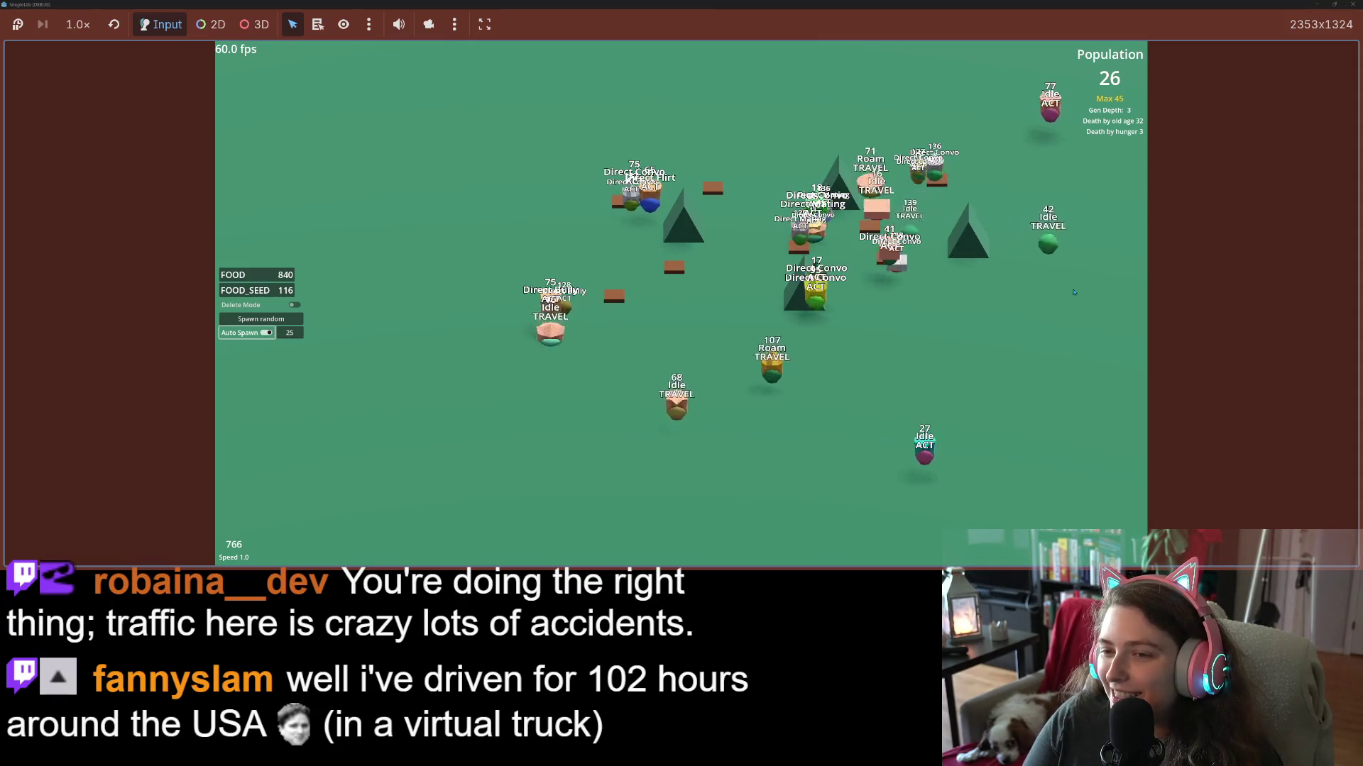
pyautogui.scroll(-1, 1074, 291)
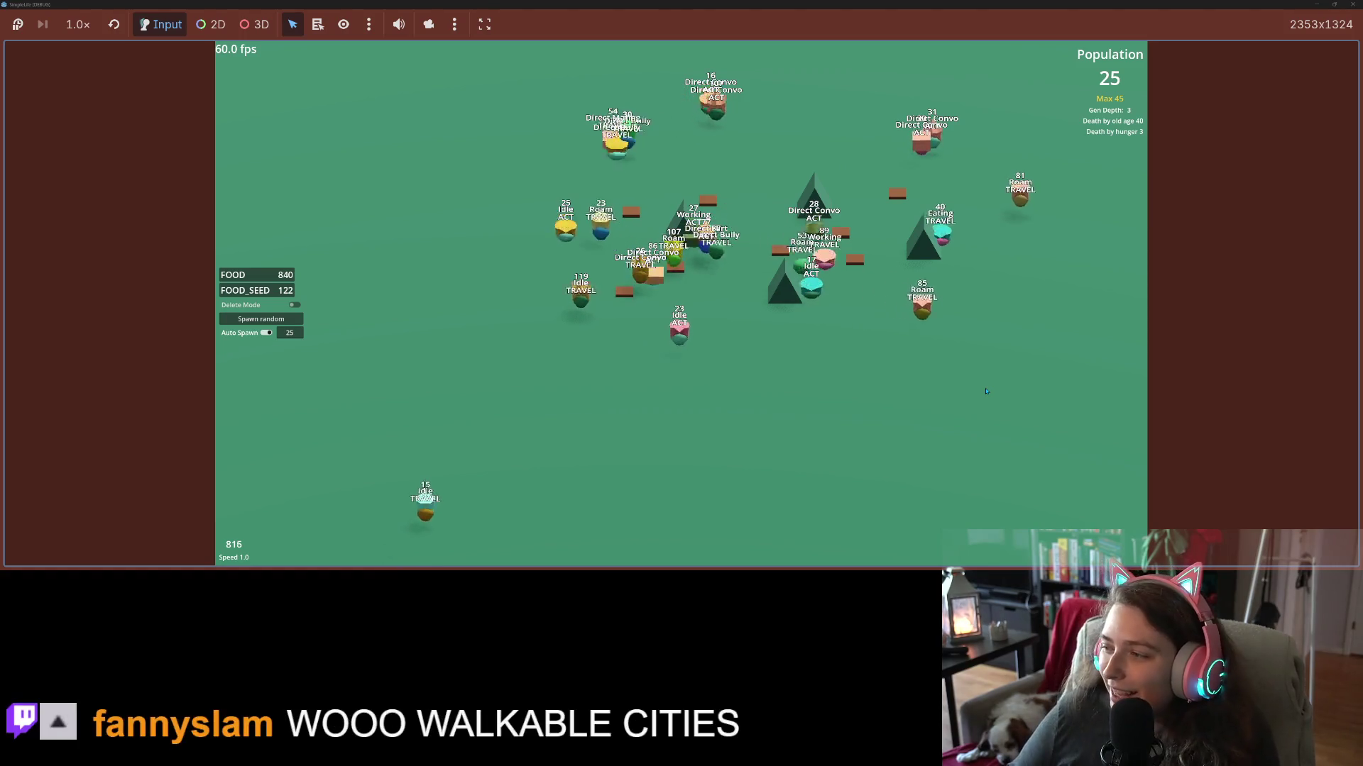
# Run the simulation briefly at Speed 2.0, return to Speed 1.0, then switch to Speed 4.0.
pyautogui.press('2')
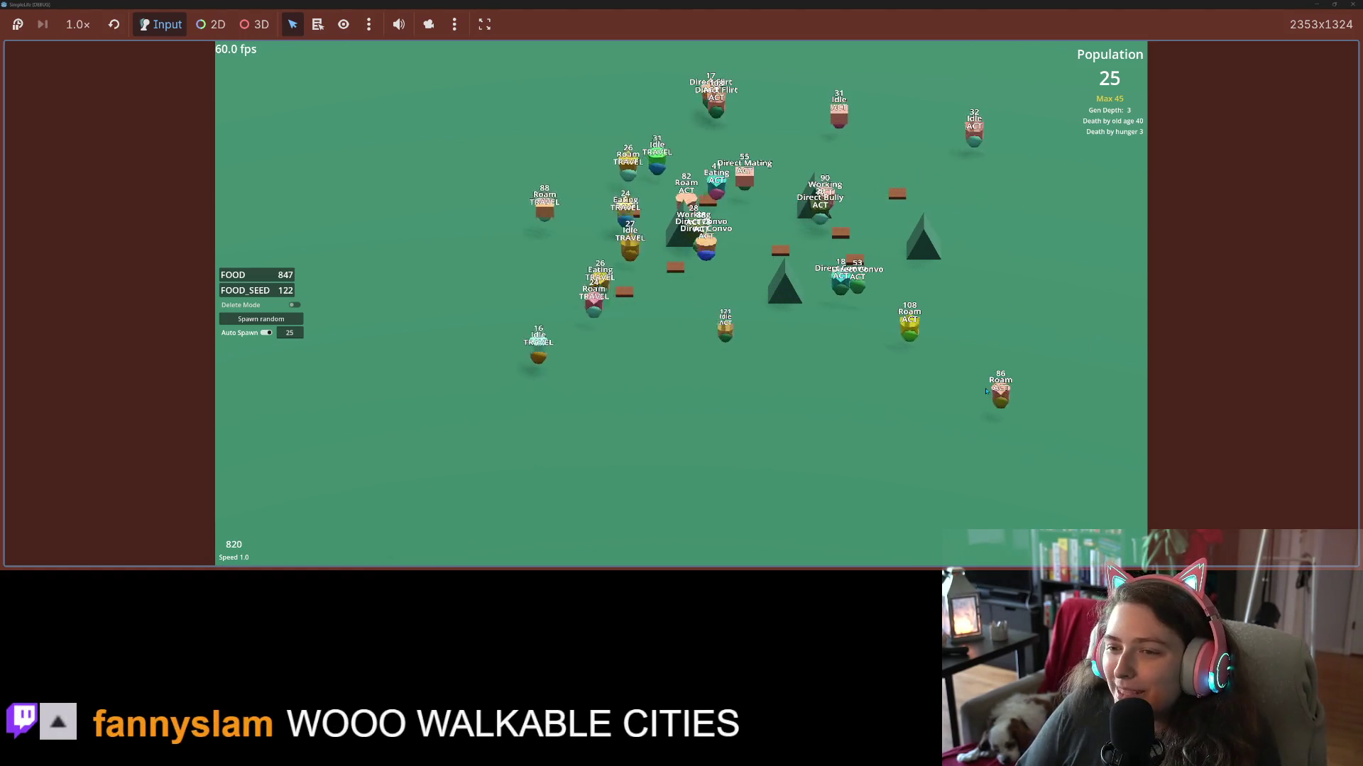
pyautogui.press('1')
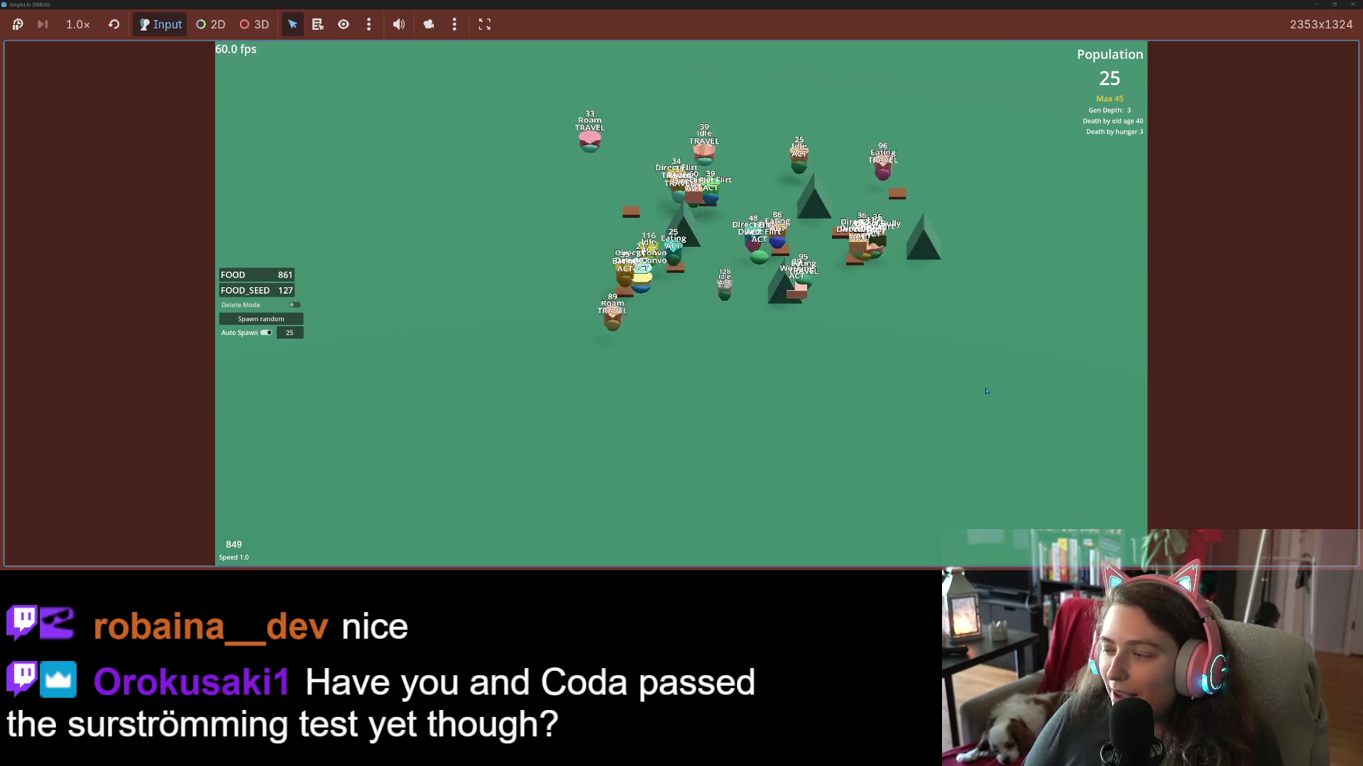
pyautogui.press('1')
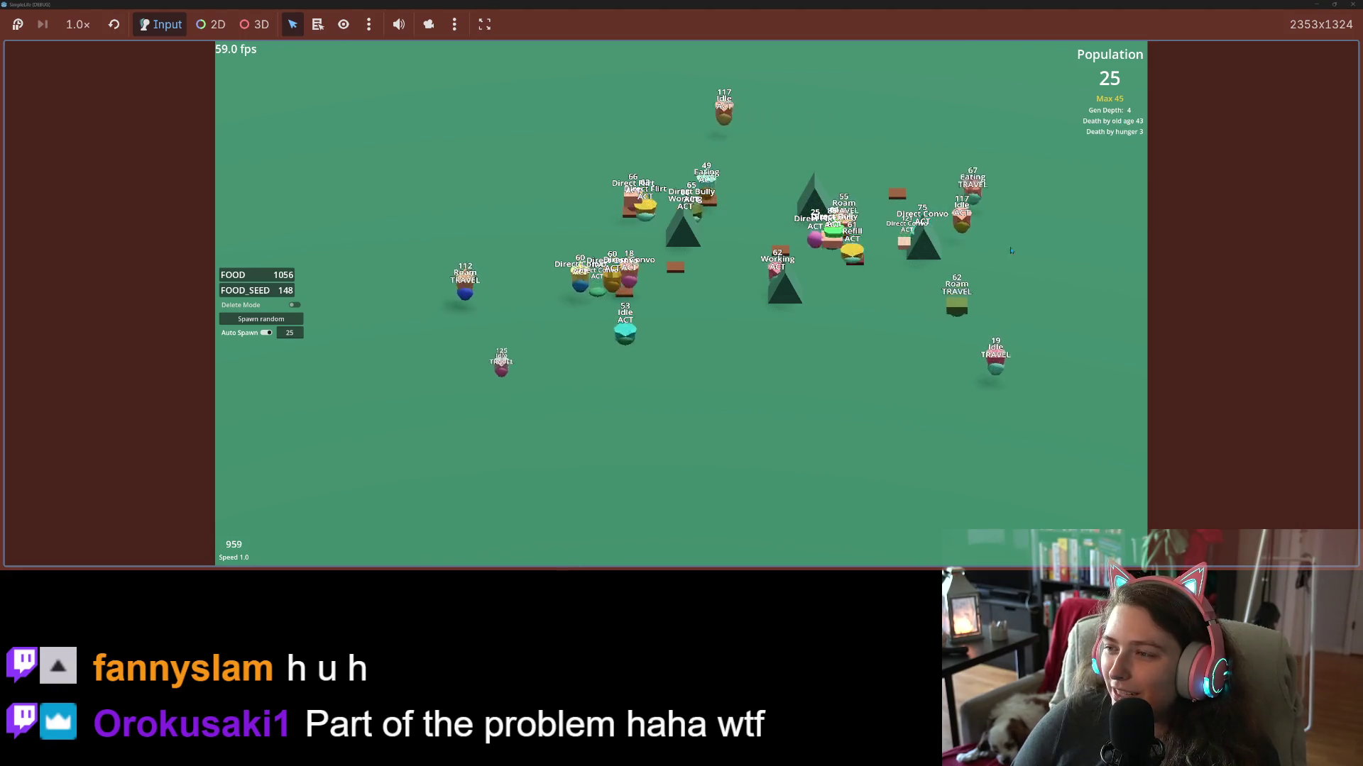
pyautogui.press('4')
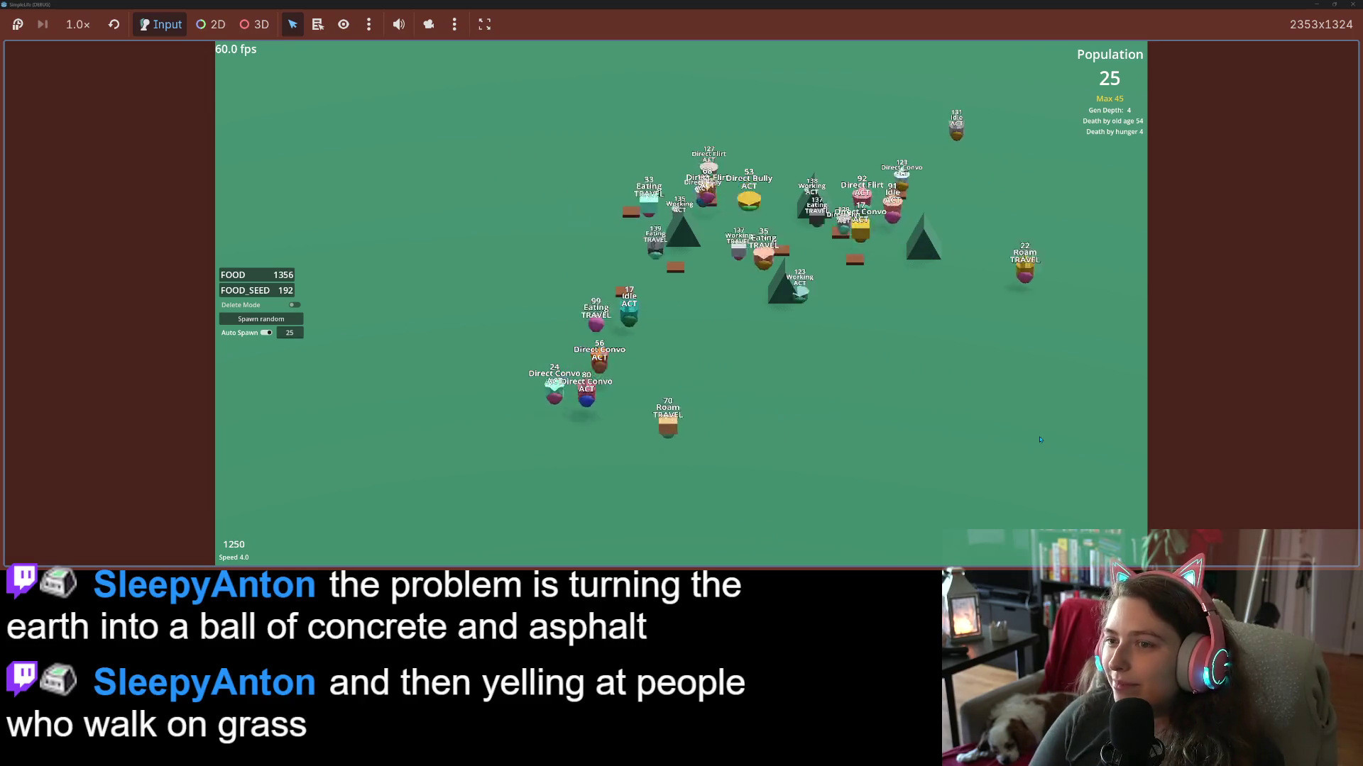
# Return the simulation to Speed 1.0 and select the creature Mario.
pyautogui.press('1')
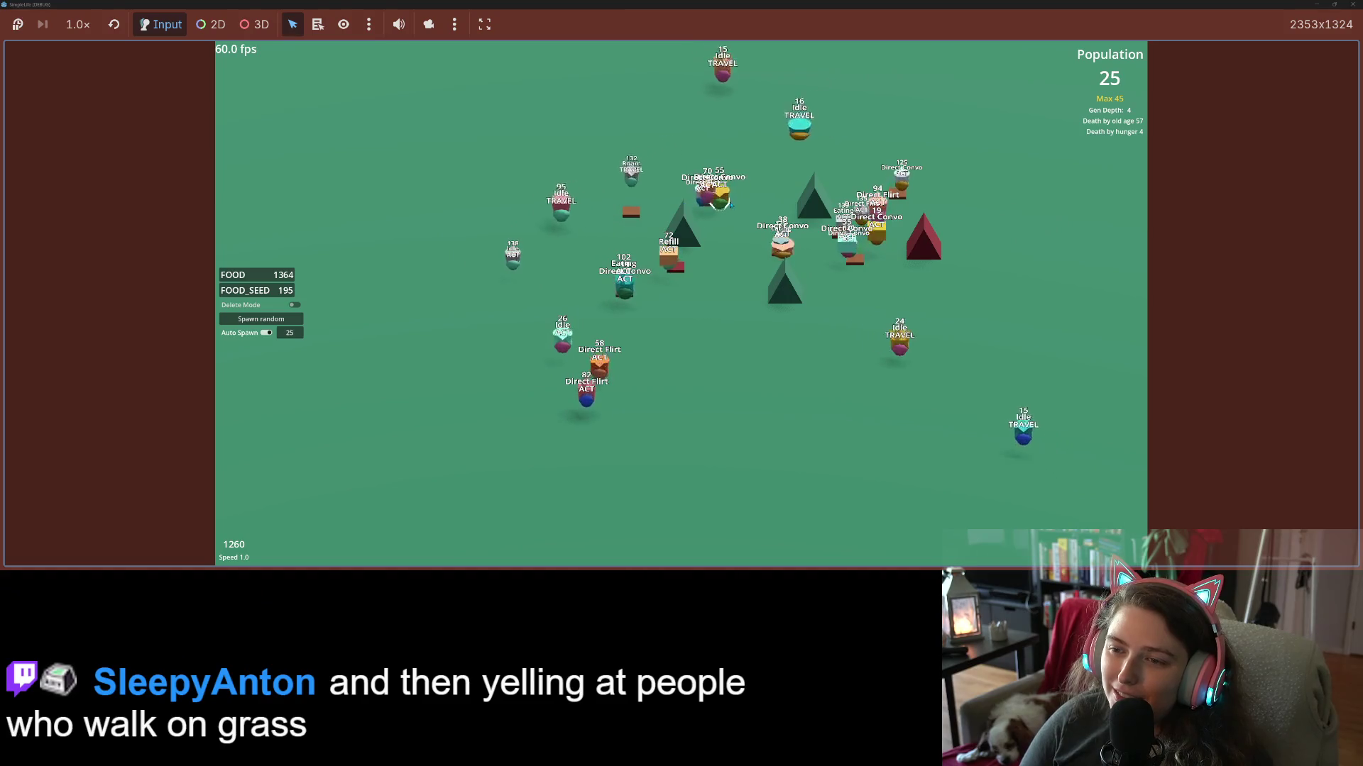
pyautogui.click(719, 200)
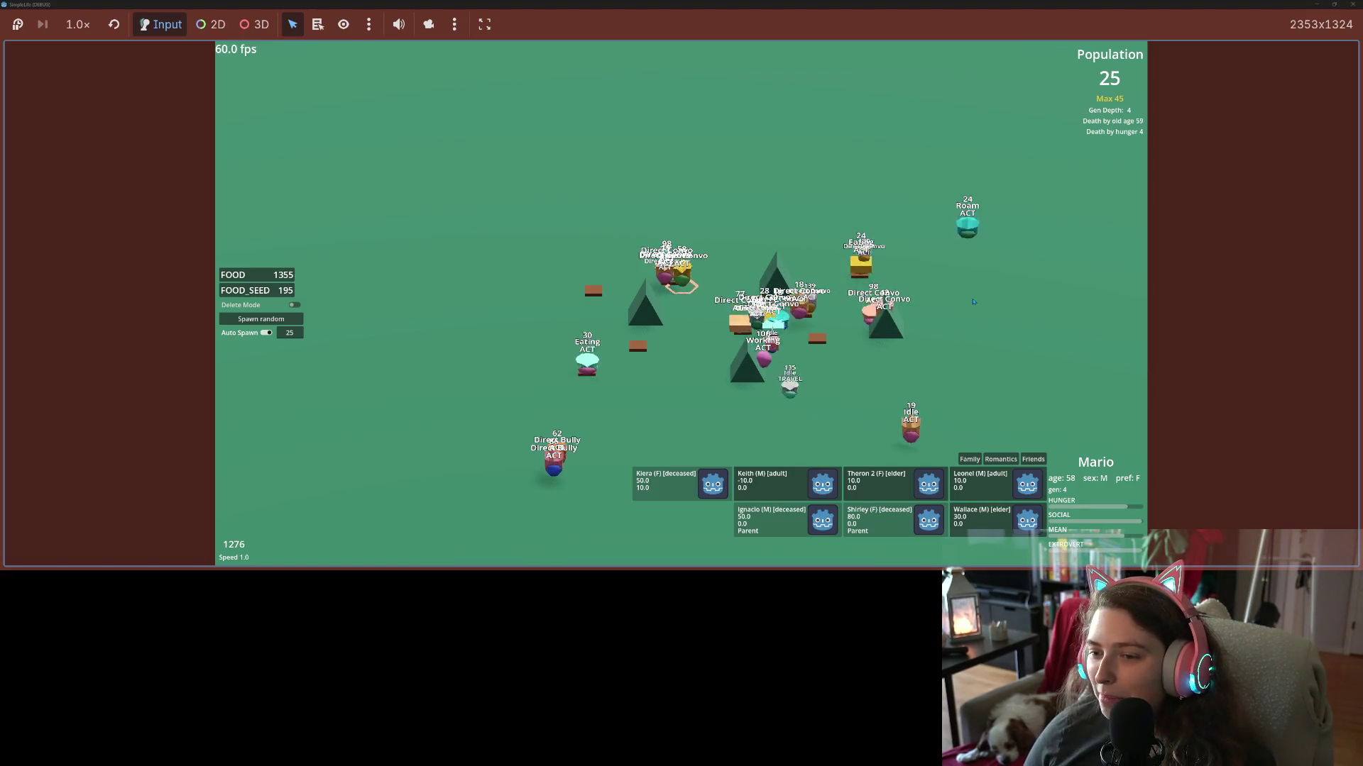
# Zoom the camera in on Mario and change the simulation speed with the minus key.
pyautogui.scroll(5, 973, 301)
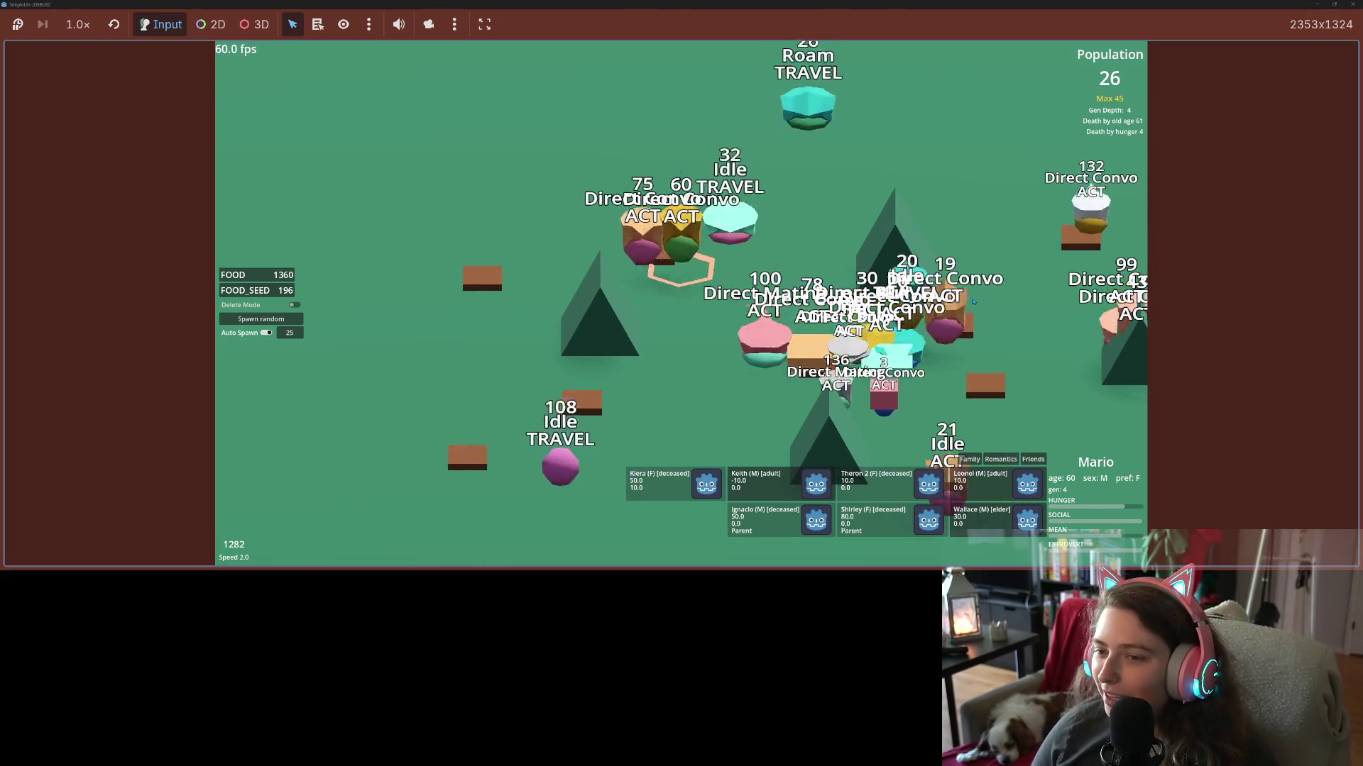
pyautogui.press('-')
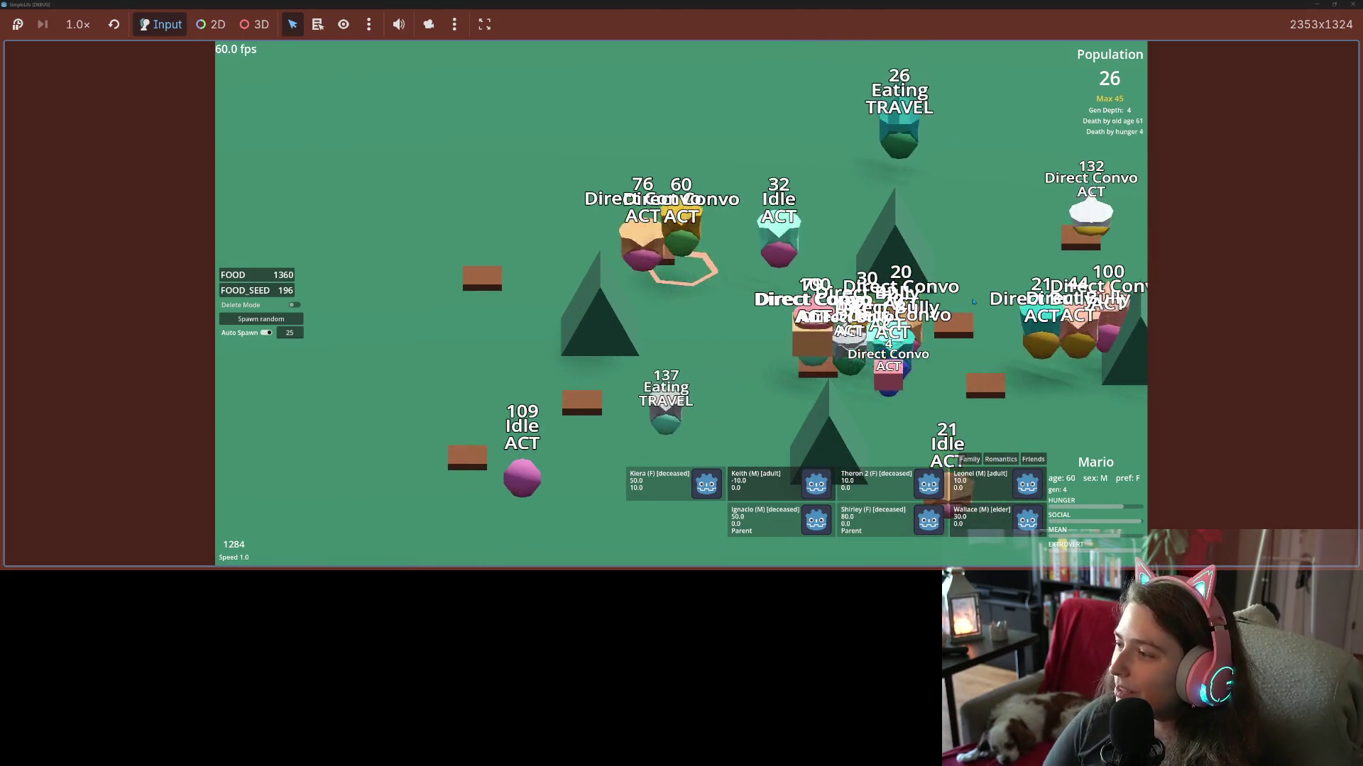